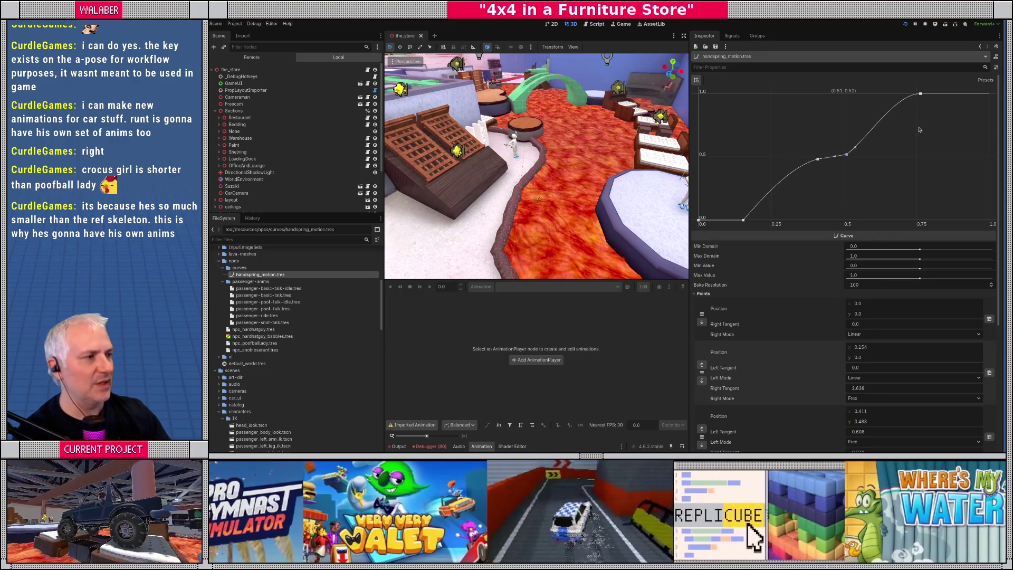
# Step: Tidy the FileSystem dock by collapsing the curves and characters IK folders
pyautogui.click(269, 288)
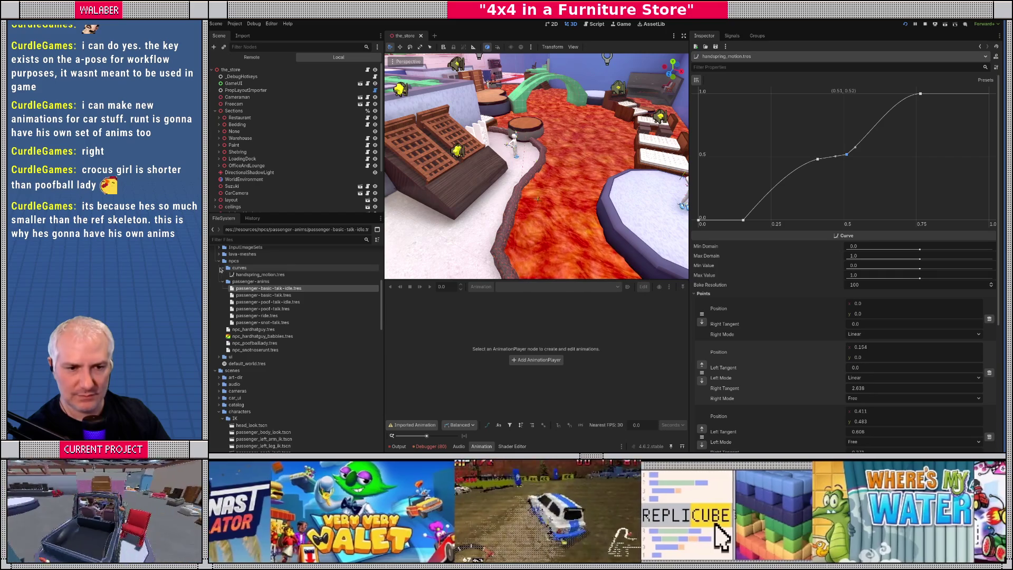
pyautogui.click(222, 268)
pyautogui.scroll(-4, 237, 343)
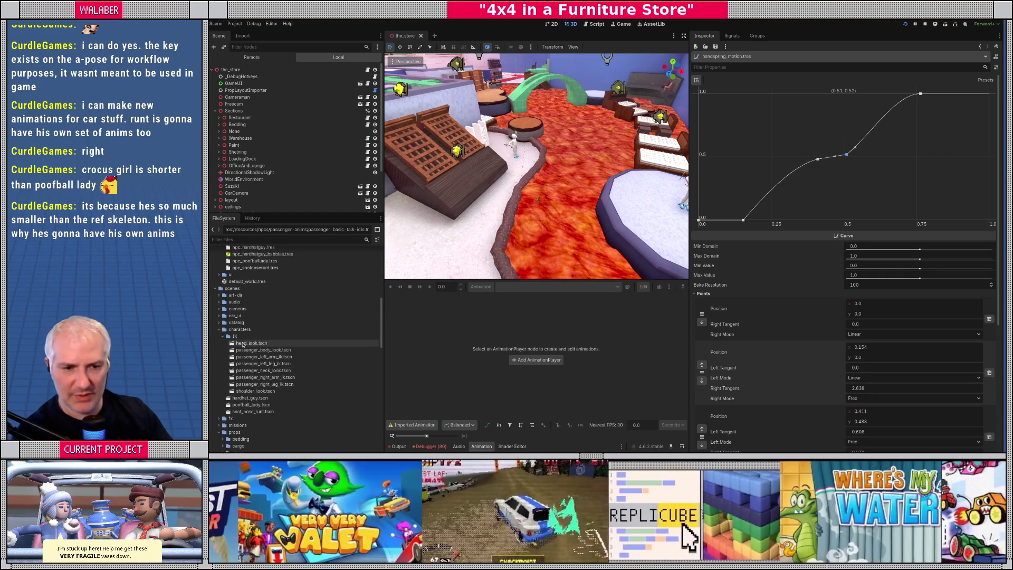
pyautogui.click(222, 336)
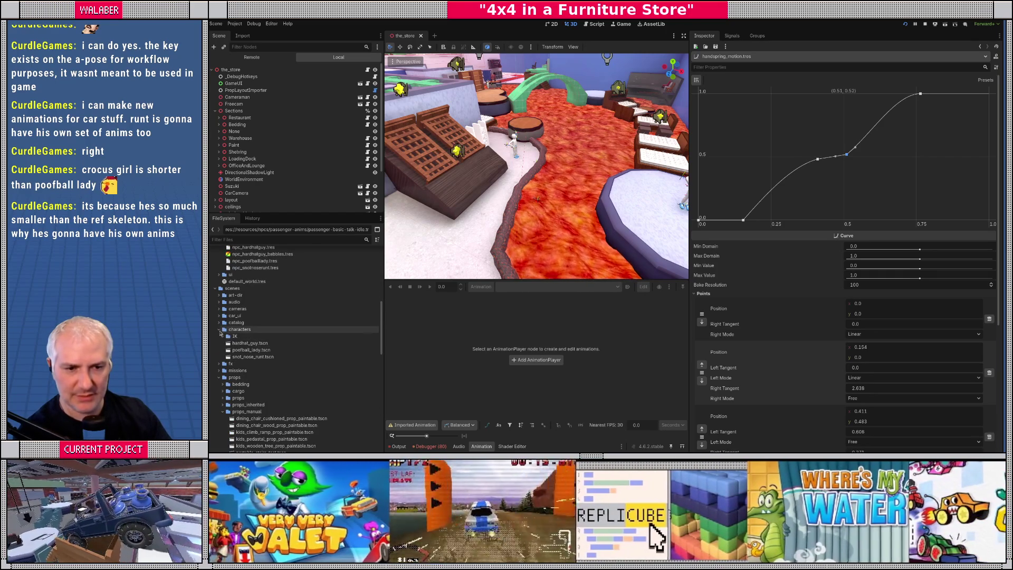
pyautogui.scroll(10, 228, 352)
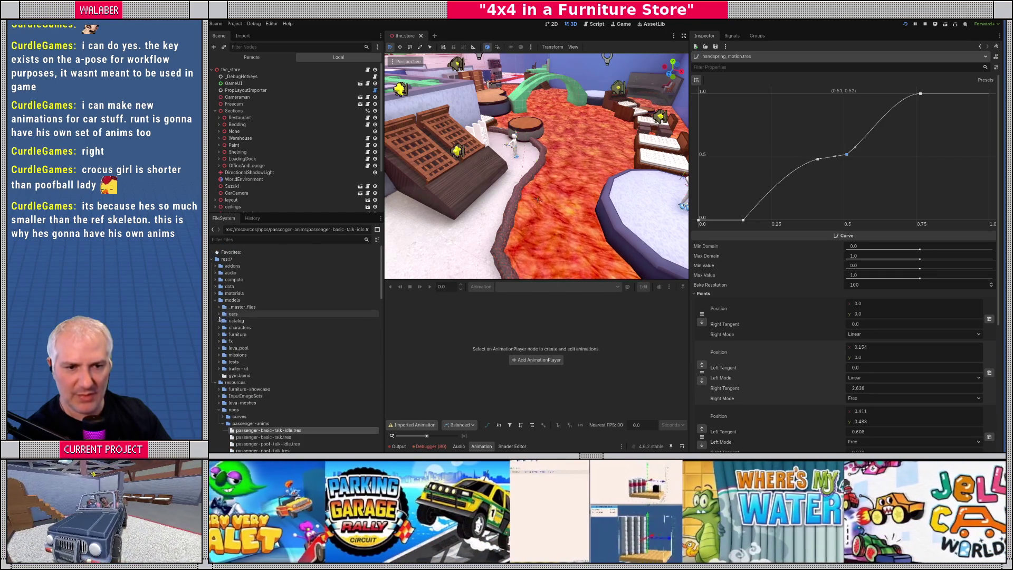
# Step: Create a new inherited scene from models/characters/BeardedMan.glb and orbit around the character
pyautogui.click(219, 329)
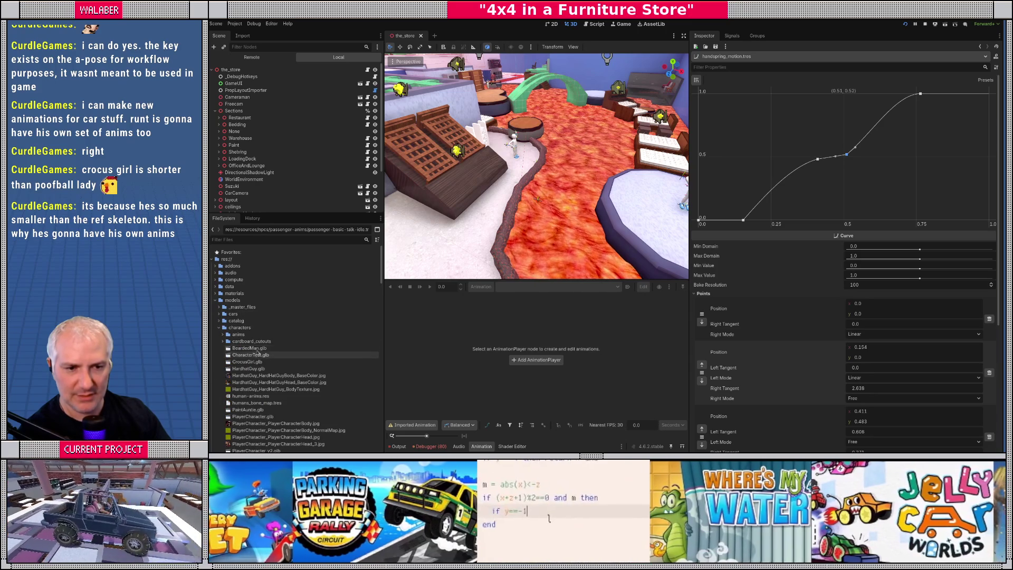
pyautogui.click(252, 348)
pyautogui.rightClick(253, 349)
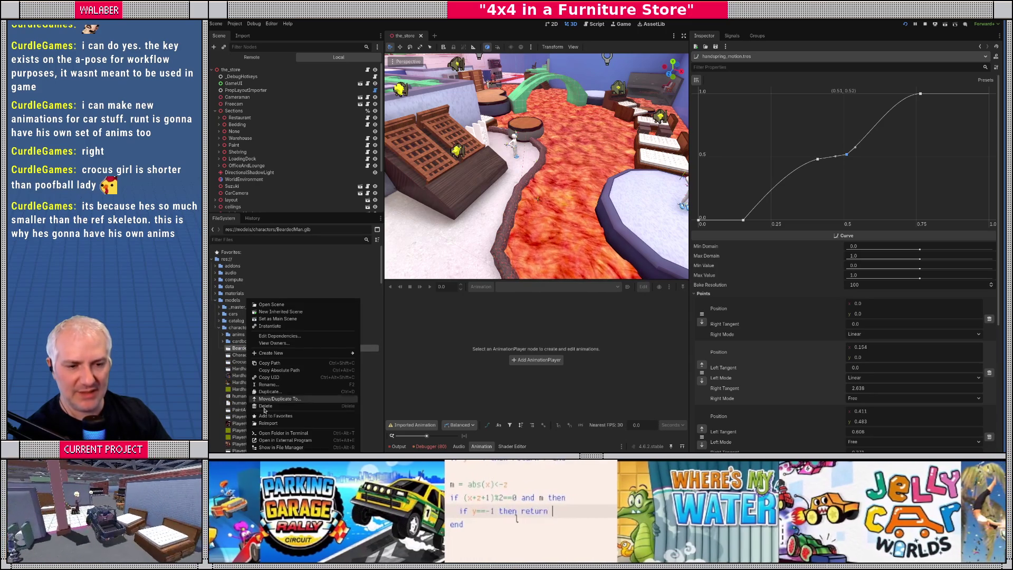
pyautogui.click(279, 312)
pyautogui.moveTo(477, 194); pyautogui.dragTo(535, 173)
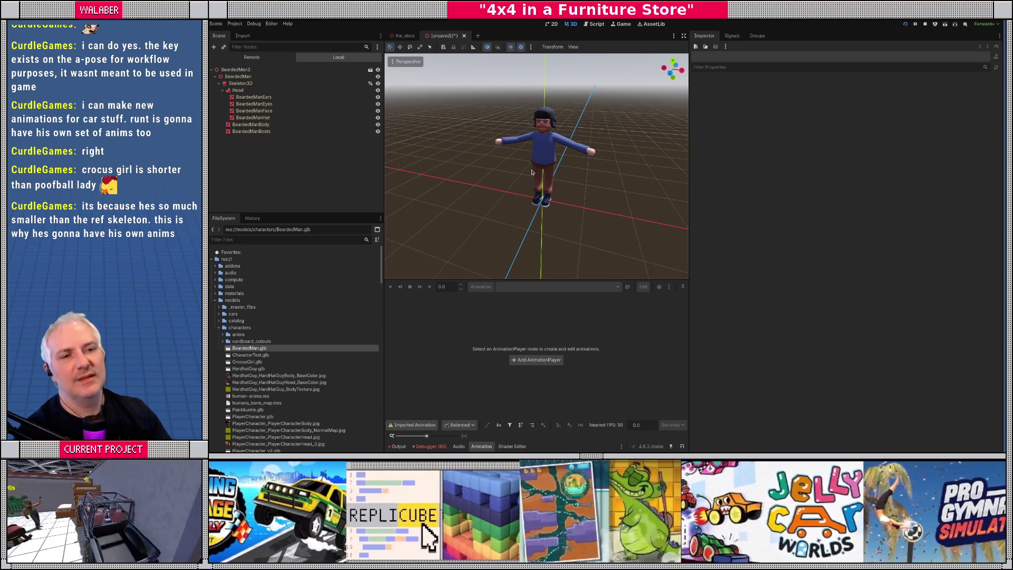
# Step: Rename root BeardedMan2 to BeardedMan and save as scenes/characters/bearded_man.tscn
pyautogui.click(258, 70)
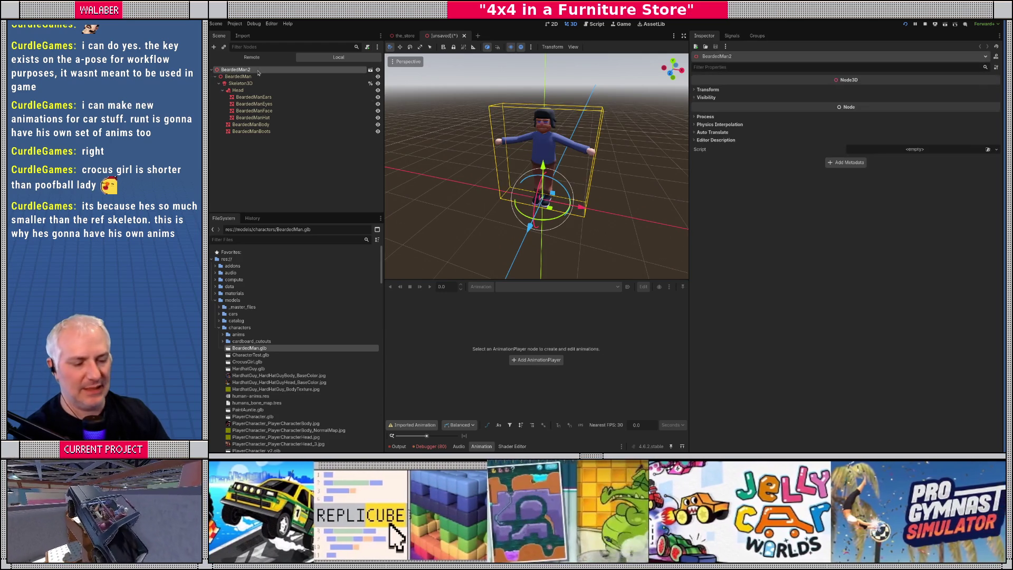
pyautogui.doubleClick(258, 71)
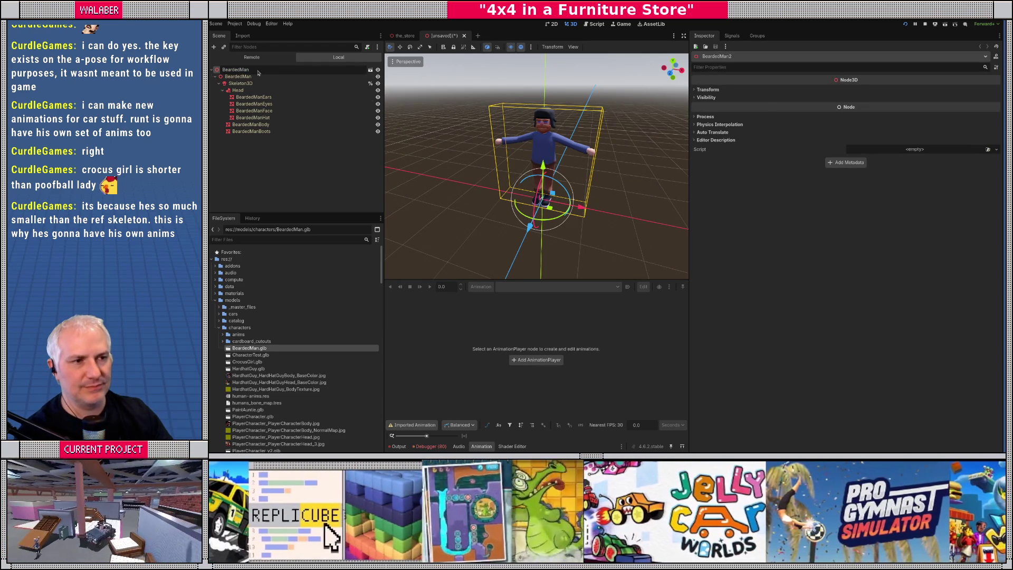
pyautogui.press('Return')
pyautogui.hotkey('ctrl', 's')
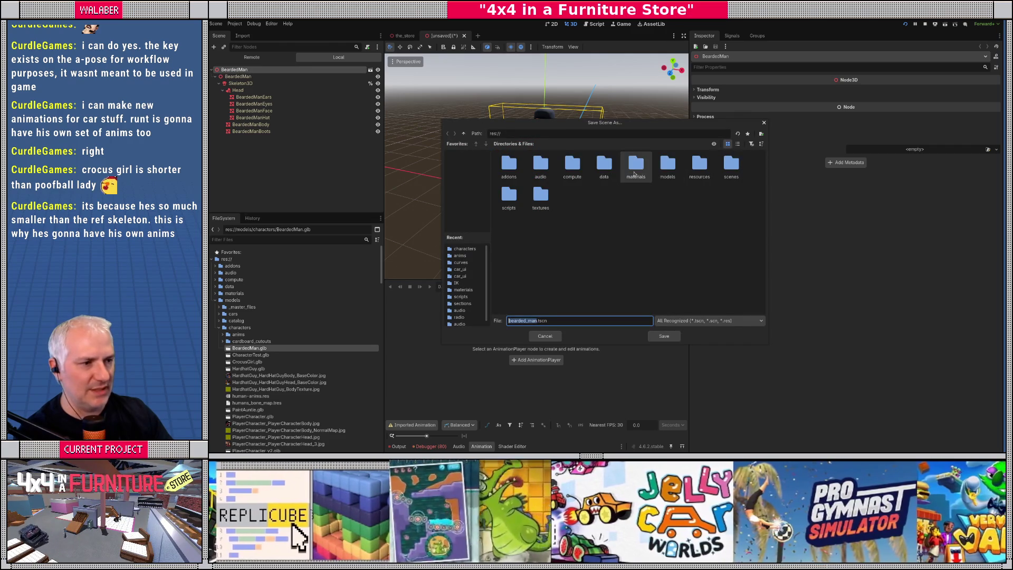
pyautogui.doubleClick(732, 163)
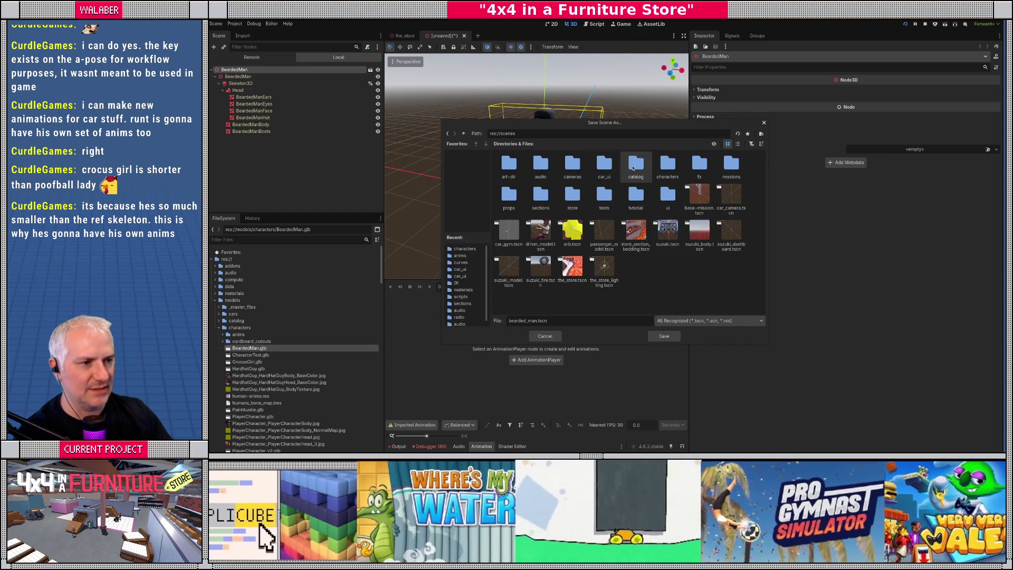
pyautogui.doubleClick(667, 164)
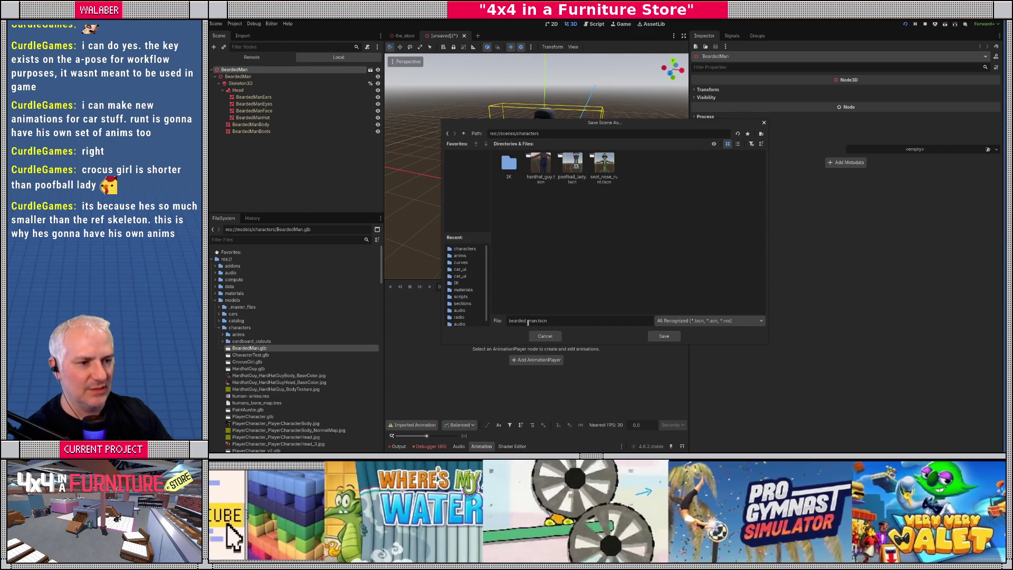
pyautogui.click(652, 337)
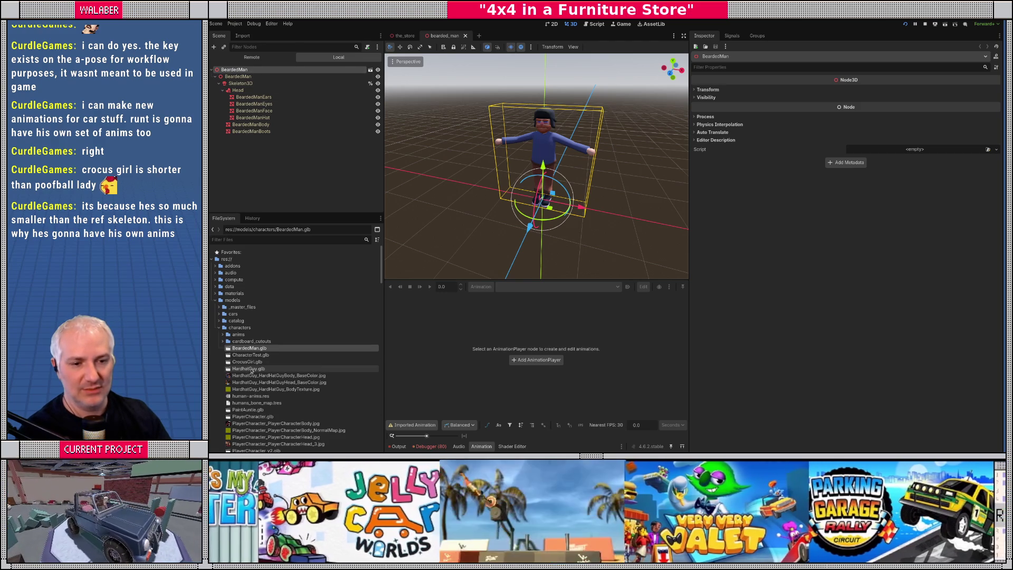
# Step: Add an AnimationPlayer child node under the BeardedMan root
pyautogui.rightClick(244, 76)
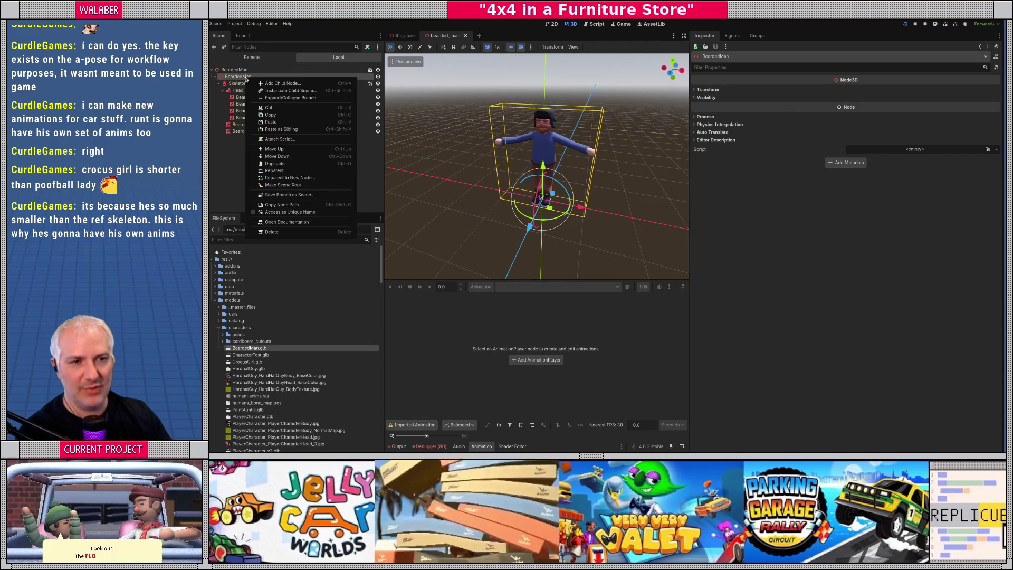
pyautogui.click(266, 86)
pyautogui.write('aniamto')
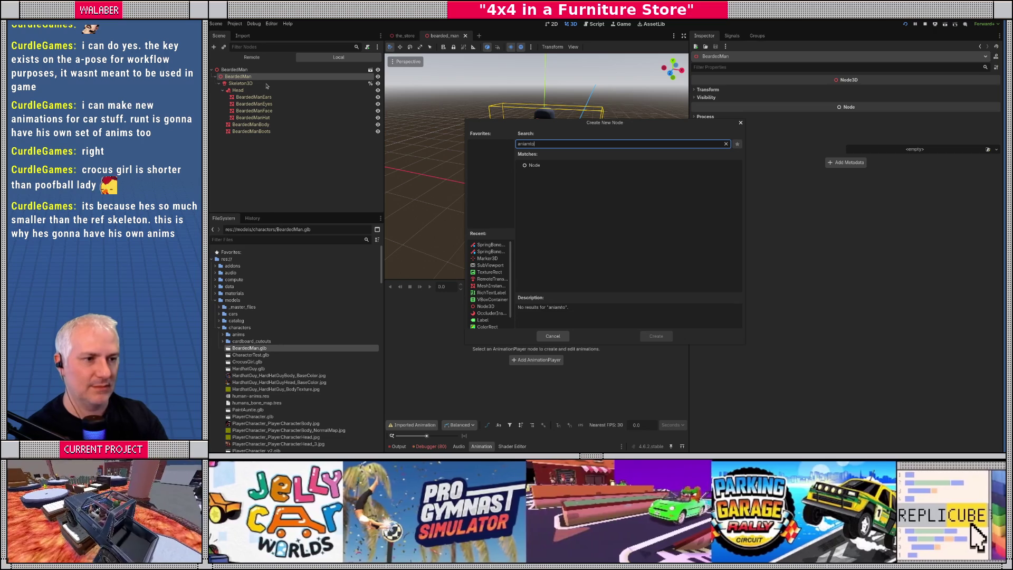
pyautogui.press('BackSpace')
pyautogui.press('BackSpace')
pyautogui.press('BackSpace')
pyautogui.write('ma')
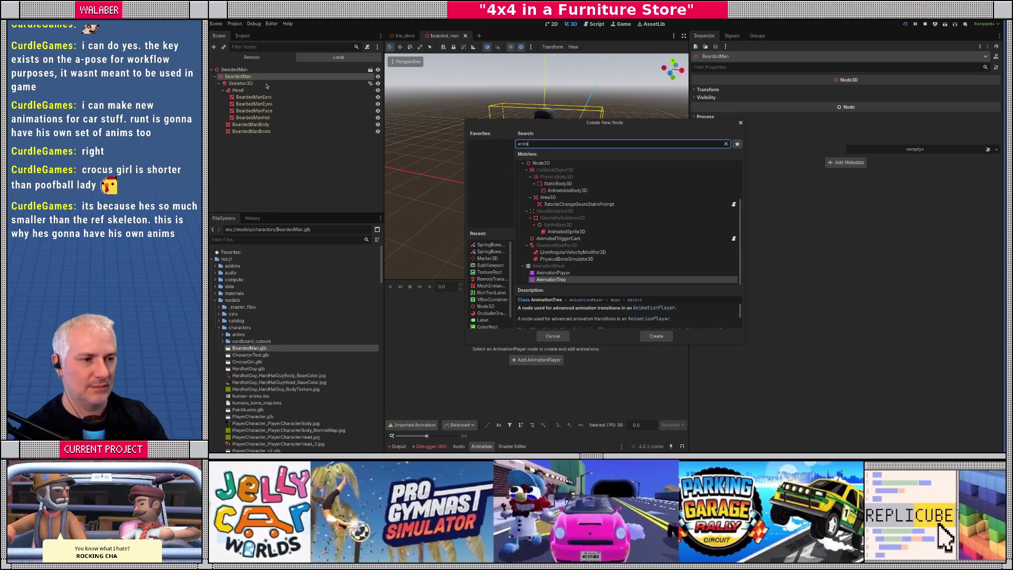
pyautogui.press('Up')
pyautogui.press('Return')
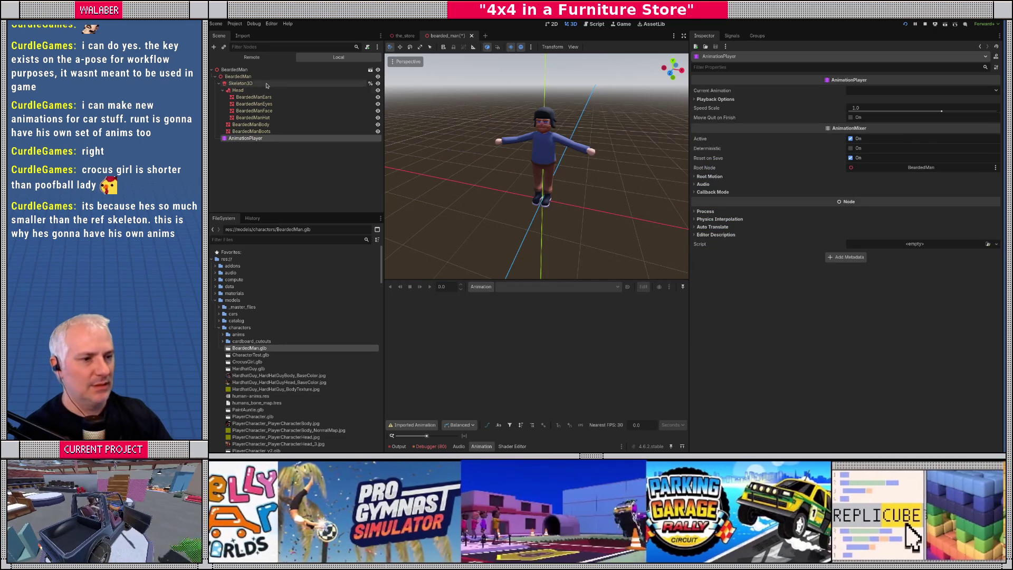
# Step: Load the human-anims.res animation library into the AnimationPlayer
pyautogui.click(482, 287)
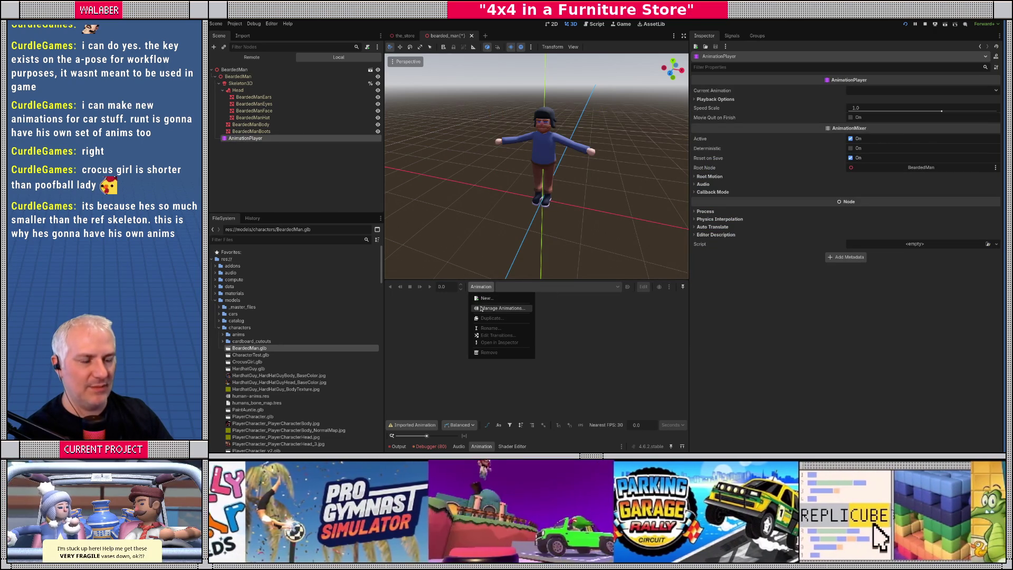
pyautogui.press('Return')
pyautogui.click(781, 136)
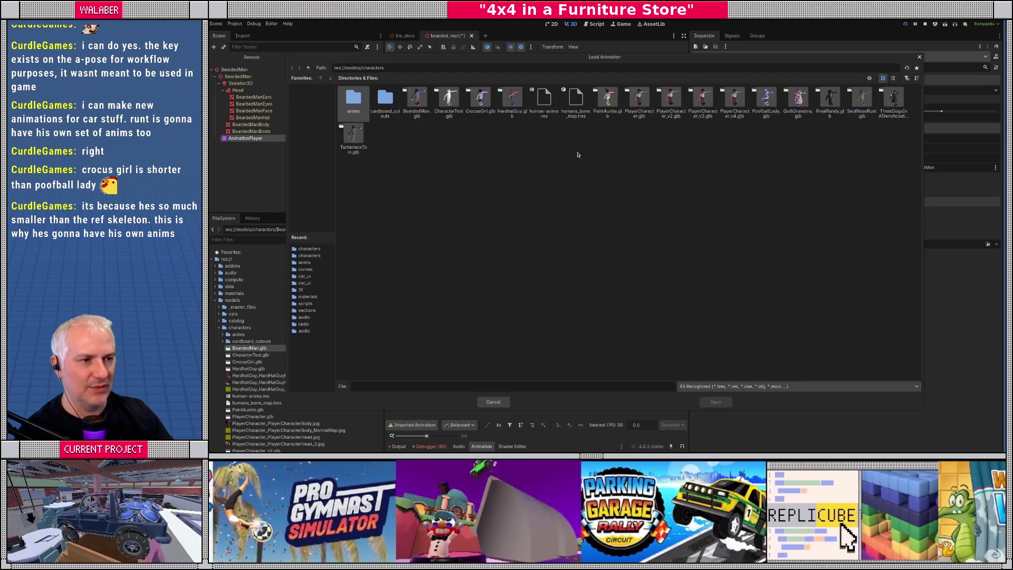
pyautogui.click(549, 114)
pyautogui.click(718, 403)
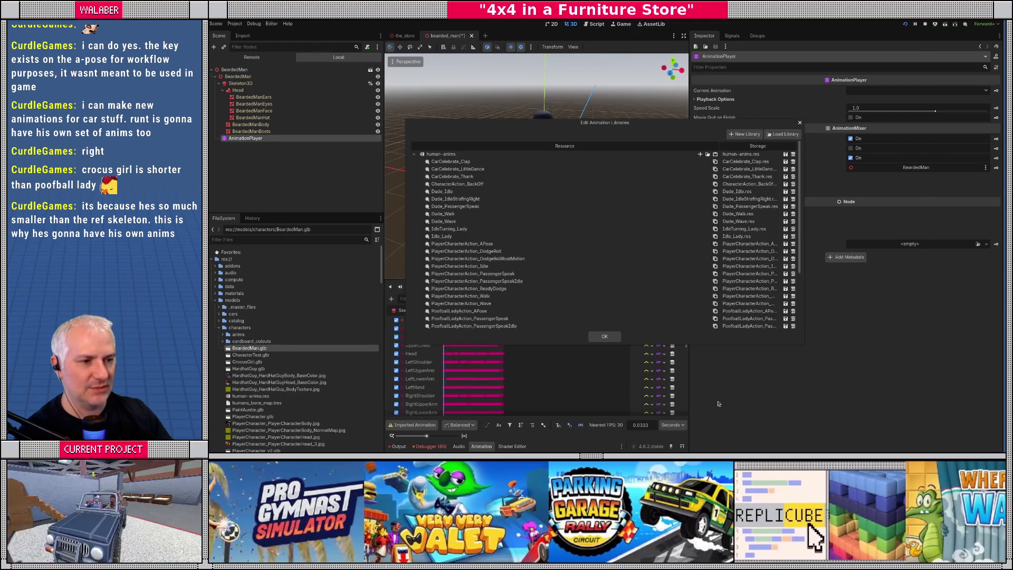
pyautogui.click(601, 338)
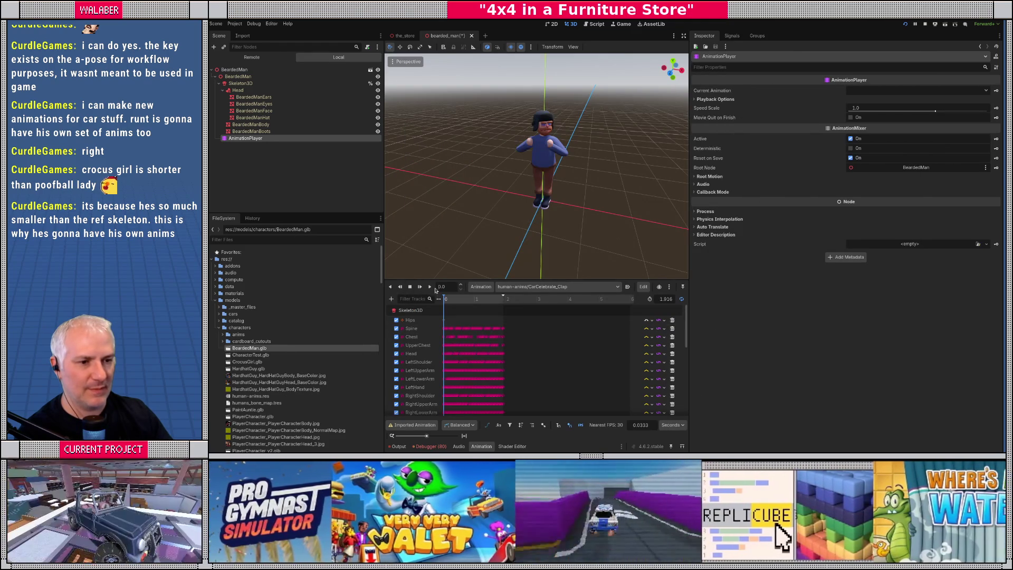
# Step: View the character from the front and play the Dude_Idle animation
pyautogui.press('KP_1')
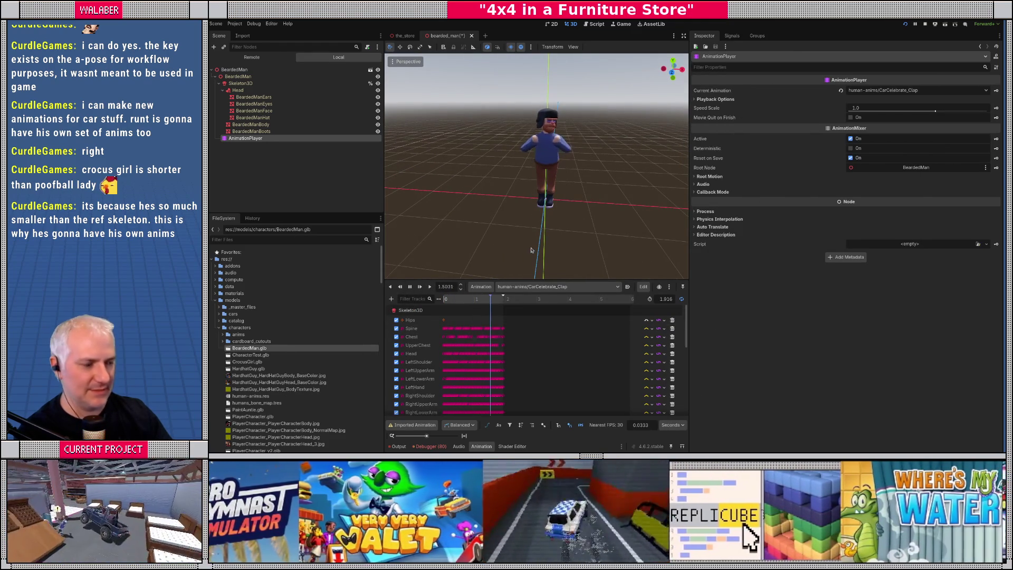
pyautogui.click(542, 286)
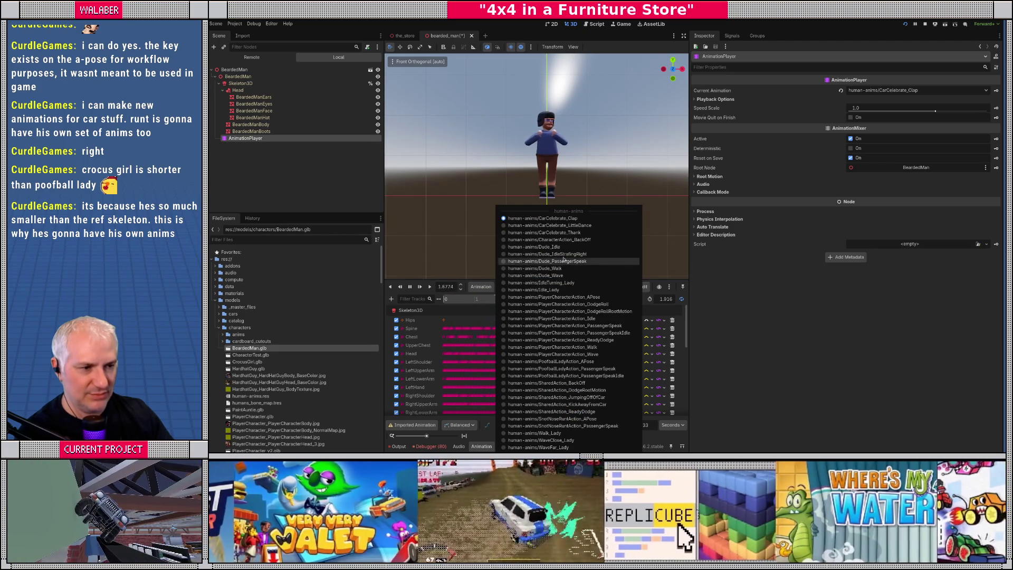
pyautogui.click(563, 248)
pyautogui.click(430, 286)
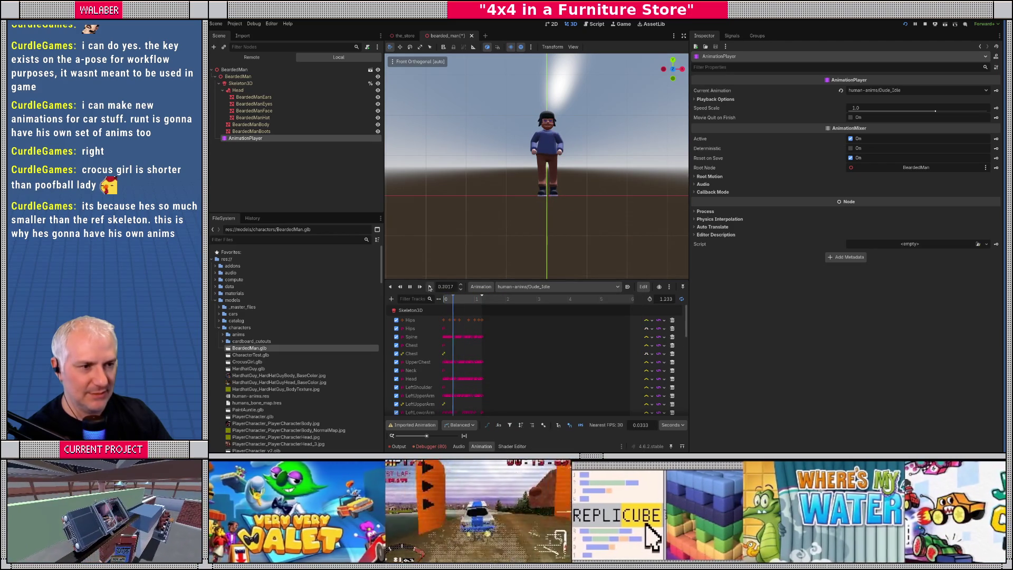
# Step: Raise the BeardedMan root slightly along Y, then stop the animation playback
pyautogui.click(235, 77)
pyautogui.scroll(5, 559, 180)
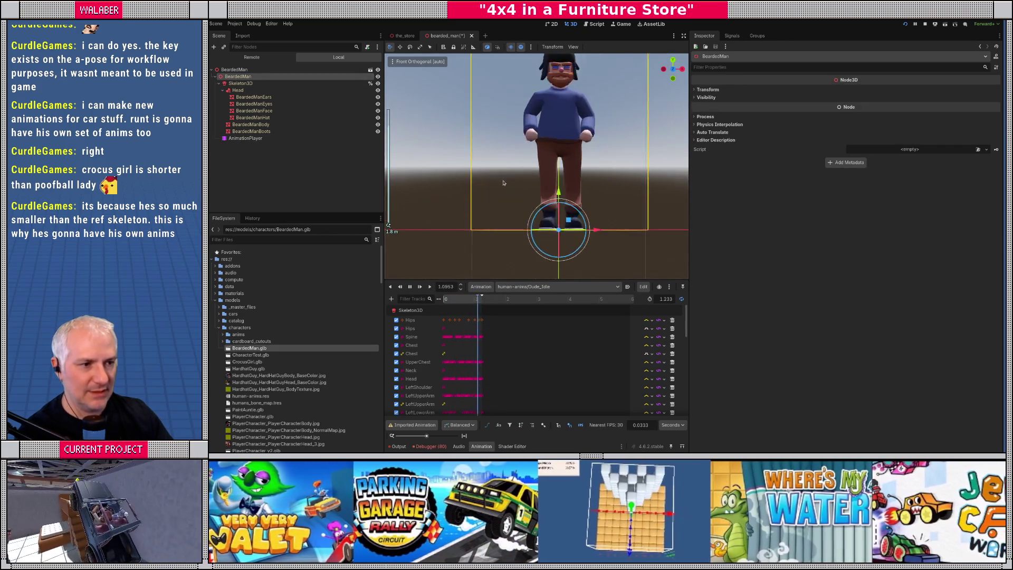
pyautogui.moveTo(550, 176); pyautogui.dragTo(563, 216)
pyautogui.scroll(-5, 550, 174)
pyautogui.hotkey('ctrl', 'z')
pyautogui.click(324, 156)
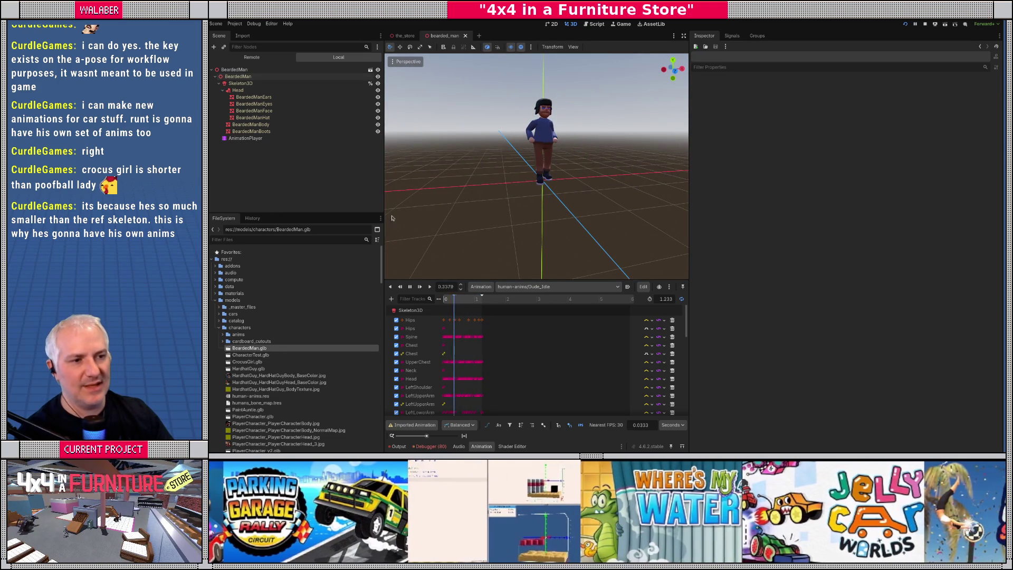
pyautogui.press('s')
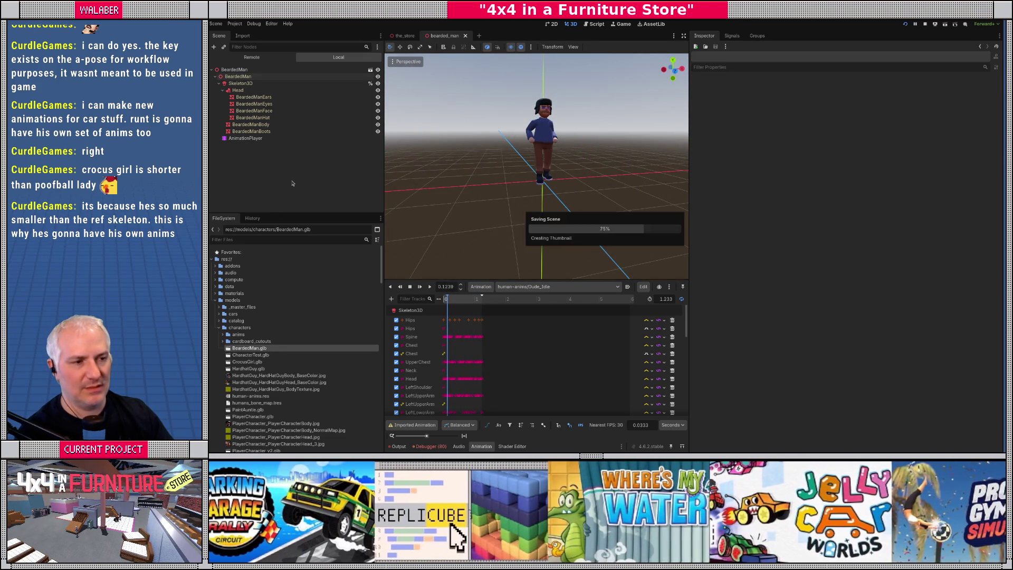
pyautogui.click(223, 71)
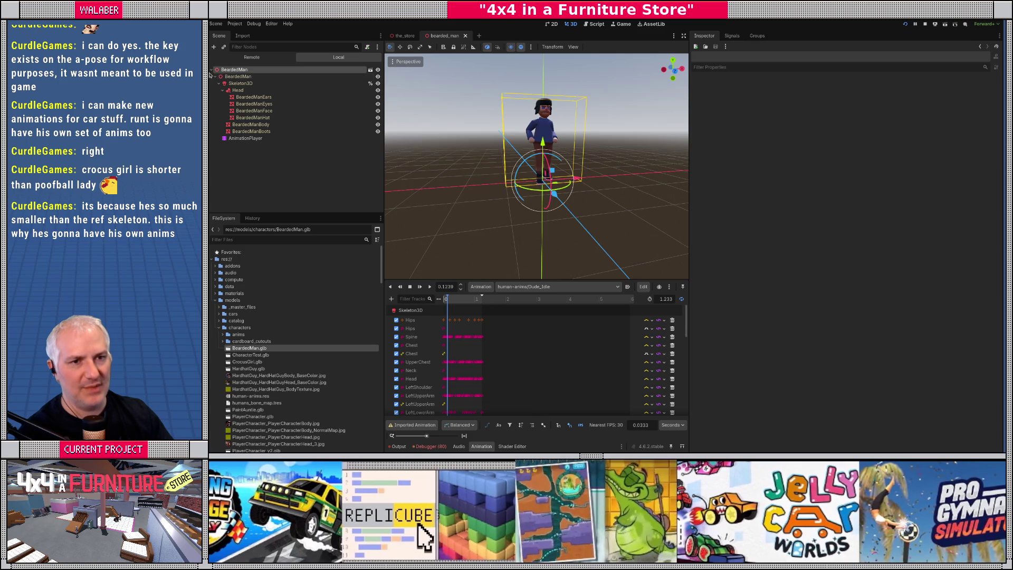
# Step: Filter files for 'poof', open poofball_lady.tscn and browse its node hierarchy
pyautogui.click(213, 70)
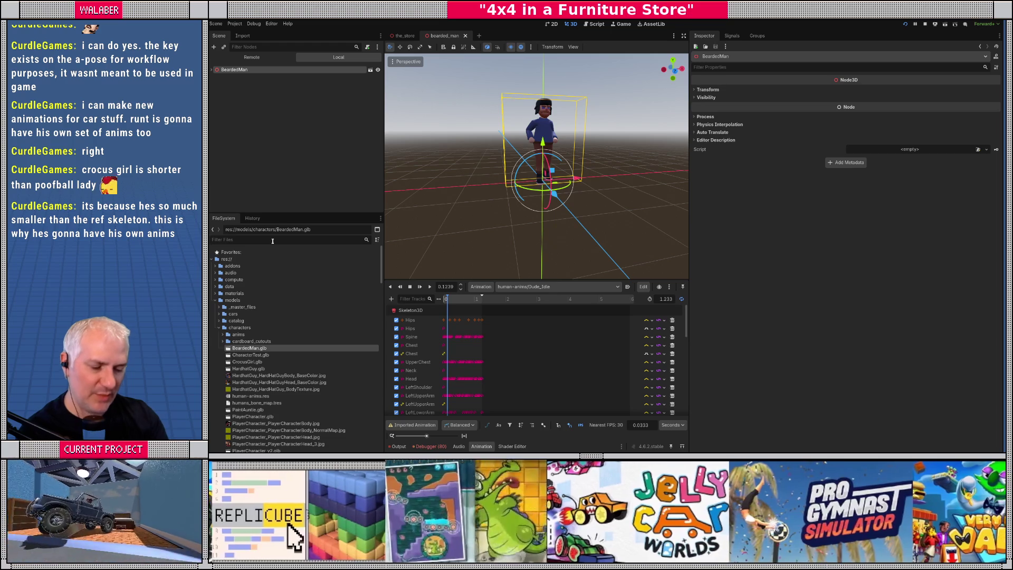
pyautogui.click(272, 242)
pyautogui.write('poof')
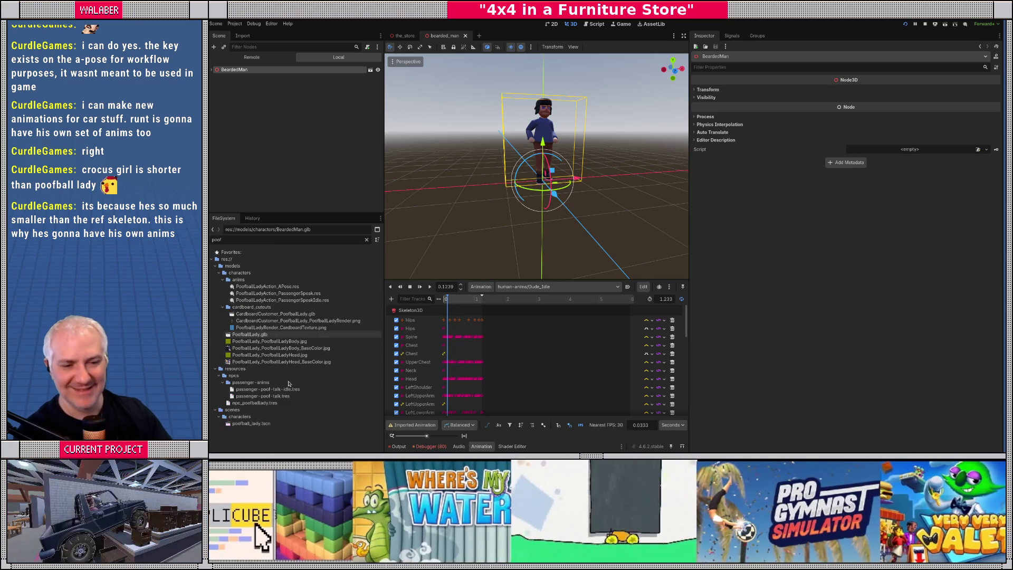
pyautogui.doubleClick(267, 423)
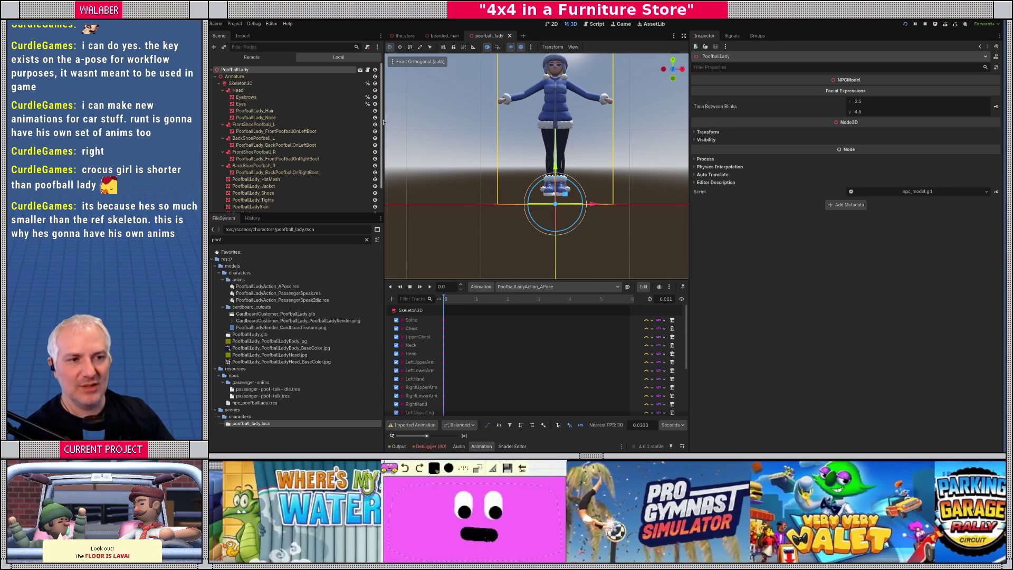
pyautogui.moveTo(385, 122); pyautogui.dragTo(409, 121)
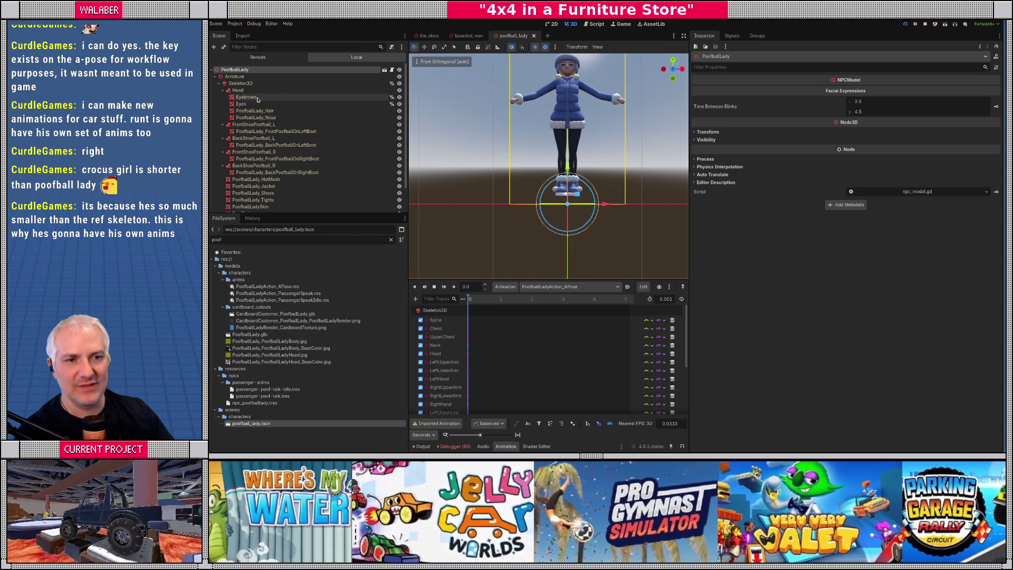
pyautogui.scroll(-2, 294, 149)
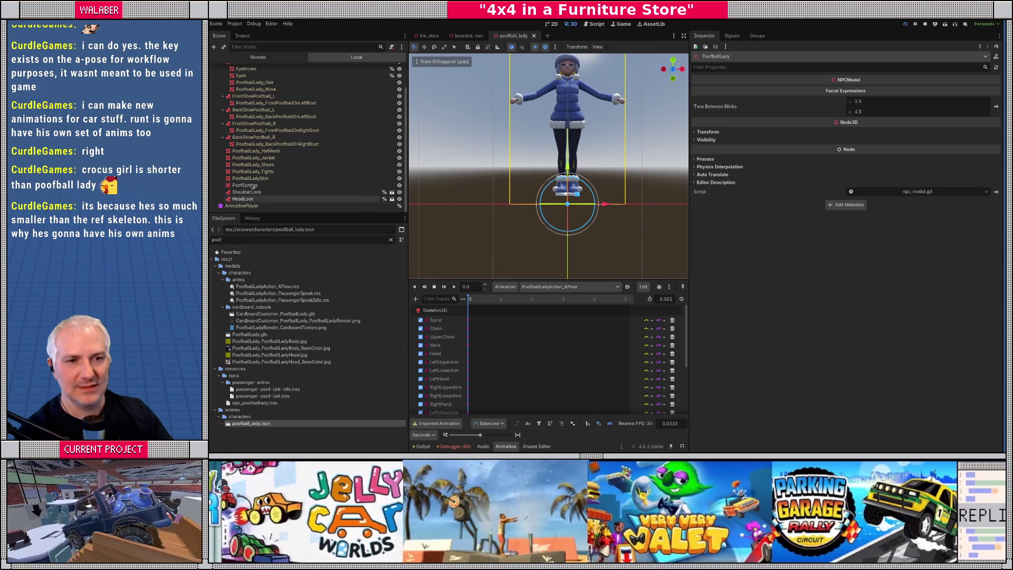
pyautogui.scroll(2, 214, 79)
pyautogui.click(214, 76)
pyautogui.click(214, 77)
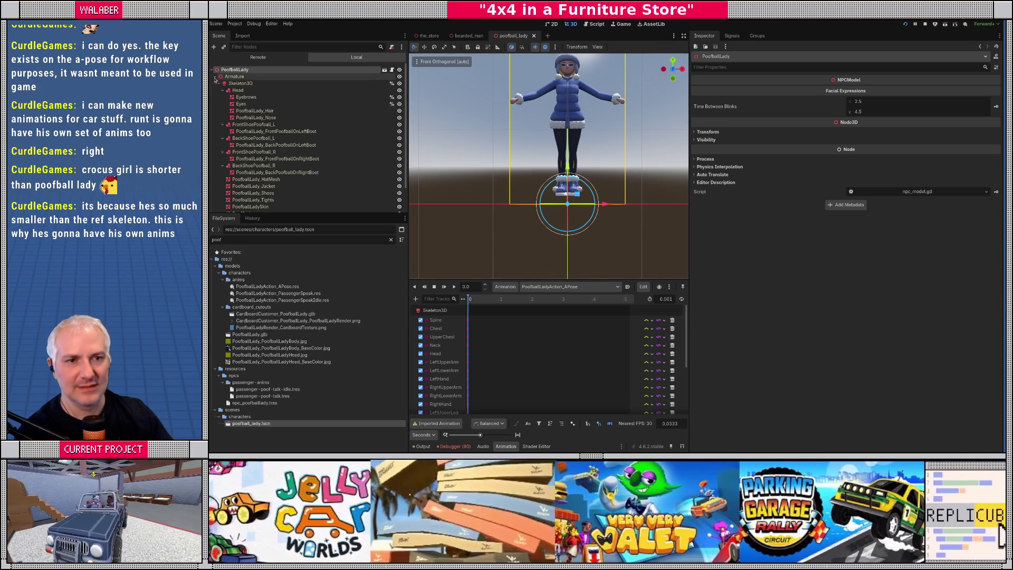
# Step: Compare BeardedMan's head meshes with Poofball Lady's Eyes node, then open npc_model.gd
pyautogui.click(469, 36)
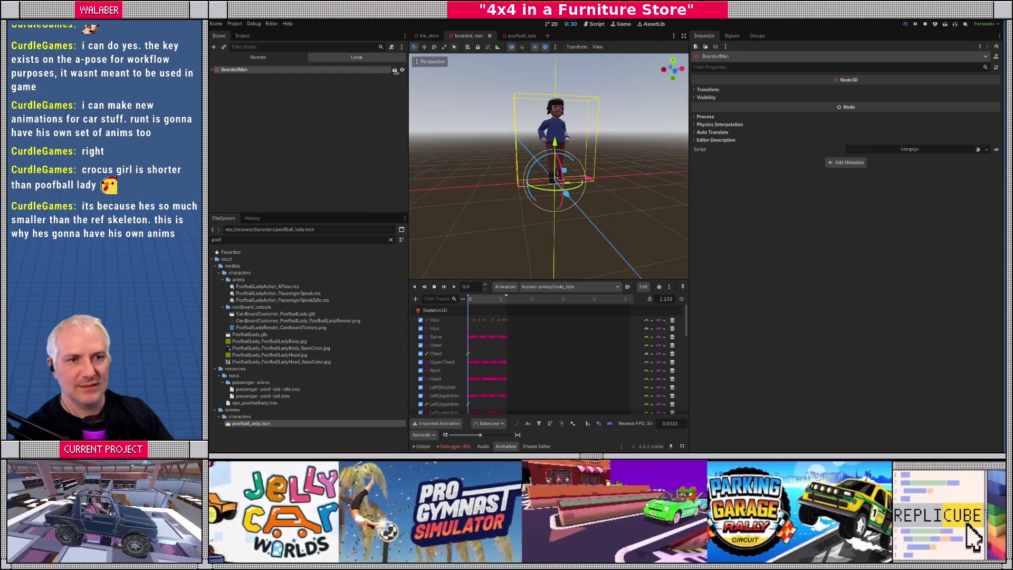
pyautogui.click(215, 69)
pyautogui.click(215, 77)
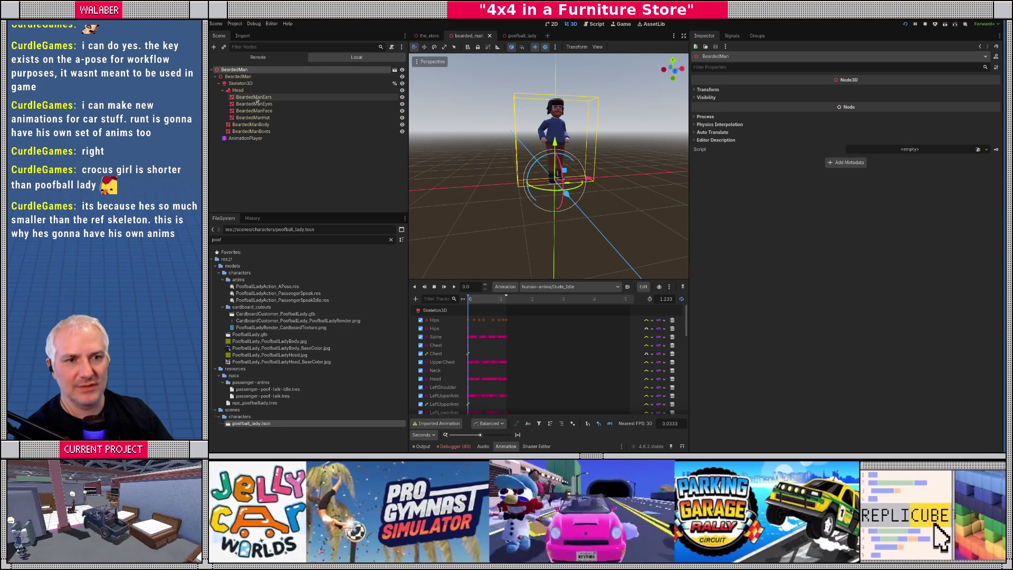
pyautogui.click(522, 37)
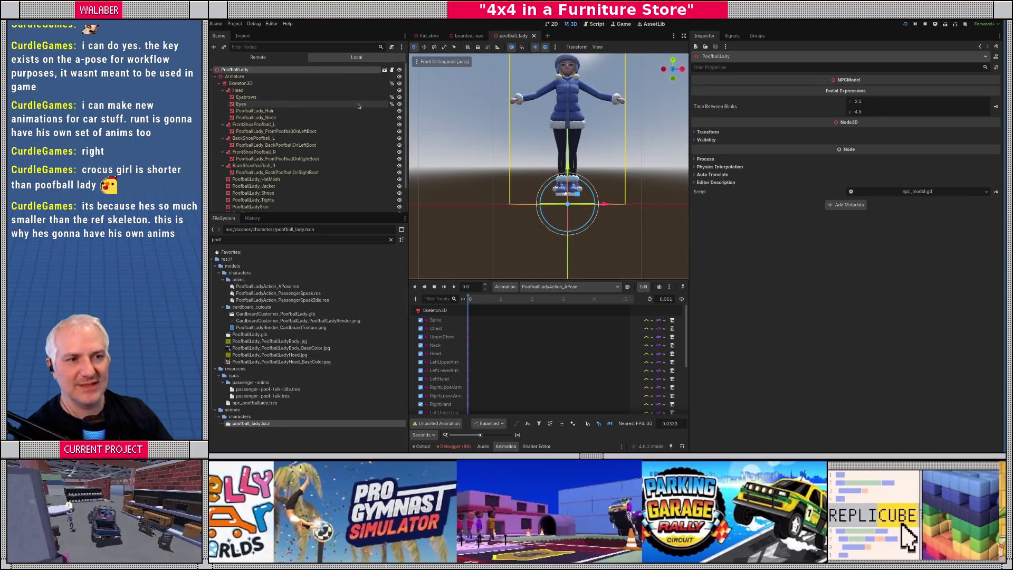
pyautogui.click(248, 104)
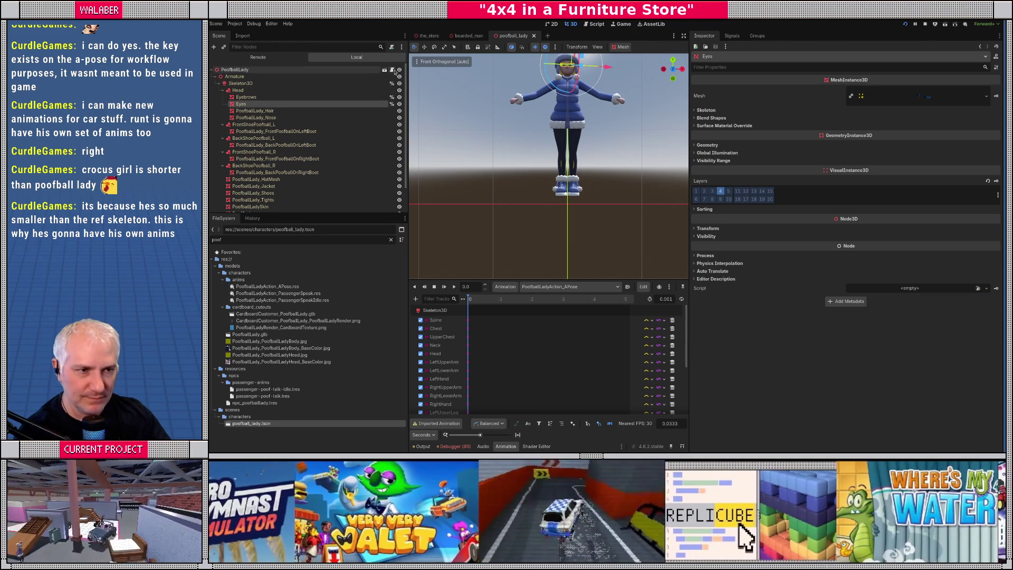
pyautogui.click(393, 72)
pyautogui.click(684, 35)
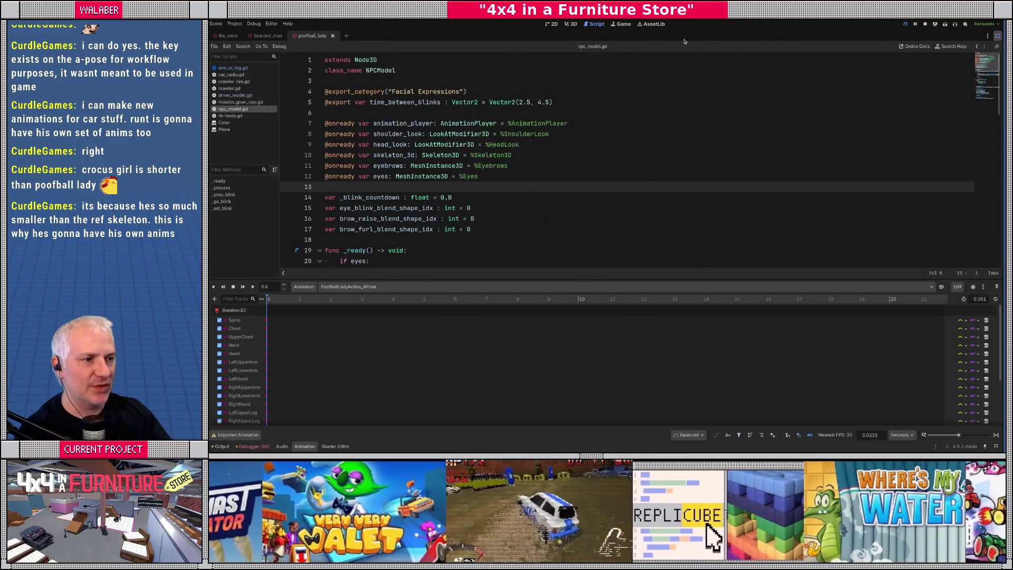
pyautogui.click(372, 179)
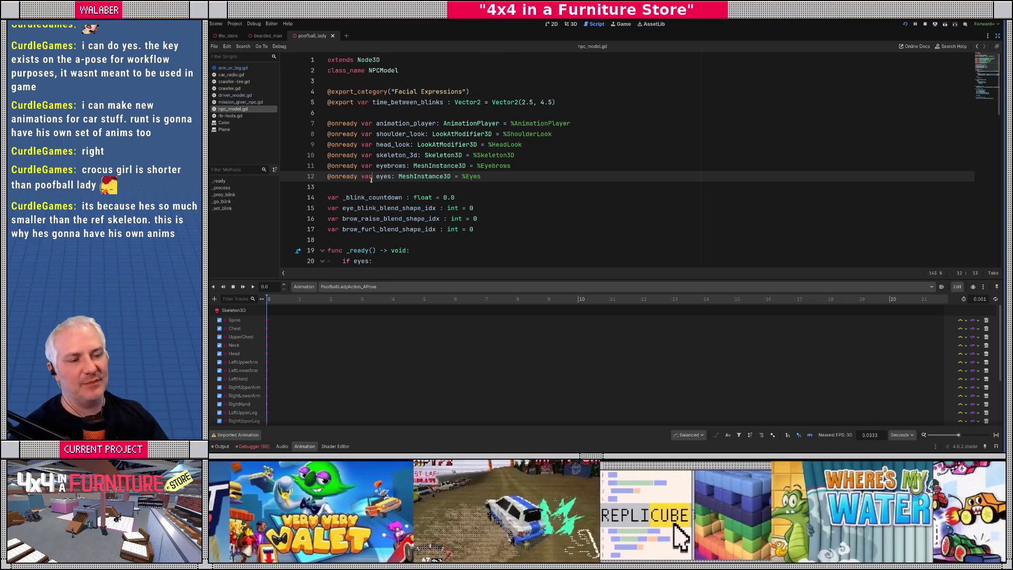
pyautogui.moveTo(341, 141)
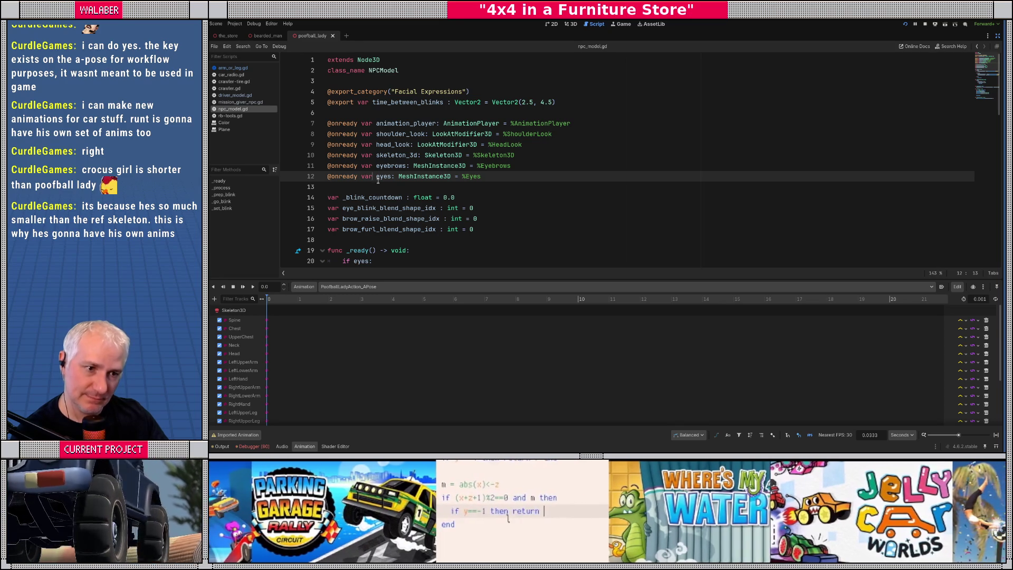
pyautogui.doubleClick(338, 167)
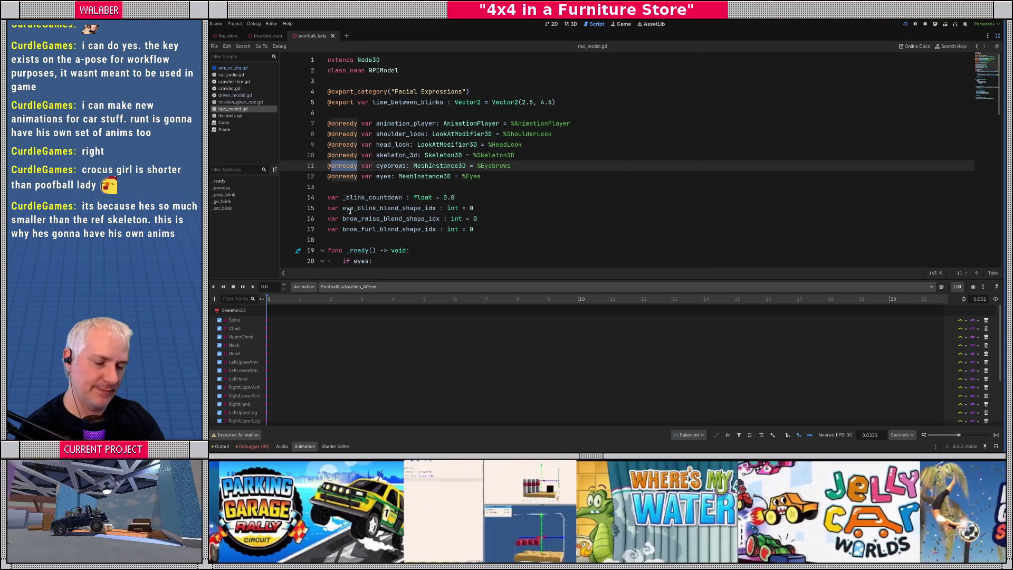
pyautogui.write('export')
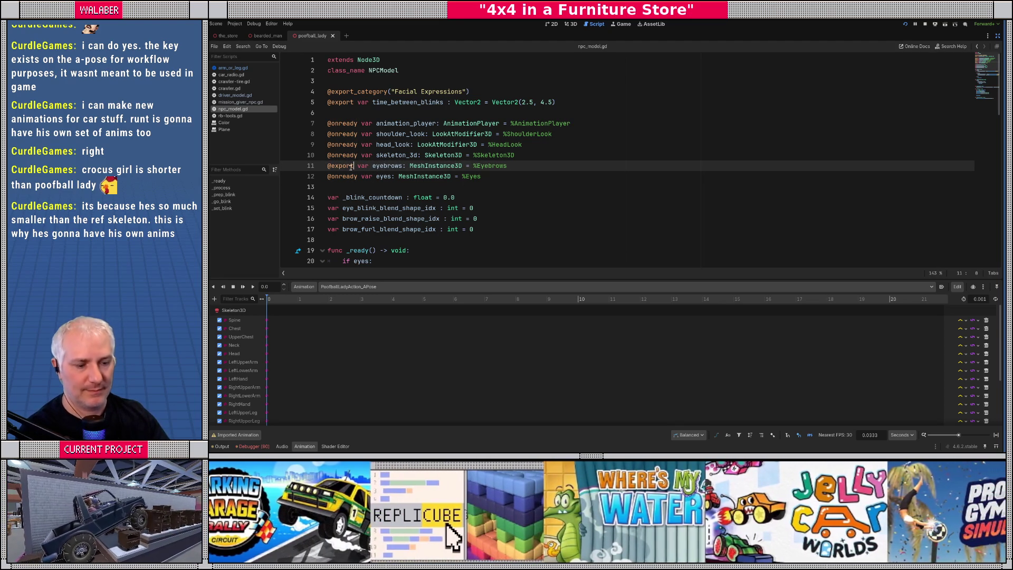
pyautogui.doubleClick(343, 176)
pyautogui.write('export')
# Step: Remove the '= %Eyebrows' and '= %Eyes' defaults and save npc_model.gd
pyautogui.click(463, 165)
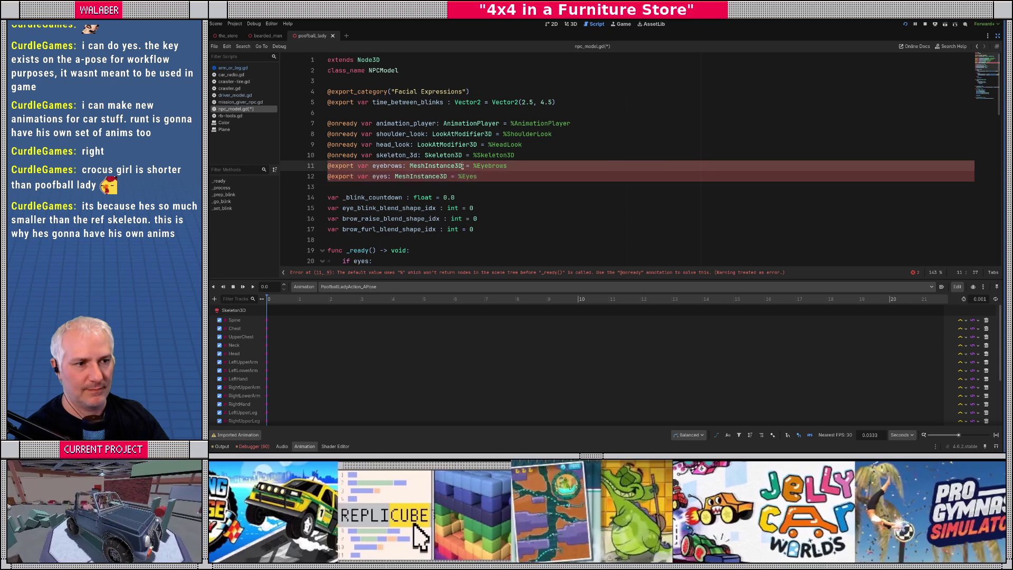
pyautogui.hotkey('shift', 'End')
pyautogui.press('Delete')
pyautogui.press('Down')
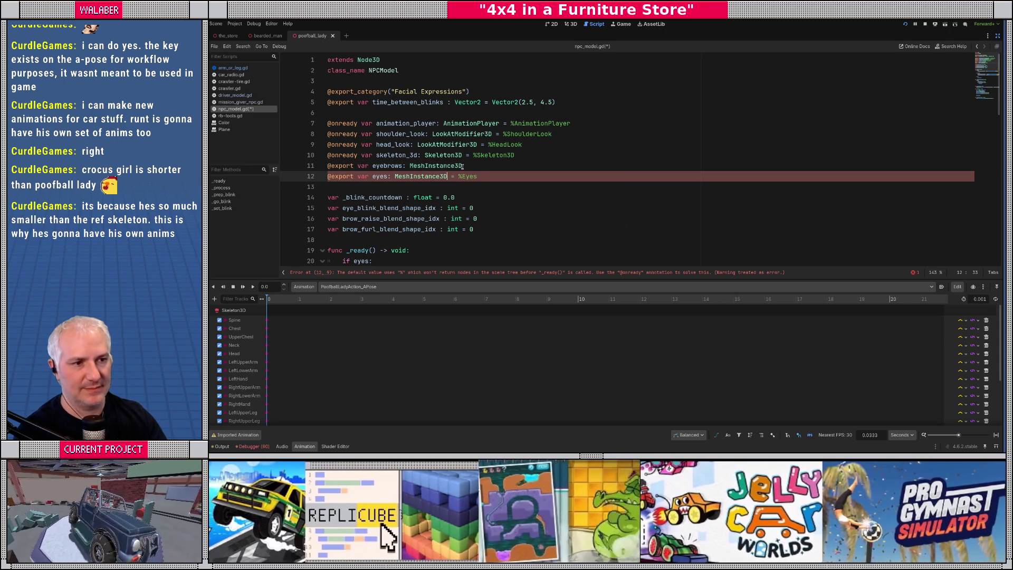
pyautogui.hotkey('shift', 'End')
pyautogui.press('Delete')
pyautogui.hotkey('ctrl', 's')
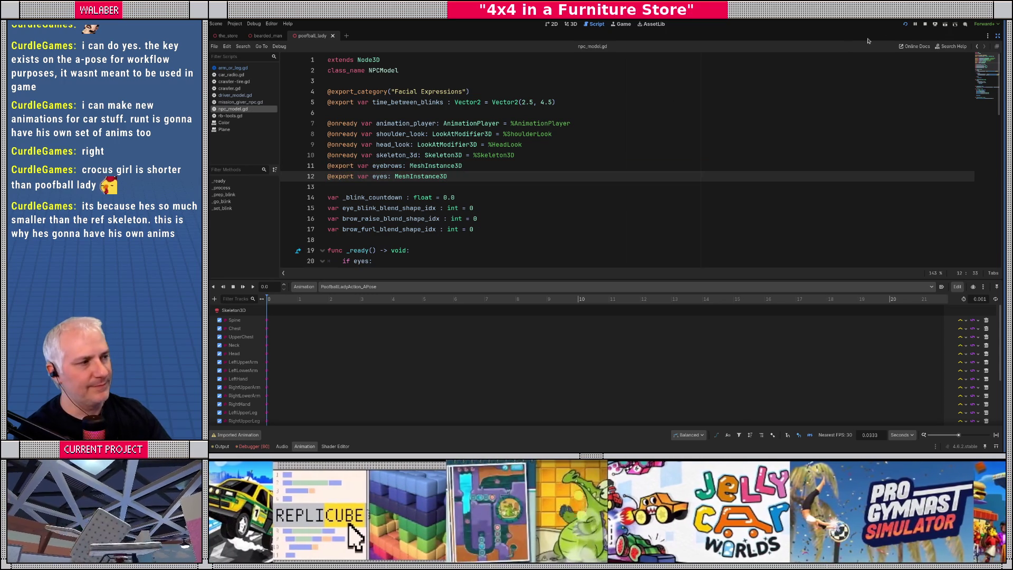
# Step: Assign PoofballLady's Eyebrows property to its Eyebrows node
pyautogui.click(998, 35)
pyautogui.click(248, 69)
pyautogui.click(913, 121)
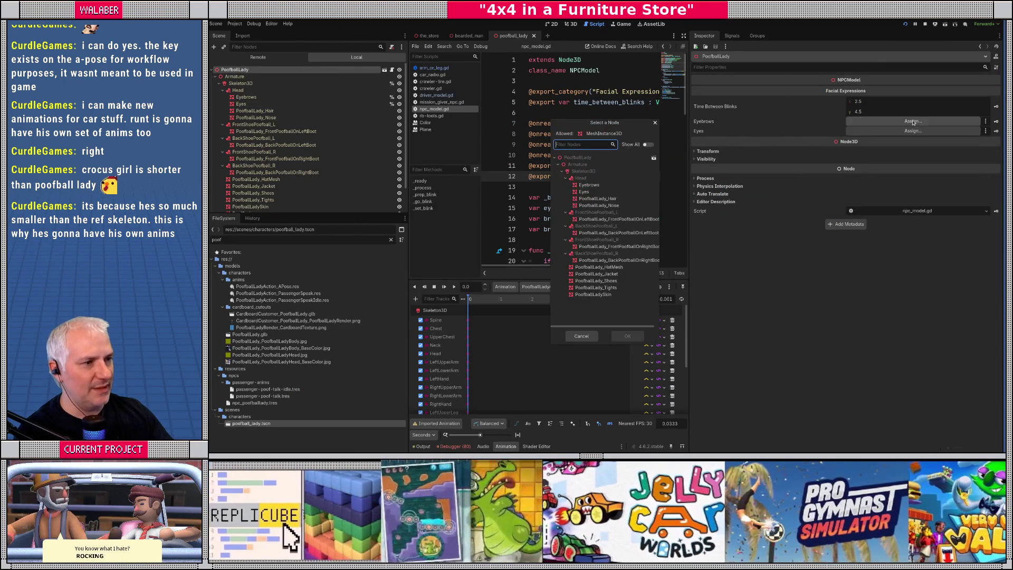
pyautogui.write('eyeb')
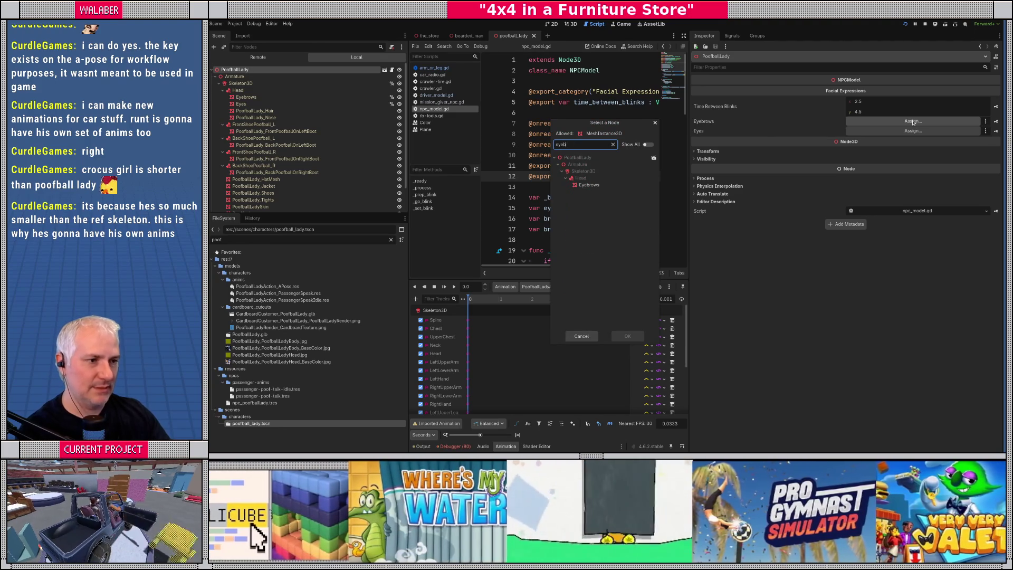
pyautogui.press('Return')
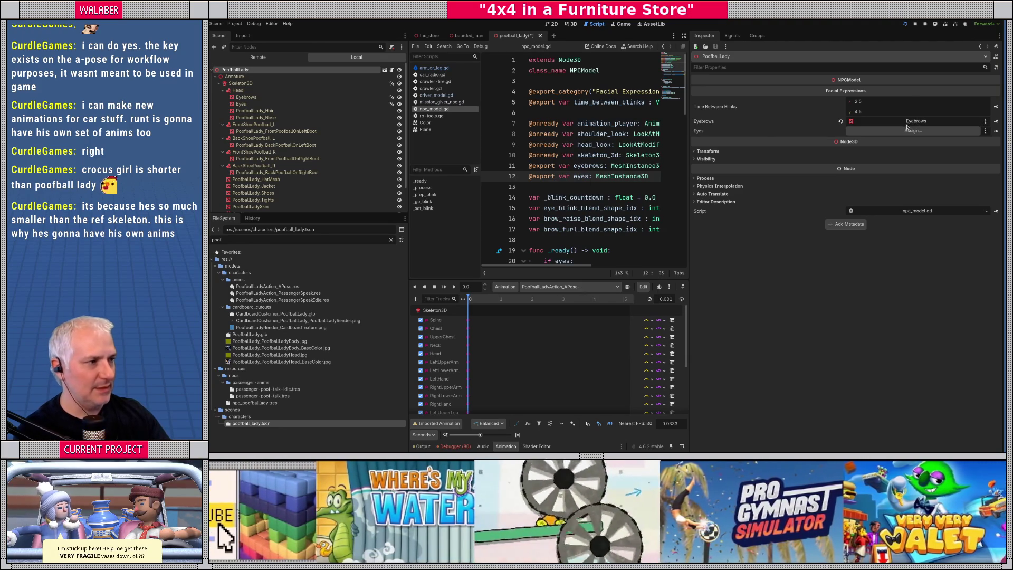
# Step: Assign the Eyes property to the Eyes node, save, and start attaching a script to BeardedMan
pyautogui.click(907, 130)
pyautogui.write('eyeds')
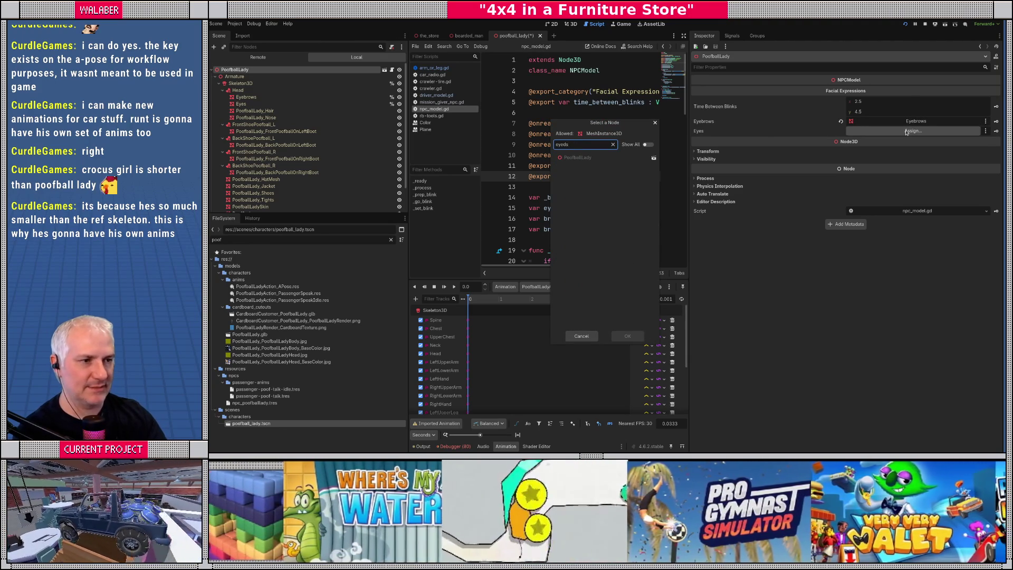
pyautogui.press('BackSpace')
pyautogui.press('Return')
pyautogui.hotkey('ctrl', 's')
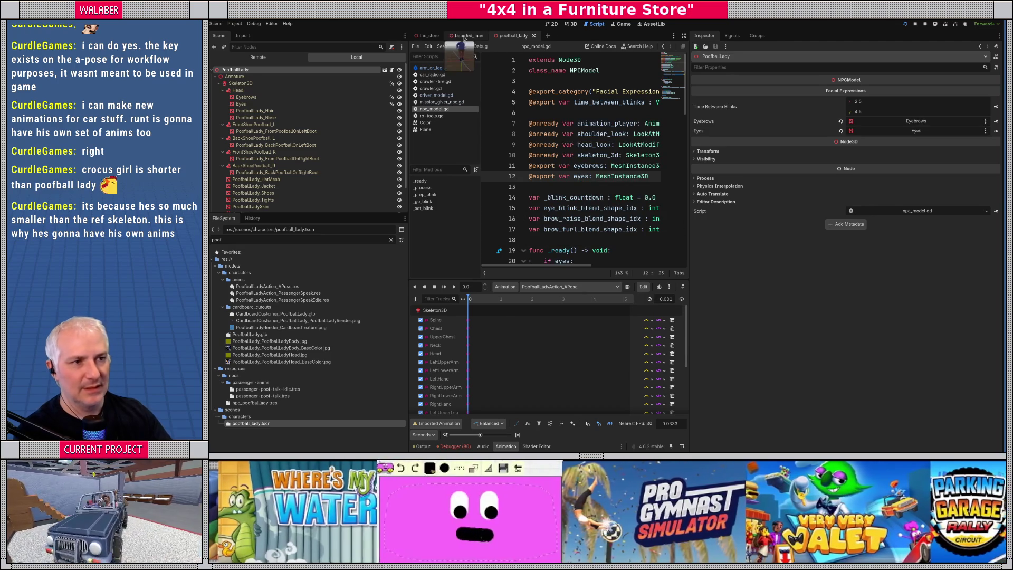
pyautogui.click(467, 36)
pyautogui.click(978, 149)
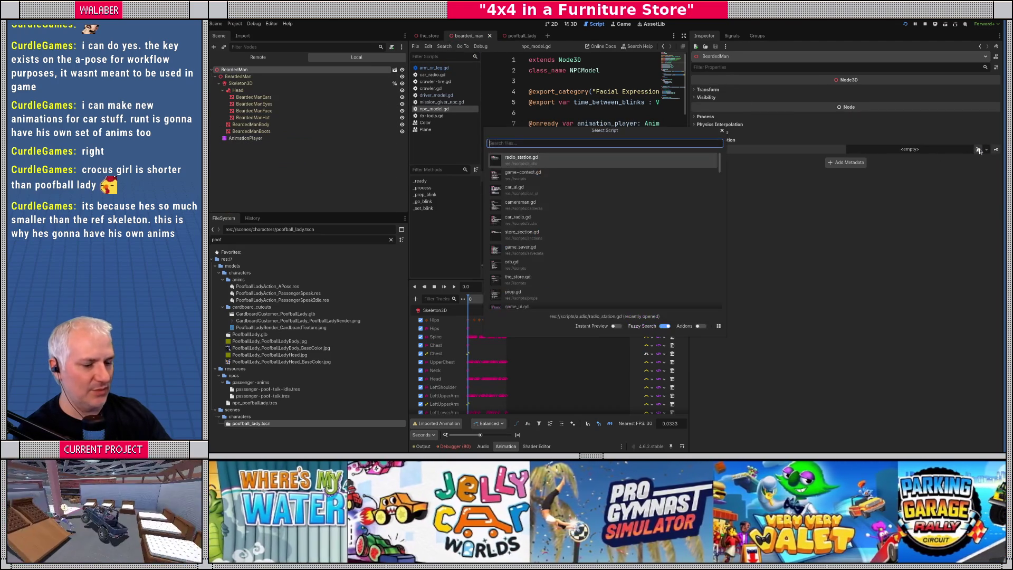
# Step: Attach npc_model.gd to BeardedMan, then cancel picking its eyes node
pyautogui.write('npc_')
pyautogui.press('Return')
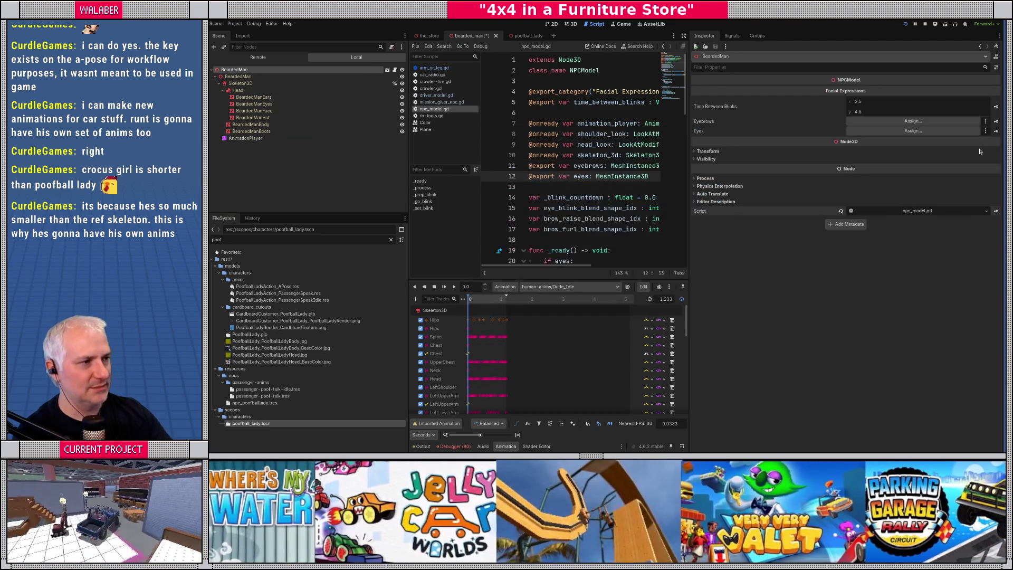
pyautogui.click(889, 123)
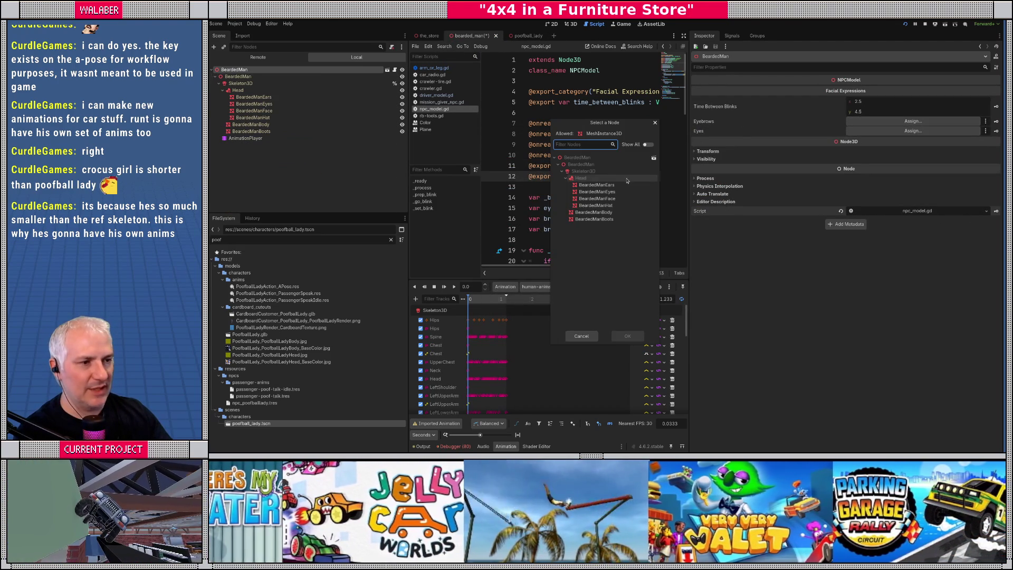
pyautogui.press('Escape')
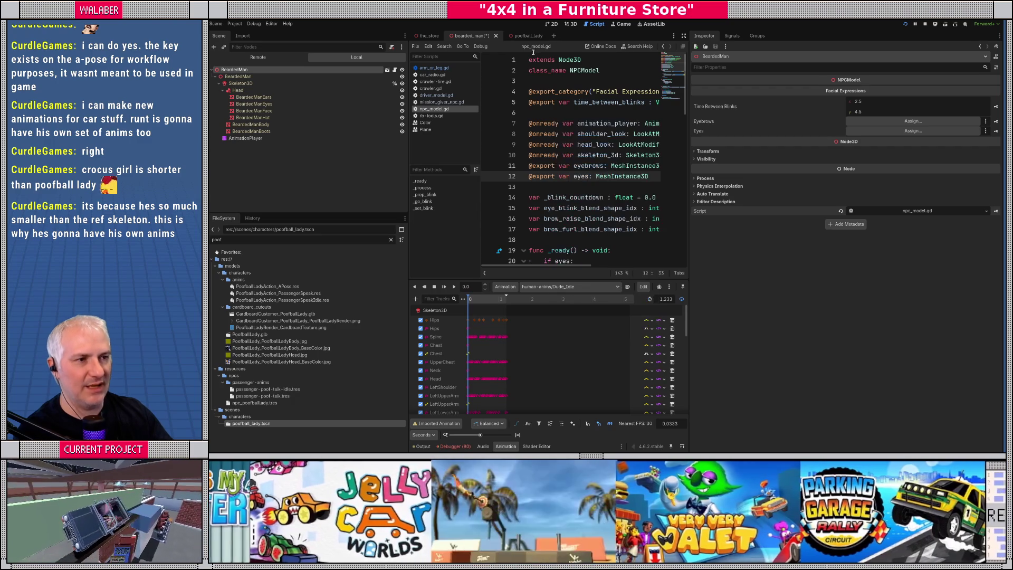
# Step: Select the BeardedManEyes mesh in 3D view, orbit it, then select Poofball Lady's Eyes mesh
pyautogui.hotkey('ctrl', 'F2')
pyautogui.scroll(5, 559, 103)
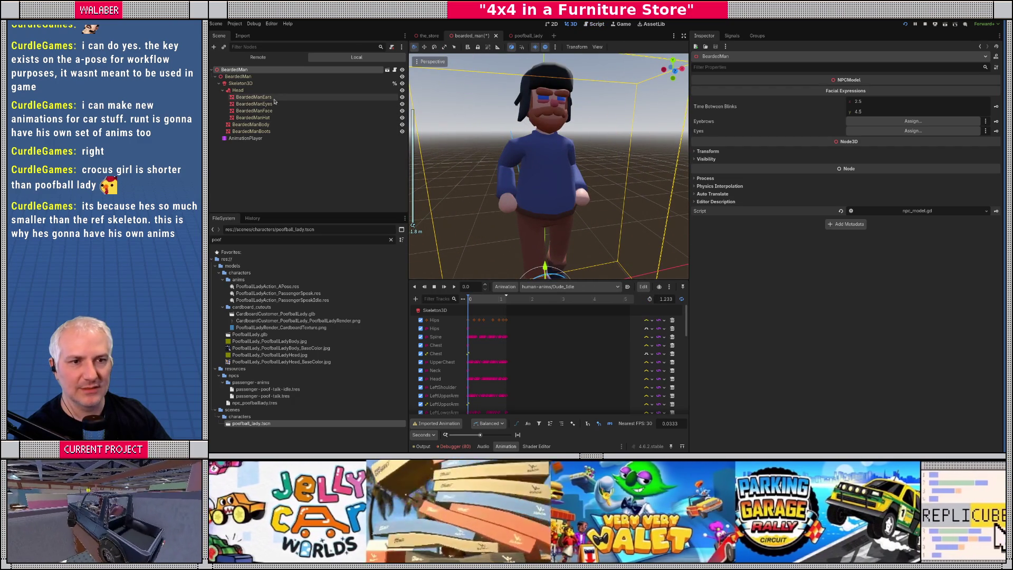
pyautogui.click(556, 99)
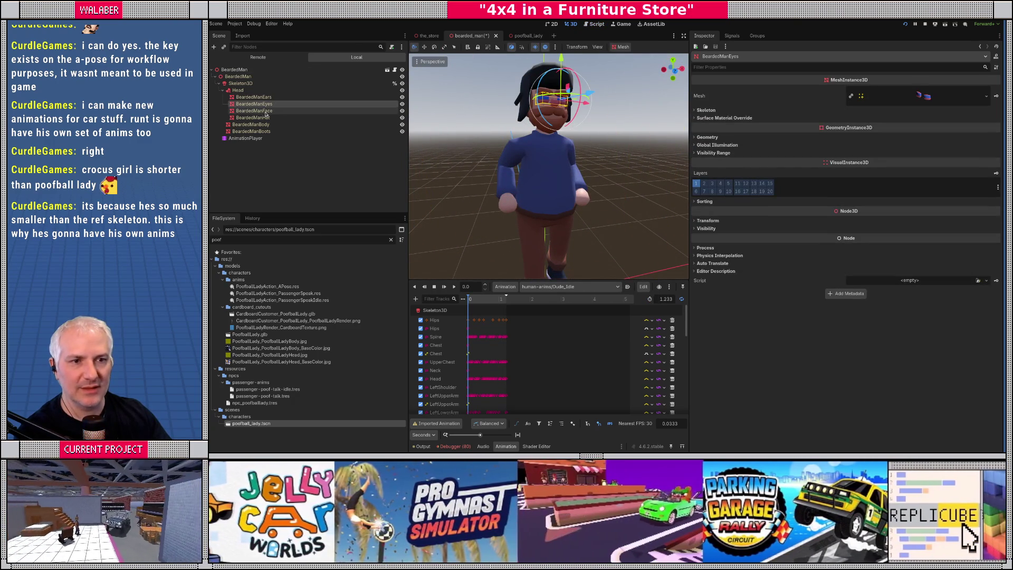
pyautogui.moveTo(523, 169); pyautogui.dragTo(564, 158)
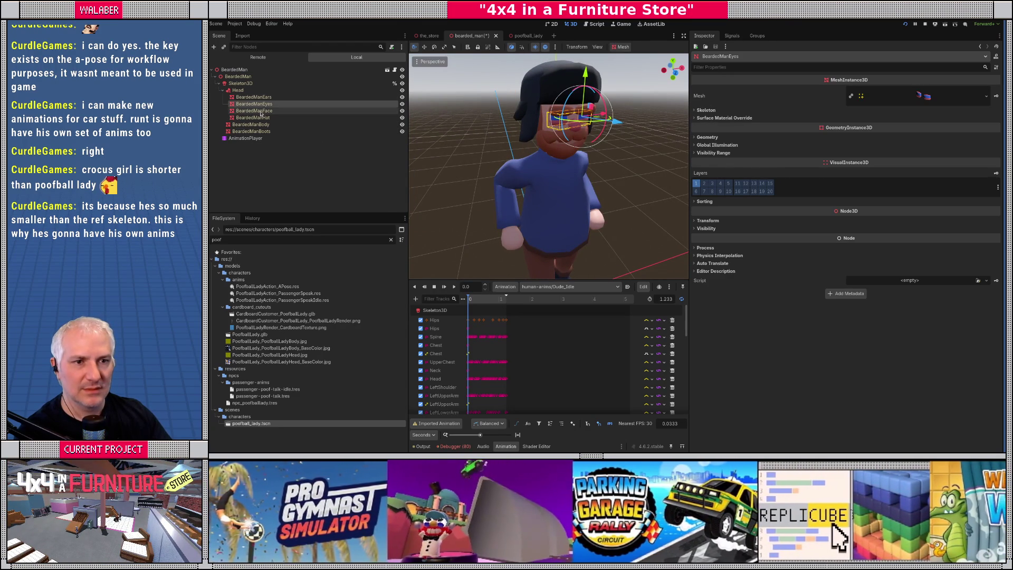
pyautogui.click(296, 103)
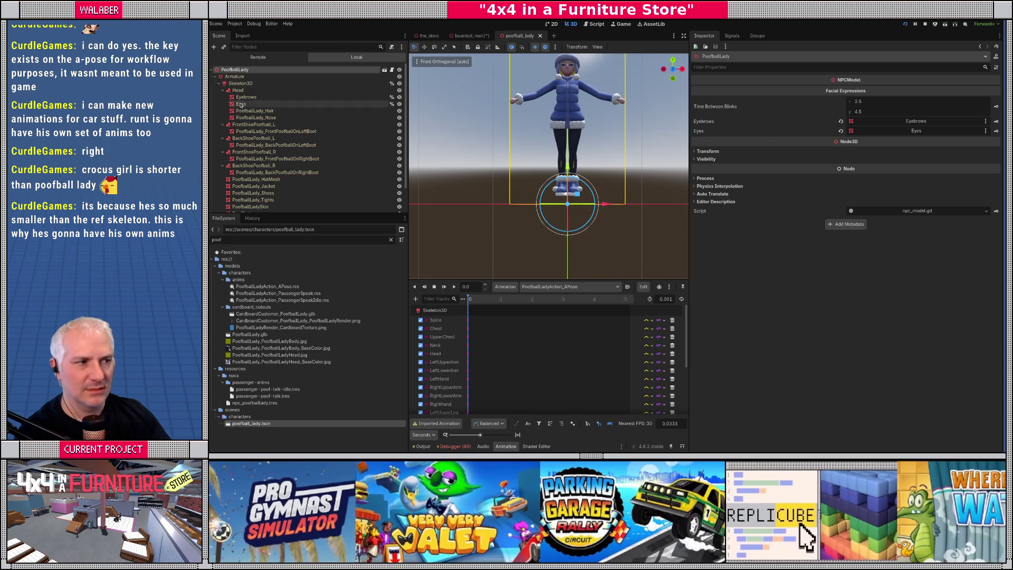
# Step: Expand the Eyes mesh's Blend Shapes and zoom in on Poofball Lady's face
pyautogui.click(712, 118)
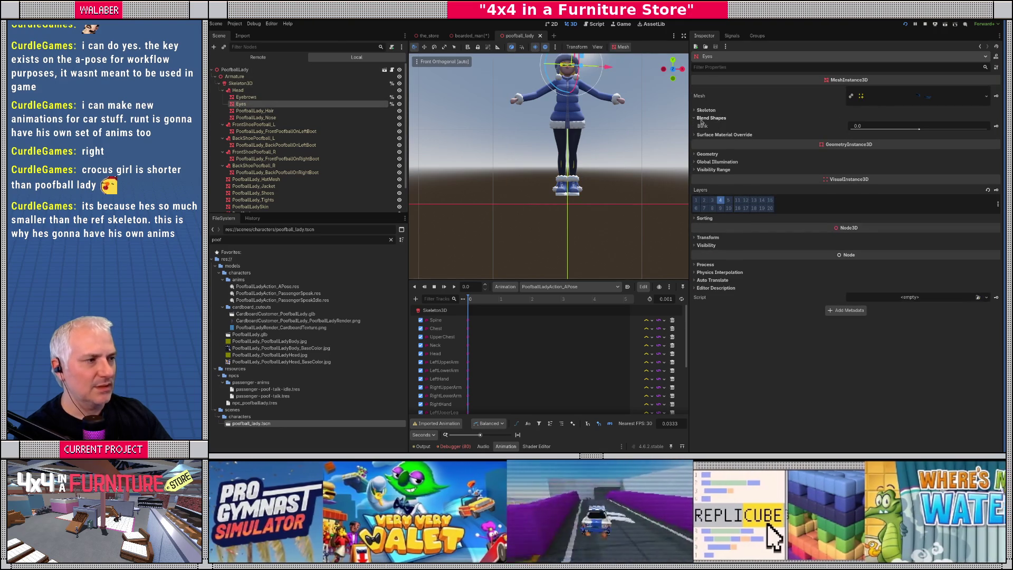
pyautogui.press('f')
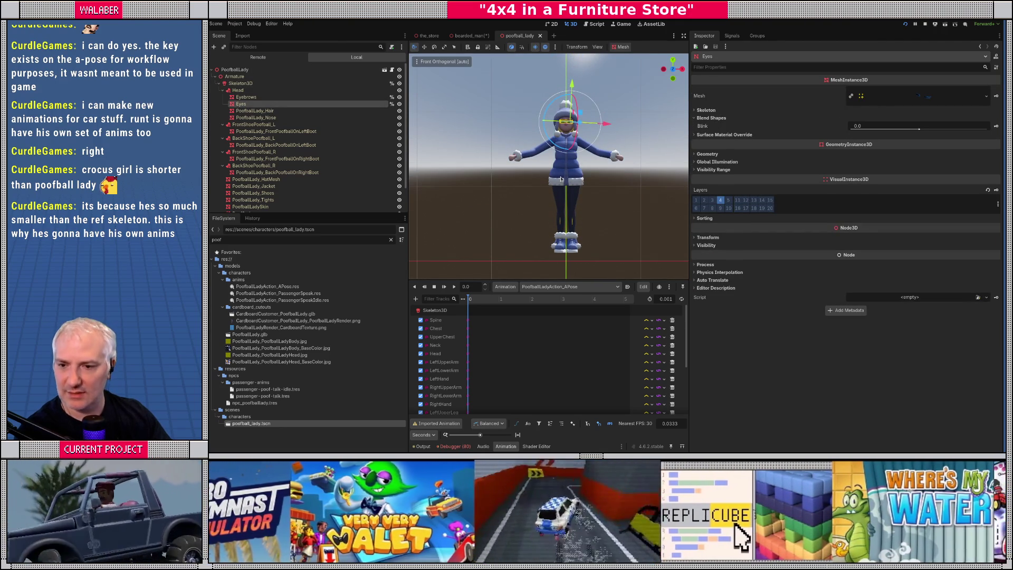
pyautogui.scroll(4, 559, 158)
pyautogui.scroll(5, 558, 155)
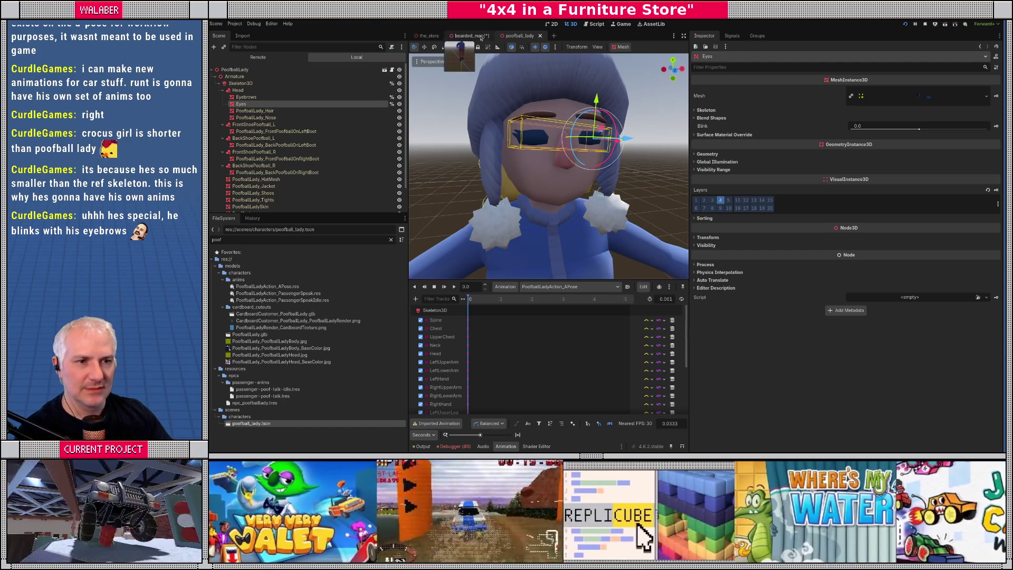
# Step: In bearded_man, inspect Head, Skeleton3D and the BeardedMan Ears, Eyes, Face and Hat meshes
pyautogui.click(471, 36)
pyautogui.click(269, 111)
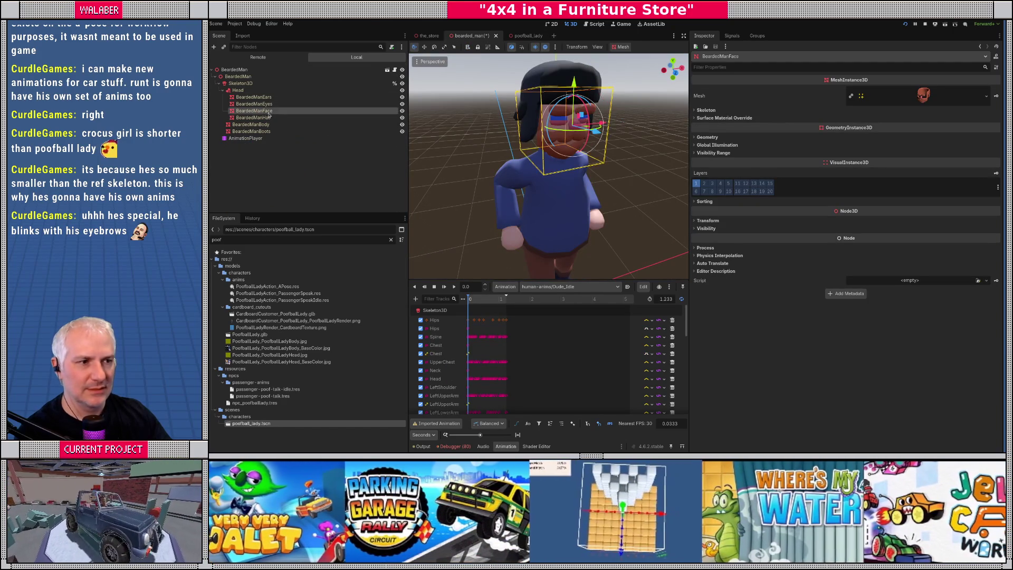
pyautogui.click(246, 92)
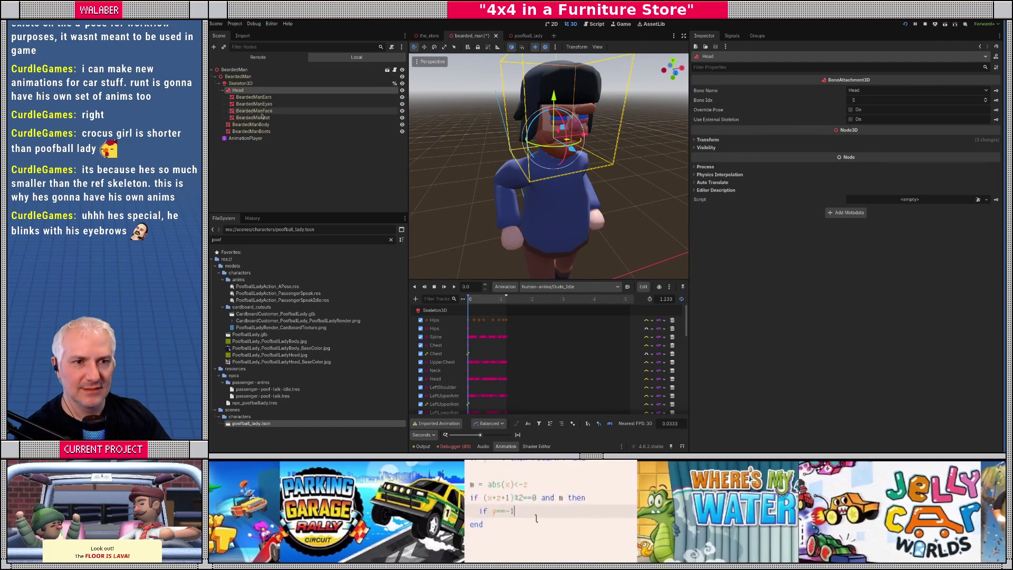
pyautogui.click(254, 111)
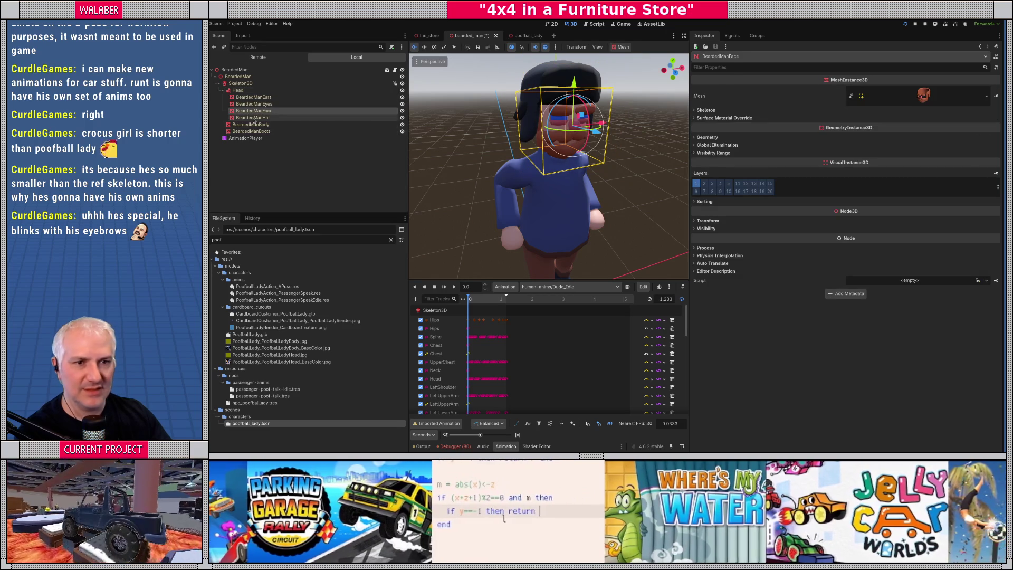
pyautogui.click(254, 118)
pyautogui.click(254, 111)
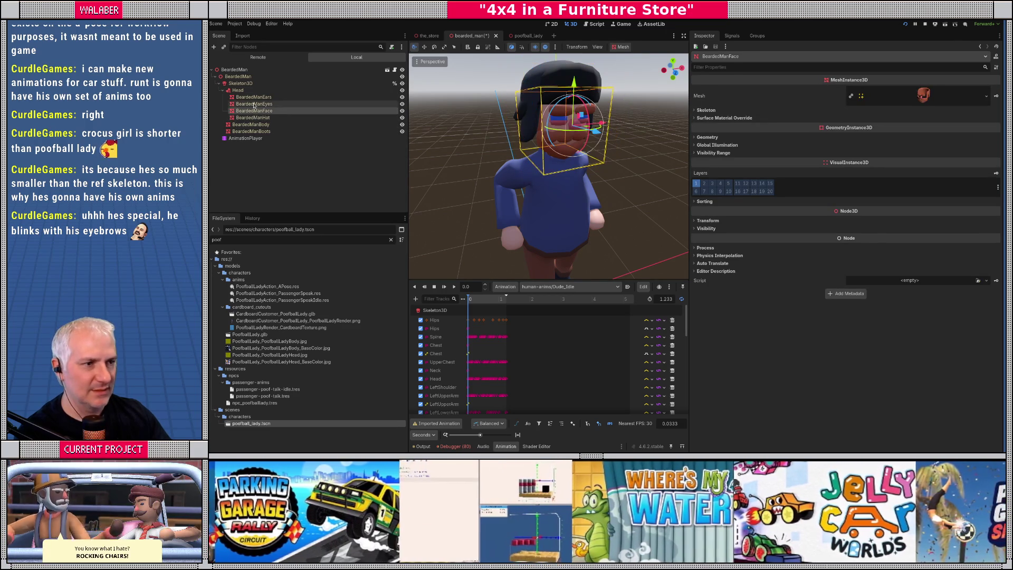
pyautogui.click(254, 104)
pyautogui.click(255, 97)
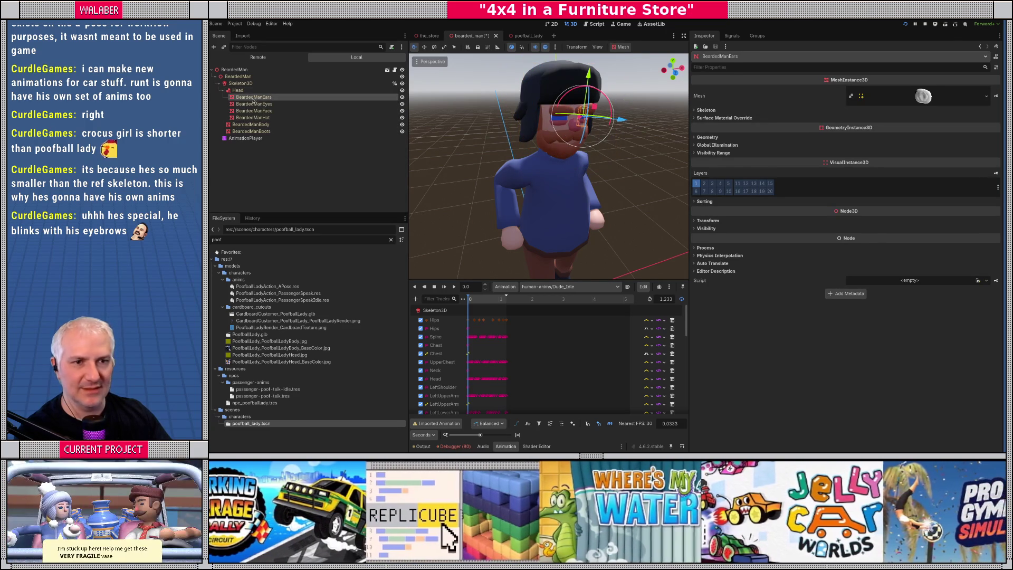
pyautogui.click(240, 84)
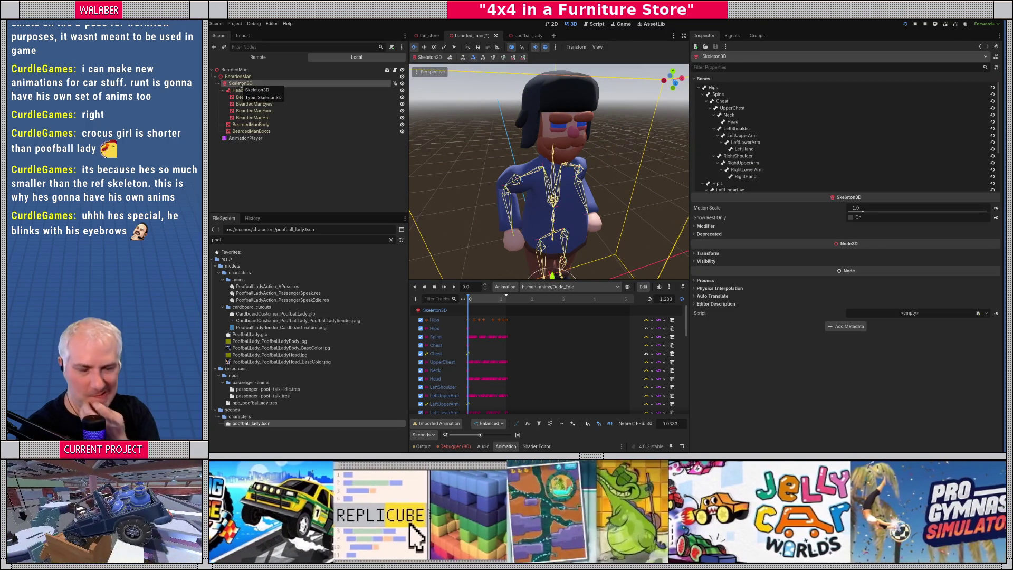
pyautogui.click(250, 98)
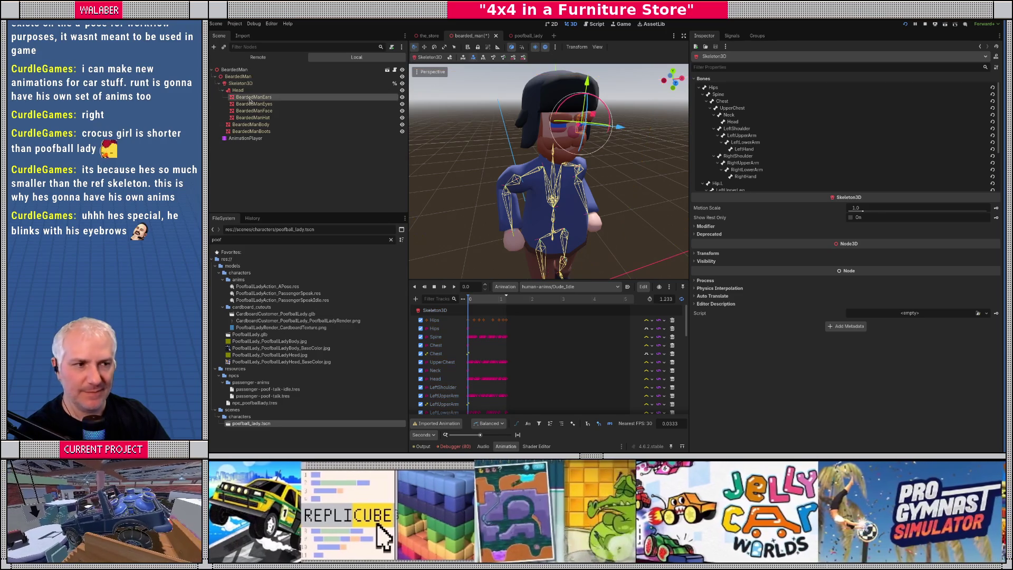
pyautogui.click(254, 104)
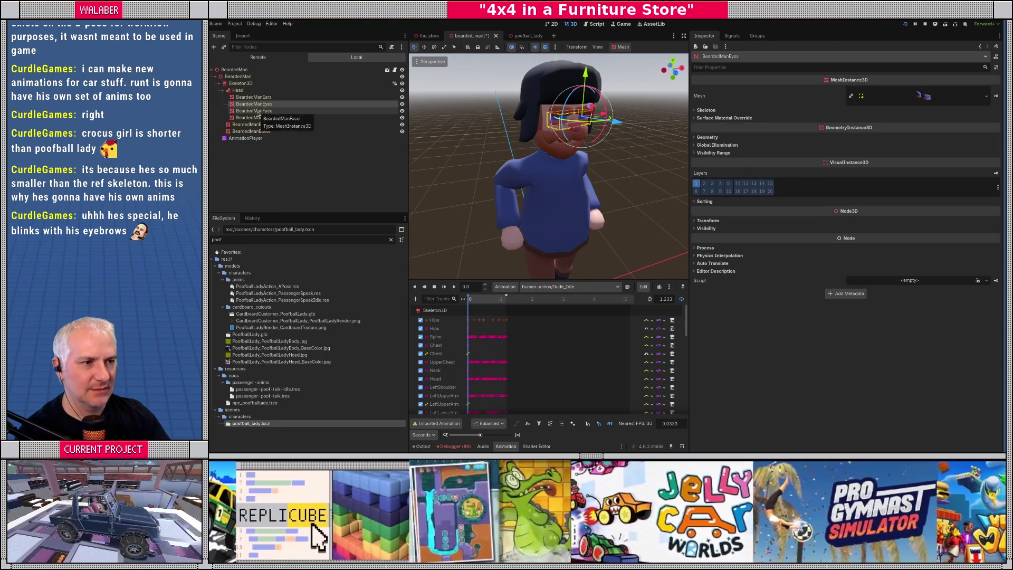
pyautogui.click(257, 111)
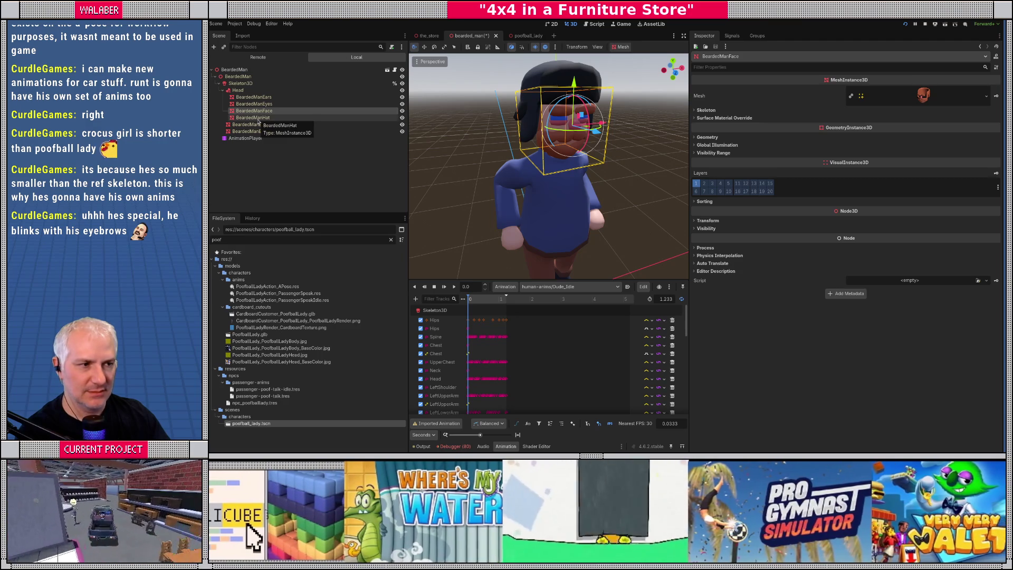
pyautogui.click(256, 118)
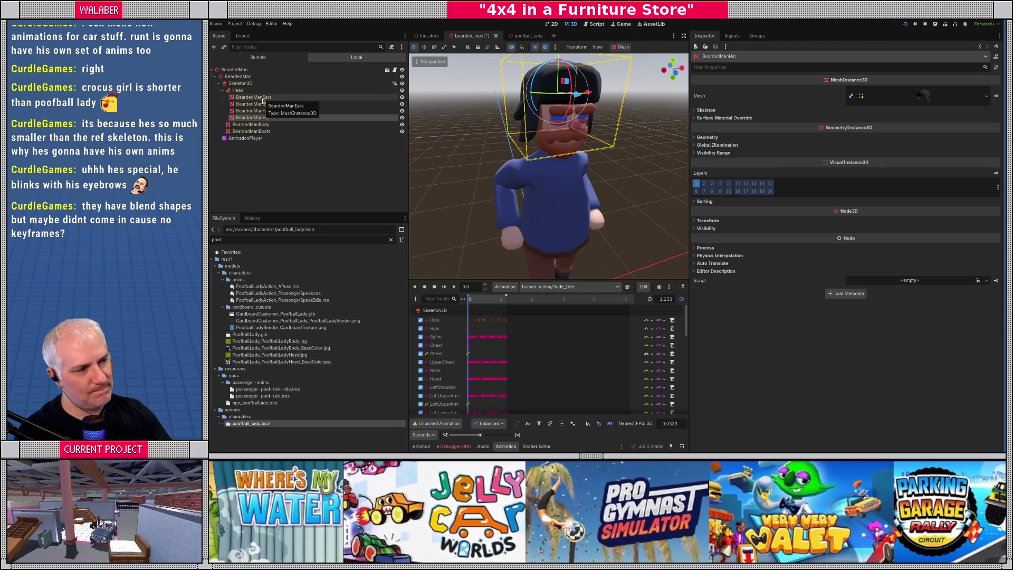
# Step: Test Poofball Lady's Blink at 1.0, revert it to 0, save, then open npc_model.gd from bearded_man
pyautogui.click(520, 36)
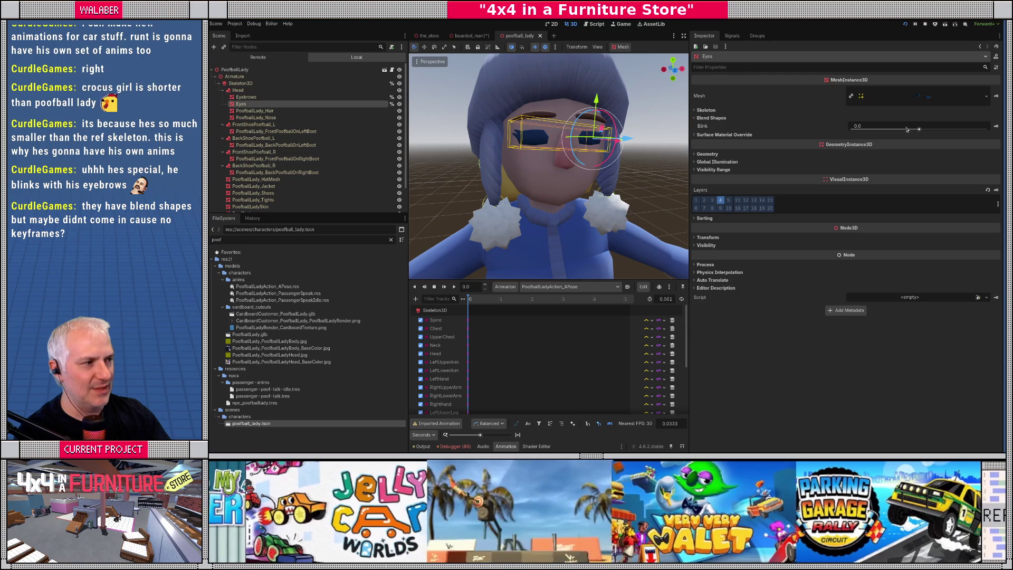
pyautogui.moveTo(909, 129); pyautogui.dragTo(987, 128)
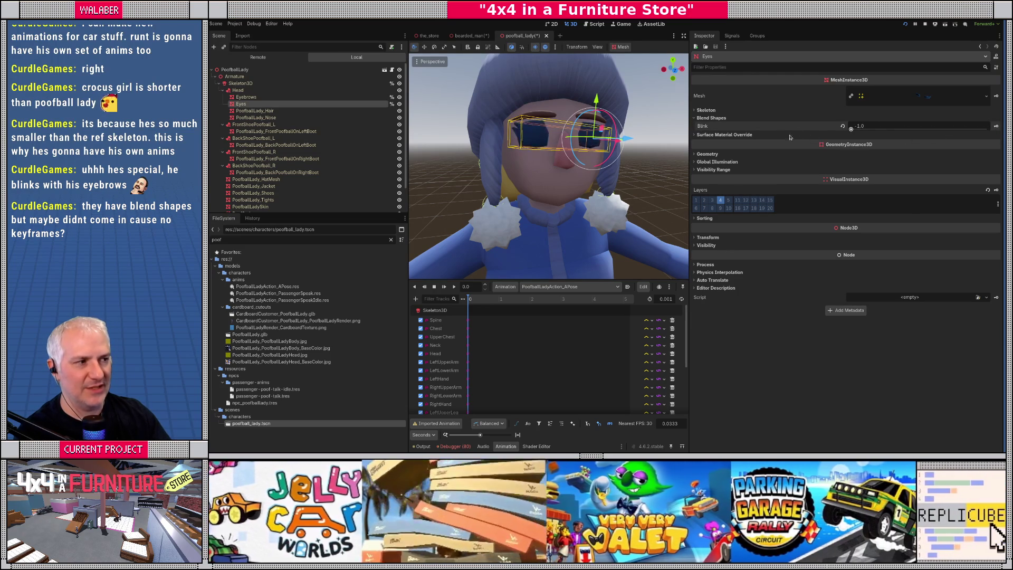
pyautogui.moveTo(876, 127); pyautogui.dragTo(843, 128)
pyautogui.click(842, 127)
pyautogui.hotkey('ctrl', 's')
pyautogui.click(471, 36)
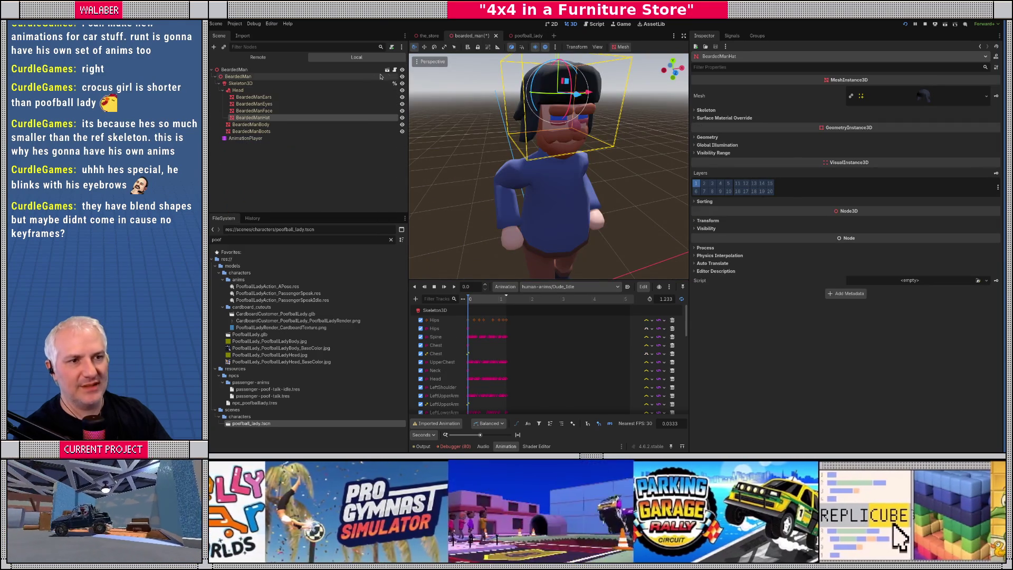
pyautogui.click(395, 69)
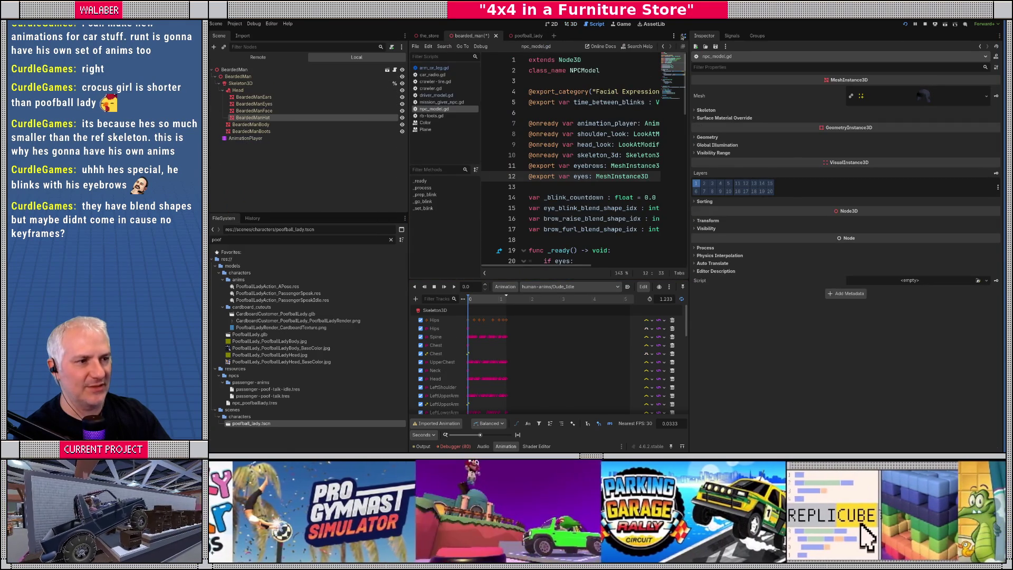
# Step: In distraction-free mode, search npc_model.gd for usages of eyebrows
pyautogui.click(684, 36)
pyautogui.doubleClick(385, 166)
pyautogui.hotkey('ctrl', 'f')
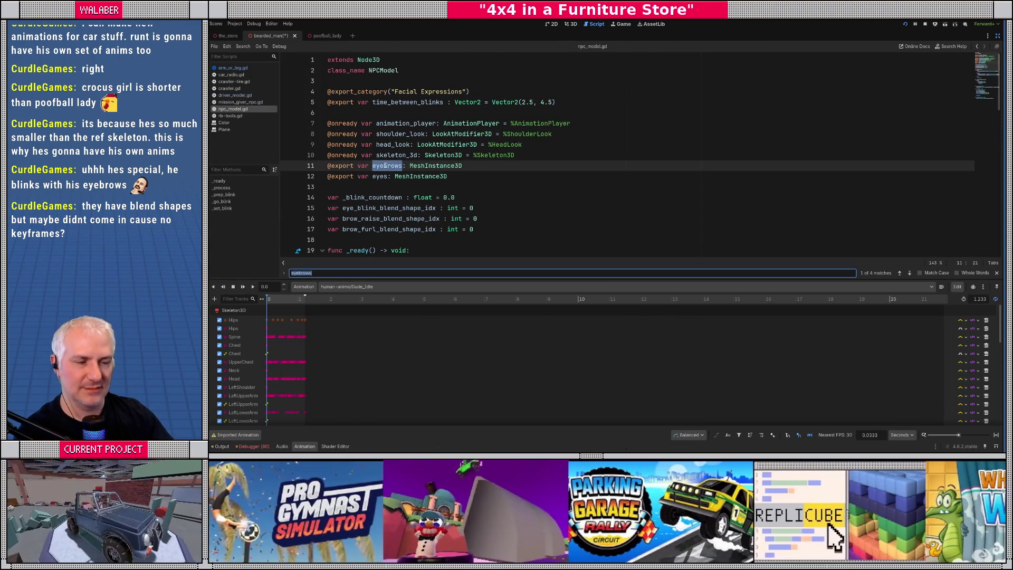
pyautogui.press('Return')
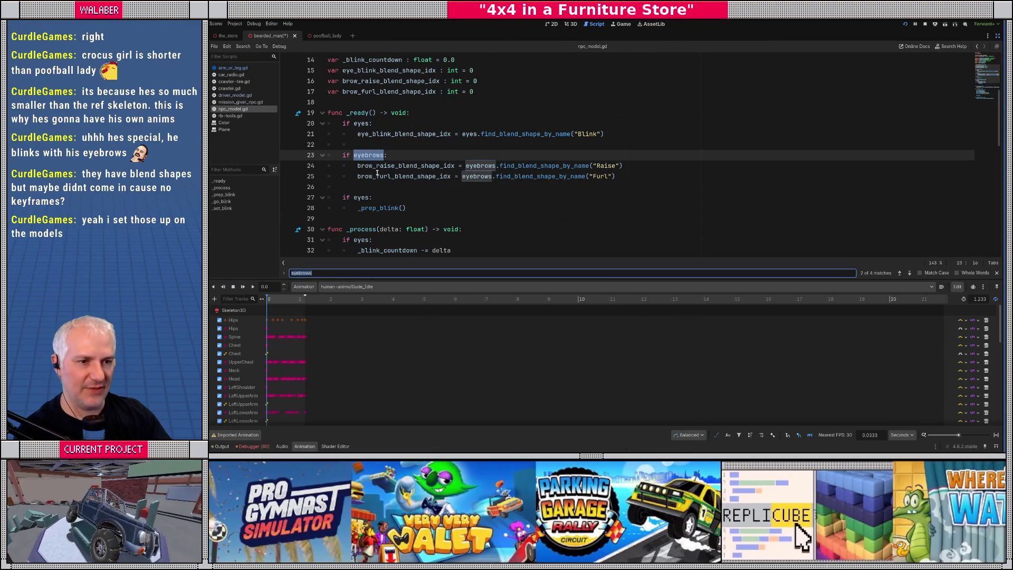
# Step: Step through the eyes matches to _set_blink, then show BeardedMan's root NPCModel properties
pyautogui.click(364, 198)
pyautogui.doubleClick(364, 198)
pyautogui.hotkey('ctrl', 'f')
pyautogui.press('Return')
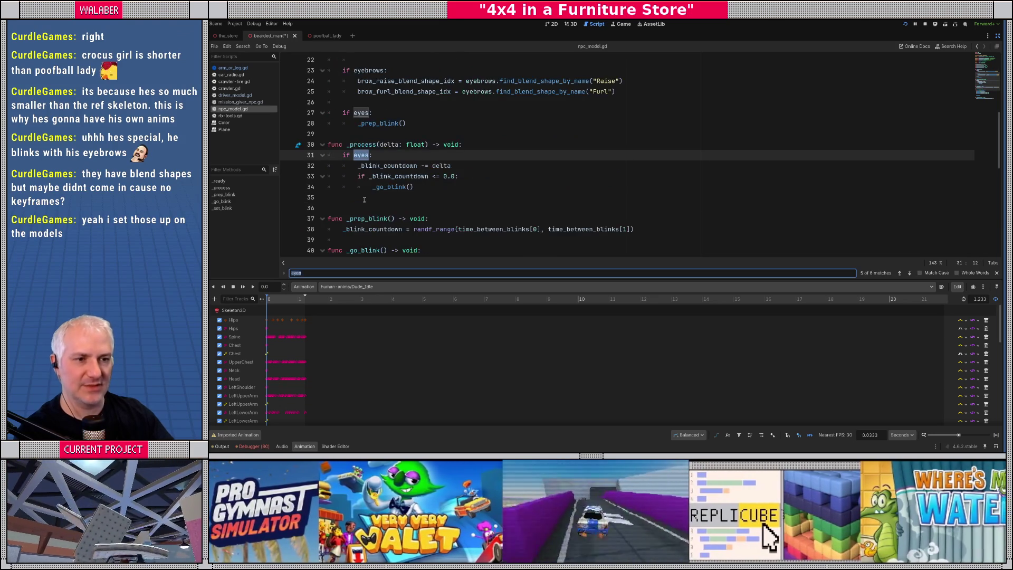
pyautogui.press('Return')
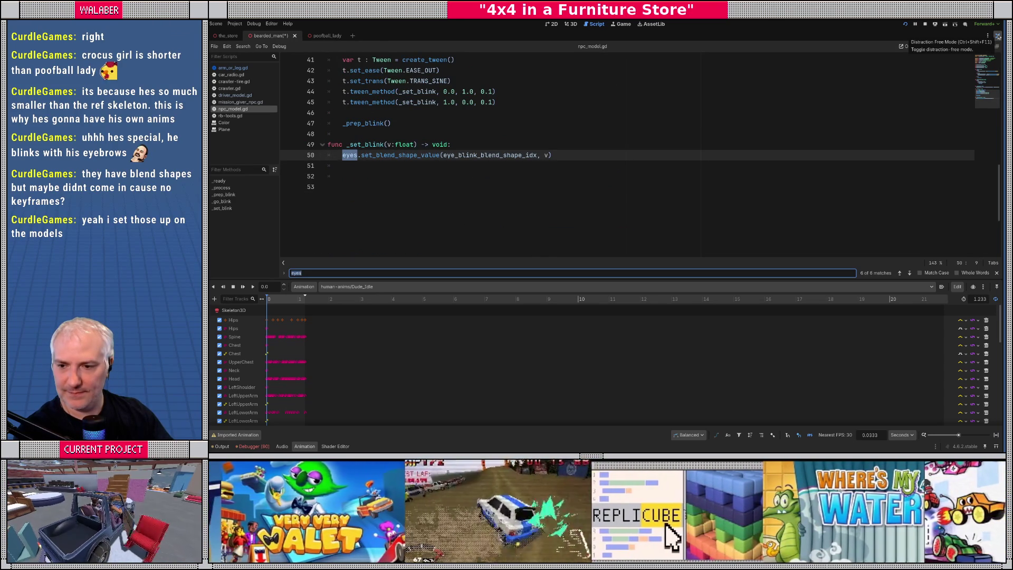
pyautogui.click(998, 37)
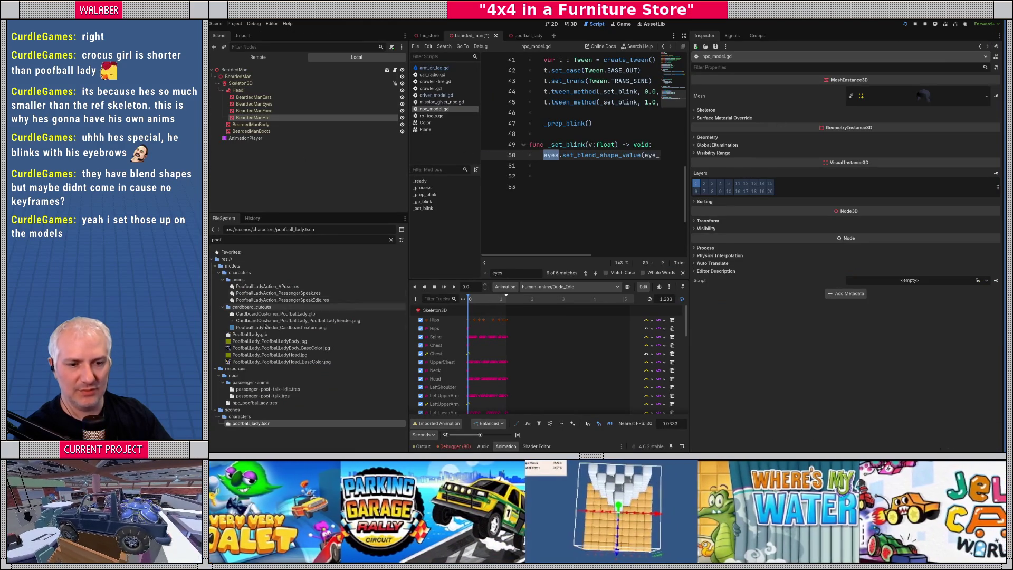
pyautogui.click(234, 69)
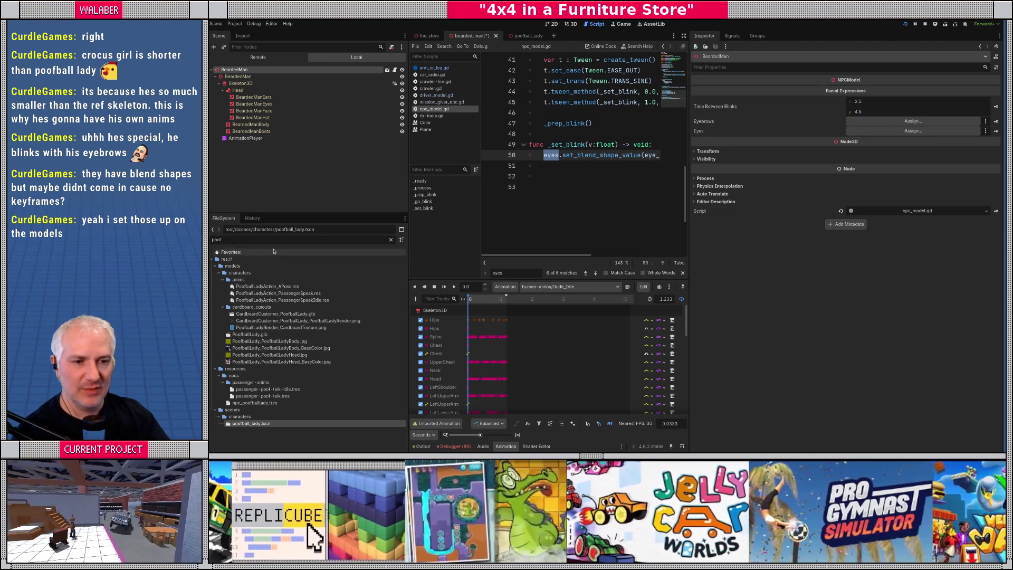
# Step: Filter files for 'look', add head_look.tscn and shoulder_look.tscn under Skeleton3D, and select HeadLook
pyautogui.click(272, 241)
pyautogui.hotkey('ctrl', 'a')
pyautogui.write('look')
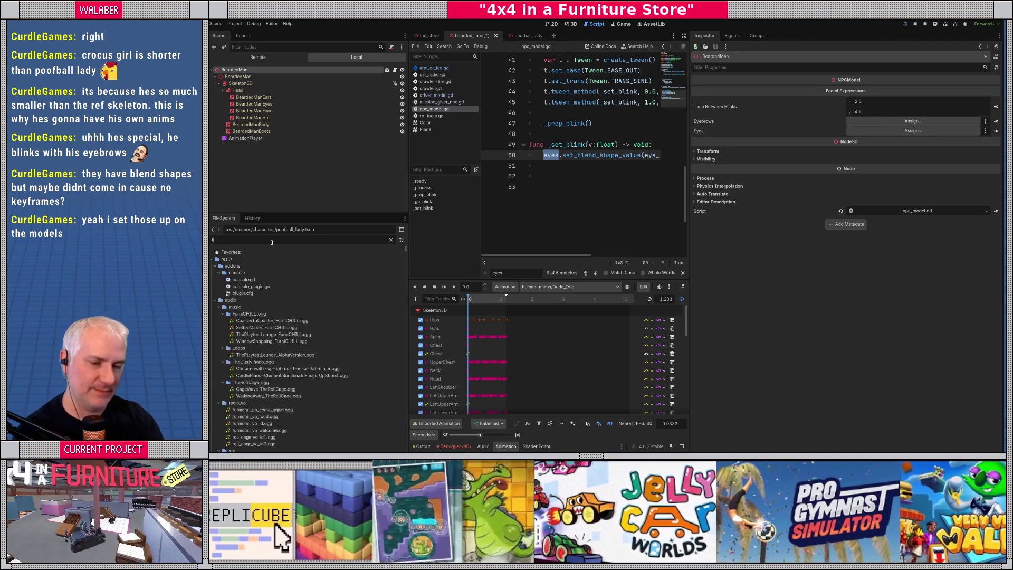
pyautogui.moveTo(251, 286)
pyautogui.mouseDown()
pyautogui.moveTo(238, 218)
pyautogui.moveTo(242, 85)
pyautogui.mouseUp()
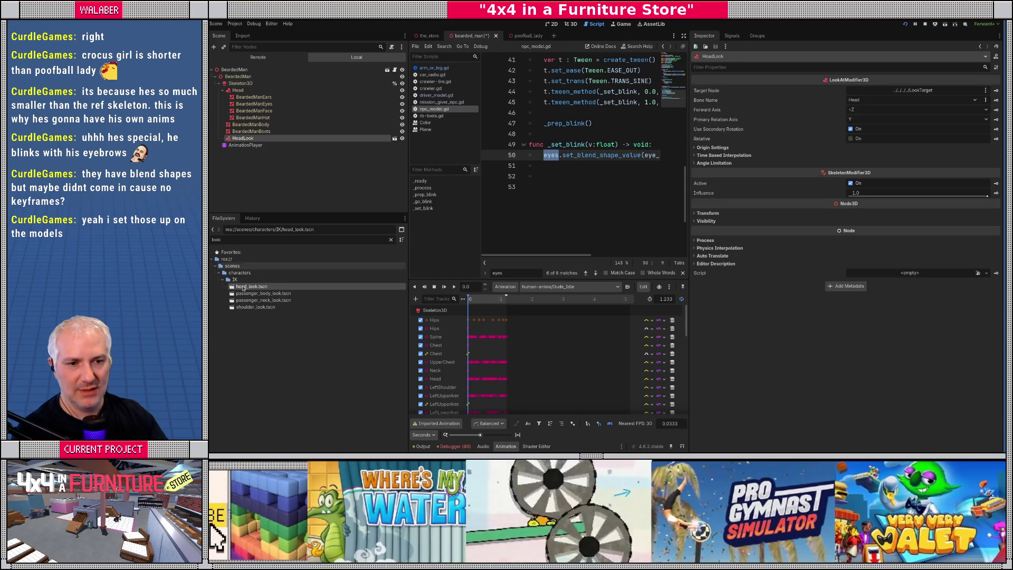
pyautogui.moveTo(255, 307); pyautogui.dragTo(243, 84)
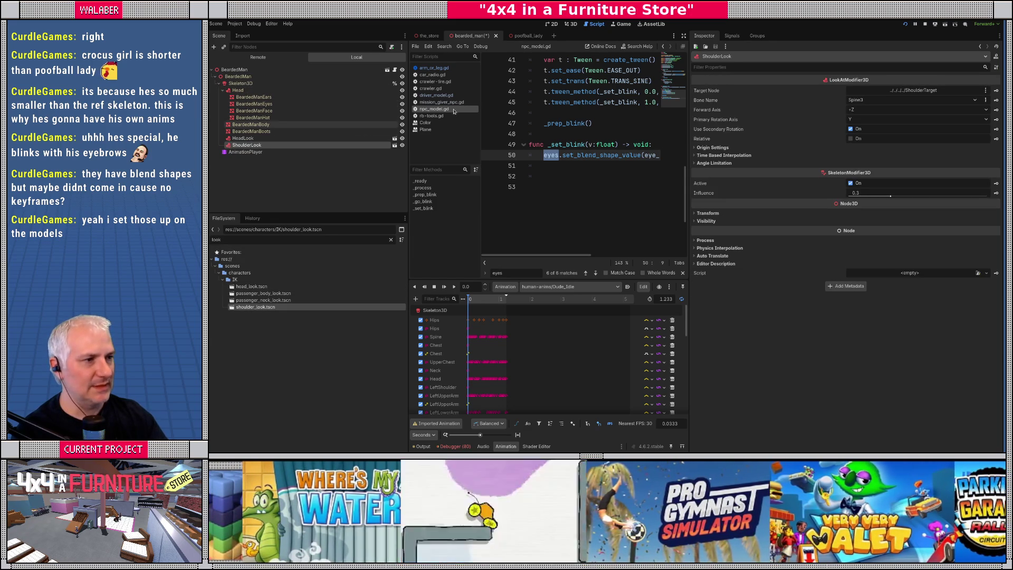
pyautogui.click(572, 24)
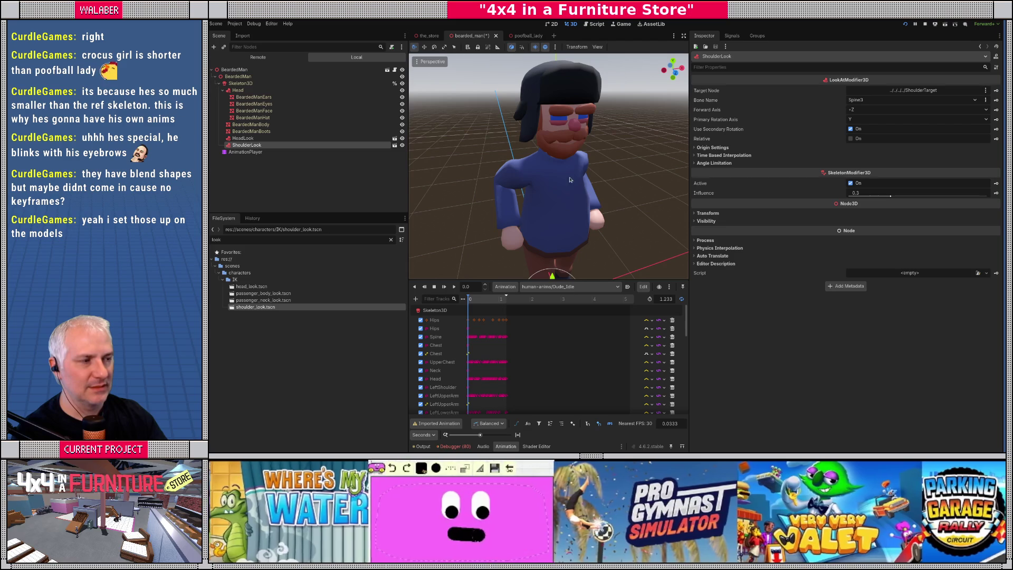
pyautogui.click(238, 139)
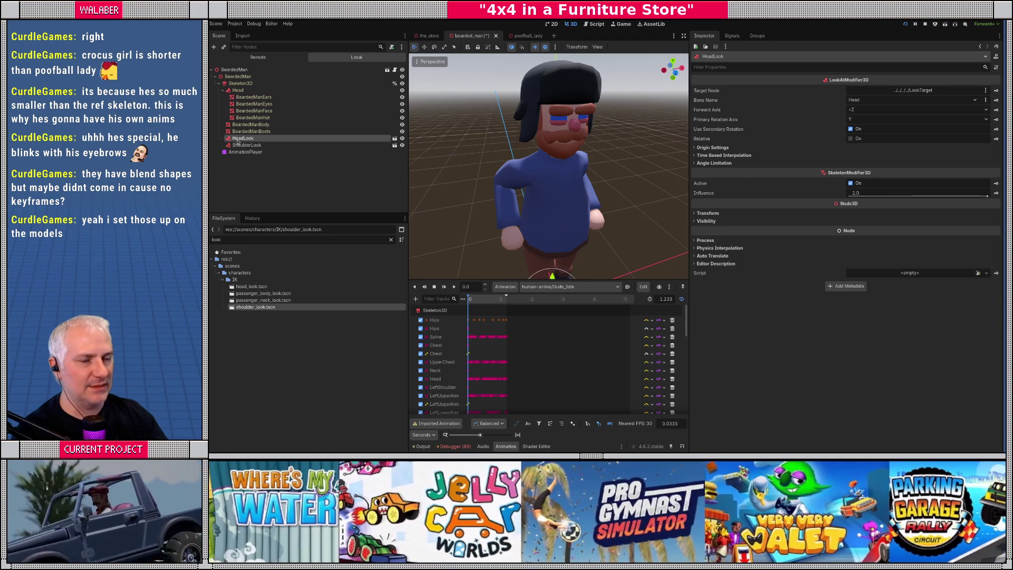
# Step: Inspect the poofball lady's ShoulderLook and HeadLook modifiers, then close her scene
pyautogui.click(520, 36)
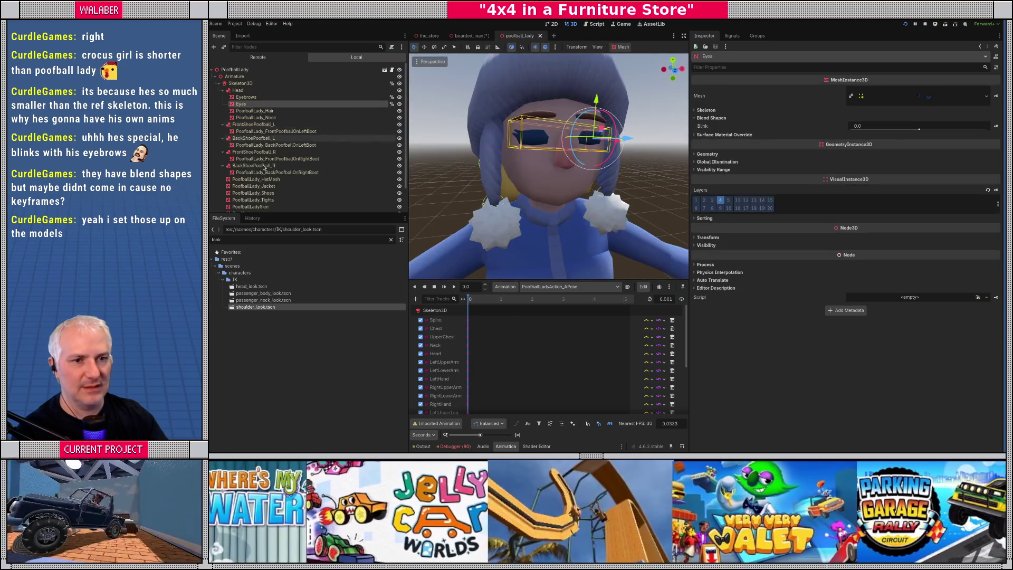
pyautogui.scroll(-2, 254, 177)
pyautogui.click(247, 193)
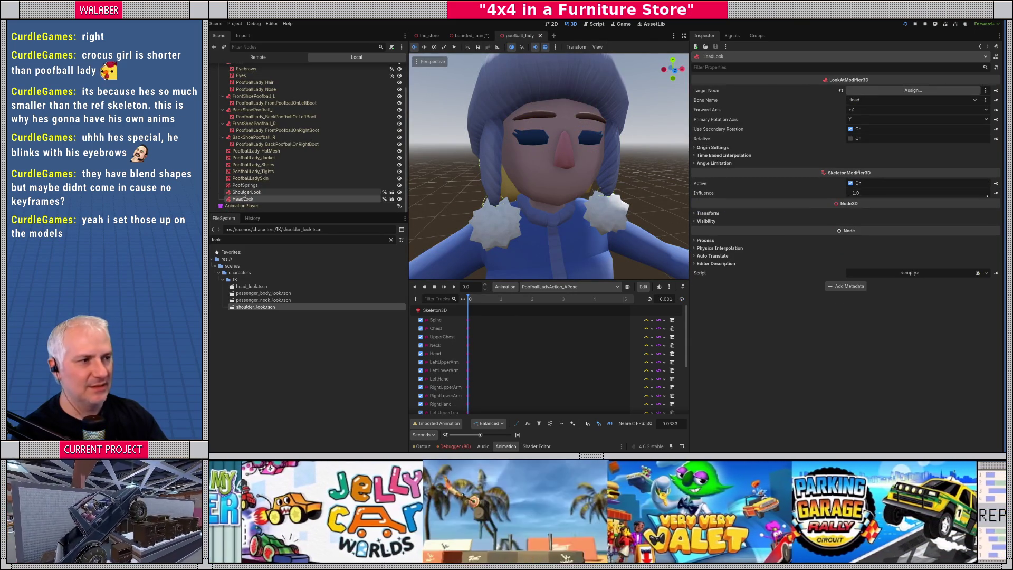
pyautogui.click(244, 199)
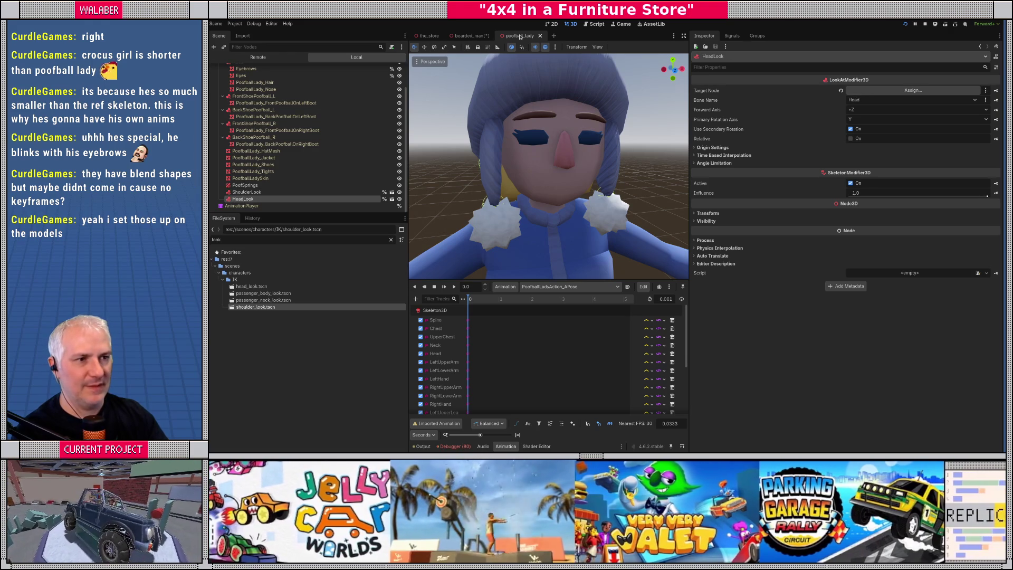
pyautogui.click(540, 35)
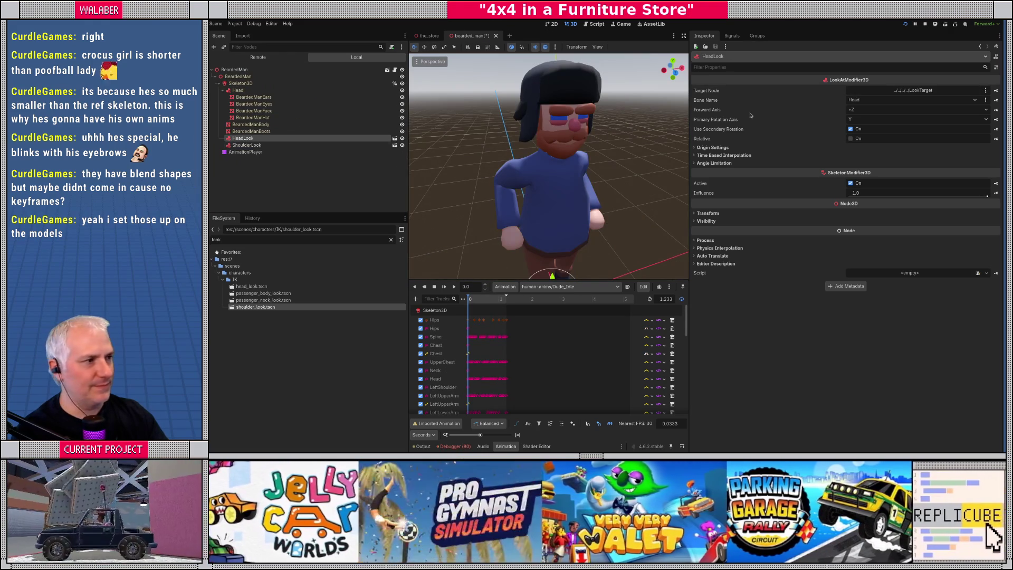
# Step: Check BeardedMan HeadLook's Target Node without changing it, then select ShoulderLook
pyautogui.click(987, 91)
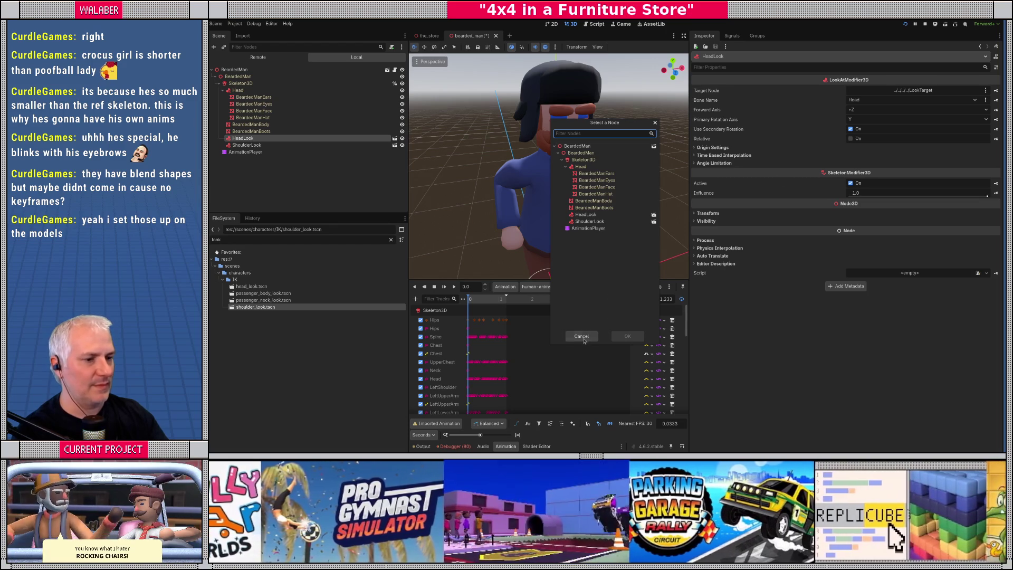
pyautogui.click(582, 337)
pyautogui.click(861, 92)
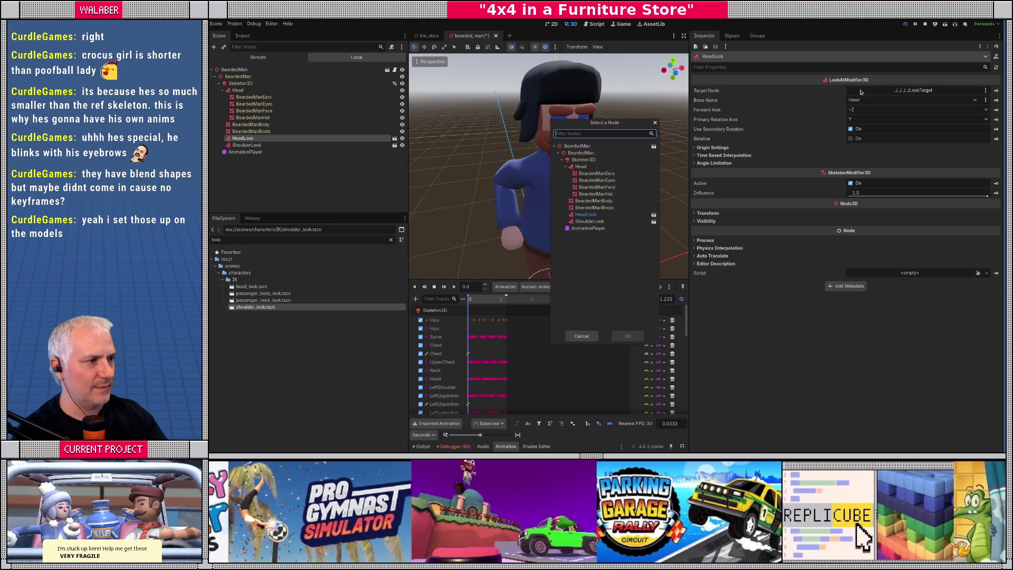
pyautogui.click(582, 336)
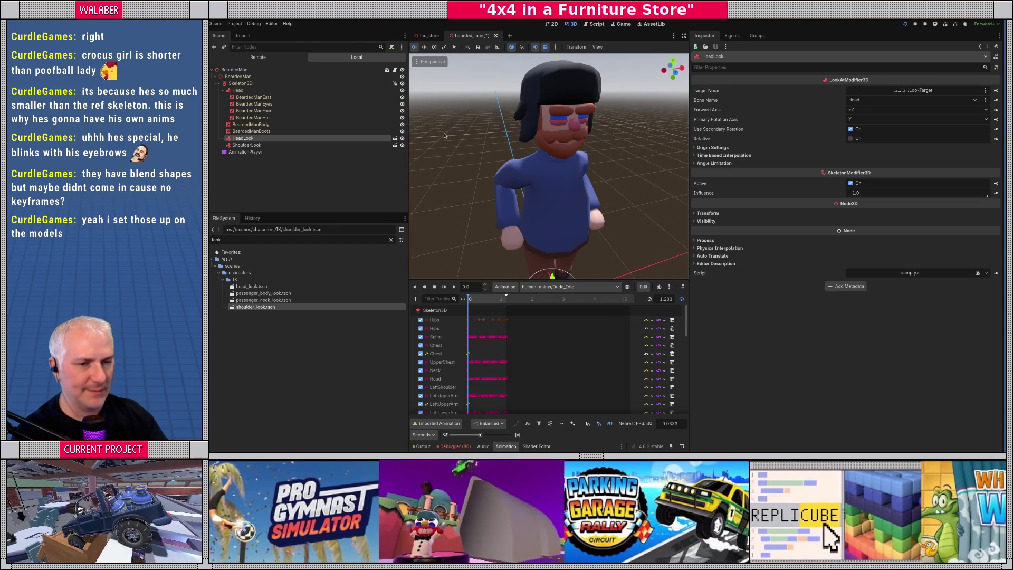
pyautogui.click(264, 144)
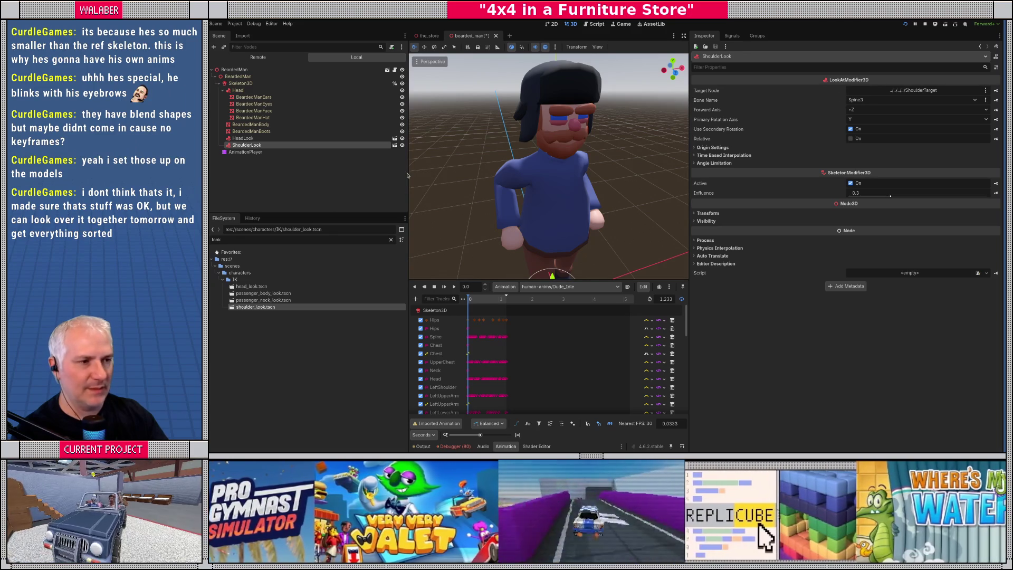
# Step: Frame ShoulderLook, deselect it and save the bearded_man scene
pyautogui.press('f')
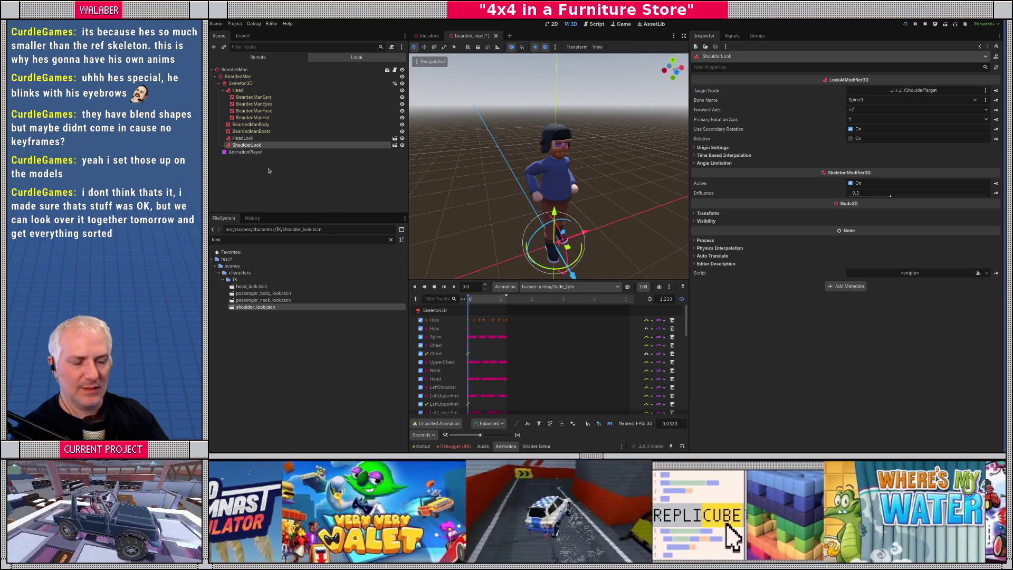
pyautogui.click(268, 170)
pyautogui.hotkey('ctrl', 's')
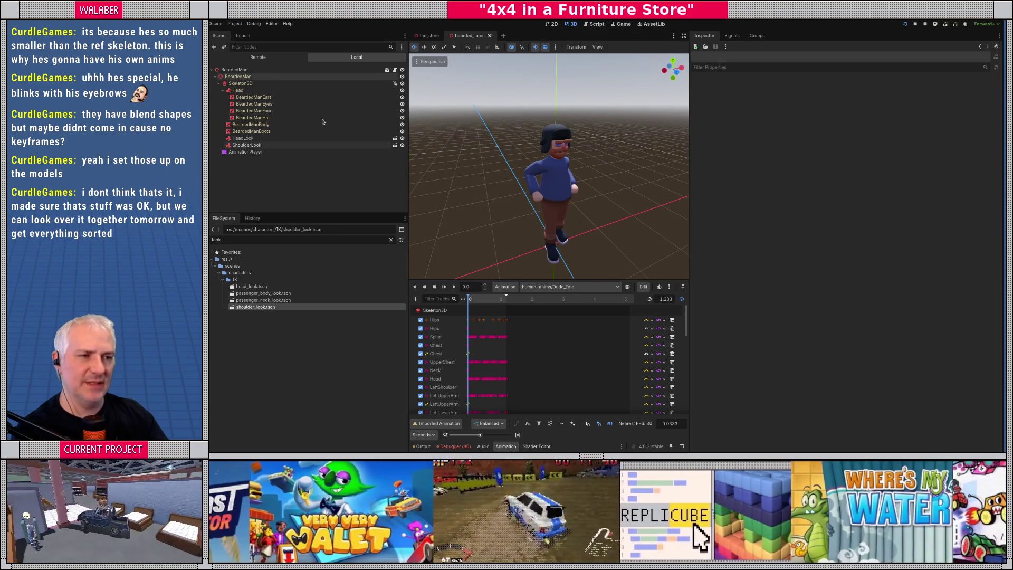
# Step: Orbit to view the character from the sides and enlarge the 3D viewport
pyautogui.scroll(5, 571, 146)
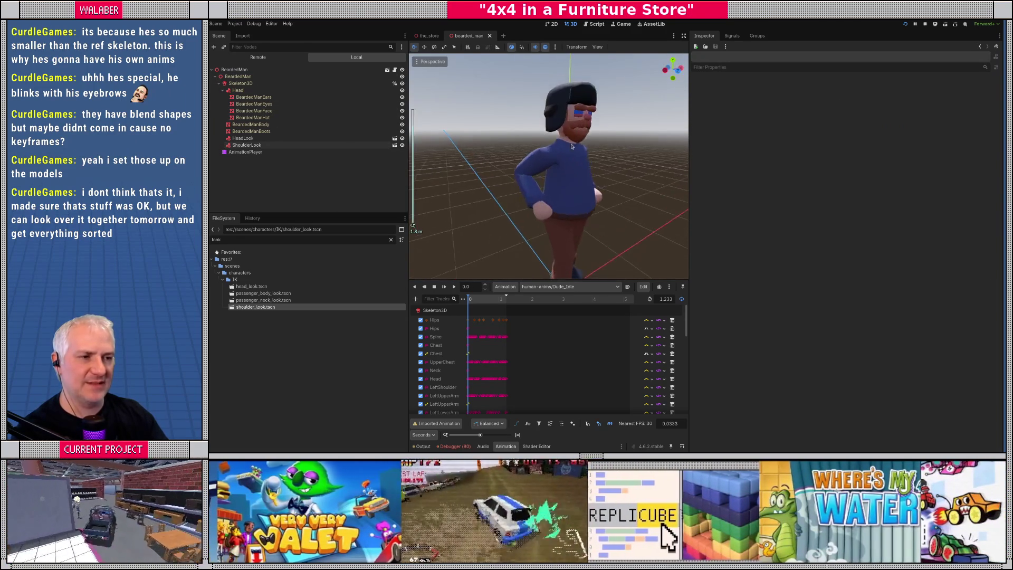
pyautogui.moveTo(572, 146); pyautogui.dragTo(510, 151)
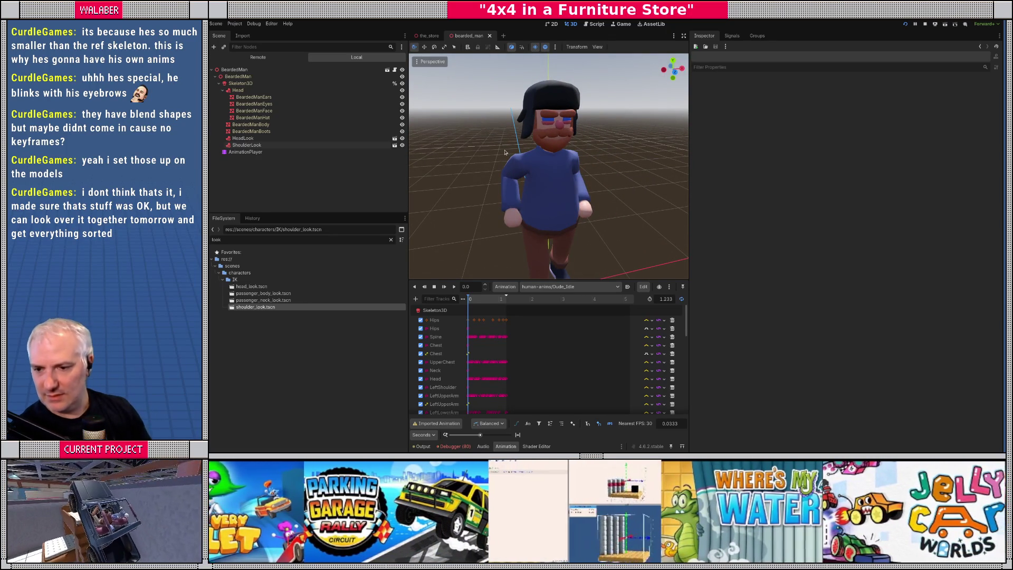
pyautogui.moveTo(504, 152)
pyautogui.mouseDown()
pyautogui.moveTo(459, 193)
pyautogui.moveTo(522, 169)
pyautogui.moveTo(538, 211)
pyautogui.mouseUp()
pyautogui.scroll(-3, 540, 254)
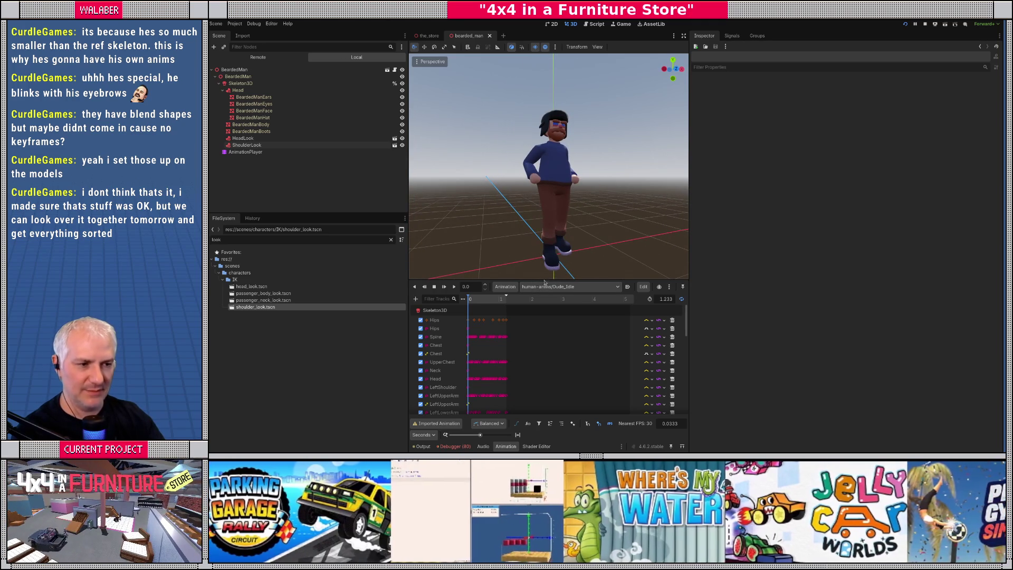
pyautogui.moveTo(543, 281); pyautogui.dragTo(539, 315)
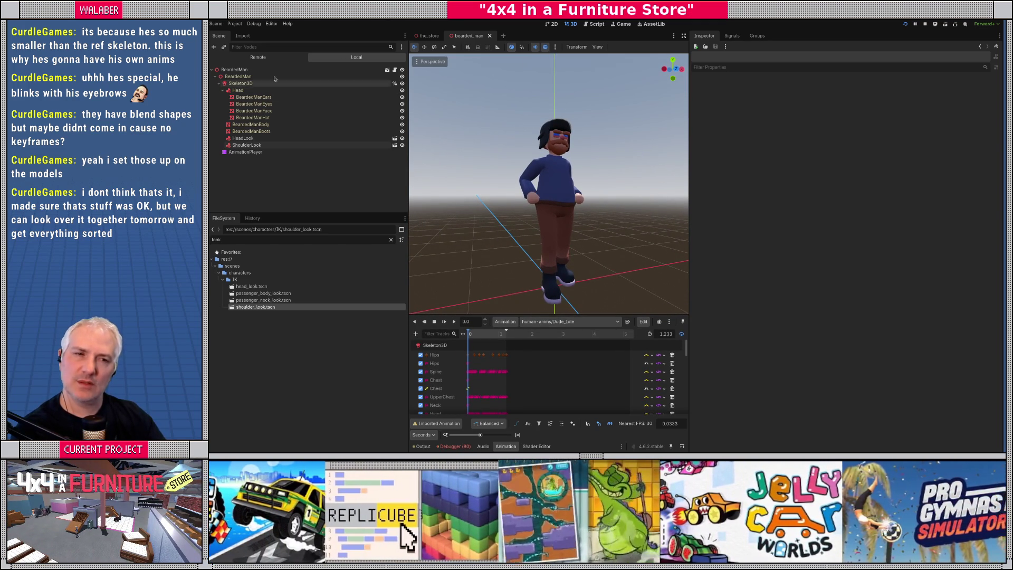
pyautogui.click(235, 69)
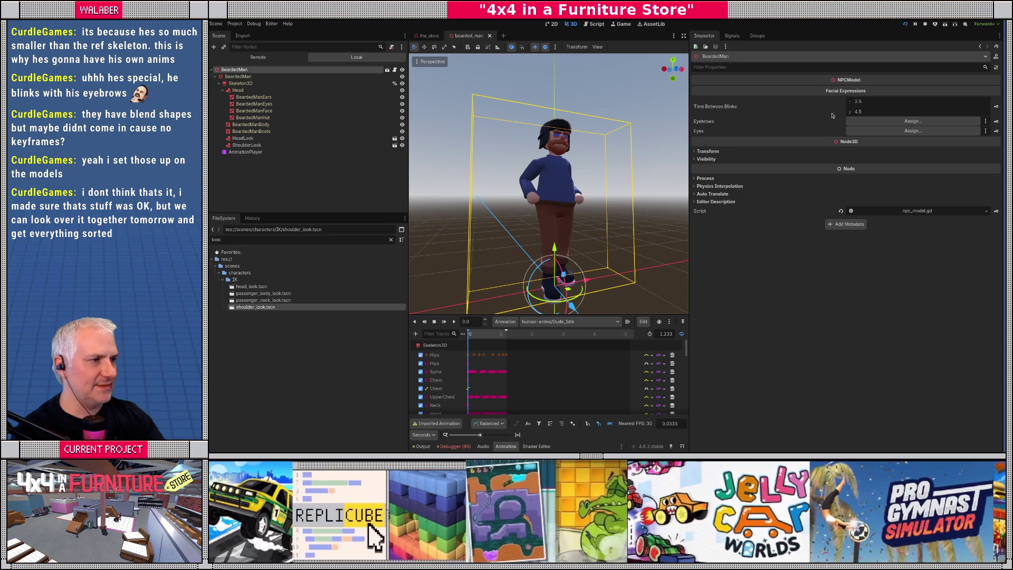
# Step: Read npc_model.gd's eyes and eyebrows blend-shape blink code in distraction-free mode
pyautogui.scroll(10, 552, 160)
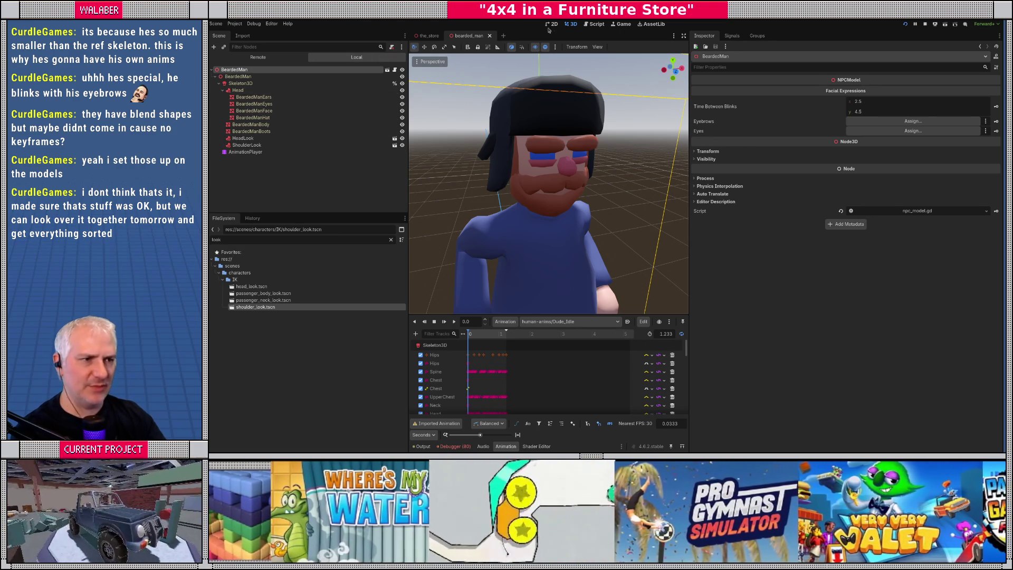
pyautogui.click(596, 25)
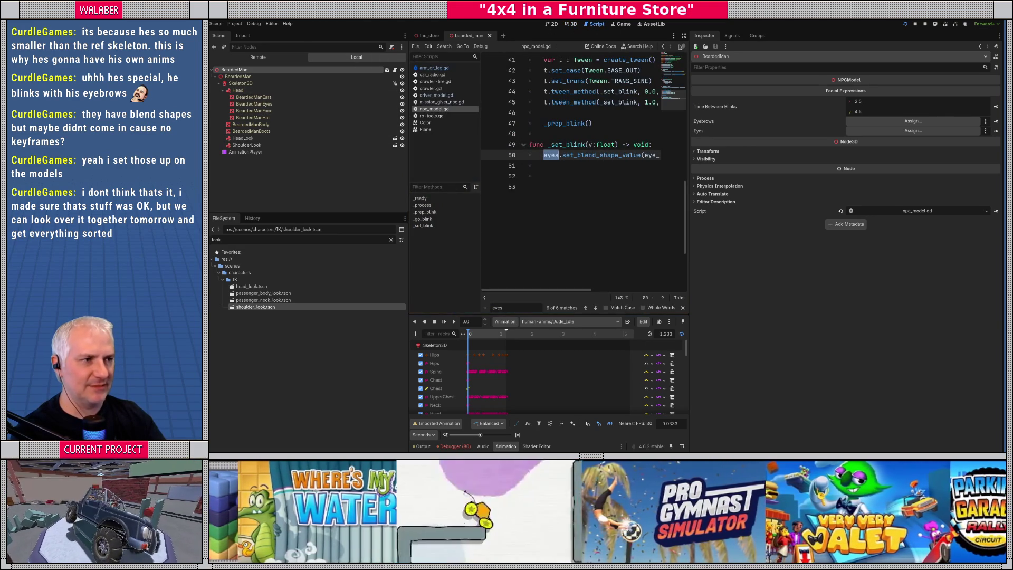
pyautogui.click(684, 35)
pyautogui.scroll(5, 534, 158)
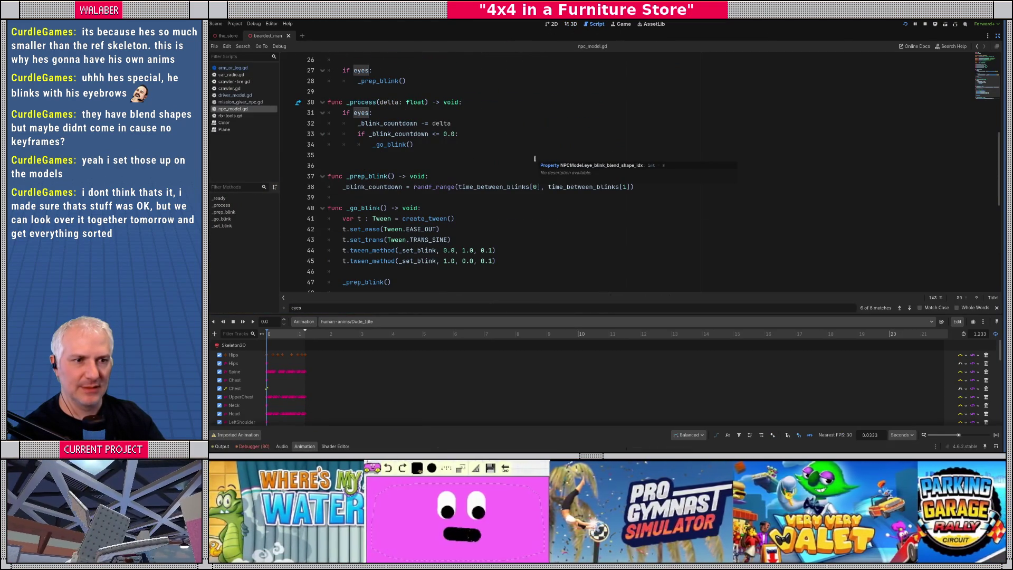
pyautogui.scroll(6, 535, 159)
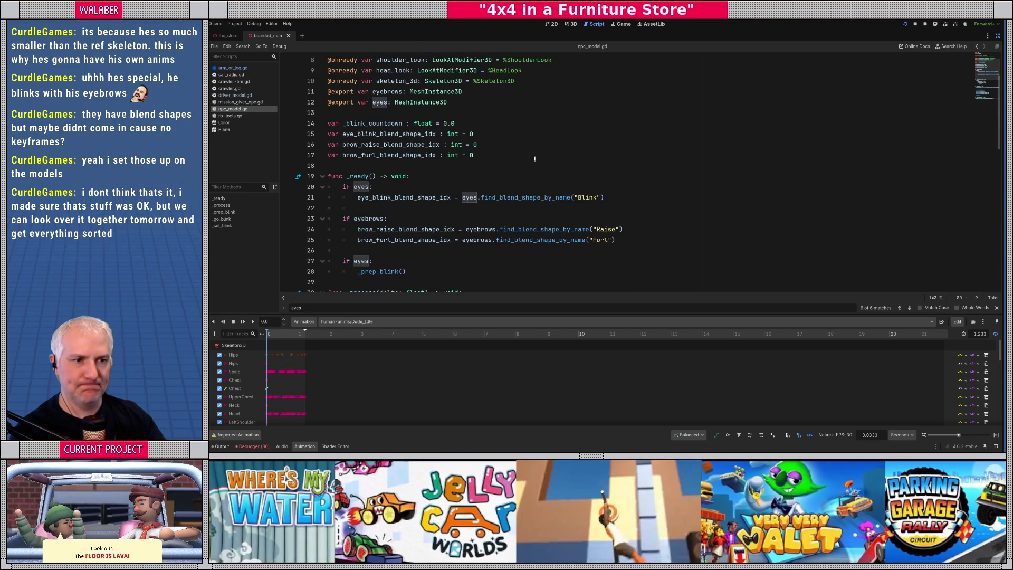
pyautogui.scroll(-2, 534, 158)
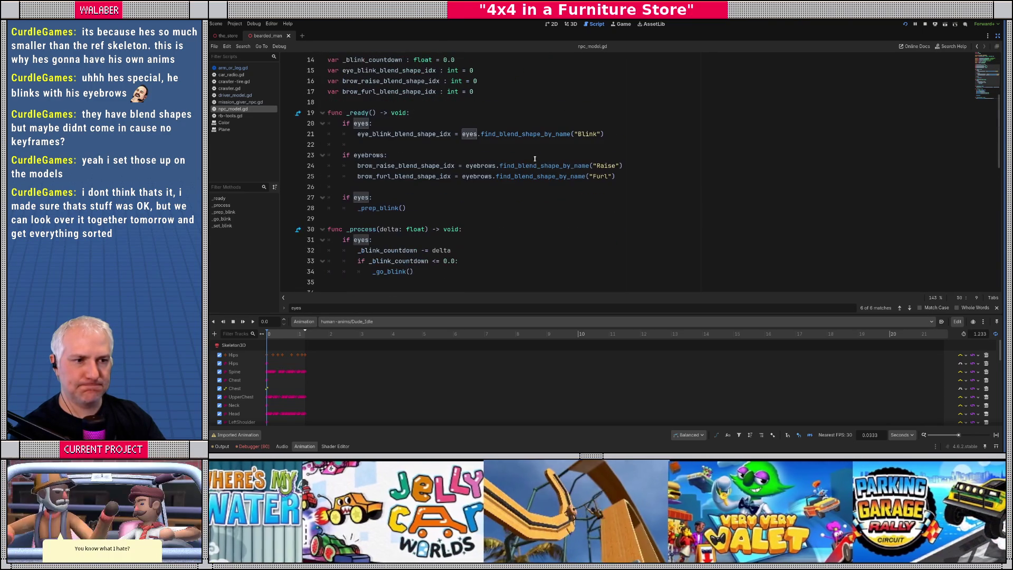
pyautogui.scroll(-6, 351, 167)
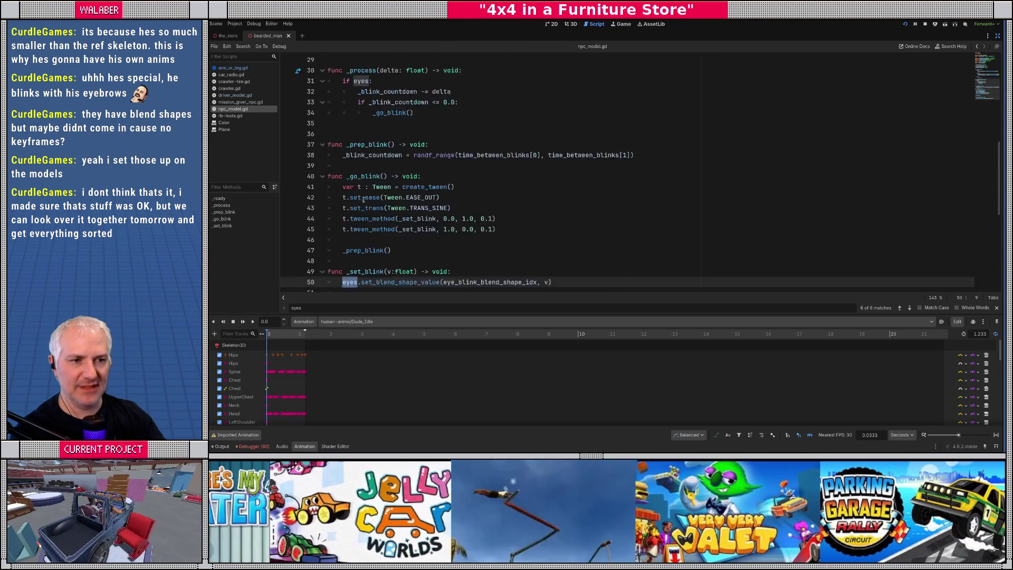
pyautogui.scroll(6, 368, 206)
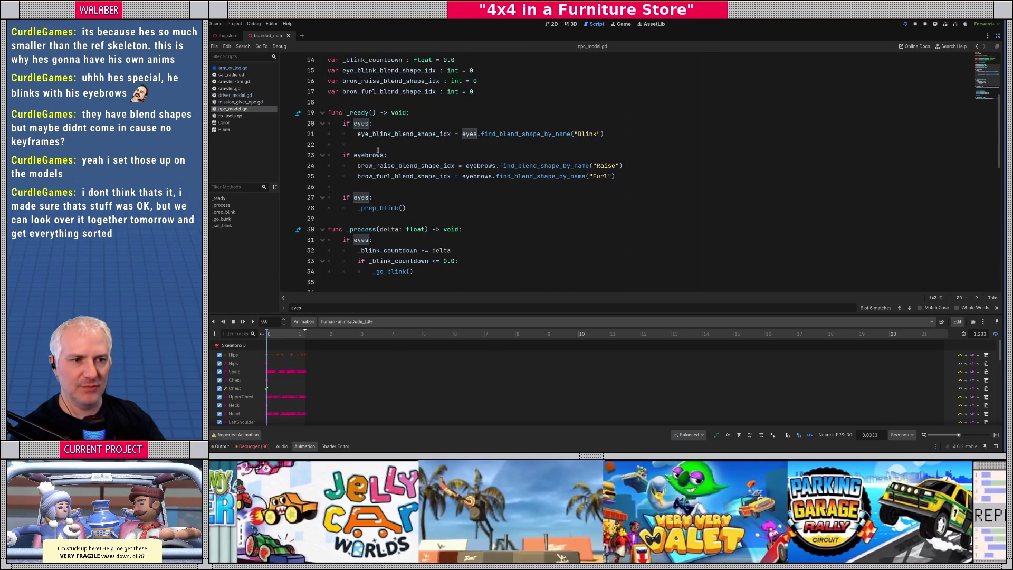
pyautogui.moveTo(336, 157)
pyautogui.mouseDown()
pyautogui.moveTo(423, 176)
pyautogui.moveTo(667, 181)
pyautogui.mouseUp()
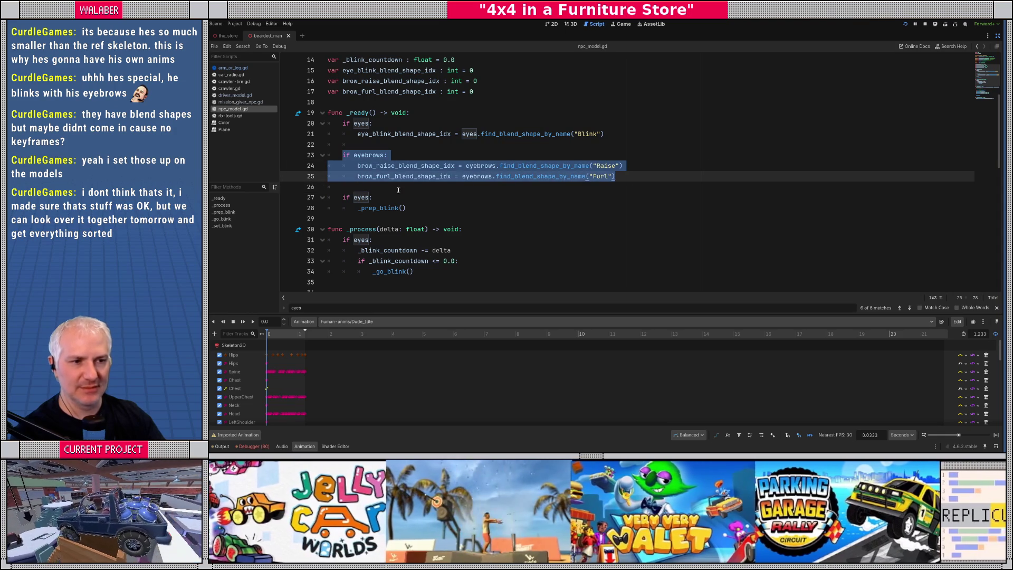
pyautogui.click(393, 188)
pyautogui.scroll(-6, 393, 188)
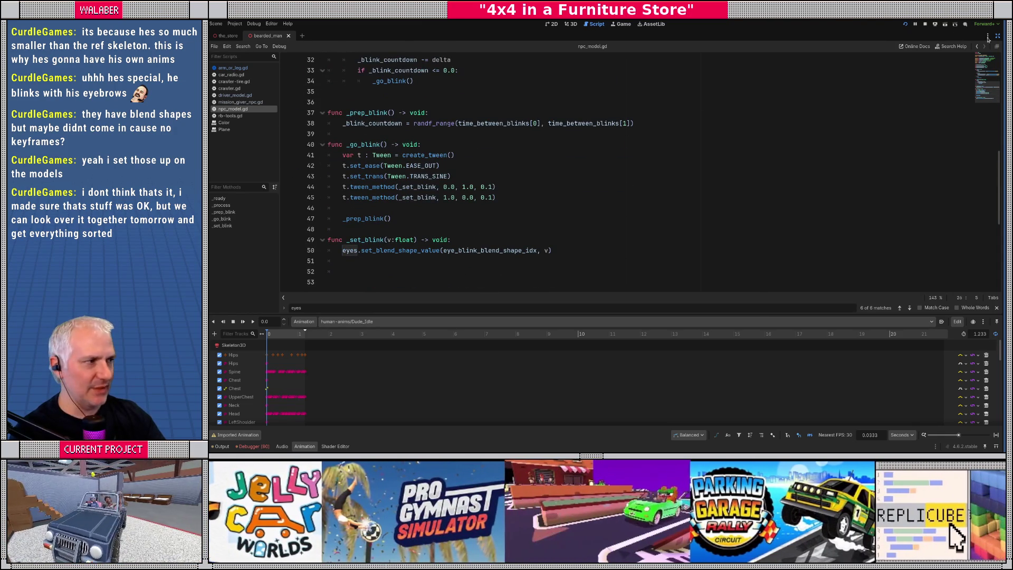
pyautogui.click(996, 36)
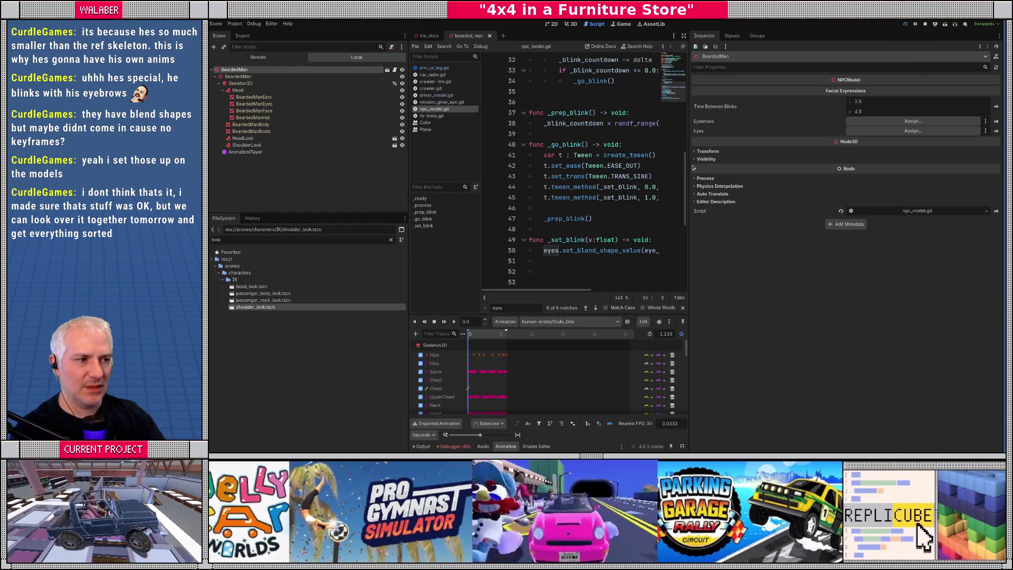
# Step: Close the bearded_man scene, returning to the_store level
pyautogui.moveTo(689, 167); pyautogui.dragTo(761, 167)
pyautogui.click(571, 24)
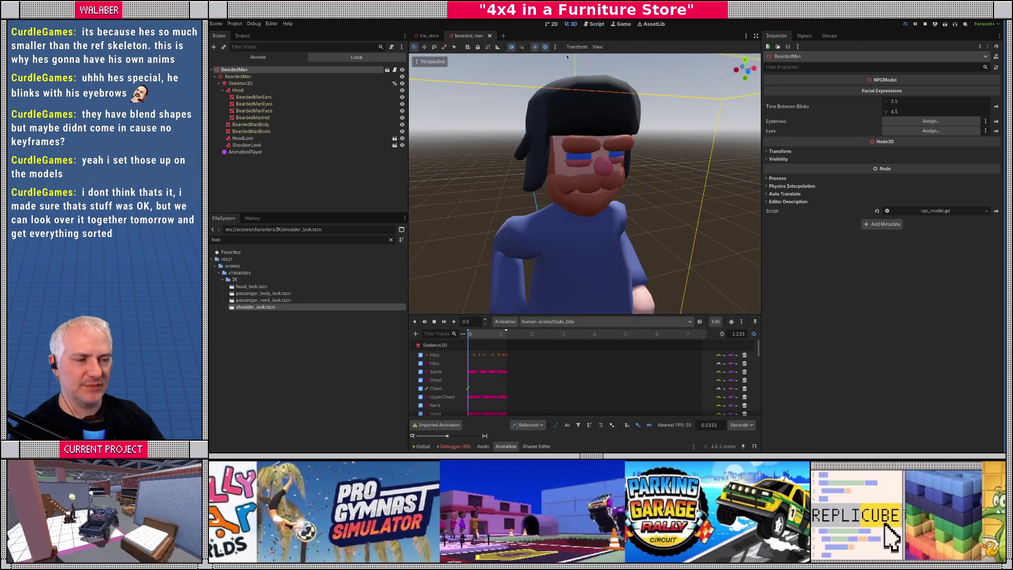
pyautogui.click(285, 188)
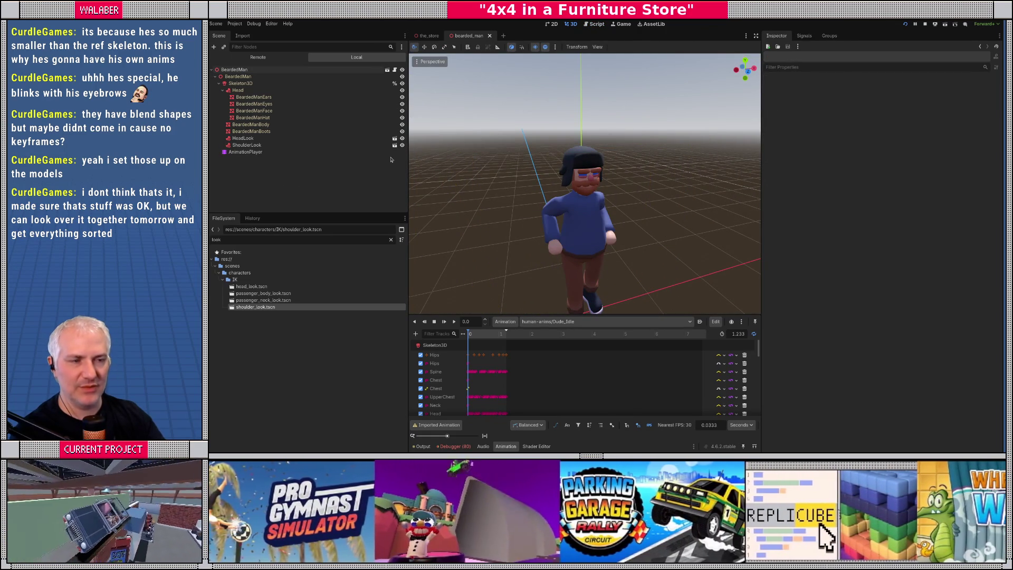
pyautogui.hotkey('ctrl', 'shift', 'w')
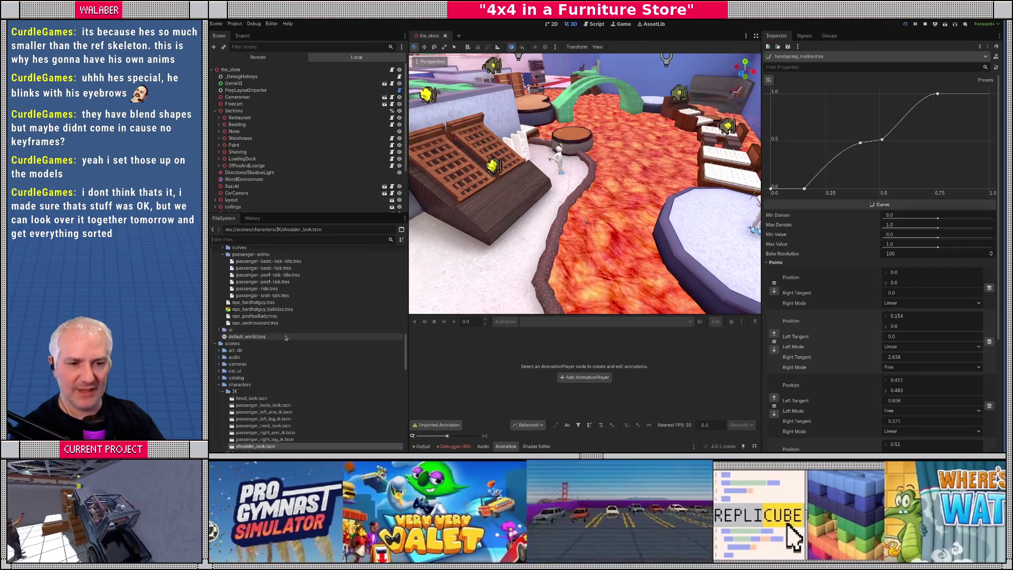
# Step: Scroll the FileSystem to resources/npcs and select npc_hardhatguy.tres
pyautogui.scroll(5, 284, 336)
pyautogui.scroll(10, 284, 336)
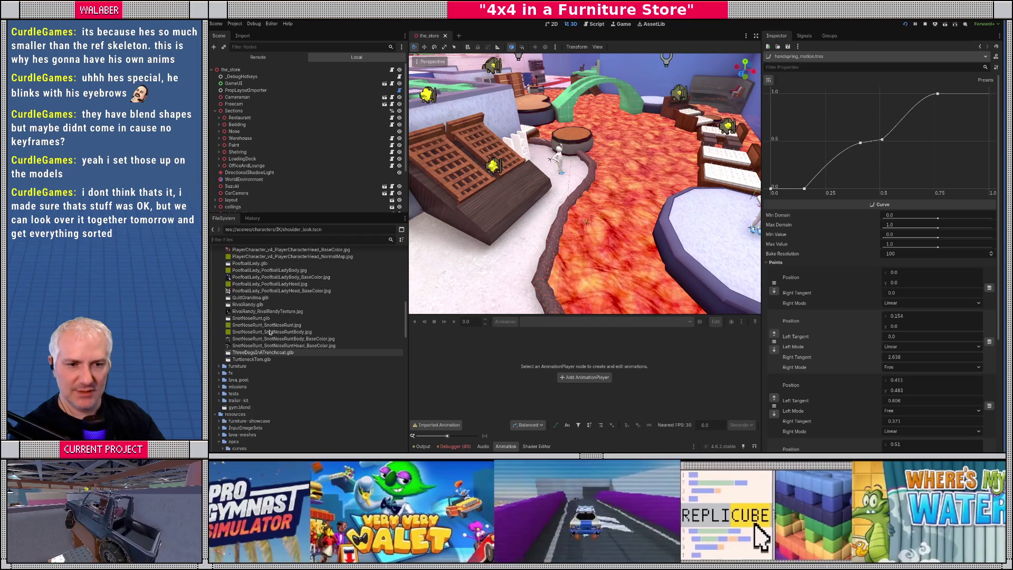
pyautogui.scroll(-8, 266, 334)
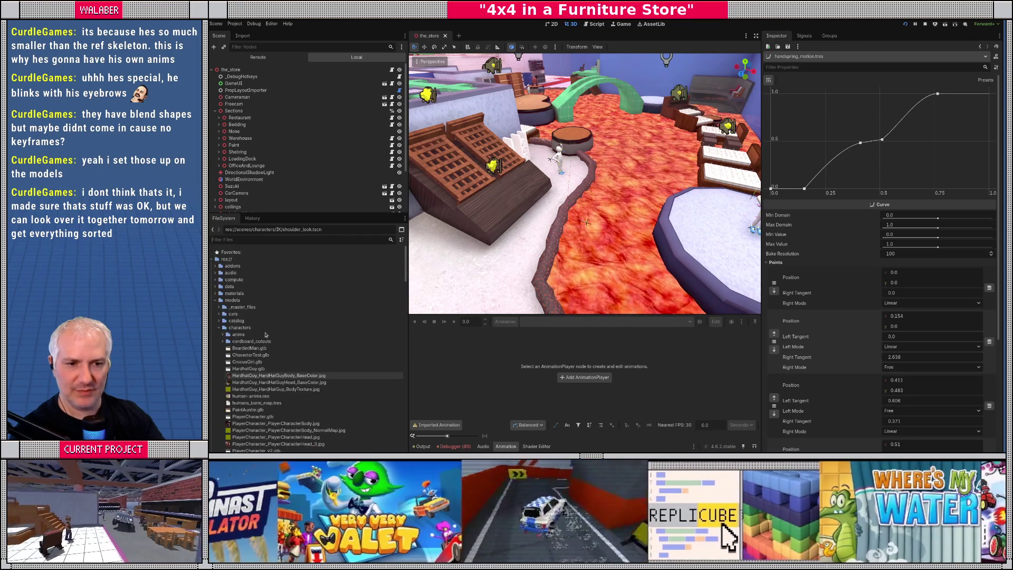
pyautogui.scroll(-6, 235, 316)
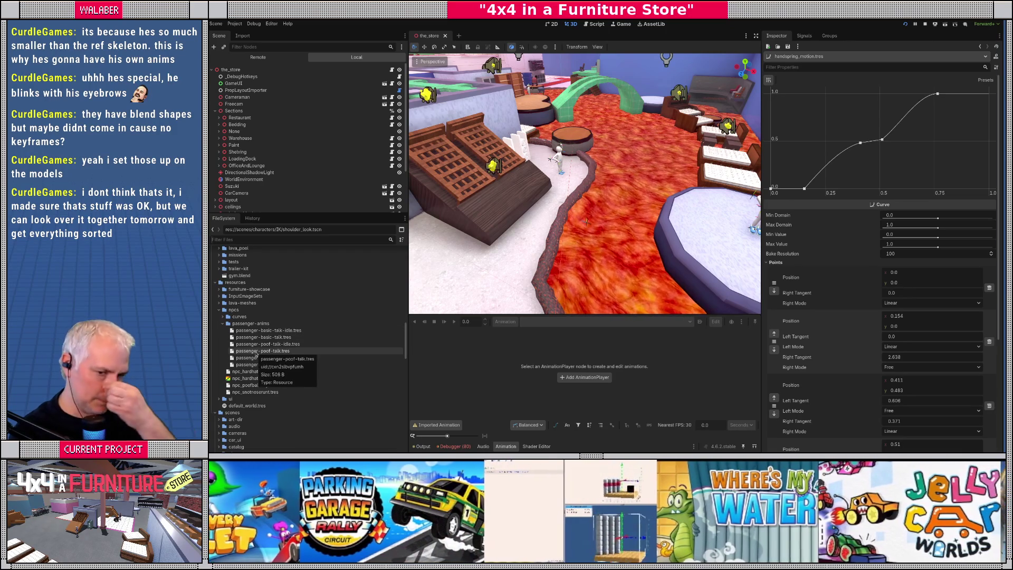
pyautogui.click(253, 372)
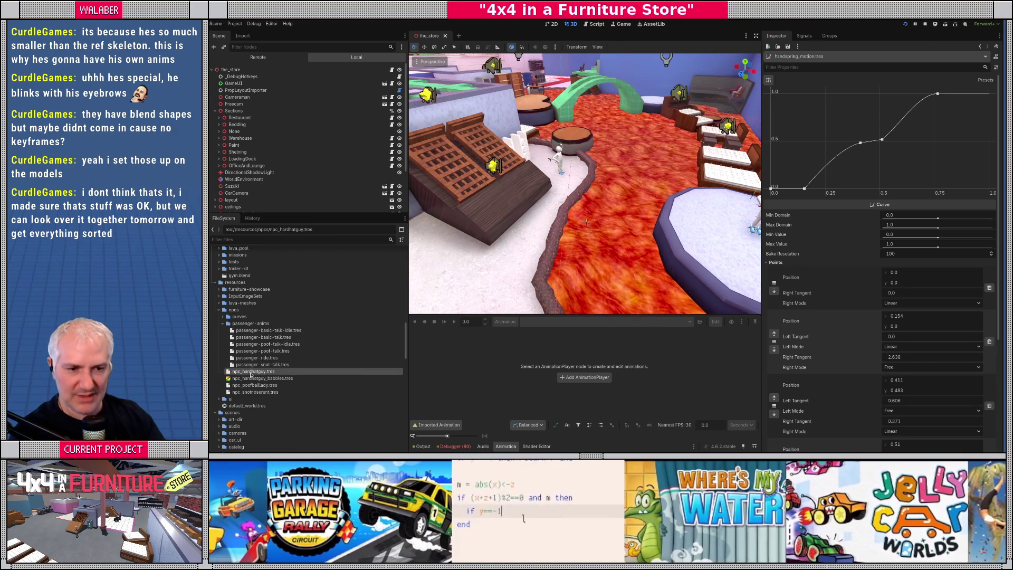
# Step: Duplicate npc_hardhatguy.tres as npc_bearded_man.tres
pyautogui.rightClick(253, 372)
pyautogui.click(272, 399)
pyautogui.write('npc_bearded_man.tres')
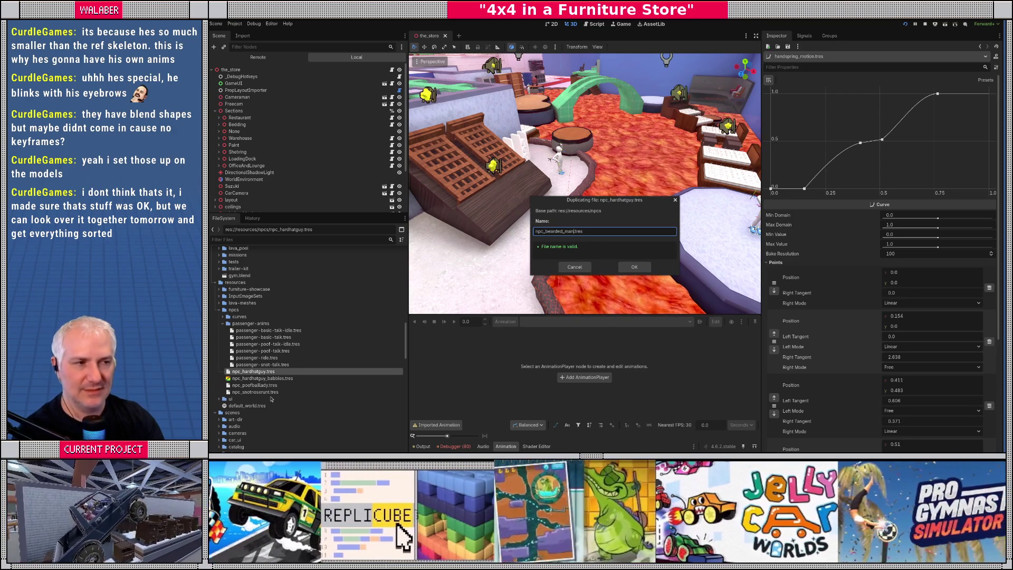
pyautogui.press('Return')
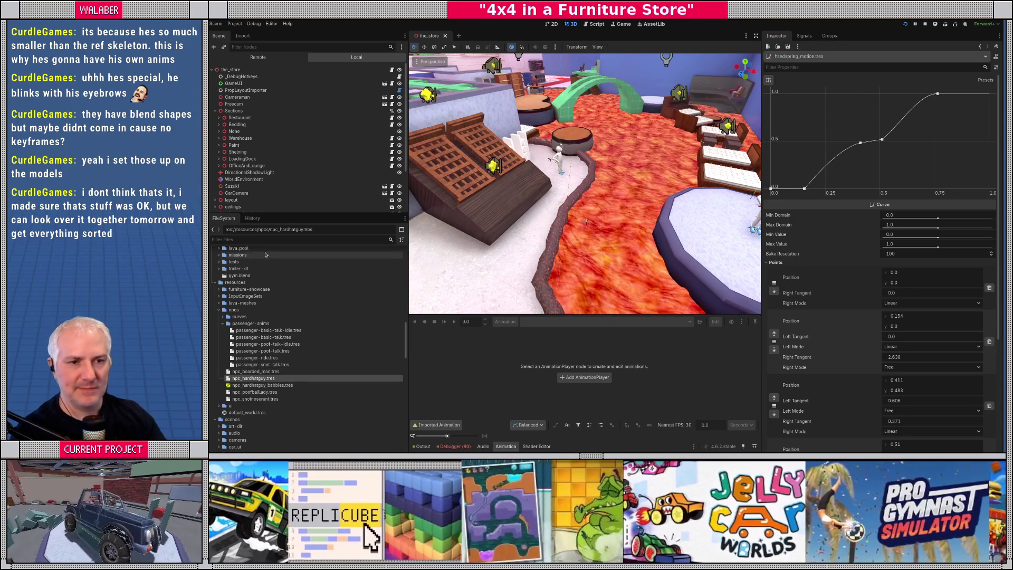
# Step: Filter for 'bear', select npc_bearded_man.tres and open its npc_profile.gd script
pyautogui.click(288, 239)
pyautogui.write('bear')
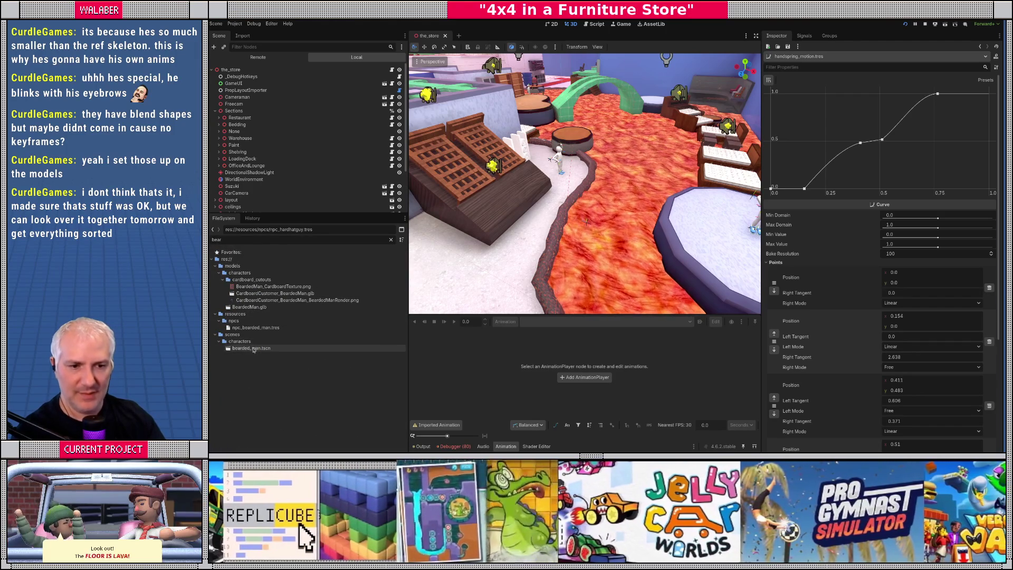
pyautogui.click(256, 328)
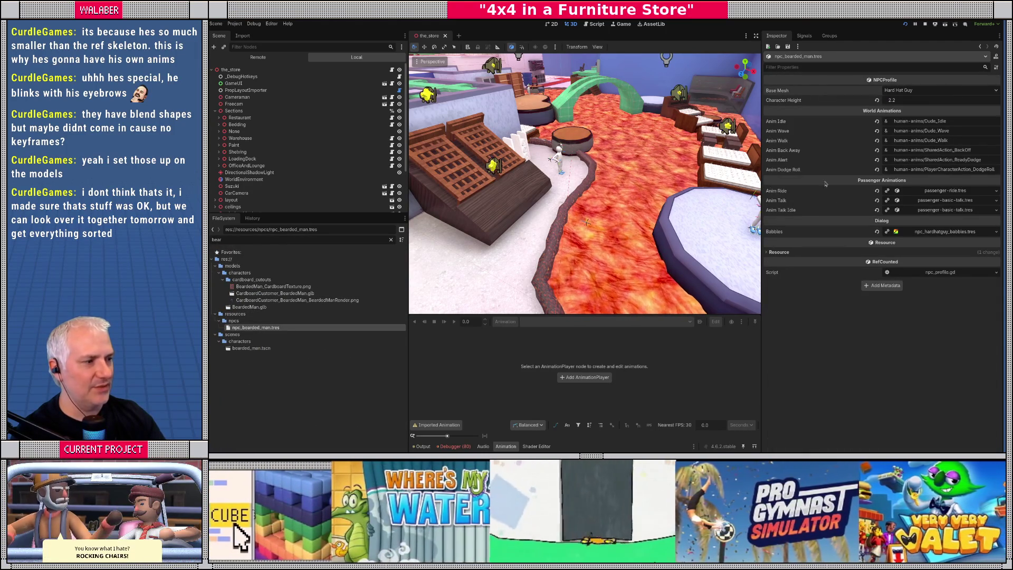
pyautogui.click(900, 274)
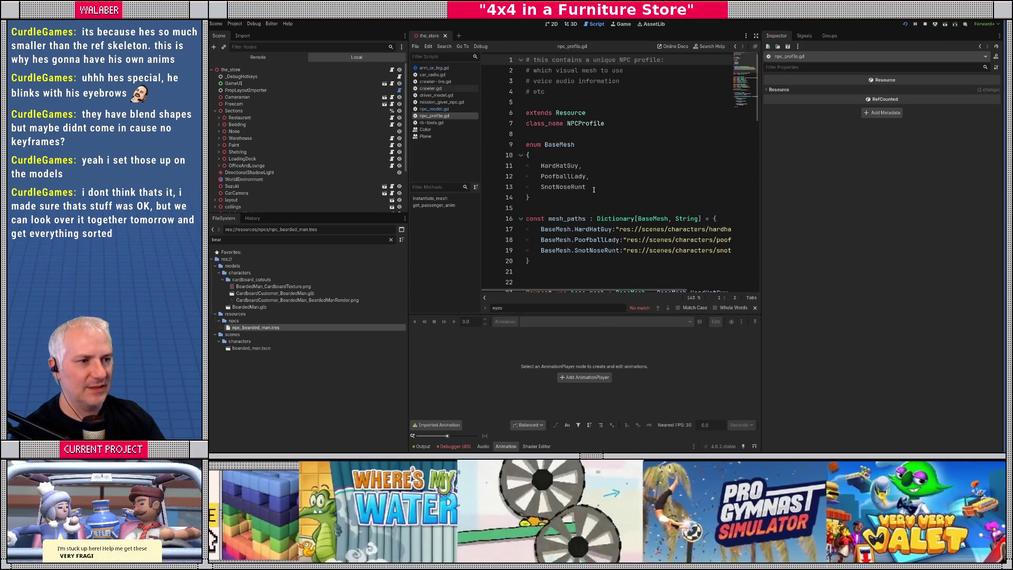
# Step: Add BeardedMan and CrocusGirl entries to the BaseMesh enum
pyautogui.write(',')
pyautogui.press('Return')
pyautogui.write('Bear')
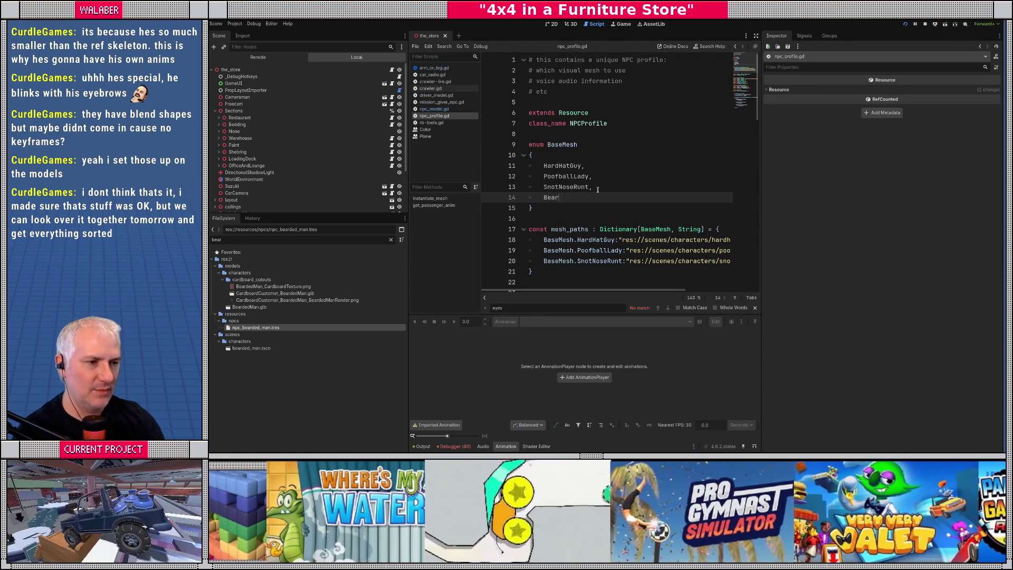
pyautogui.write('dedMan')
pyautogui.press('Return')
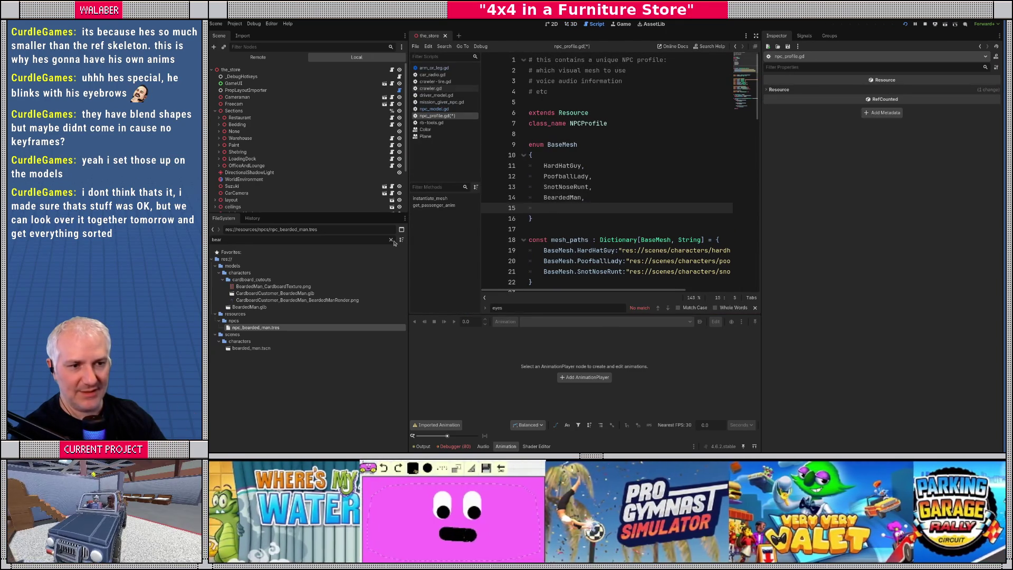
pyautogui.click(391, 240)
pyautogui.scroll(2, 338, 341)
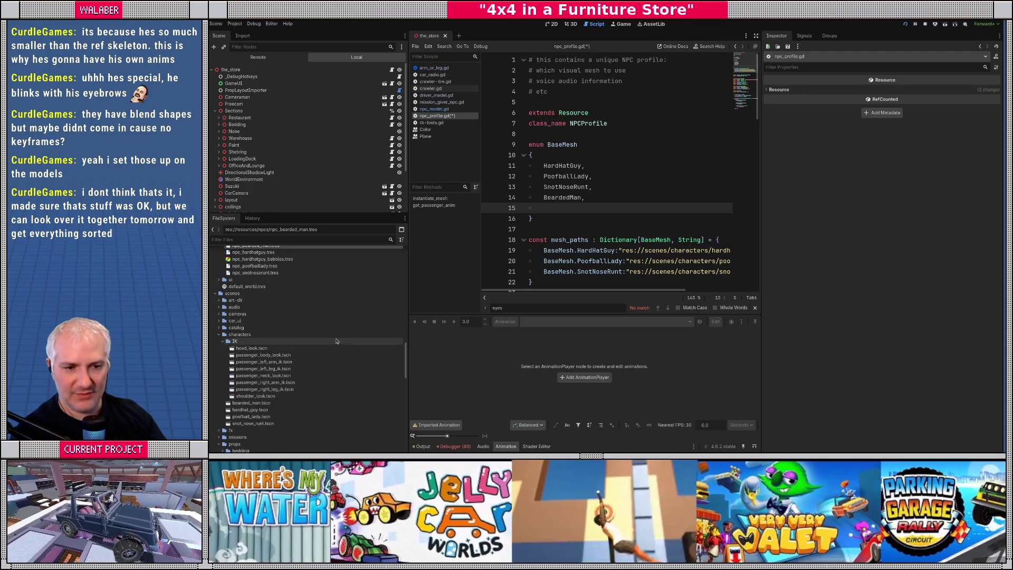
pyautogui.scroll(10, 324, 346)
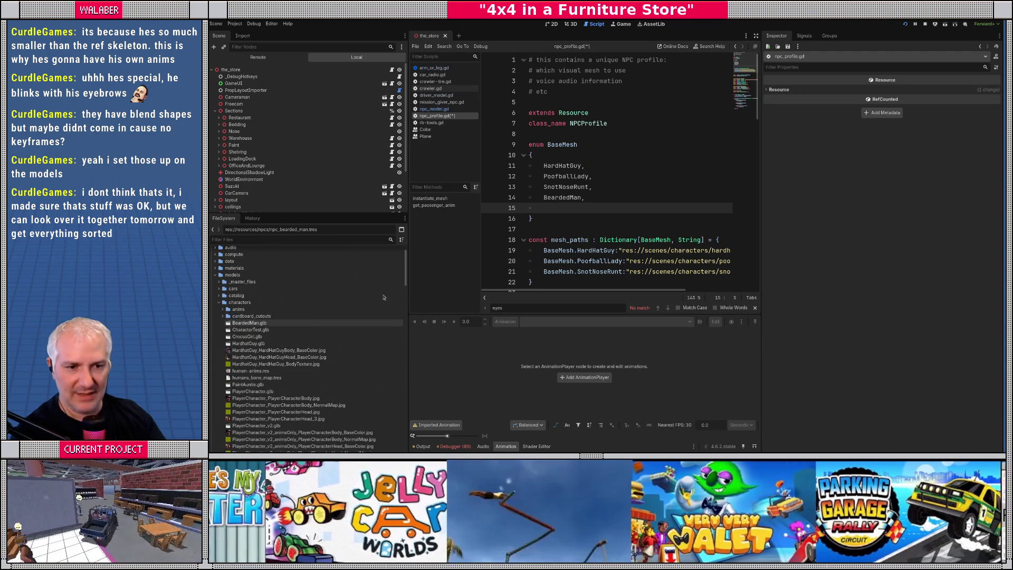
pyautogui.write('CrocusGi')
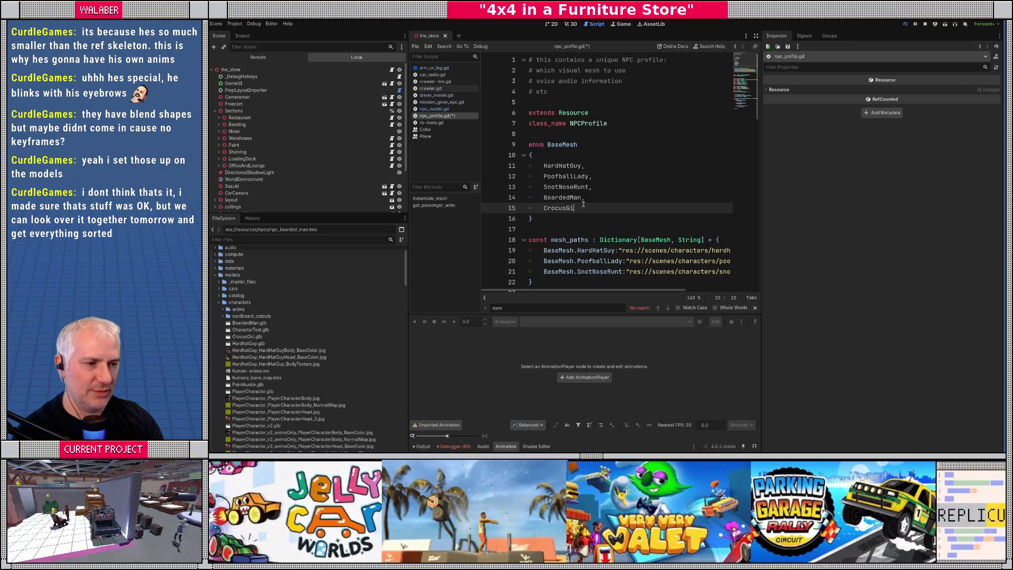
pyautogui.write('rl,')
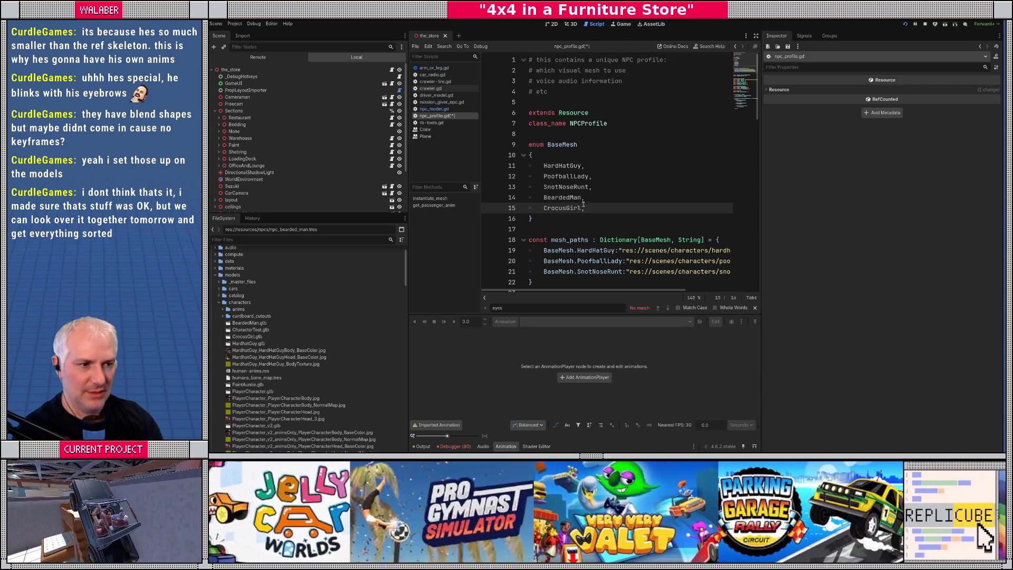
# Step: Move BeardedMan to the top of the enum with CrocusGirl right below
pyautogui.press('Up')
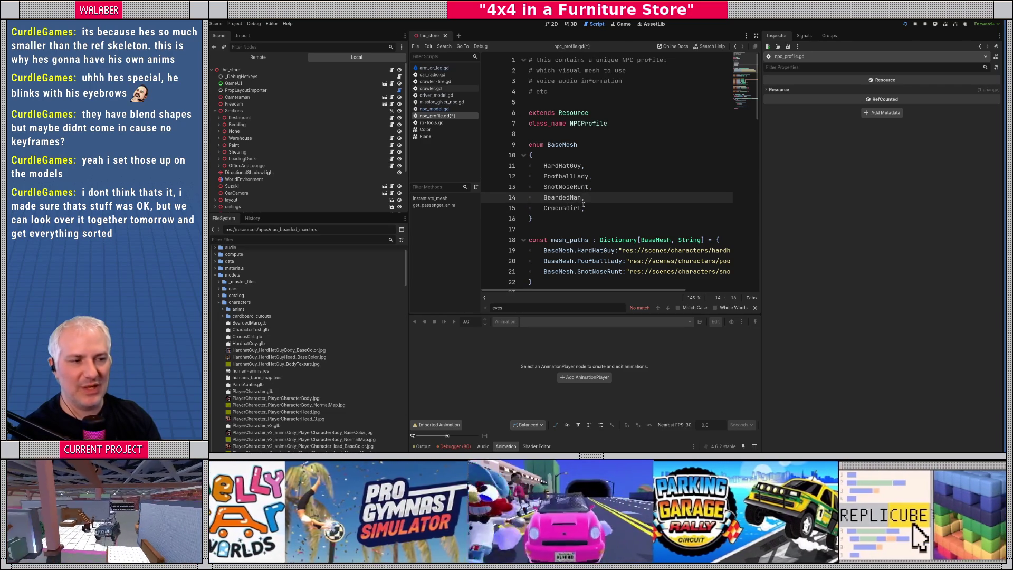
pyautogui.hotkey('alt', 'Up')
pyautogui.hotkey('alt', 'Up')
pyautogui.hotkey('alt', 'Up')
pyautogui.press('Down')
pyautogui.press('Down')
pyautogui.press('Down')
pyautogui.hotkey('alt', 'Up')
pyautogui.hotkey('alt', 'Up')
pyautogui.hotkey('alt', 'Up')
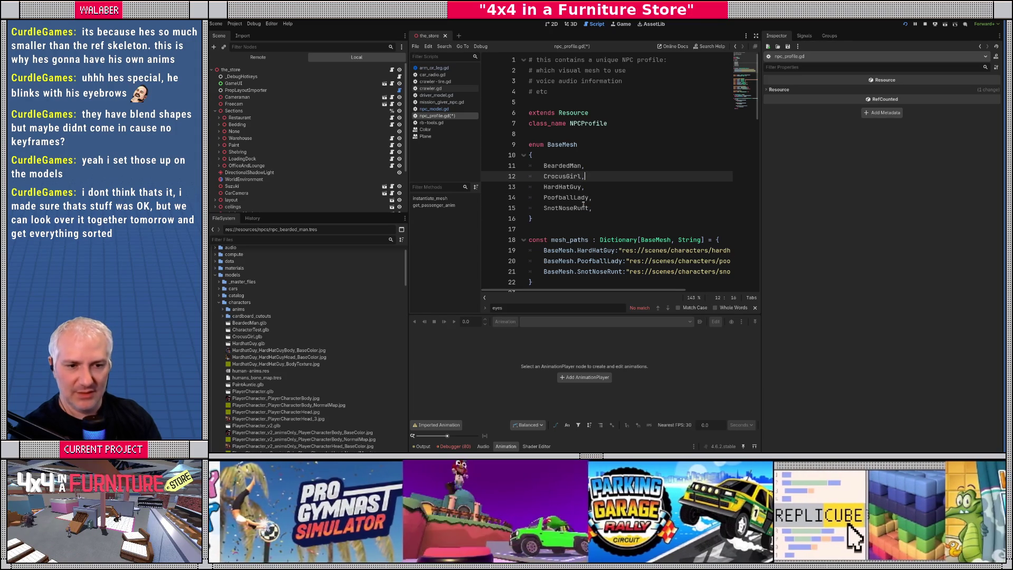
pyautogui.press('Down')
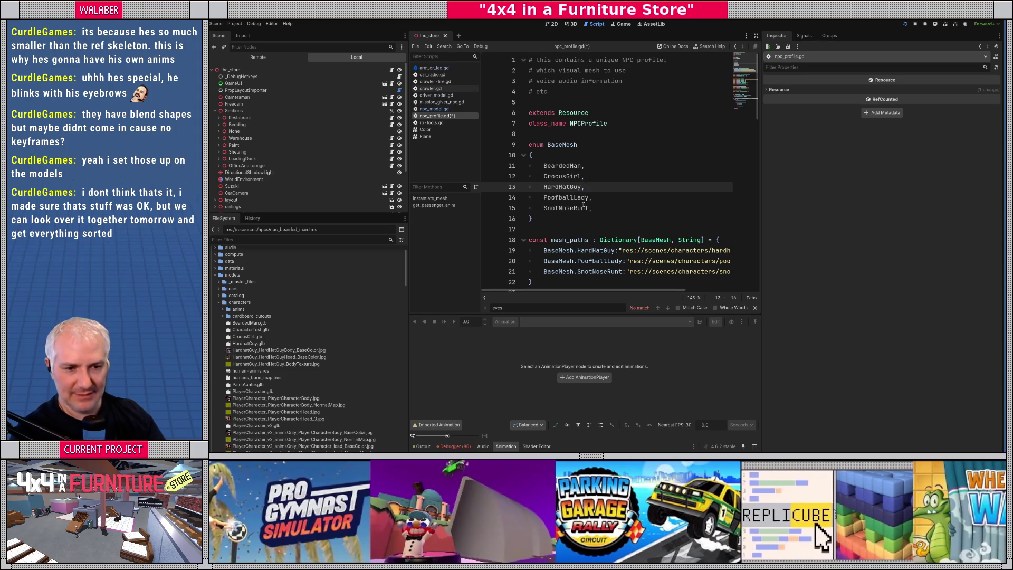
# Step: Add PaintAuntie after HardHatGuy and remove the extra empty enum line
pyautogui.press('Return')
pyautogui.write('Paint')
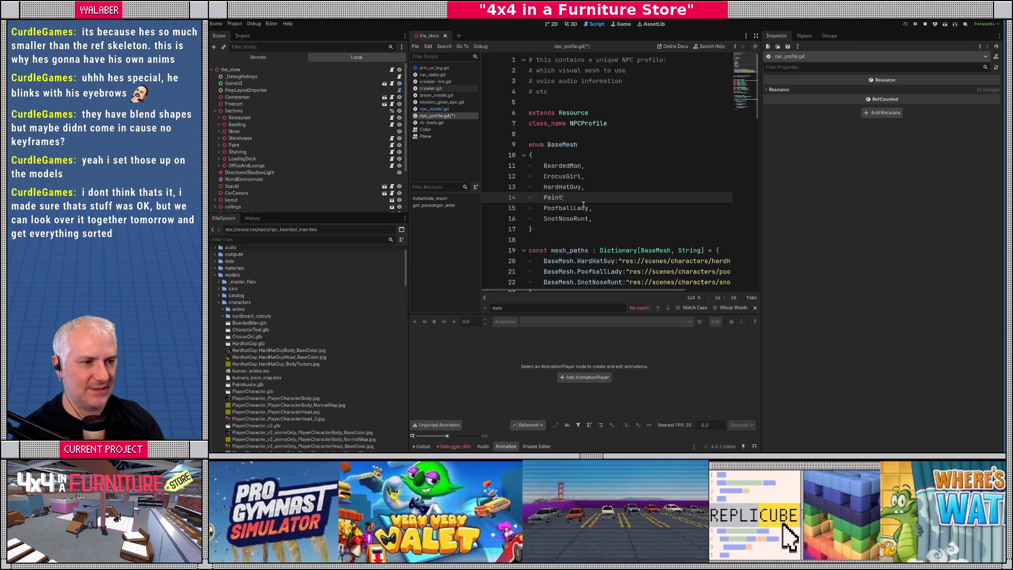
pyautogui.write('Ait')
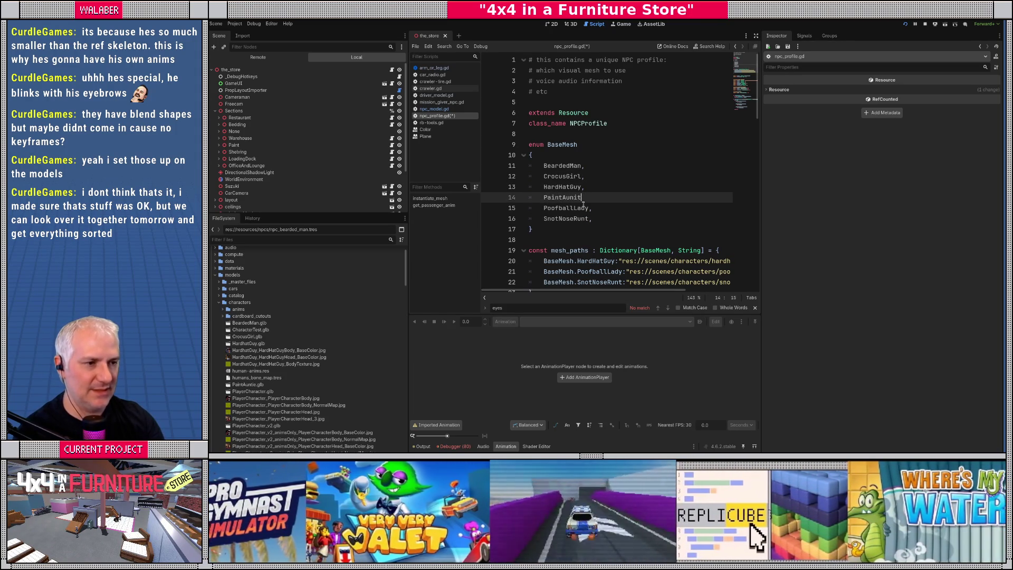
pyautogui.write('tie,')
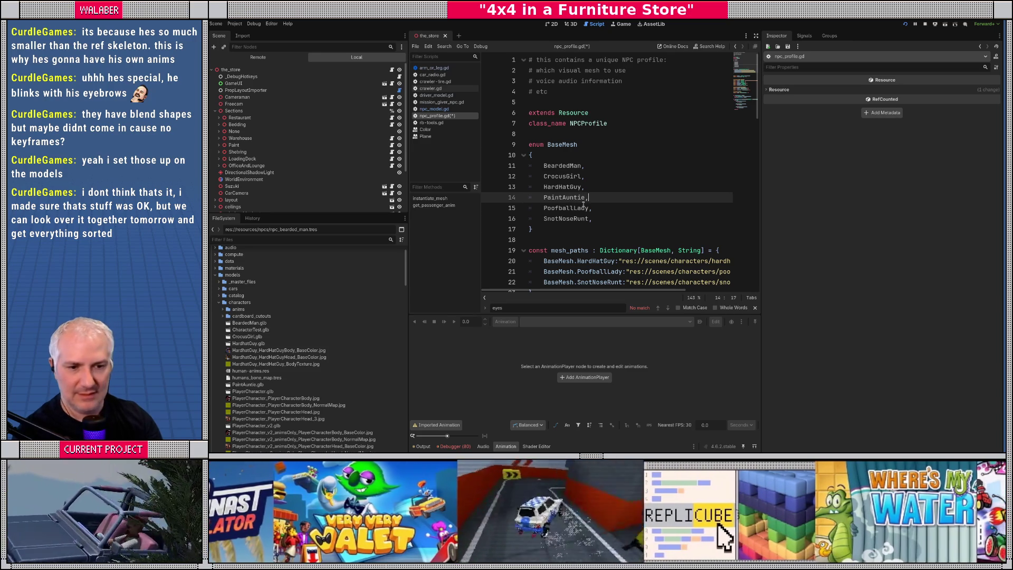
pyautogui.press('Return')
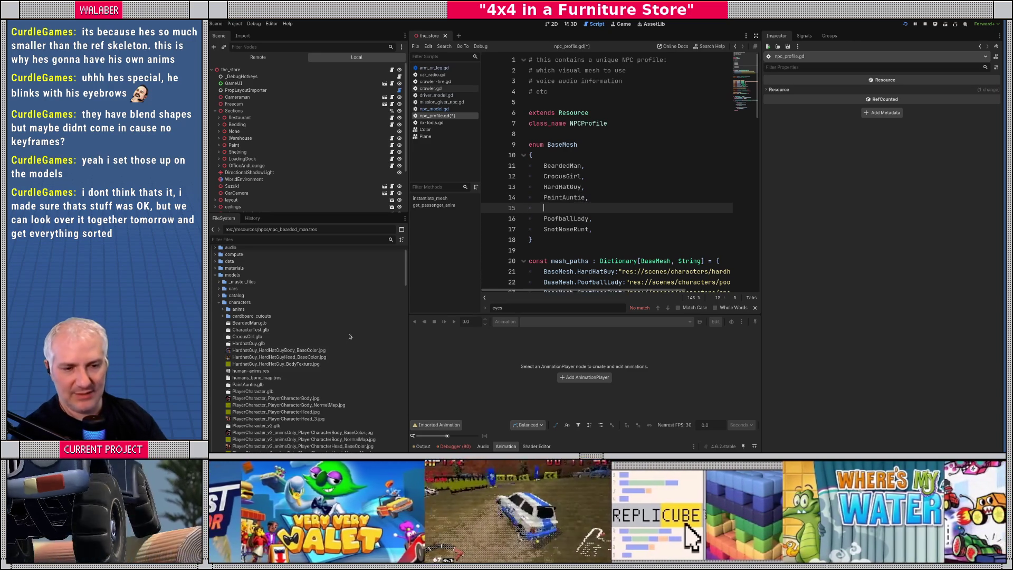
pyautogui.scroll(-10, 311, 340)
pyautogui.scroll(-3, 312, 340)
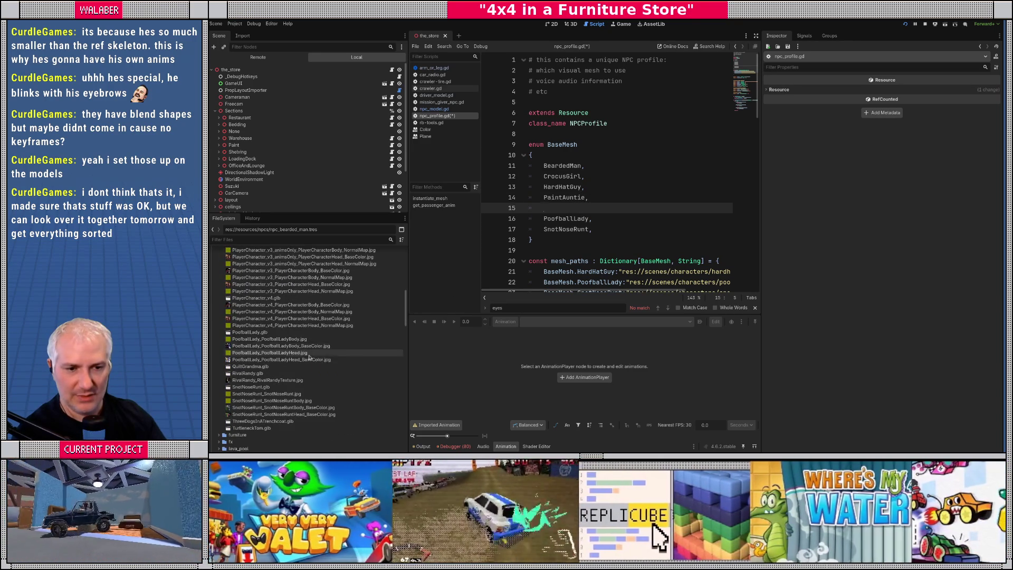
pyautogui.hotkey('ctrl', 'shift', 'k')
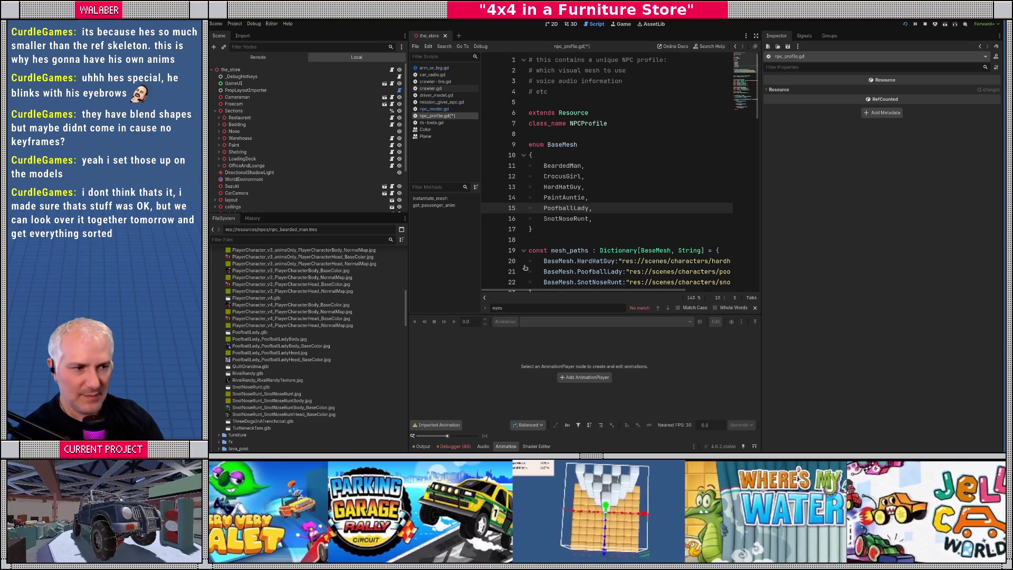
# Step: Add QuiltGrandma, RivalRandy and ThreeDogsInATrenchcoat entries to the enum
pyautogui.hotkey('ctrl', 'Return')
pyautogui.write('Quilt')
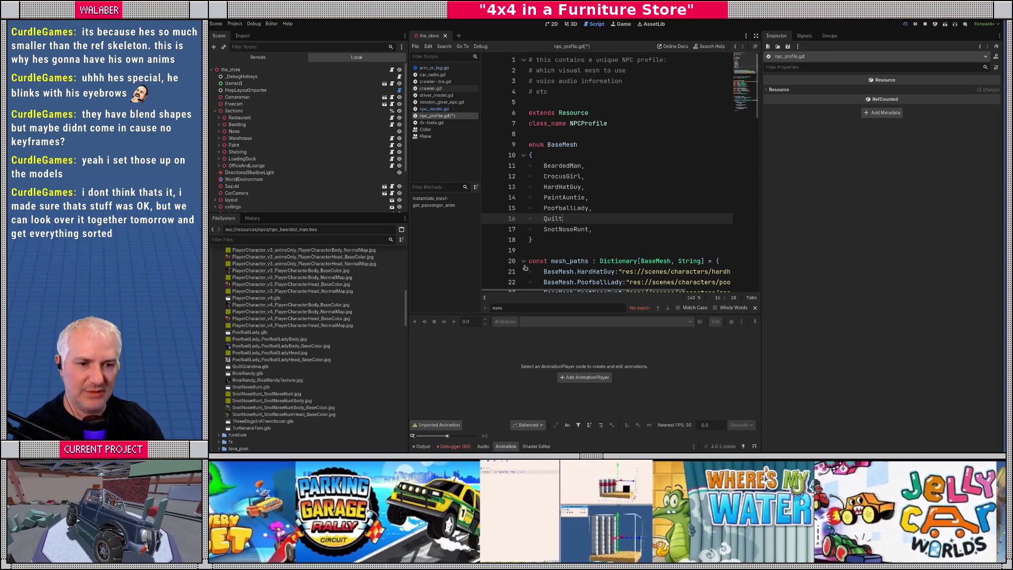
pyautogui.write('Gran')
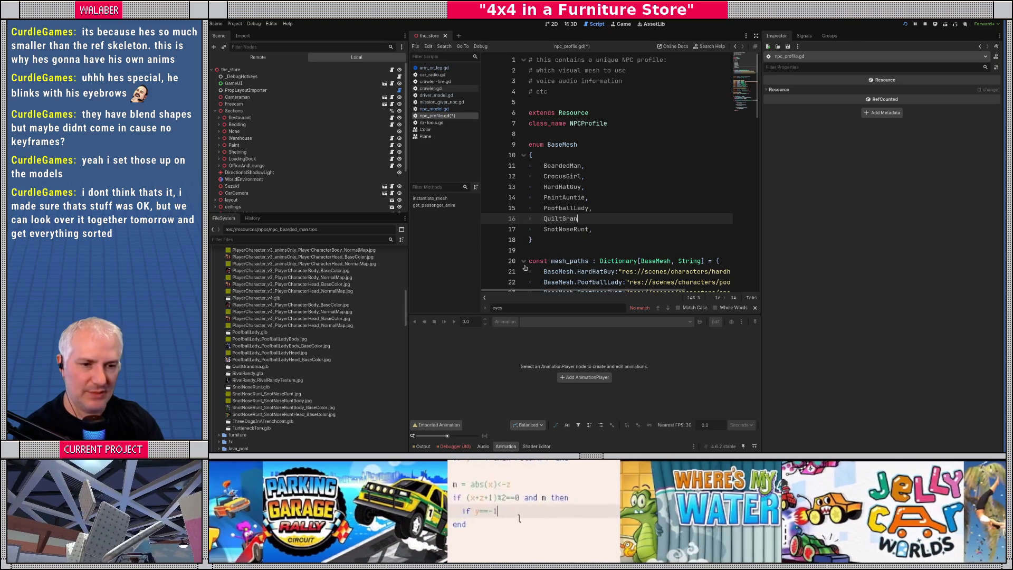
pyautogui.write('dma,')
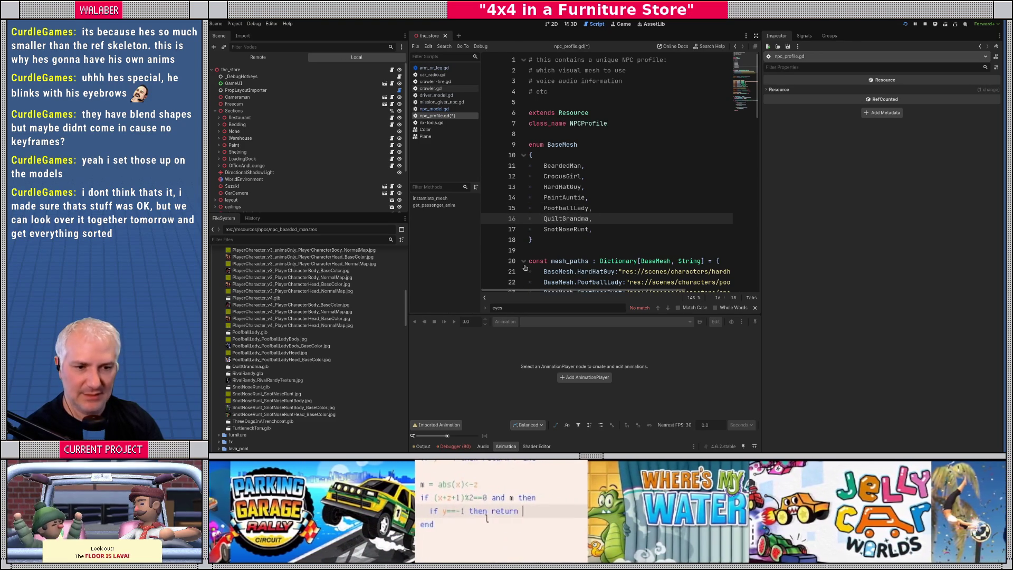
pyautogui.press('Return')
pyautogui.write('RivalRandy,')
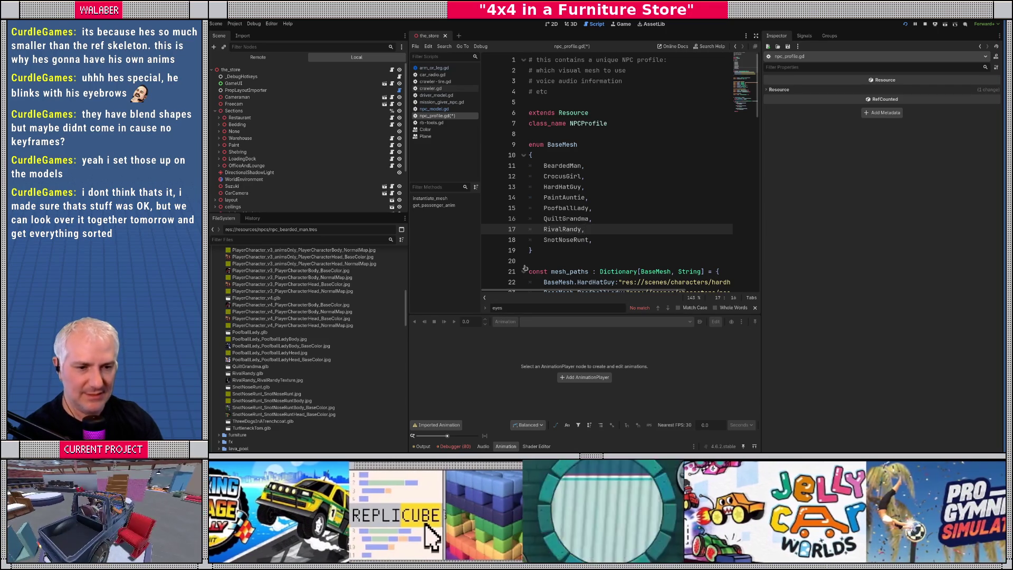
pyautogui.press('Down')
pyautogui.press('End')
pyautogui.press('Return')
pyautogui.write('Thre')
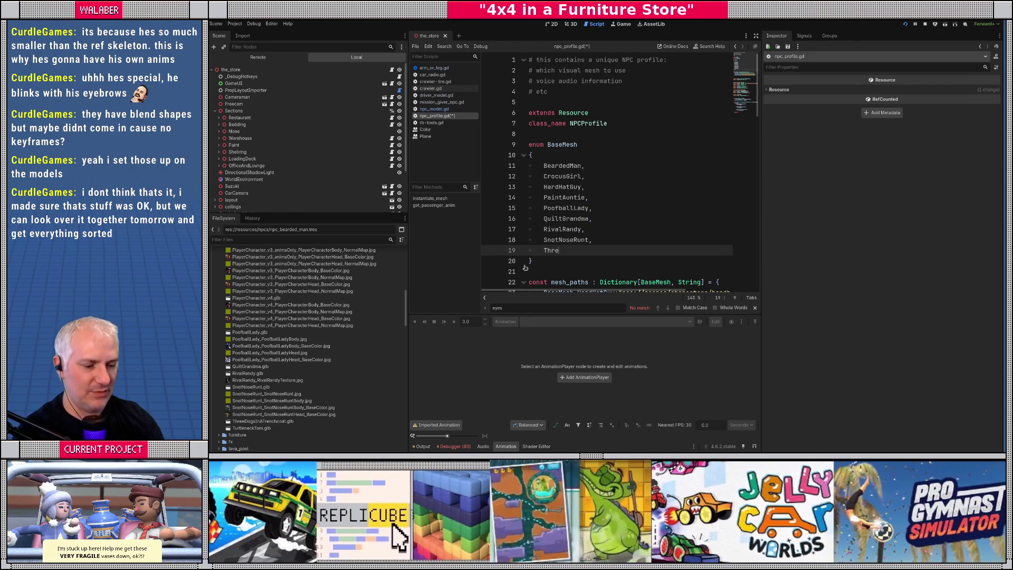
pyautogui.write('eDogsInATrench')
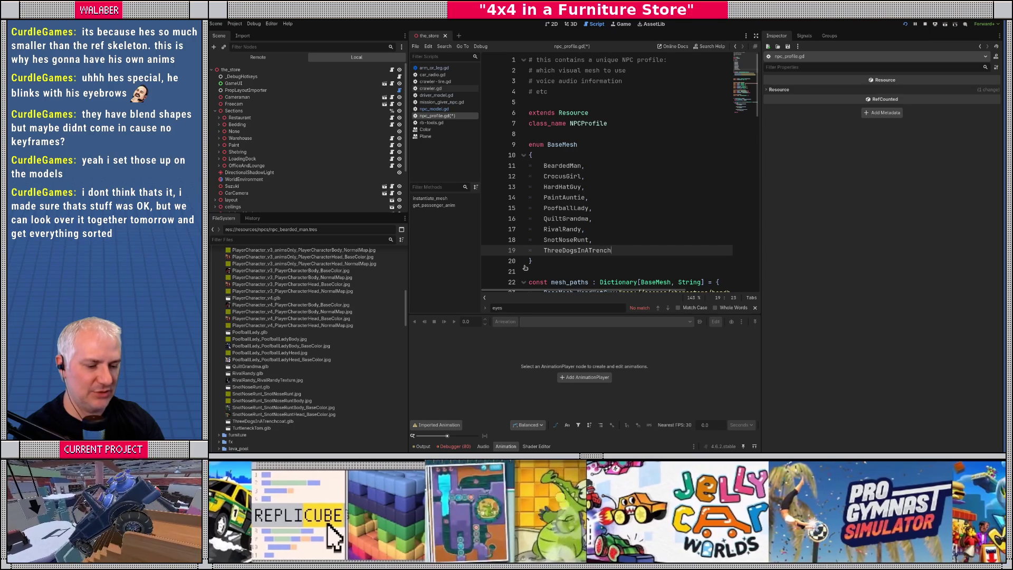
pyautogui.write('coat,')
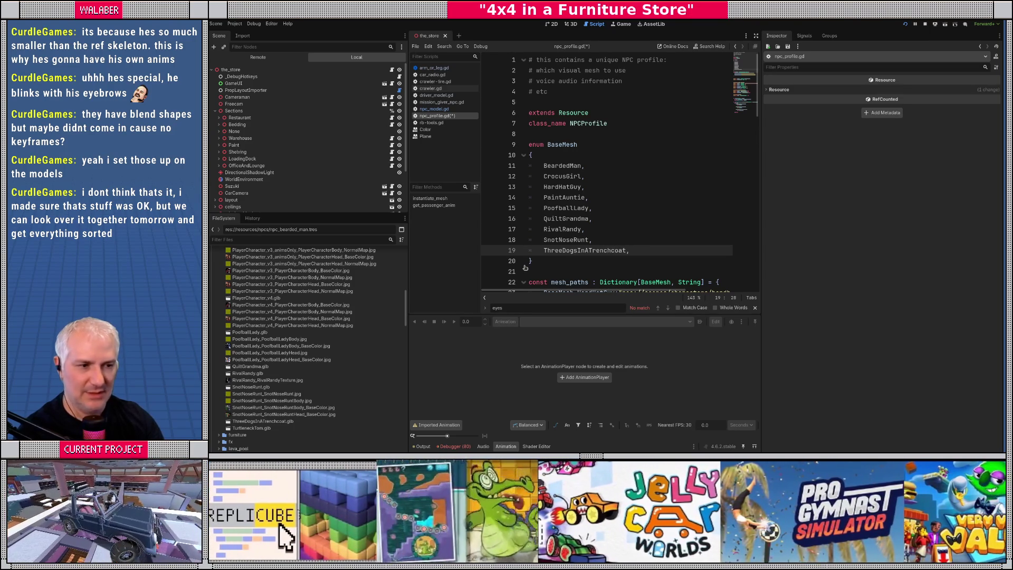
# Step: Append TurtleneckTom as the last enum entry and save npc_profile.gd
pyautogui.press('Return')
pyautogui.write('Turt')
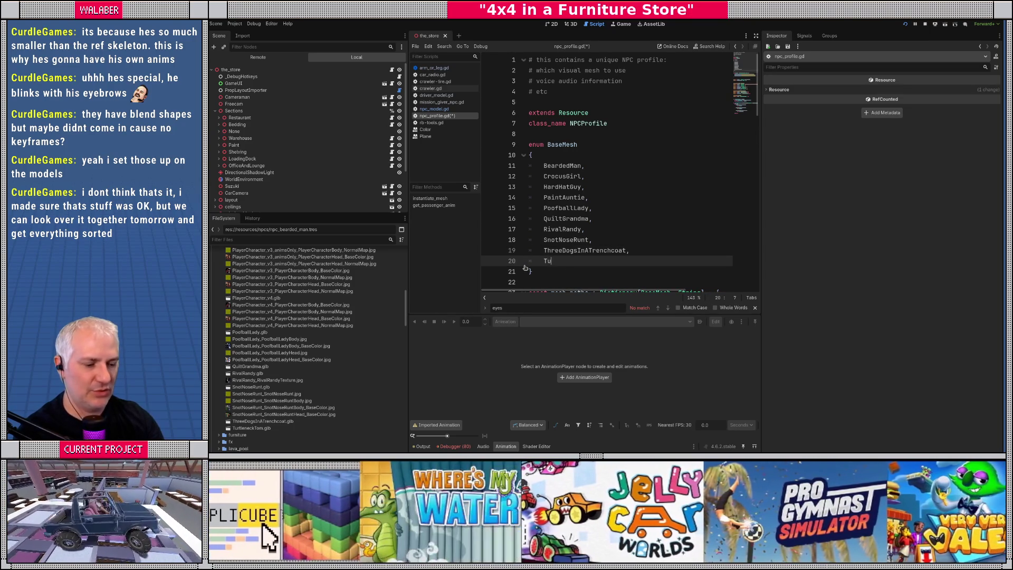
pyautogui.write('lene')
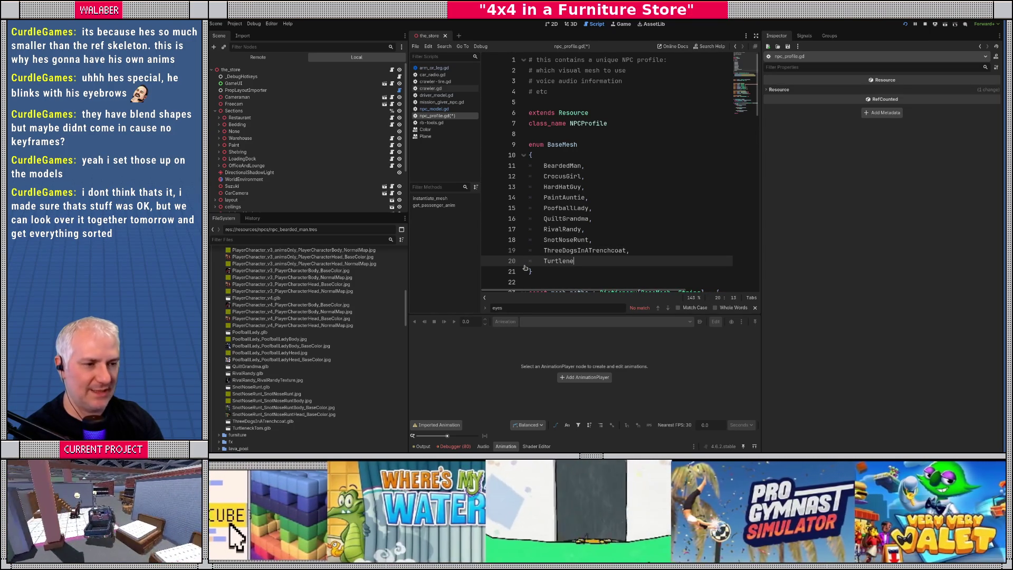
pyautogui.write('ckTom')
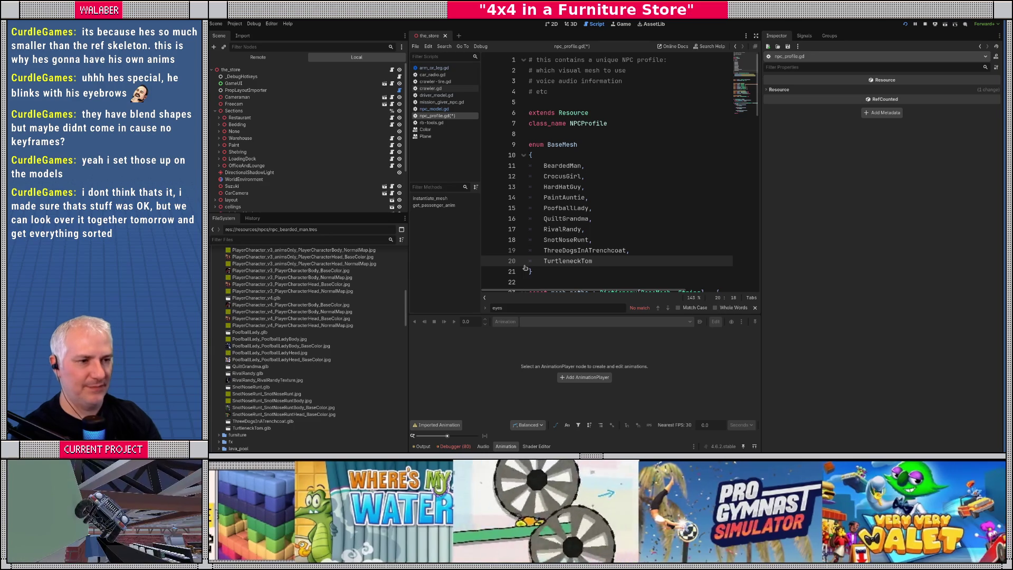
pyautogui.hotkey('ctrl', 's')
pyautogui.click(563, 167)
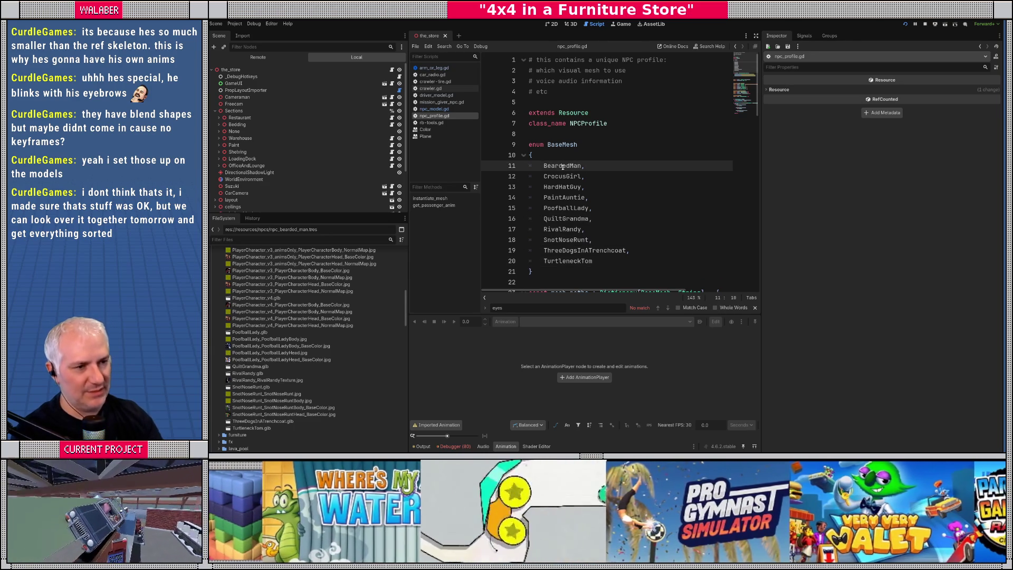
# Step: Check the hard hat guy's base mesh and set npc_poofballlady.tres to Poofball Lady
pyautogui.press('Down')
pyautogui.press('Down')
pyautogui.press('Down')
pyautogui.press('Down')
pyautogui.press('Down')
pyautogui.press('Down')
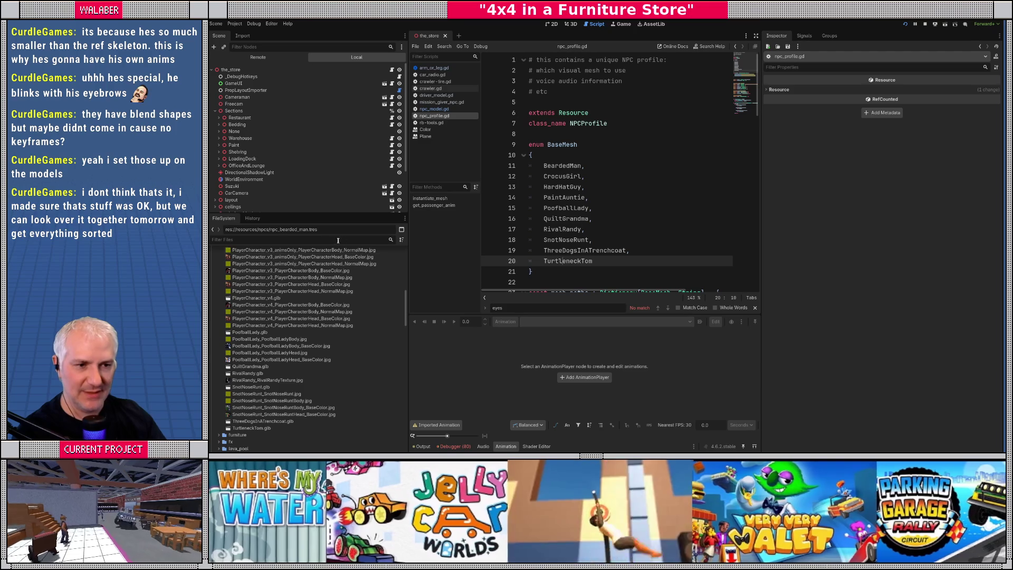
pyautogui.scroll(-10, 280, 361)
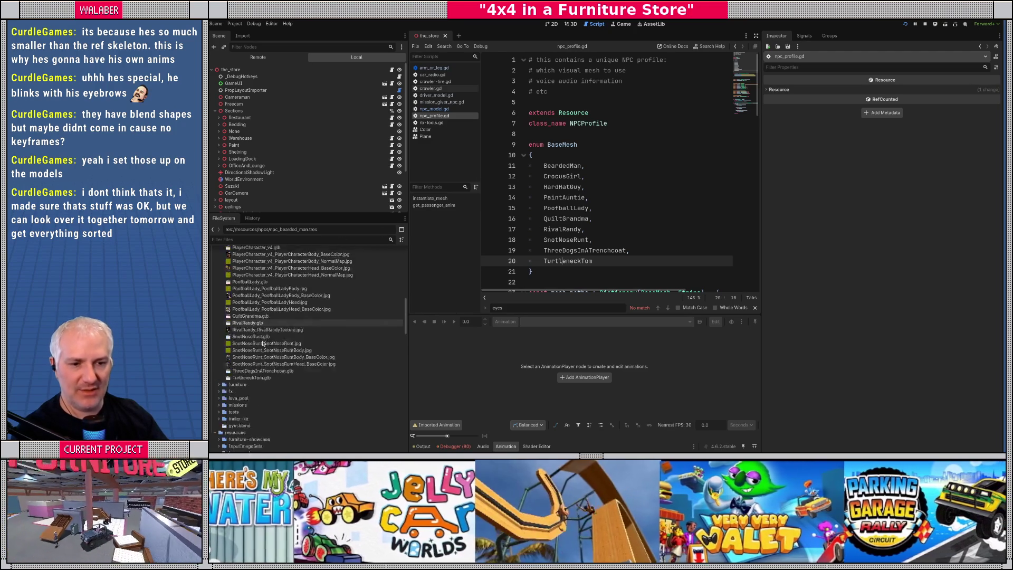
pyautogui.scroll(2, 266, 328)
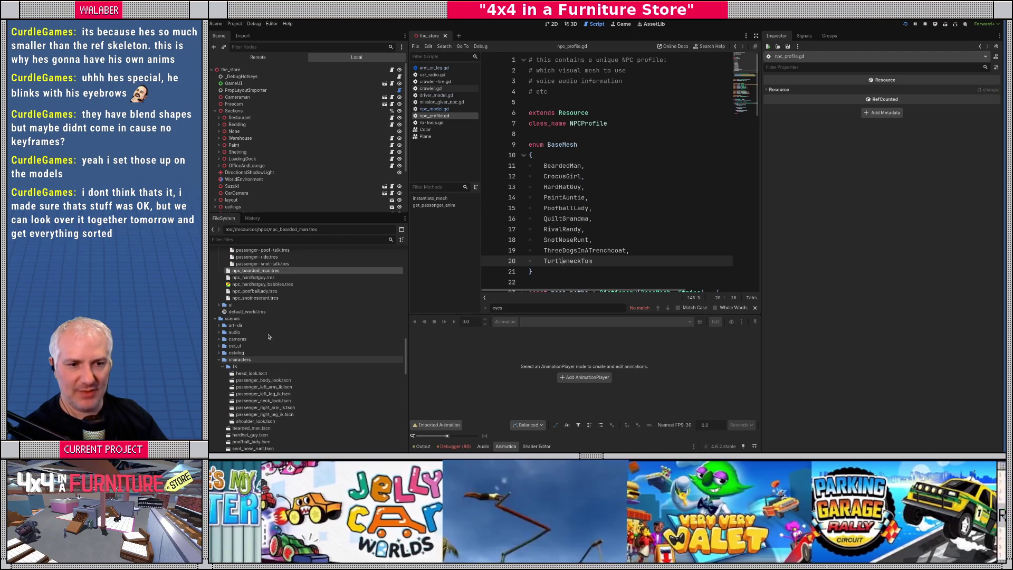
pyautogui.click(255, 279)
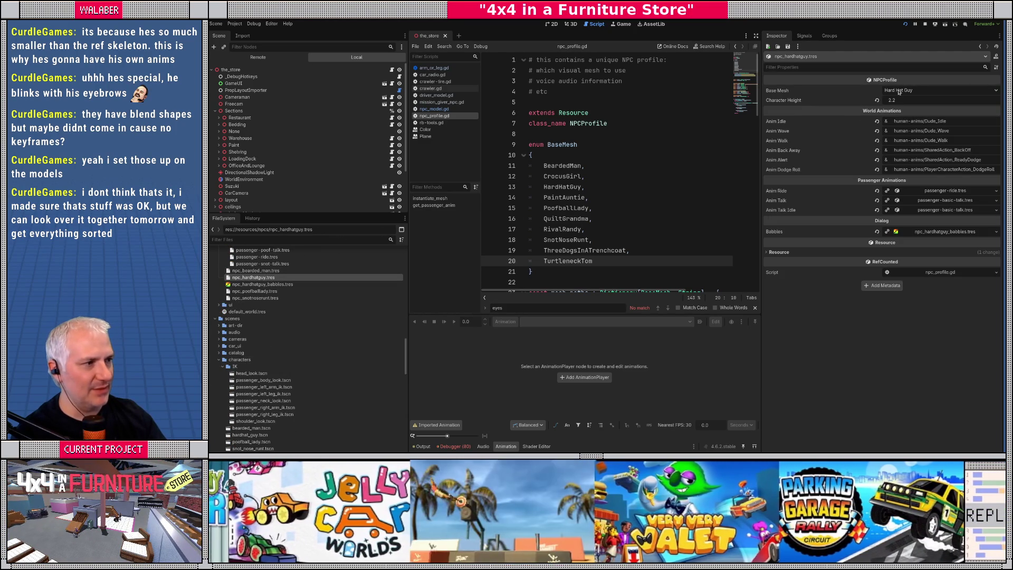
pyautogui.click(899, 92)
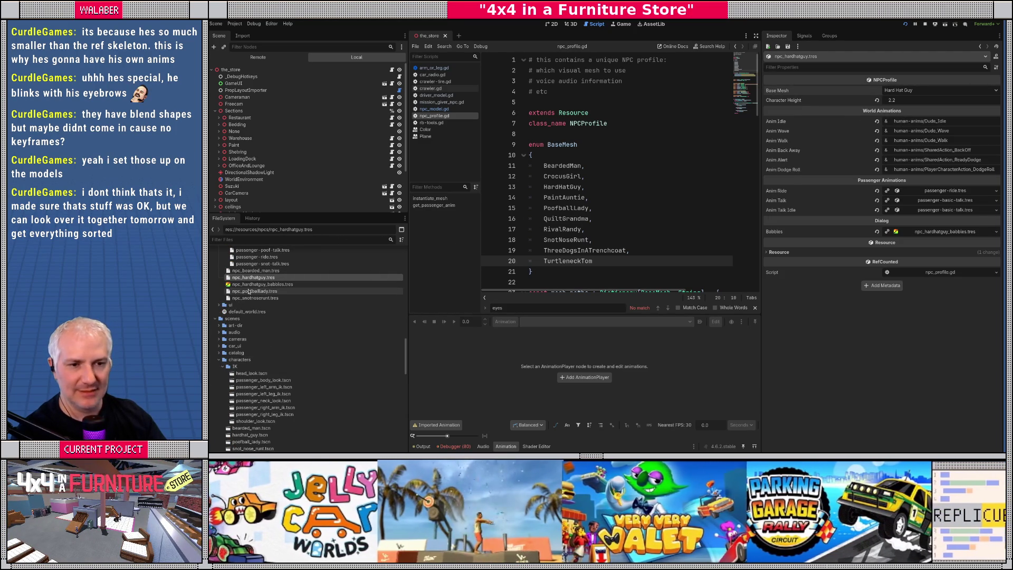
pyautogui.click(248, 291)
pyautogui.click(903, 90)
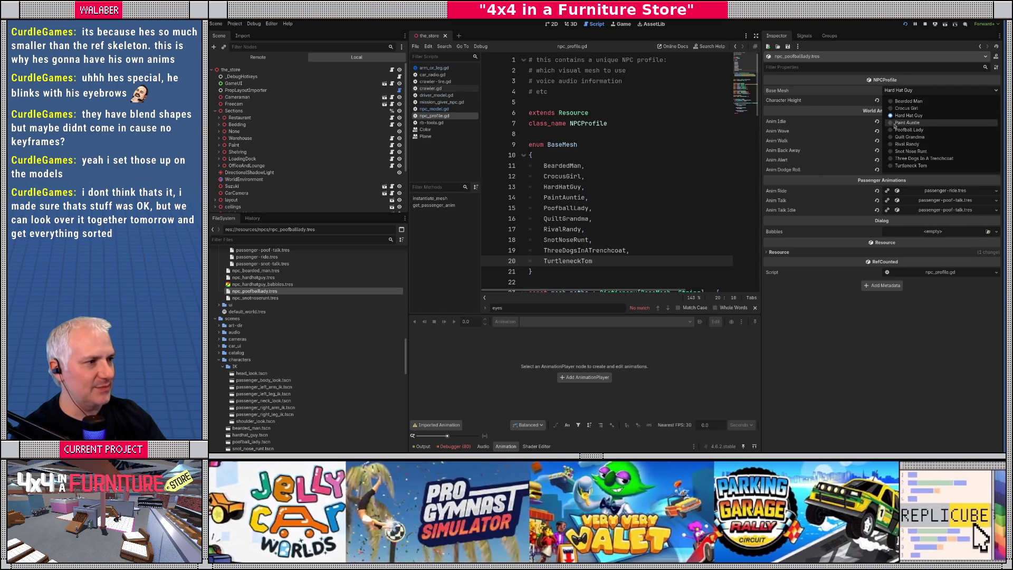
pyautogui.click(899, 130)
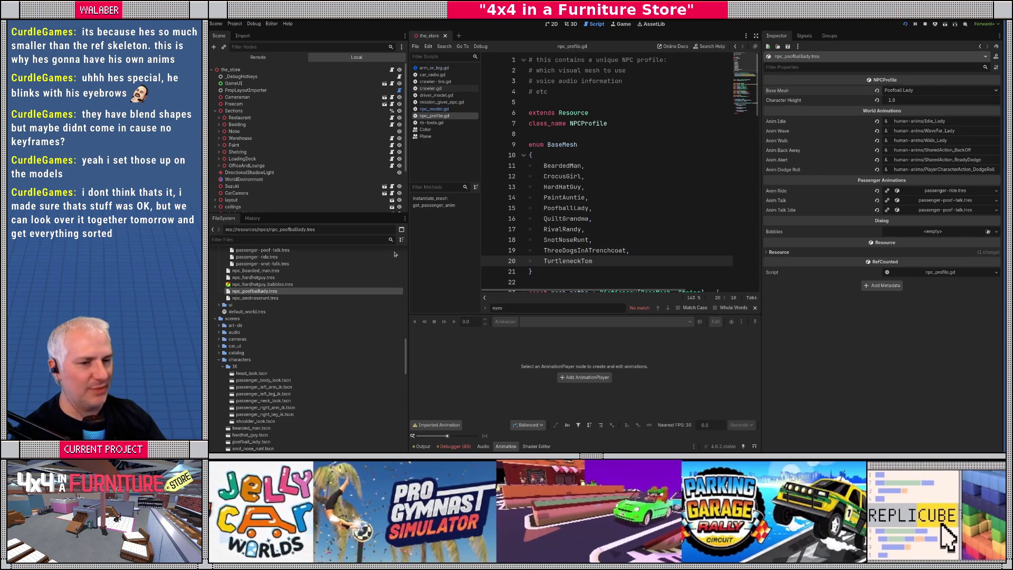
# Step: Set npc_snotnoserunt.tres to Snot Nose Runt and npc_bearded_man.tres to Bearded Man
pyautogui.click(256, 298)
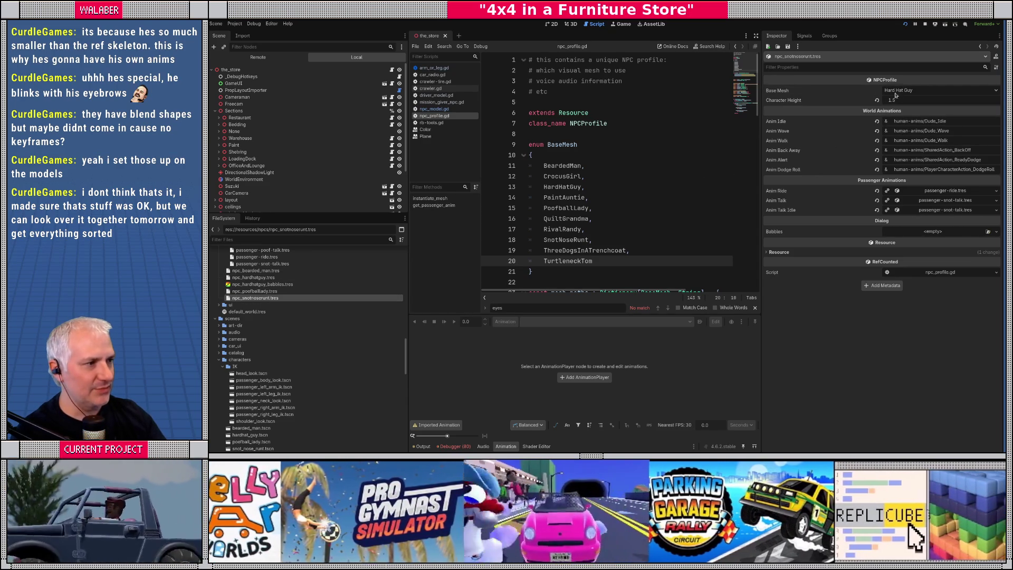
pyautogui.click(896, 92)
pyautogui.click(896, 153)
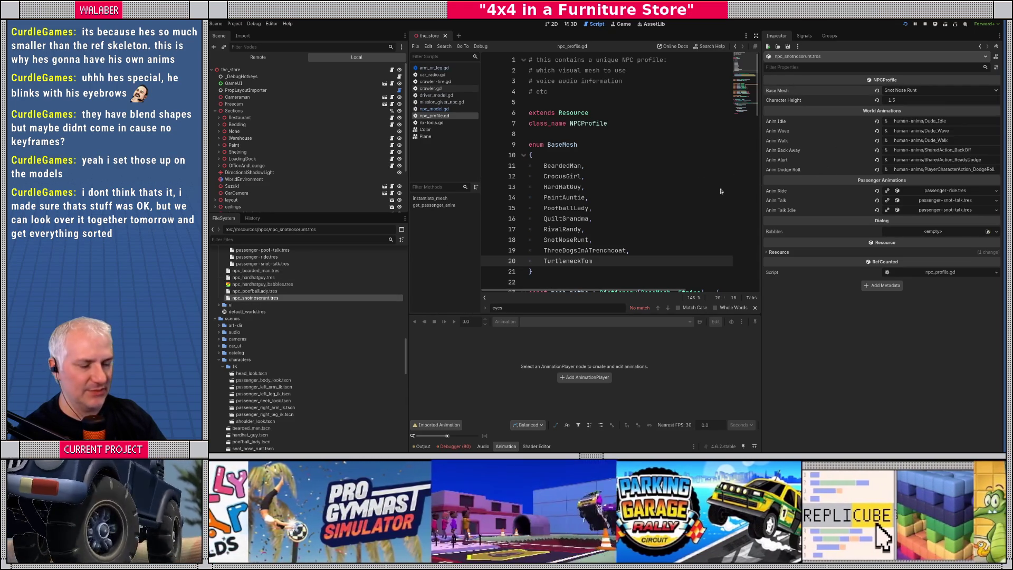
pyautogui.scroll(3, 252, 305)
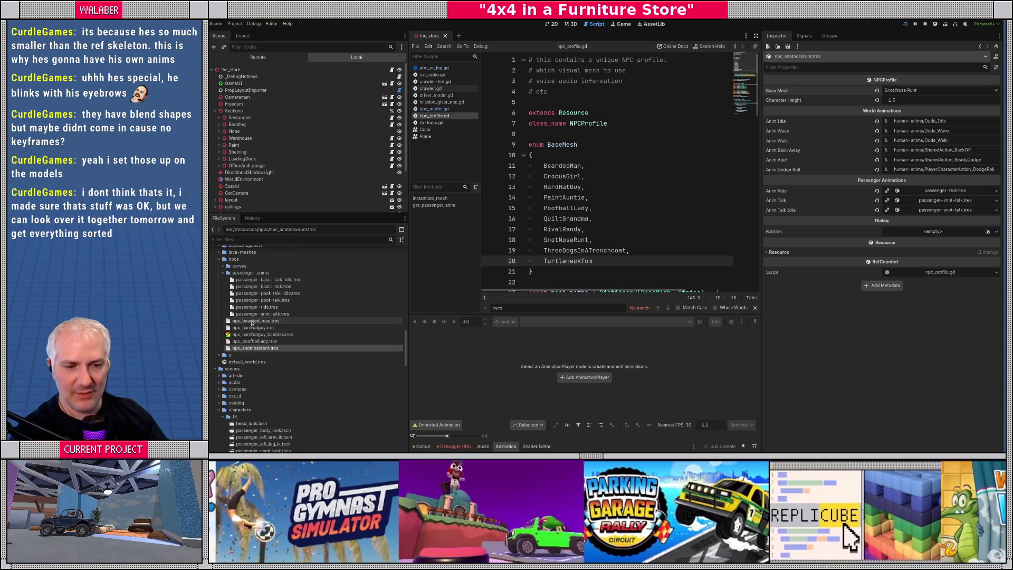
pyautogui.click(253, 321)
pyautogui.click(927, 90)
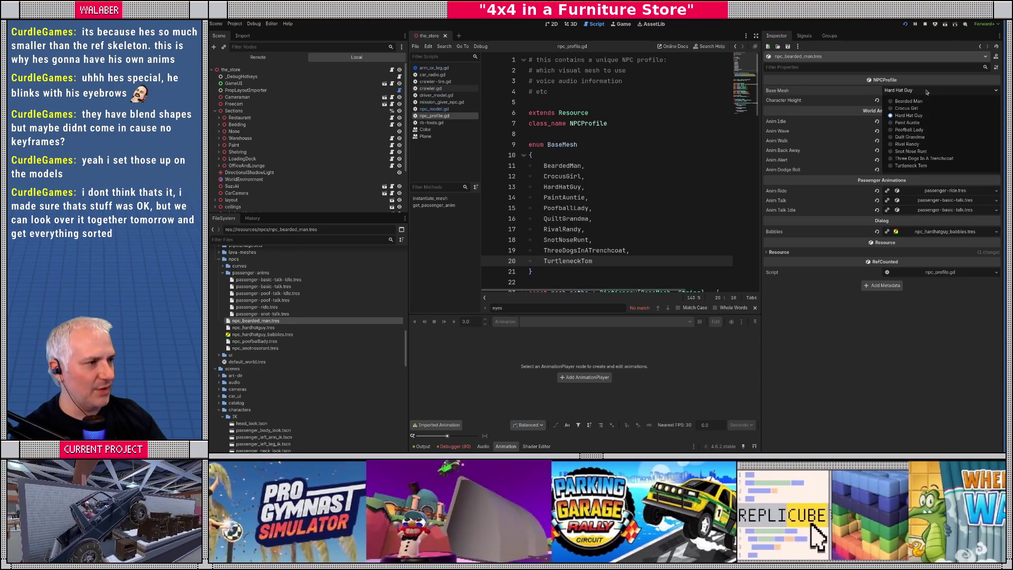
pyautogui.click(908, 101)
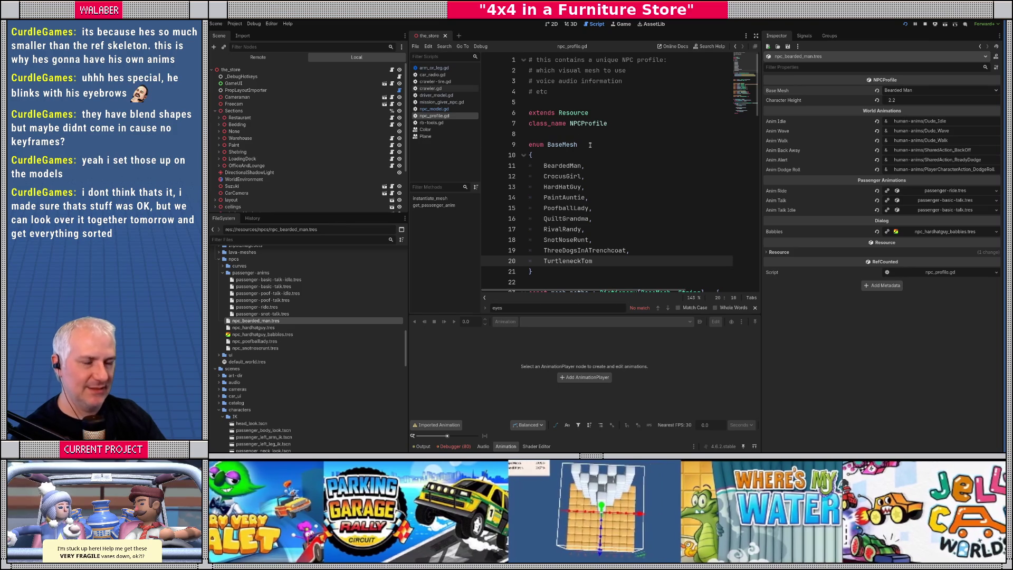
# Step: Find and select the Bedding_ToRestaurant mission node in the store scene
pyautogui.click(570, 23)
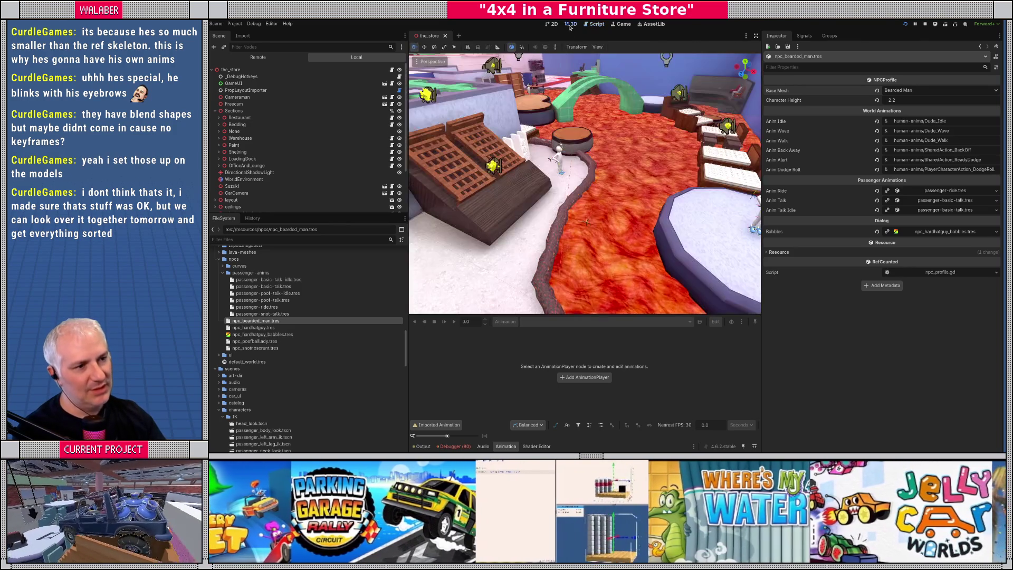
pyautogui.moveTo(585, 185)
pyautogui.mouseDown()
pyautogui.moveTo(427, 177)
pyautogui.moveTo(507, 182)
pyautogui.mouseUp()
pyautogui.click(601, 174)
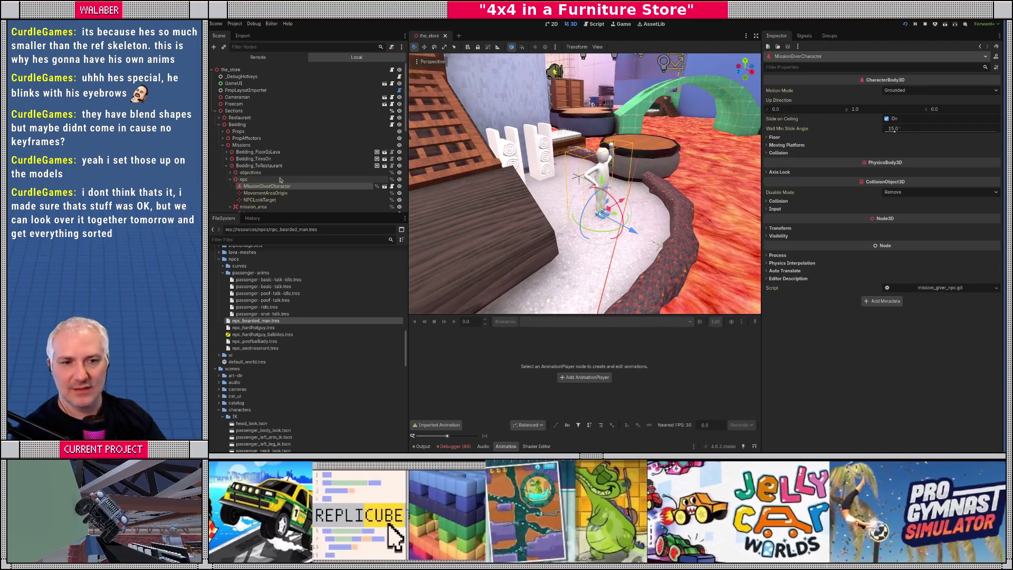
pyautogui.click(261, 179)
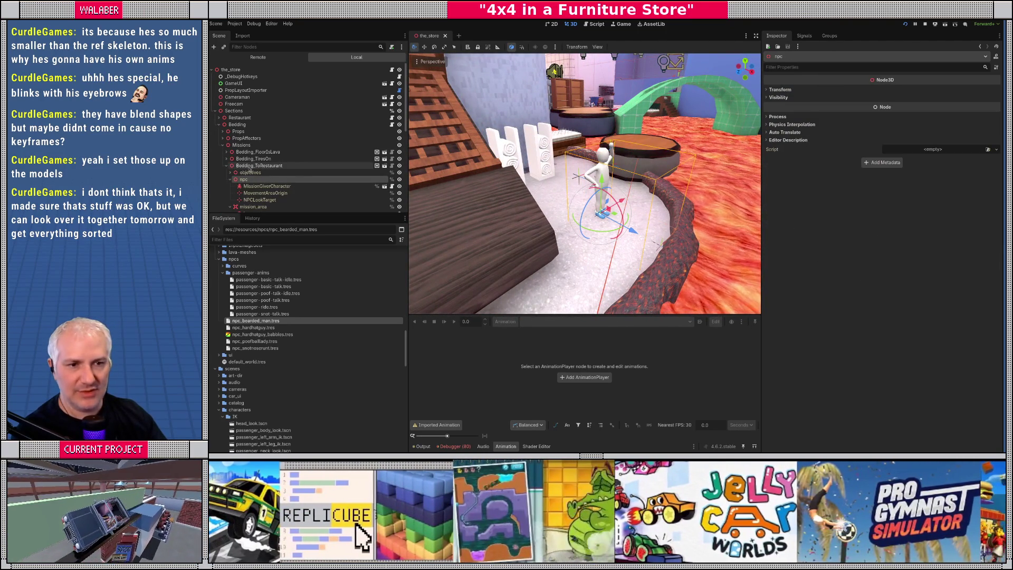
pyautogui.click(251, 166)
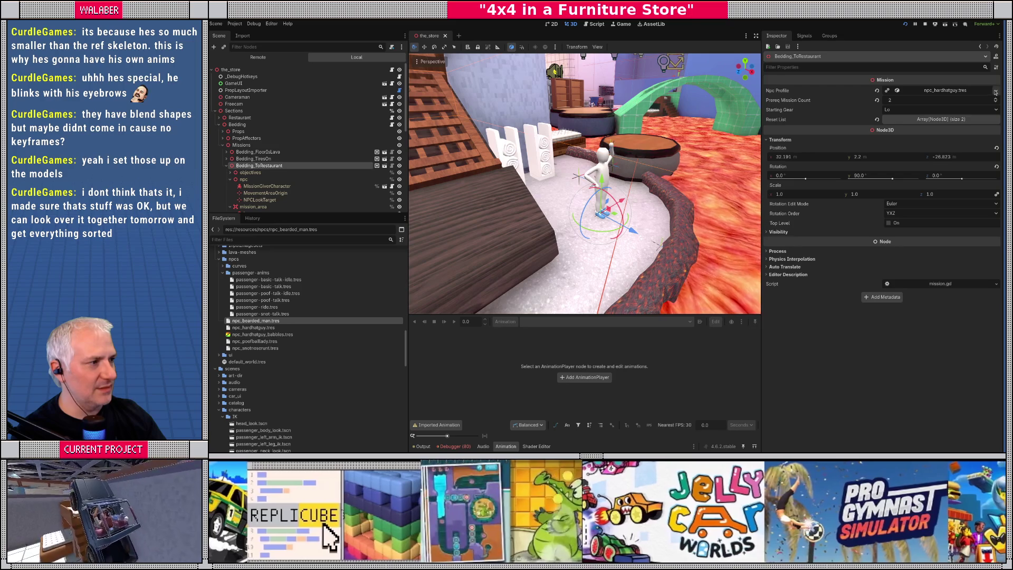
# Step: Quick Load npc_bearded_man.tres as its Npc Profile, save the_store, and run the game
pyautogui.click(996, 92)
pyautogui.click(952, 120)
pyautogui.write('bear')
pyautogui.press('Return')
pyautogui.hotkey('ctrl', 's')
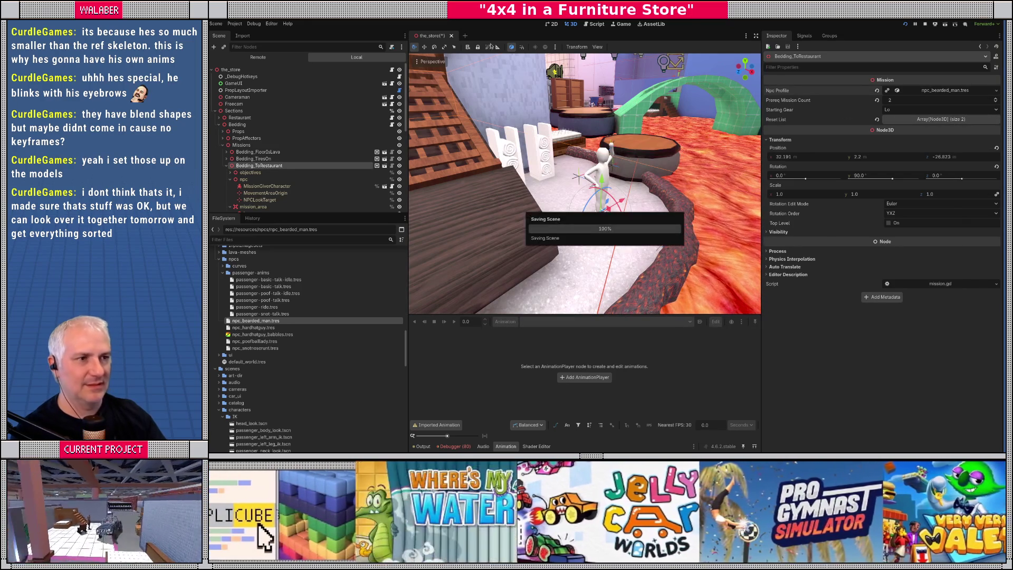
pyautogui.press('F5')
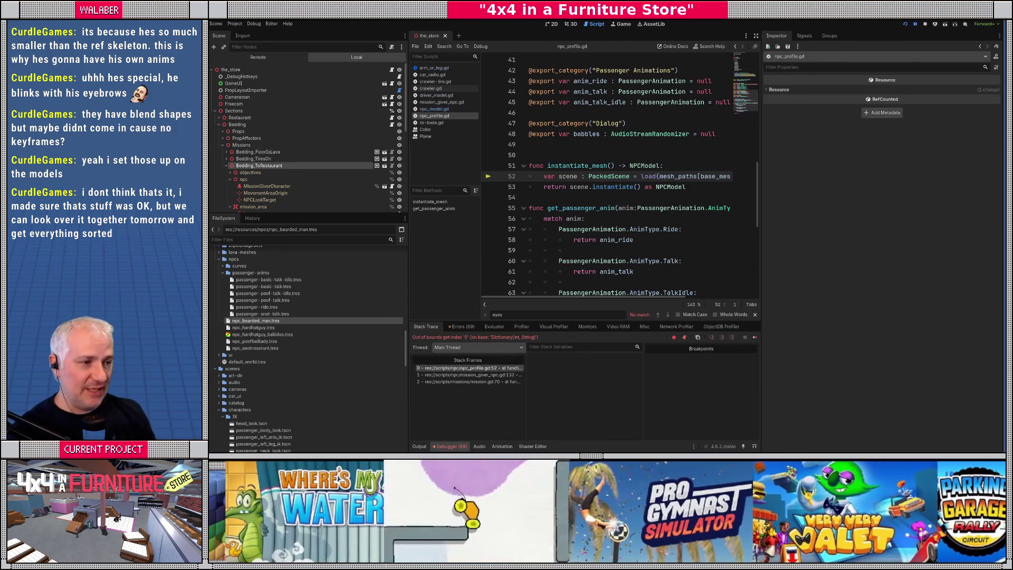
# Step: Stop the running game and place the caret at the end of mesh_paths line 23
pyautogui.click(755, 35)
pyautogui.keyDown('ctrl'); pyautogui.click(478, 176); pyautogui.keyUp('ctrl')
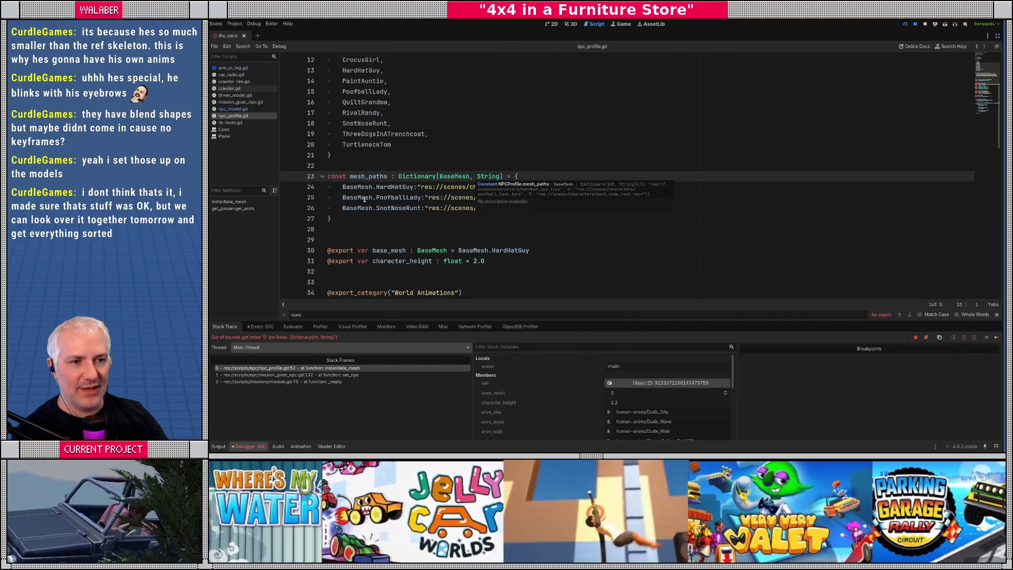
pyautogui.click(925, 23)
pyautogui.click(998, 36)
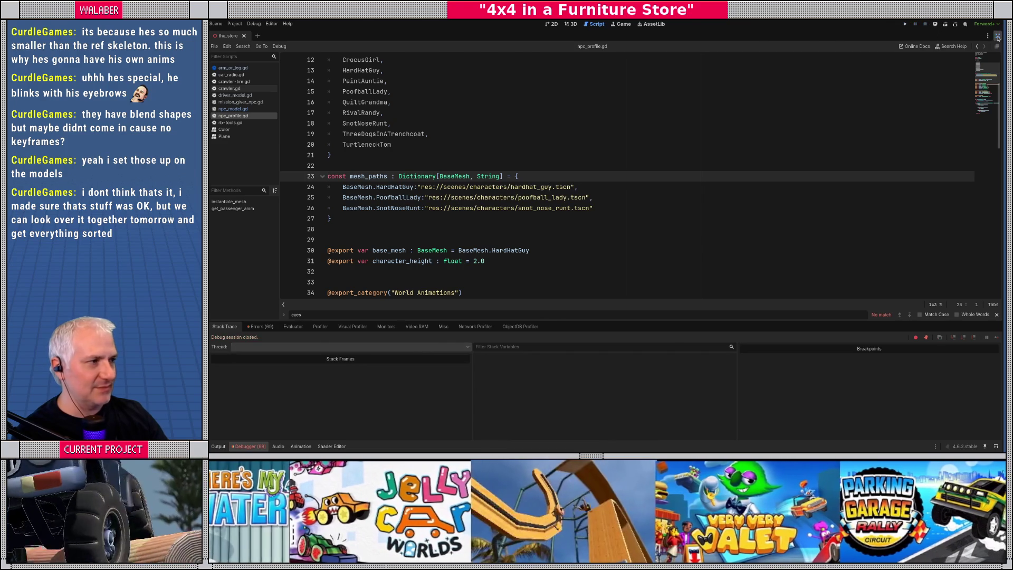
pyautogui.click(722, 176)
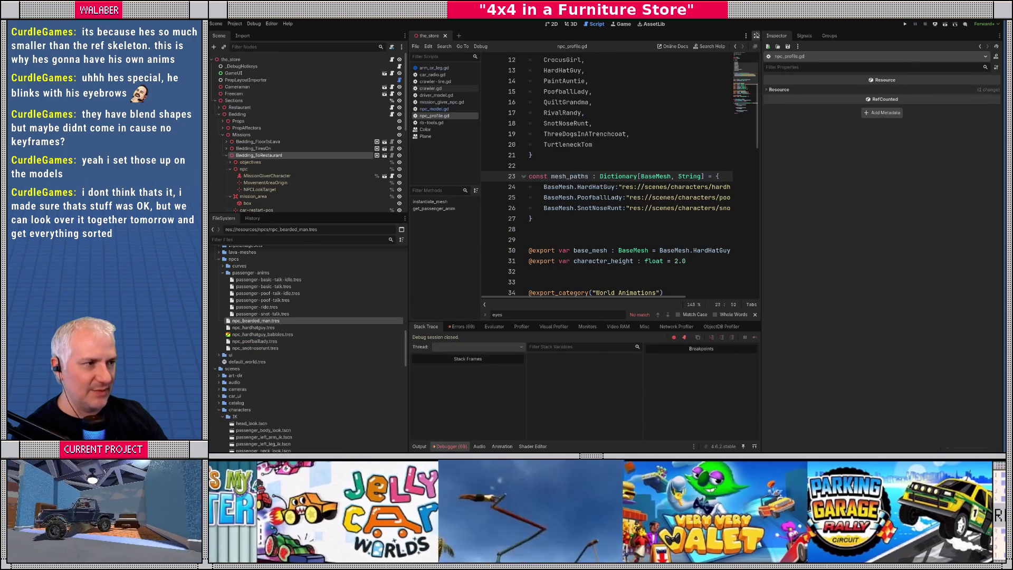
pyautogui.click(756, 36)
pyautogui.hotkey('ctrl', 'shift', 'F11')
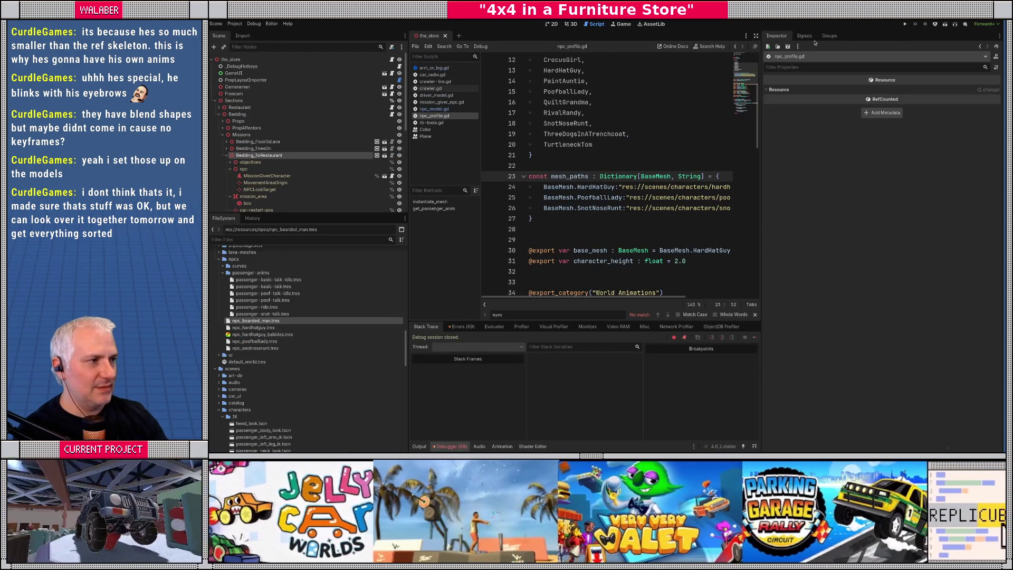
pyautogui.click(756, 35)
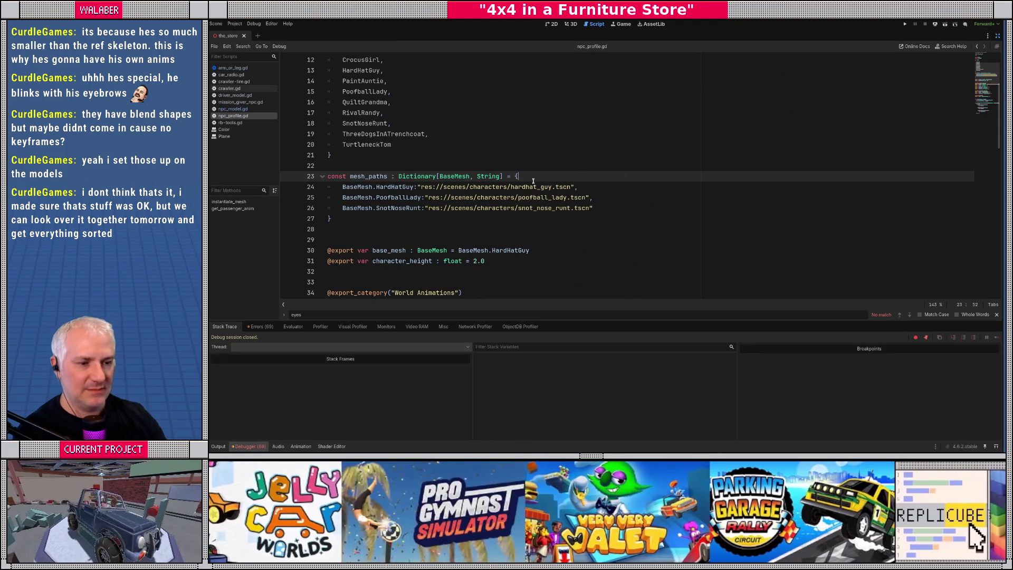
# Step: Add BaseMesh.BeardedMan mapped to "res://scenes/characters/bearded_man.tscn", then save and run
pyautogui.press('Return')
pyautogui.write('BaseMesh.b')
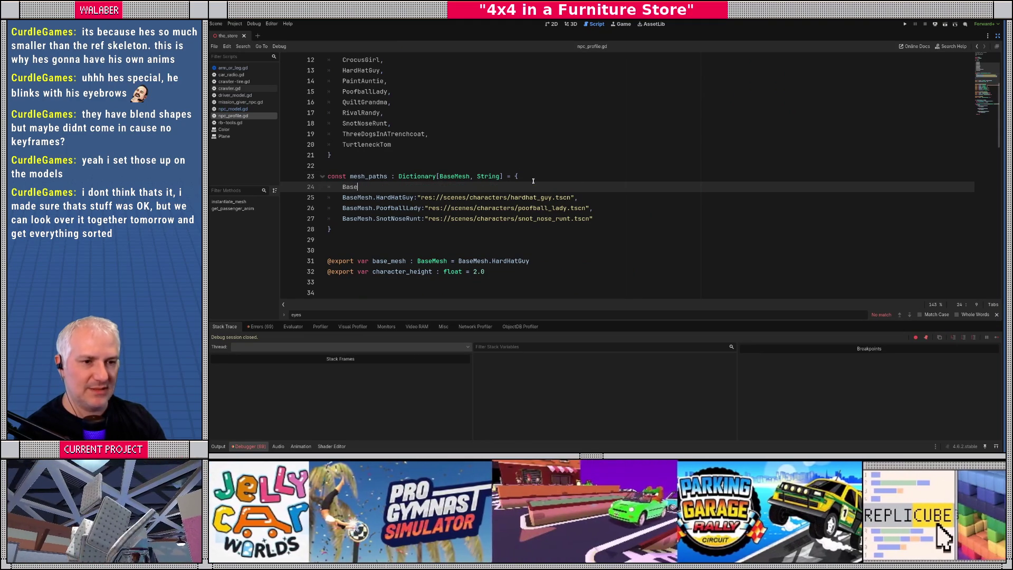
pyautogui.press('Return')
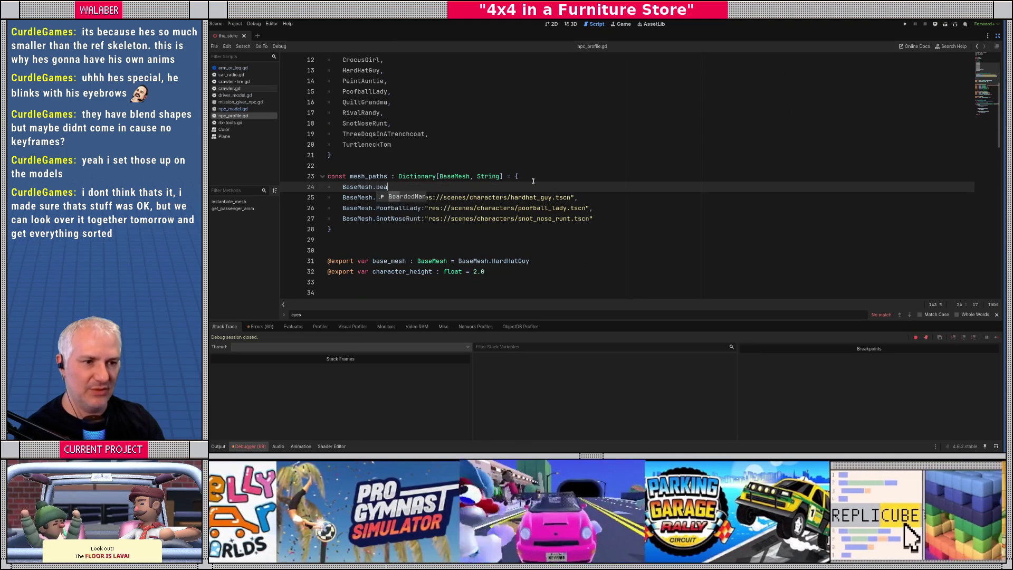
pyautogui.write('"res:')
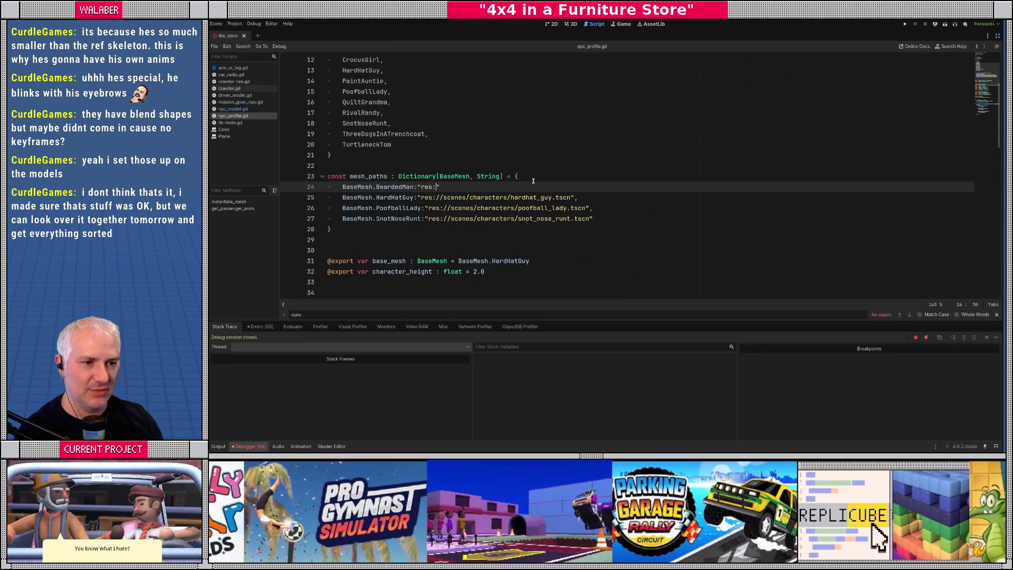
pyautogui.write('//')
pyautogui.write('scenes/chara')
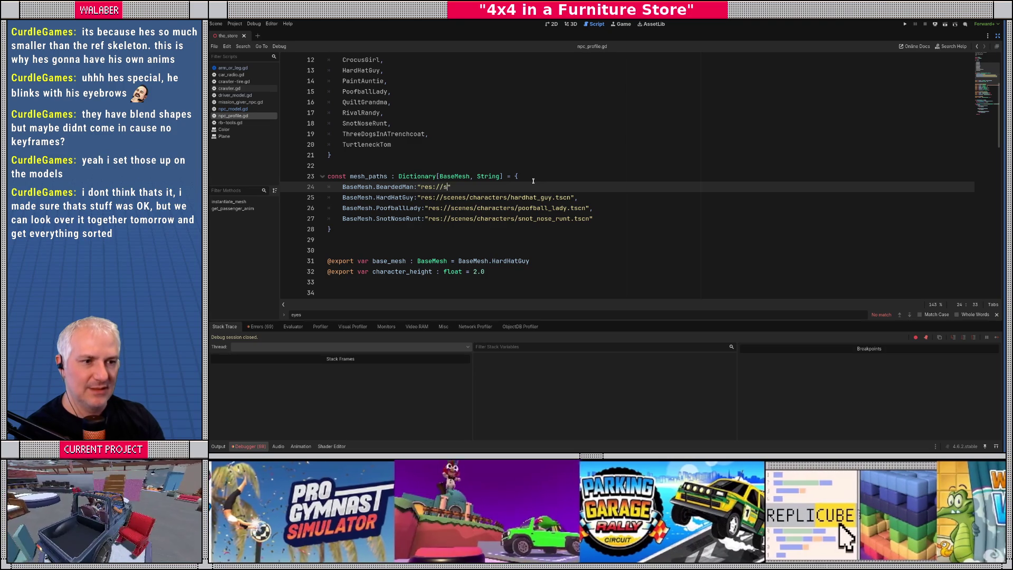
pyautogui.write('cters/bear')
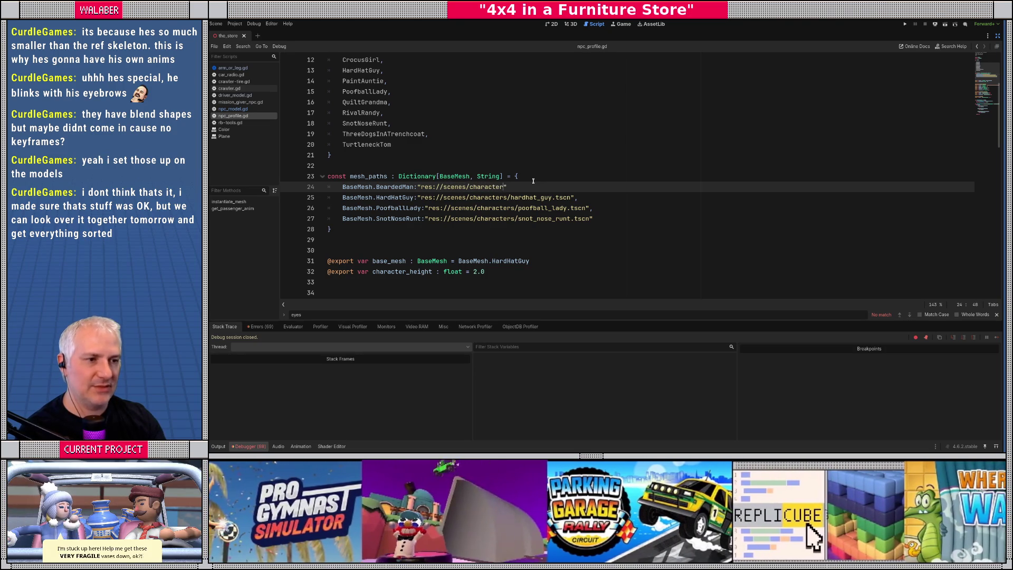
pyautogui.write('ded_man.t')
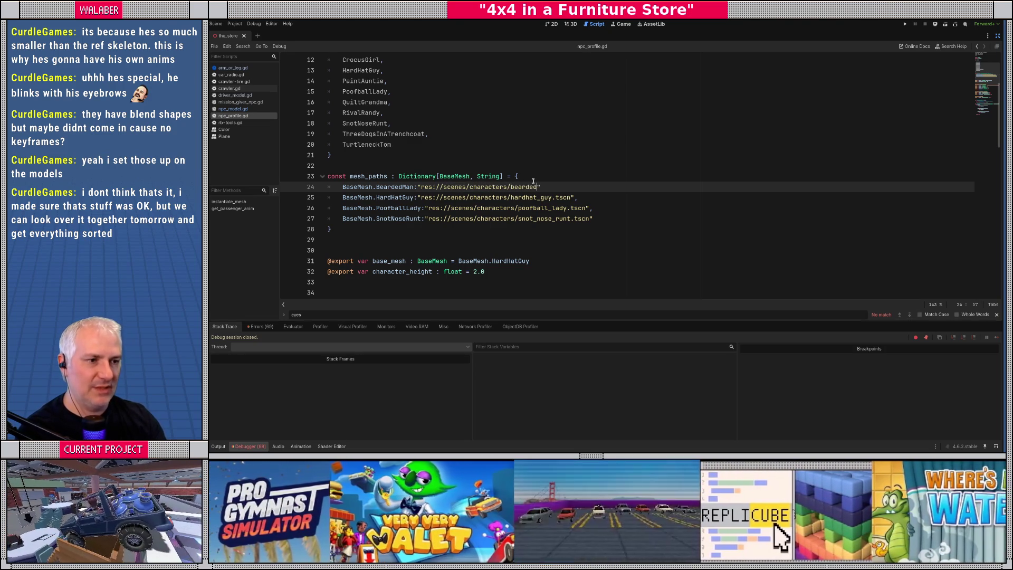
pyautogui.write('scn"')
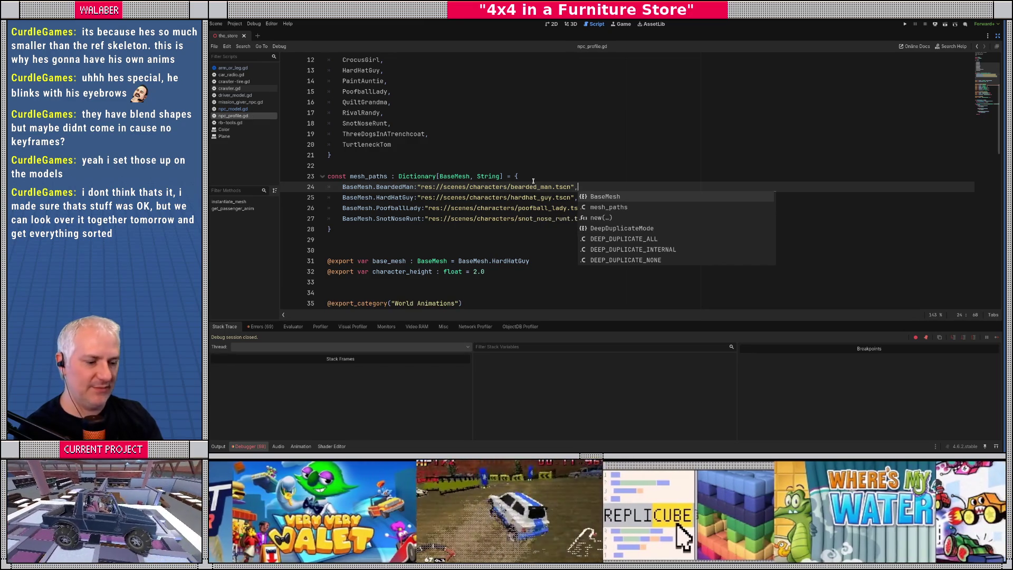
pyautogui.press('F5')
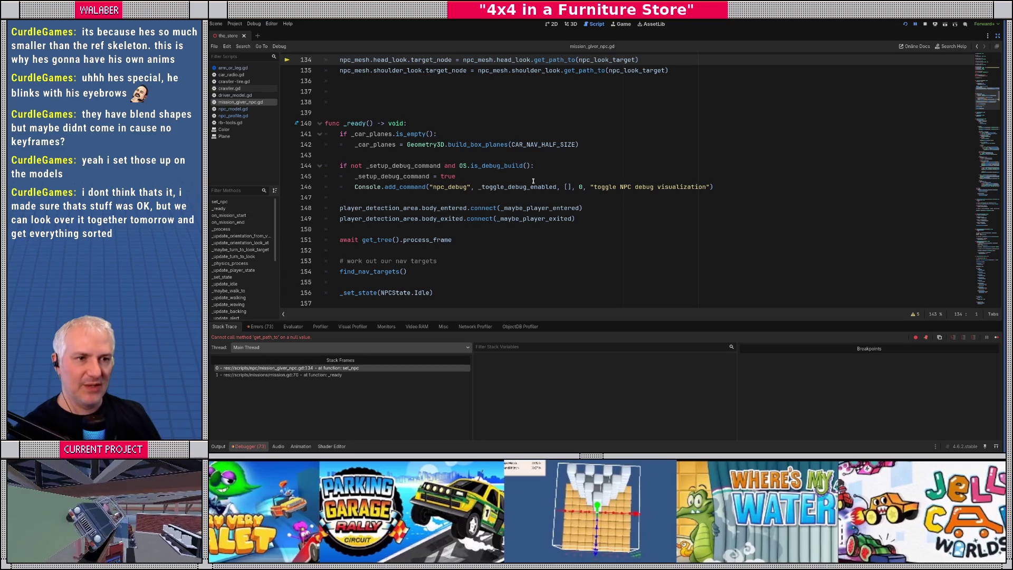
# Step: Inspect the npc_mesh and head_look values at line 134, then exit distraction-free mode
pyautogui.scroll(2, 522, 175)
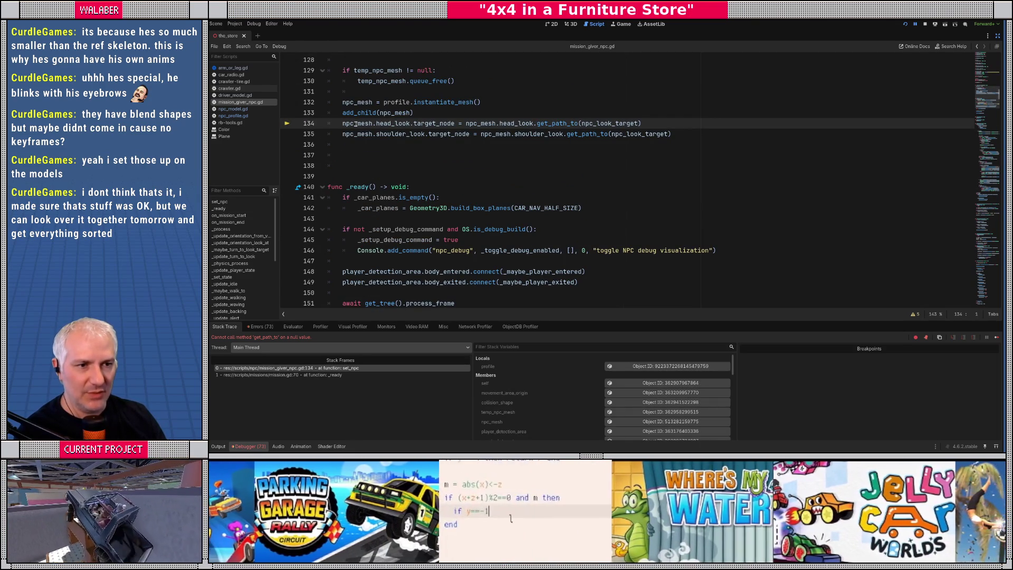
pyautogui.moveTo(355, 124)
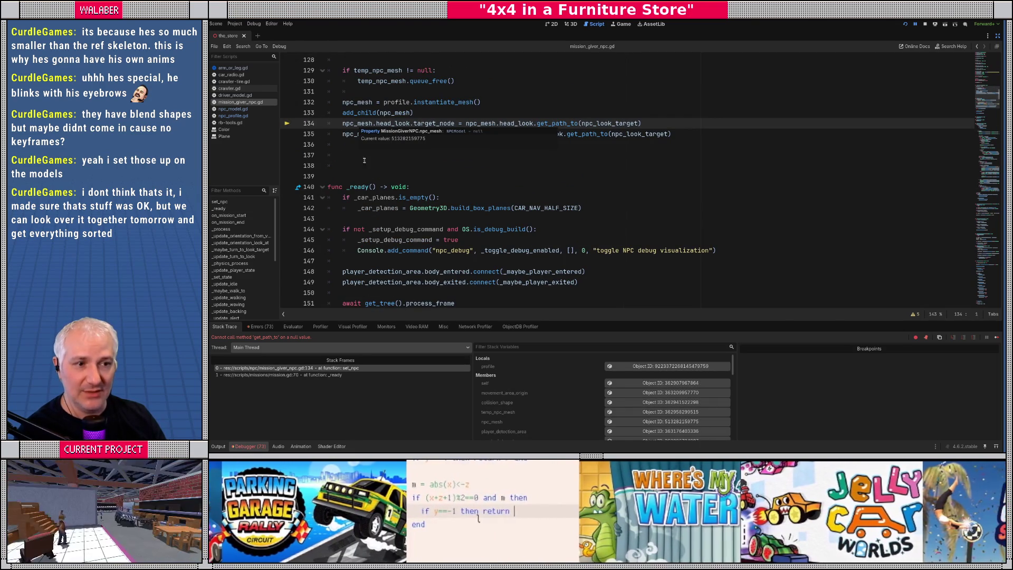
pyautogui.moveTo(400, 125)
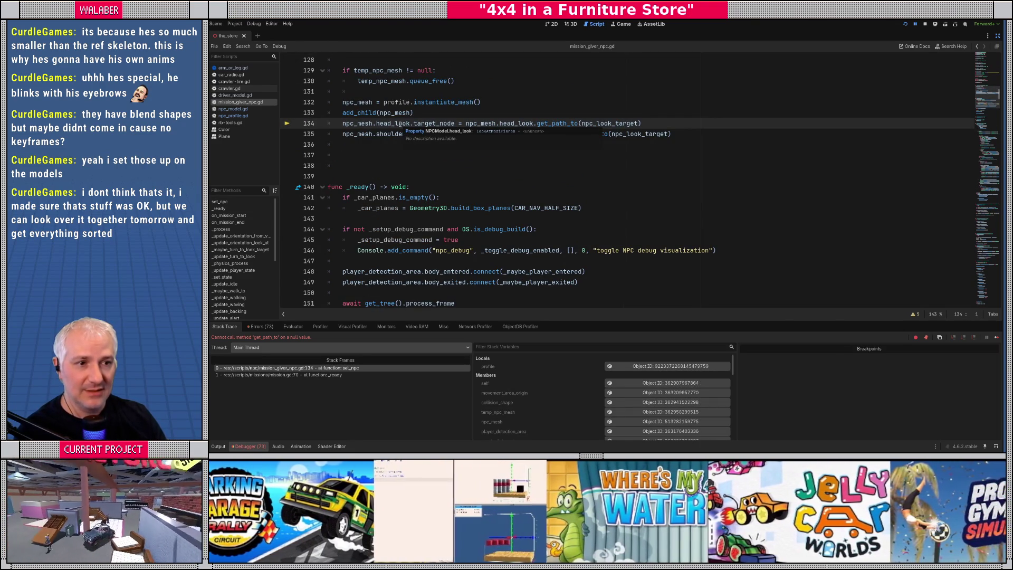
pyautogui.click(999, 40)
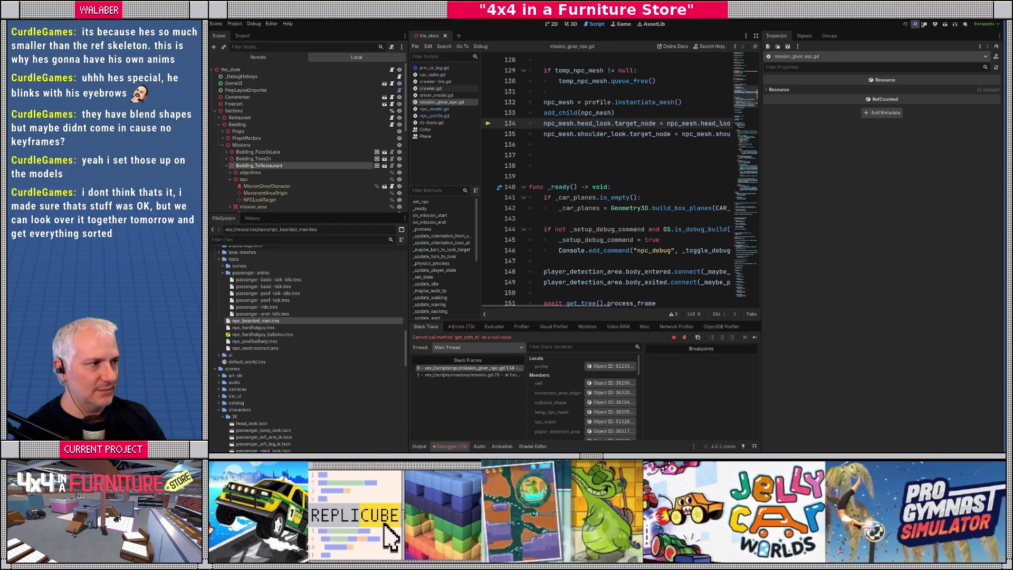
# Step: Filter the FileSystem for 'beard' and open bearded_man.tscn
pyautogui.click(282, 239)
pyautogui.write('beard')
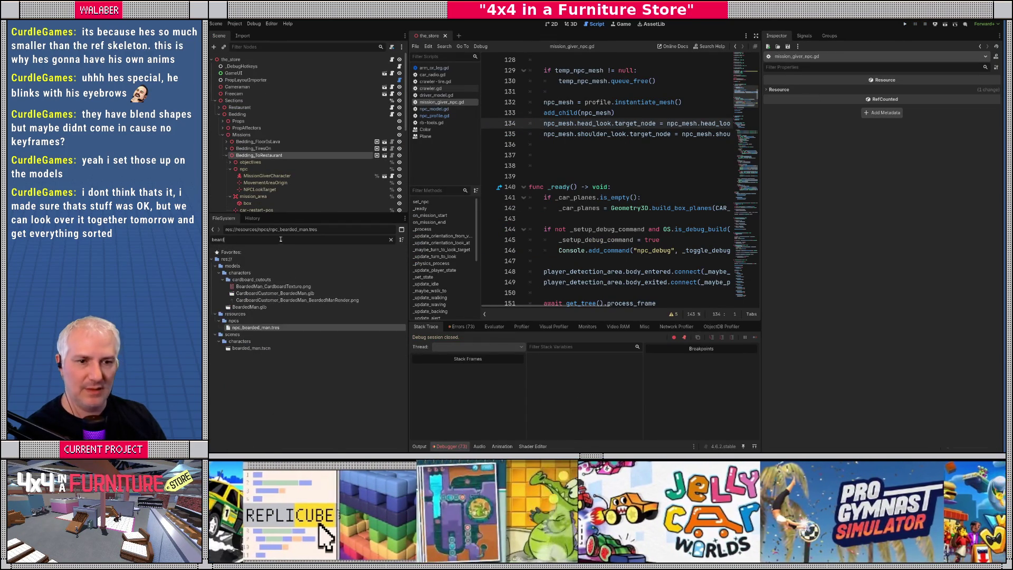
pyautogui.doubleClick(250, 349)
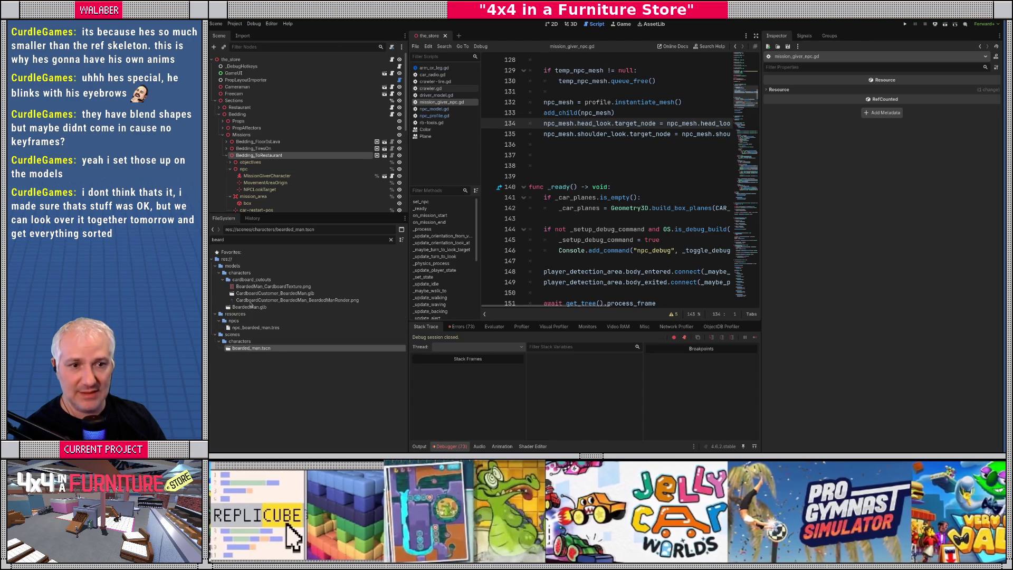
# Step: Make HeadLook and ShoulderLook unique-name nodes, save and close the scene, and rerun the game
pyautogui.click(264, 127)
pyautogui.keyDown('shift'); pyautogui.click(264, 134); pyautogui.keyUp('shift')
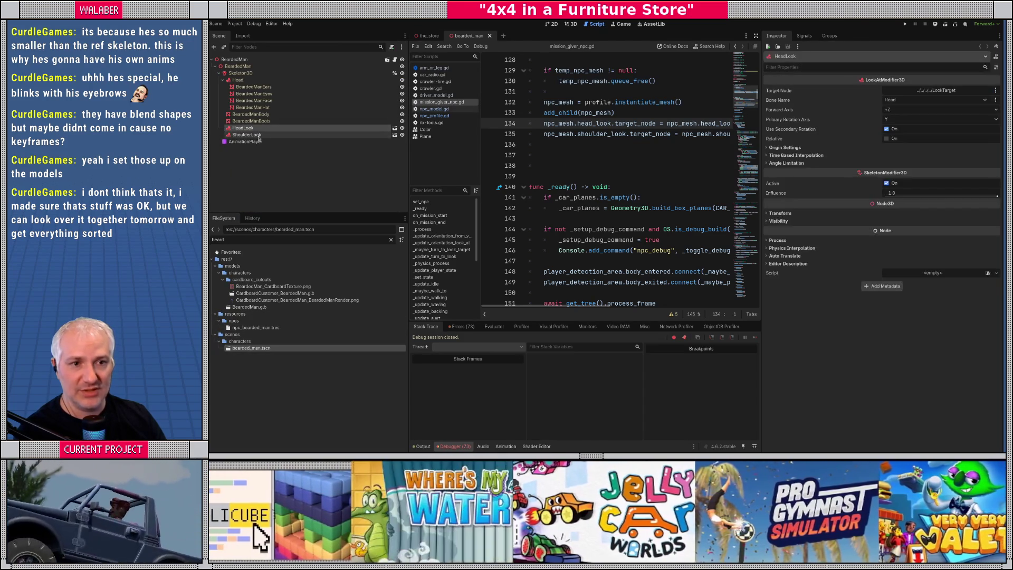
pyautogui.rightClick(266, 136)
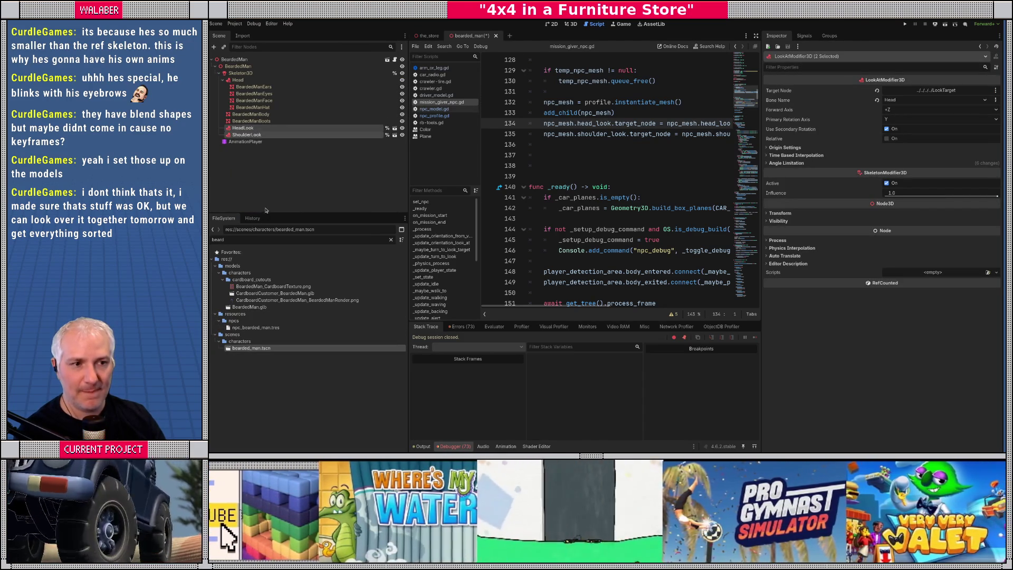
pyautogui.click(298, 207)
pyautogui.hotkey('ctrl', 's')
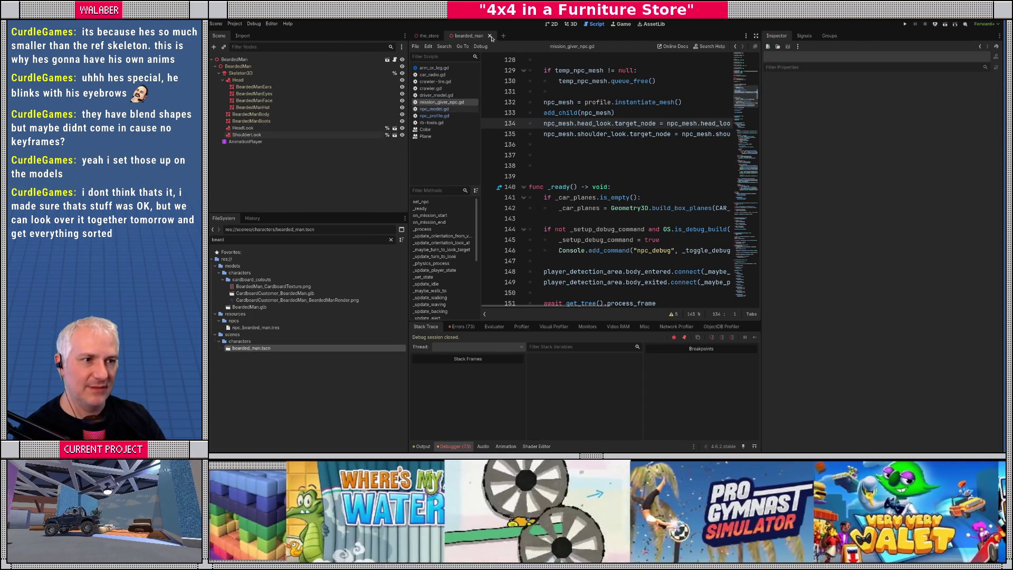
pyautogui.hotkey('ctrl', 'shift', 'w')
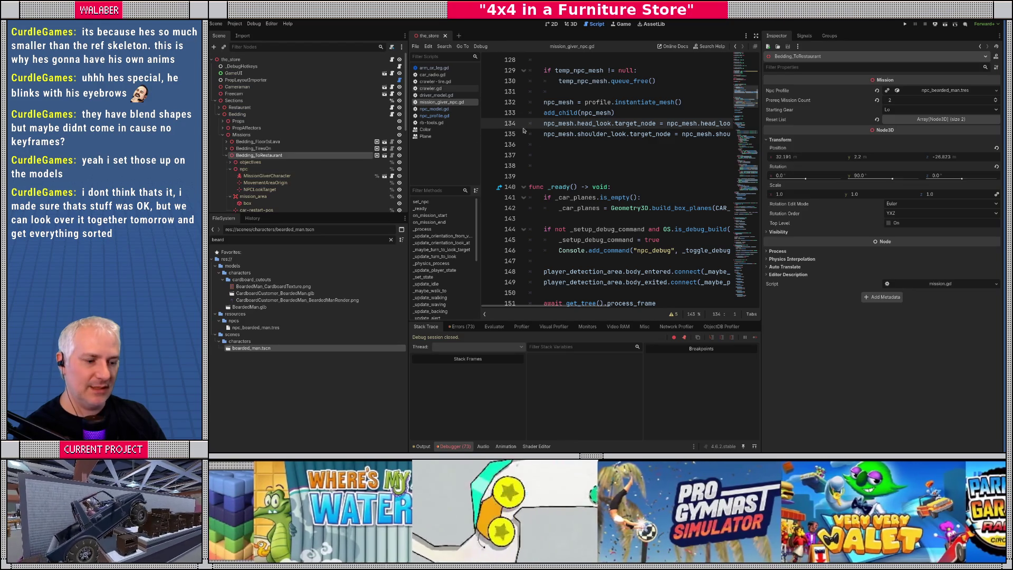
pyautogui.press('F5')
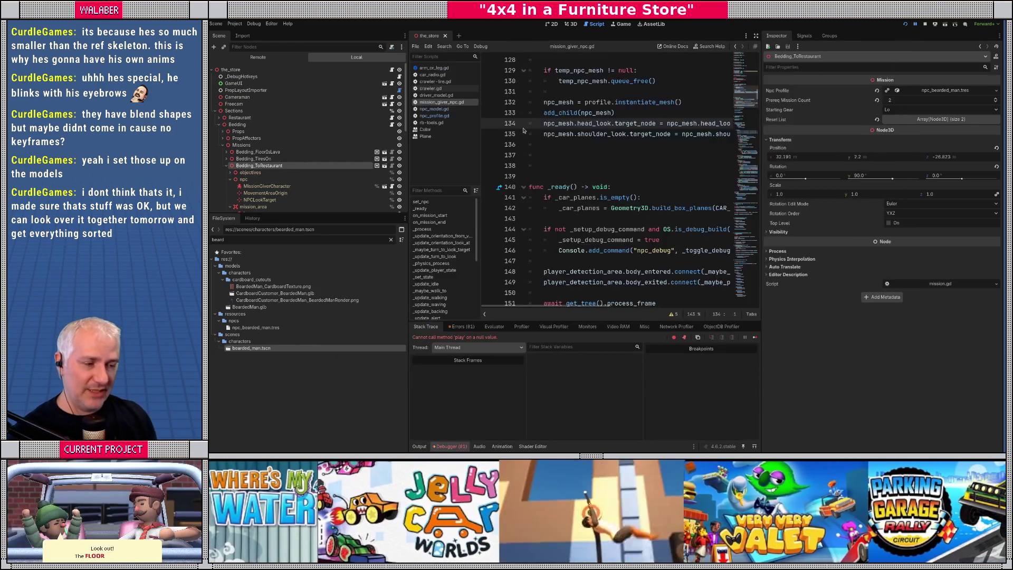
# Step: Reopen bearded_man.tscn and check the AnimationPlayer path on line 7 of npc_model.gd
pyautogui.click(756, 36)
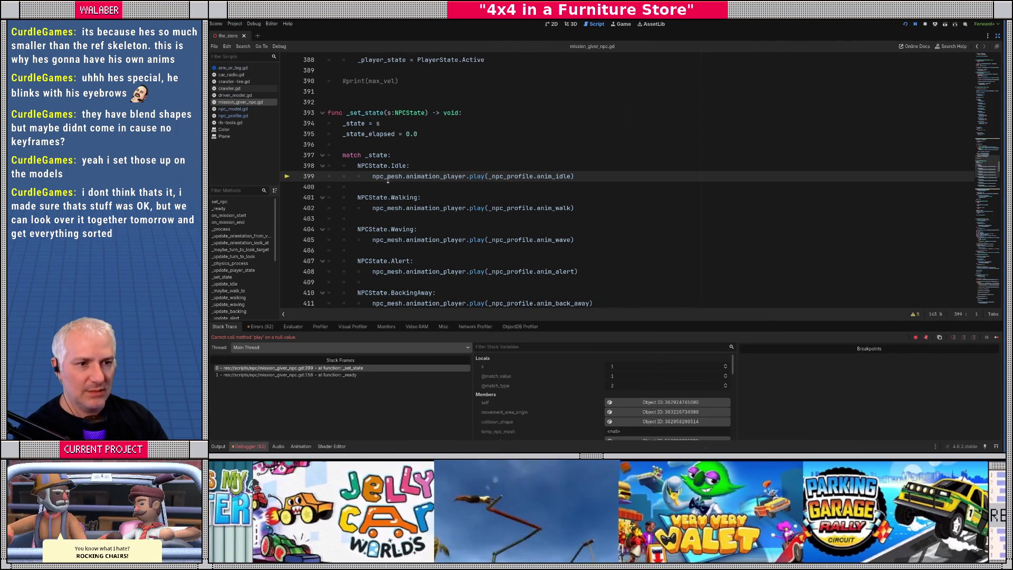
pyautogui.moveTo(428, 178)
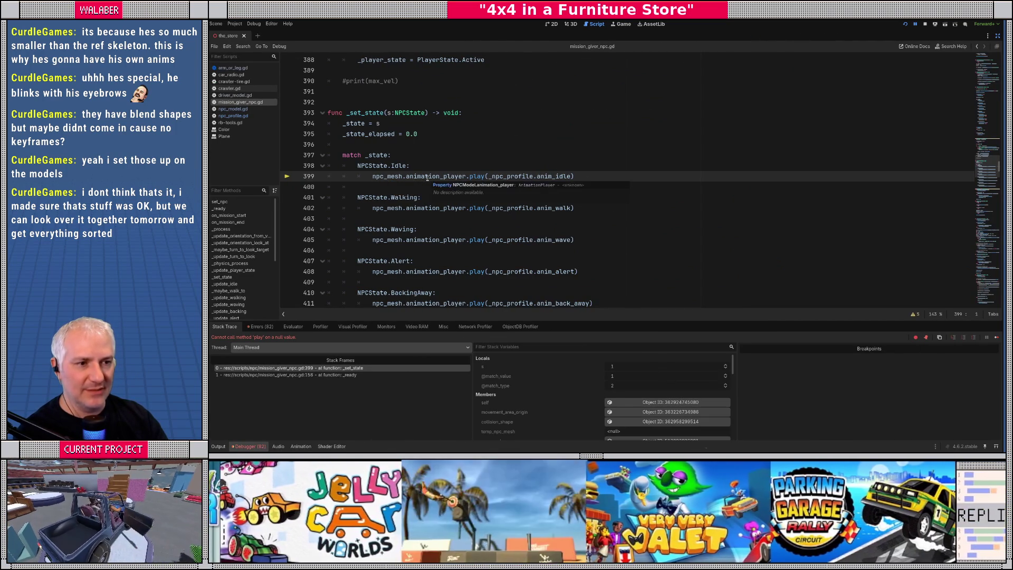
pyautogui.click(998, 36)
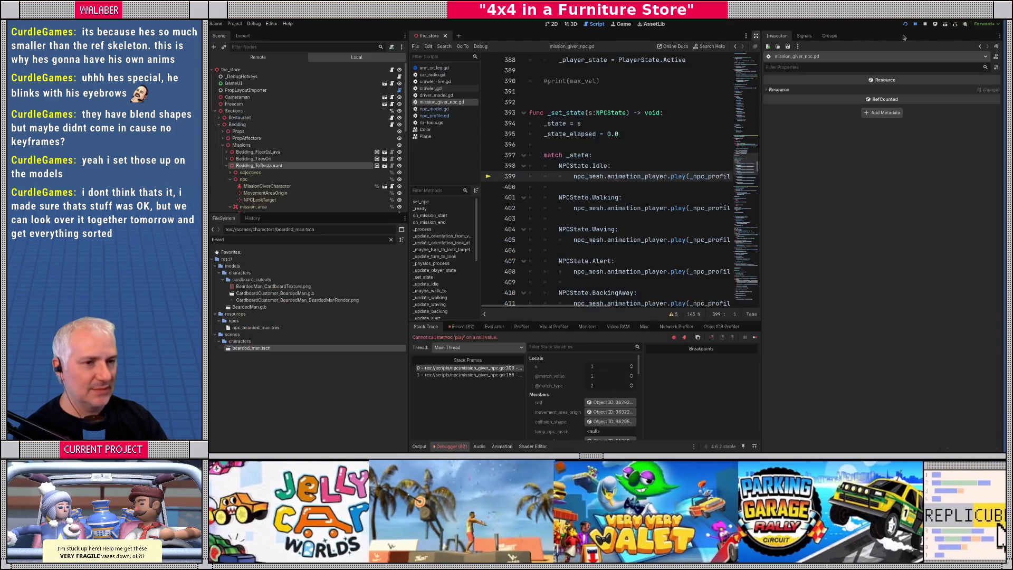
pyautogui.doubleClick(250, 348)
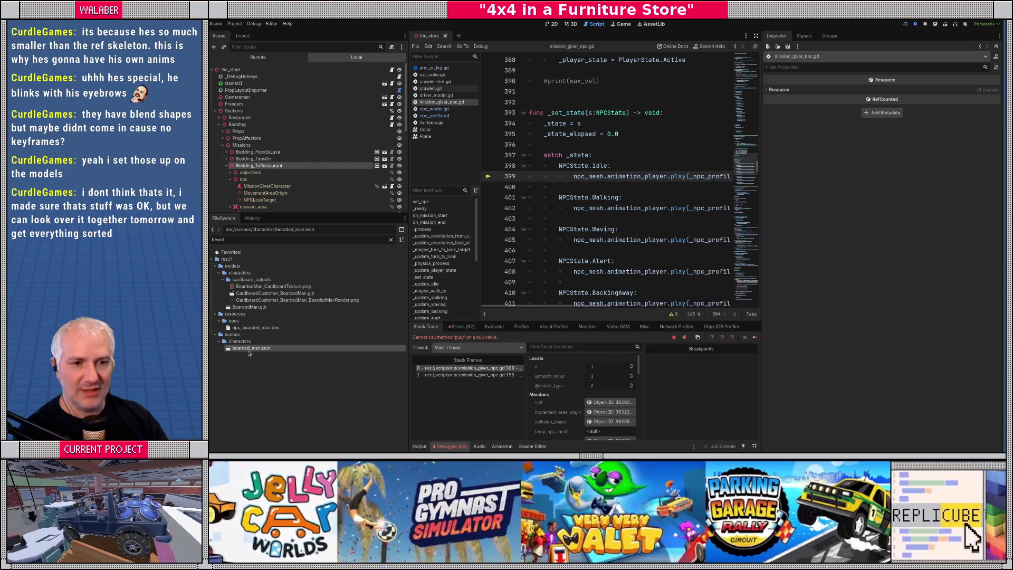
pyautogui.click(394, 70)
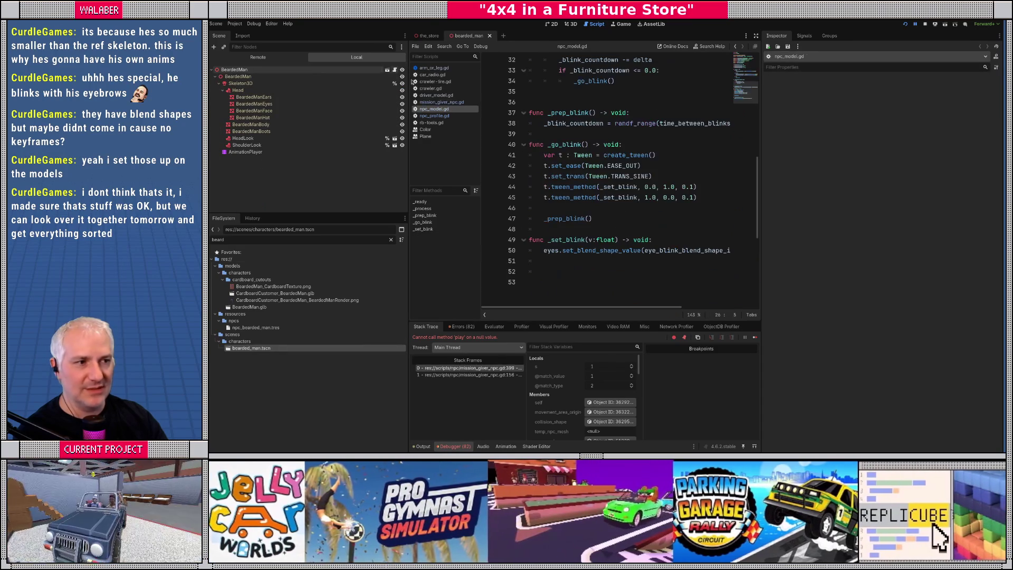
pyautogui.scroll(10, 623, 136)
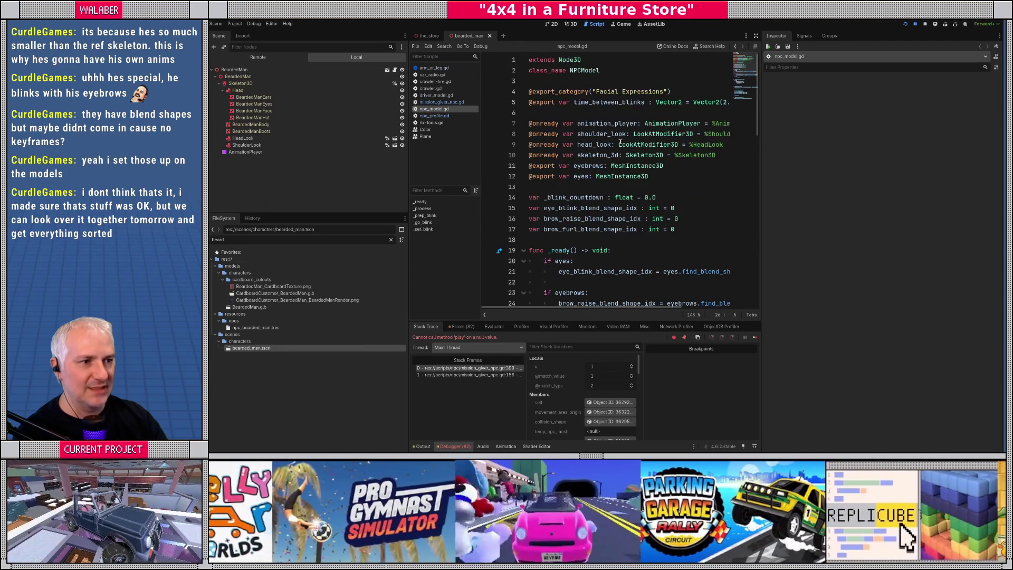
pyautogui.moveTo(680, 124); pyautogui.dragTo(763, 124)
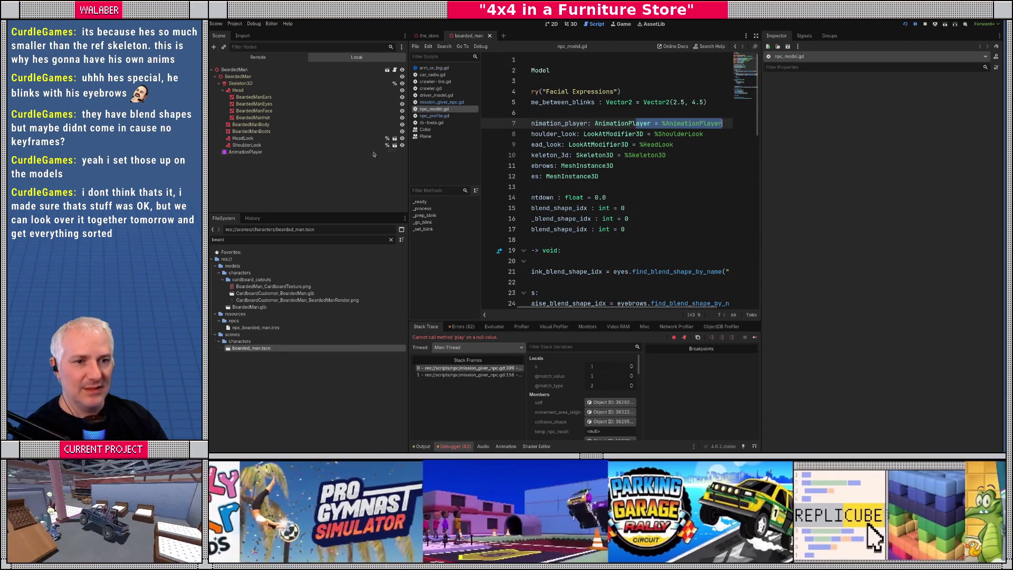
# Step: Set AnimationPlayer to Access as Unique Name, save the scene, then stop and relaunch the game
pyautogui.rightClick(267, 153)
pyautogui.click(275, 306)
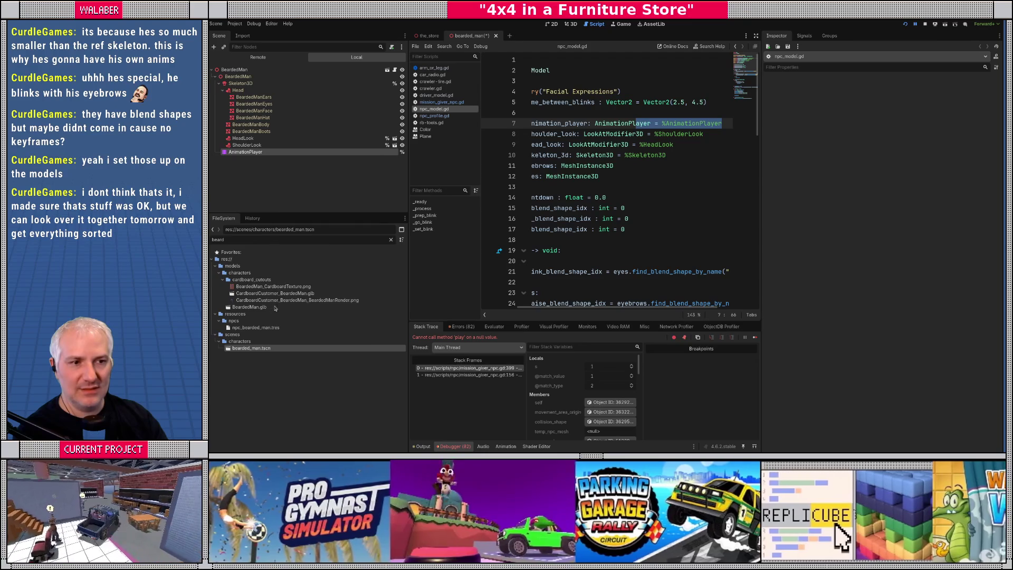
pyautogui.click(296, 152)
pyautogui.hotkey('ctrl', 's')
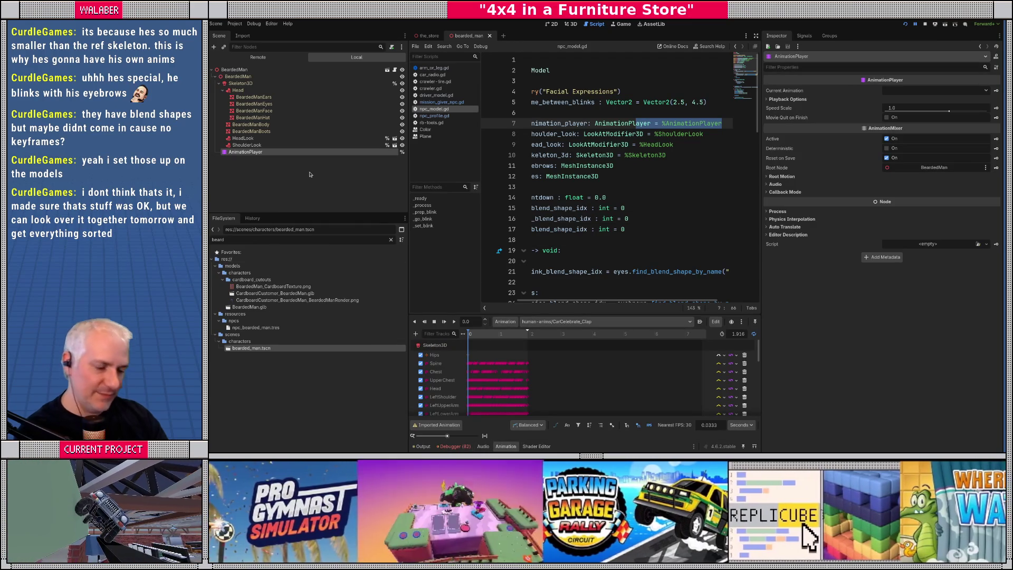
pyautogui.press('F8')
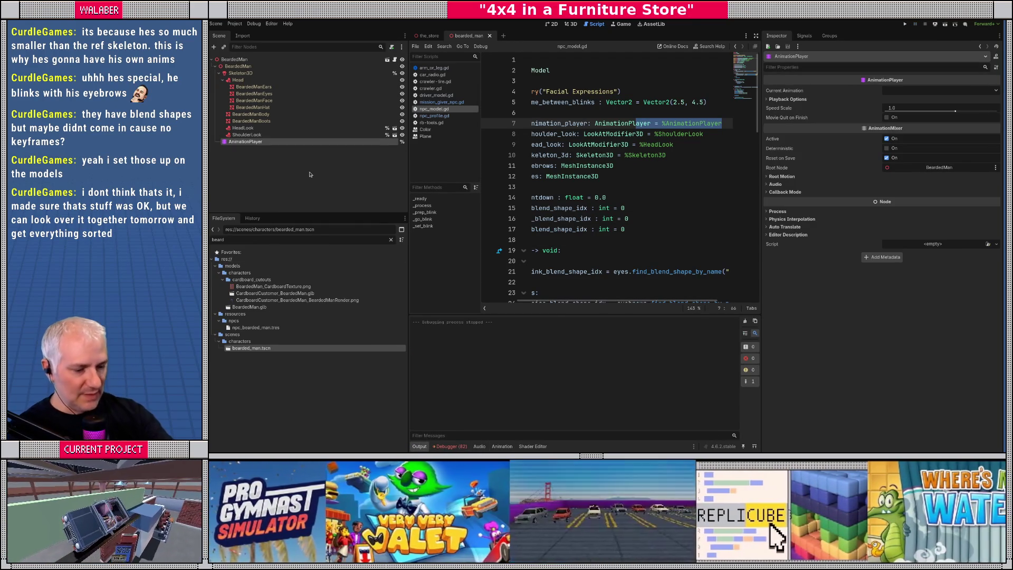
pyautogui.press('F5')
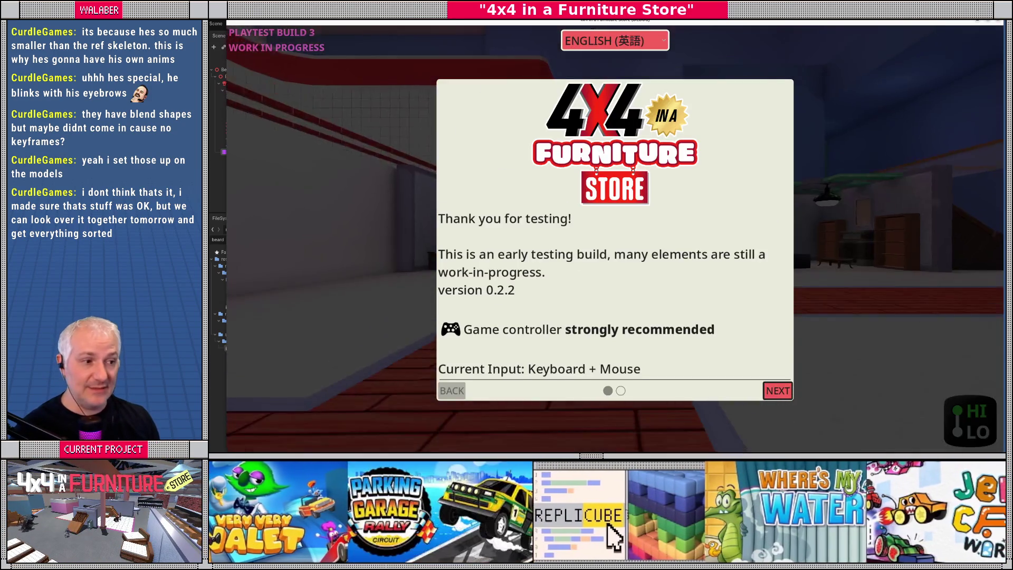
# Step: Dismiss the version 0.2.2 welcome screen and play until the passenger_model.gd error
pyautogui.press('Return')
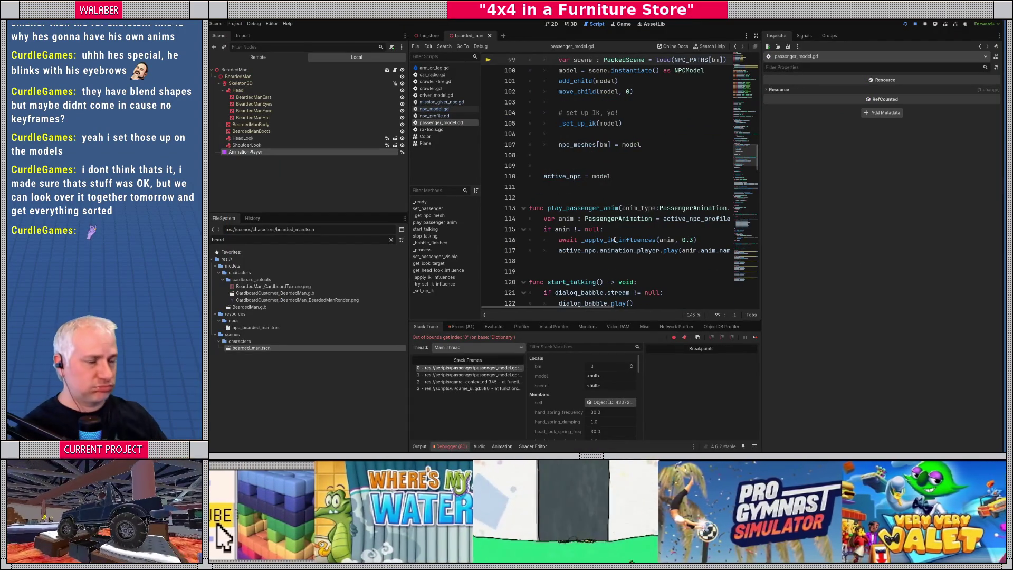
# Step: Begin an NPCProfile.BaseM entry at the top of NPC_PATHS, then view mission_giver_npc.gd
pyautogui.click(756, 35)
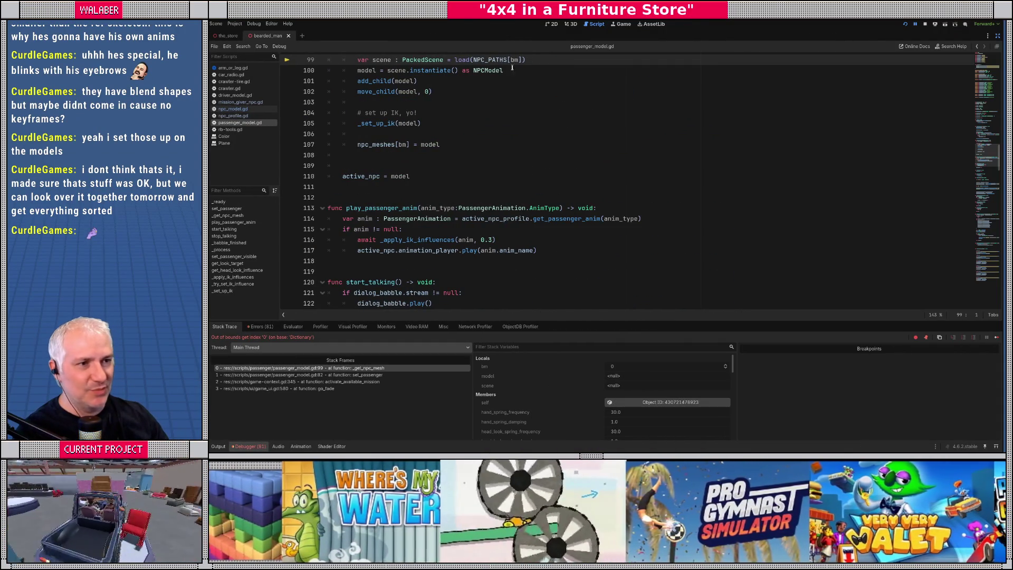
pyautogui.keyDown('ctrl'); pyautogui.click(498, 59); pyautogui.keyUp('ctrl')
pyautogui.click(410, 177)
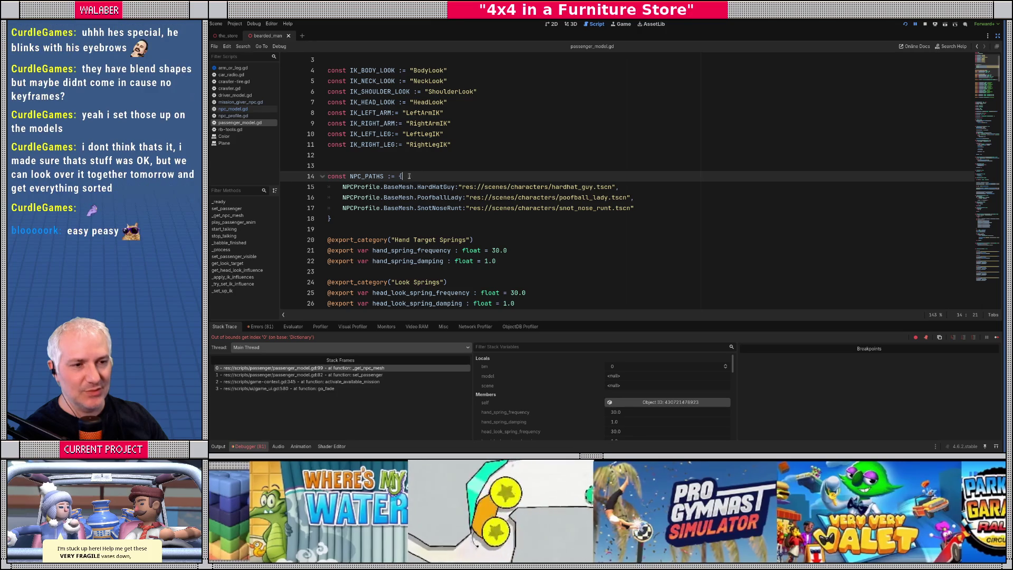
pyautogui.press('Return')
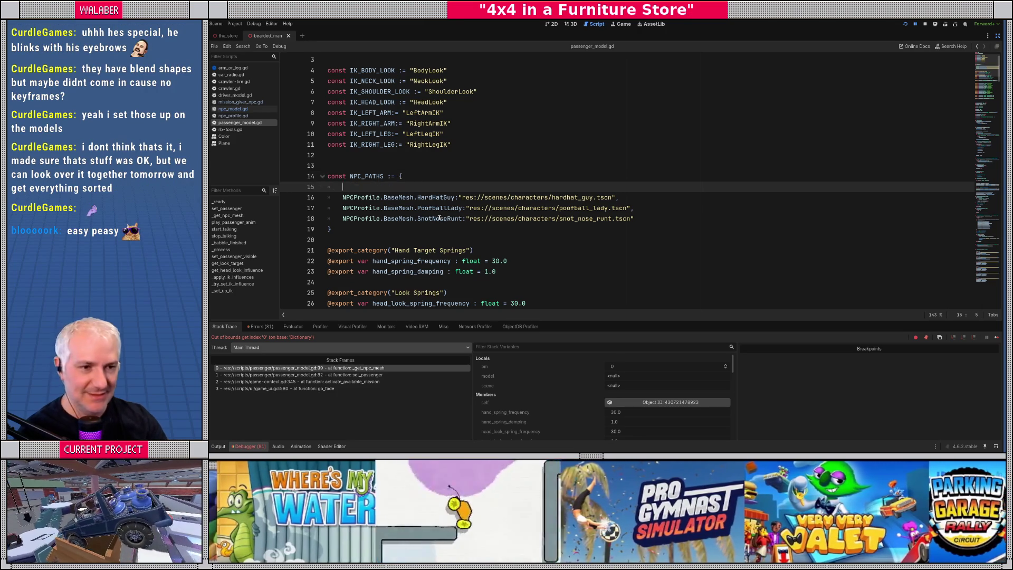
pyautogui.write('NPCPr')
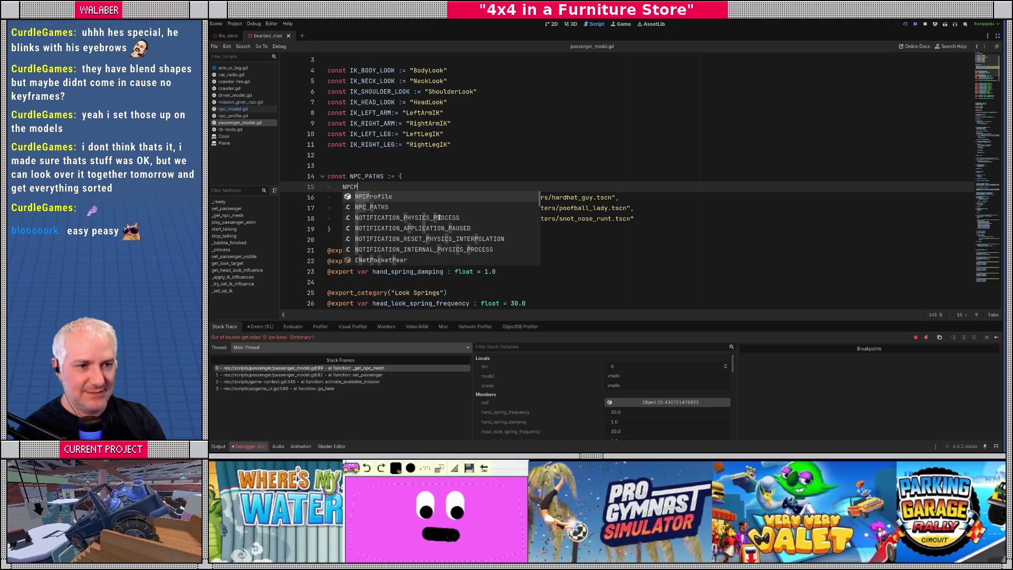
pyautogui.press('Return')
pyautogui.write('BaseM')
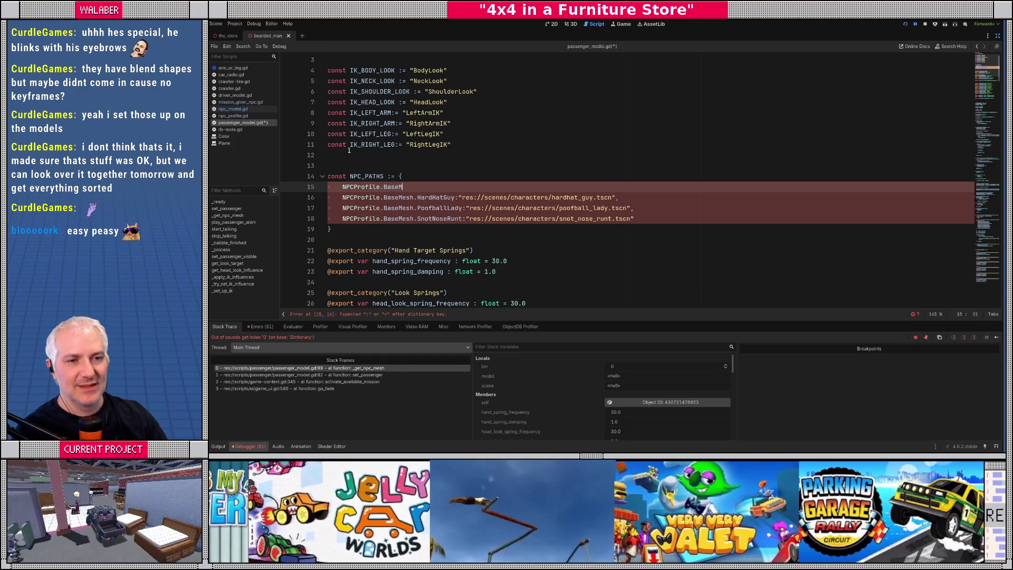
pyautogui.click(233, 109)
pyautogui.click(240, 102)
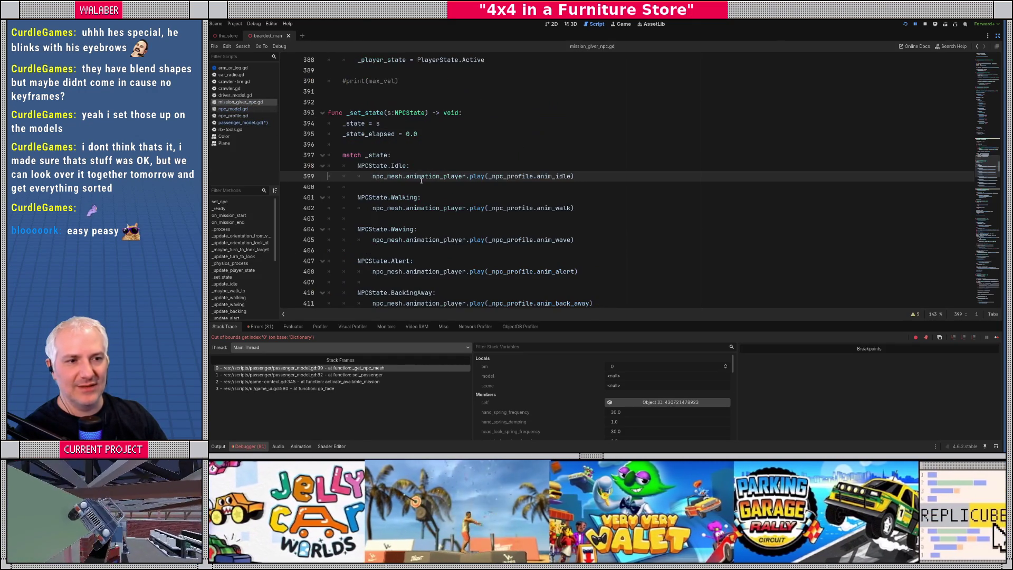
# Step: Scroll through mission_giver_npc.gd to review its code
pyautogui.click(993, 169)
pyautogui.moveTo(994, 169)
pyautogui.mouseDown()
pyautogui.moveTo(993, 63)
pyautogui.moveTo(993, 74)
pyautogui.mouseUp()
pyautogui.scroll(-15, 504, 195)
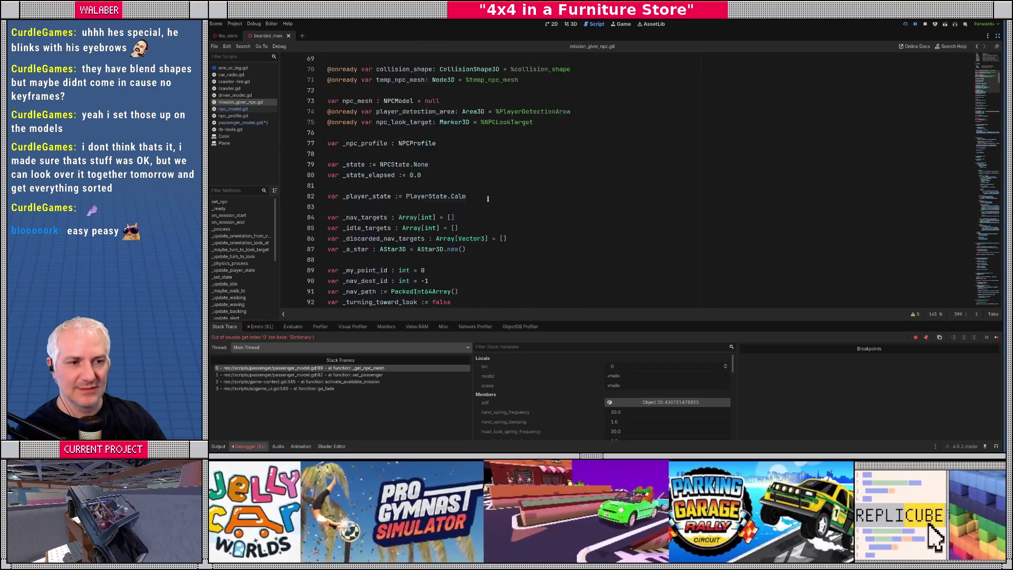
pyautogui.scroll(-5, 488, 204)
pyautogui.scroll(18, 482, 210)
pyautogui.scroll(15, 482, 210)
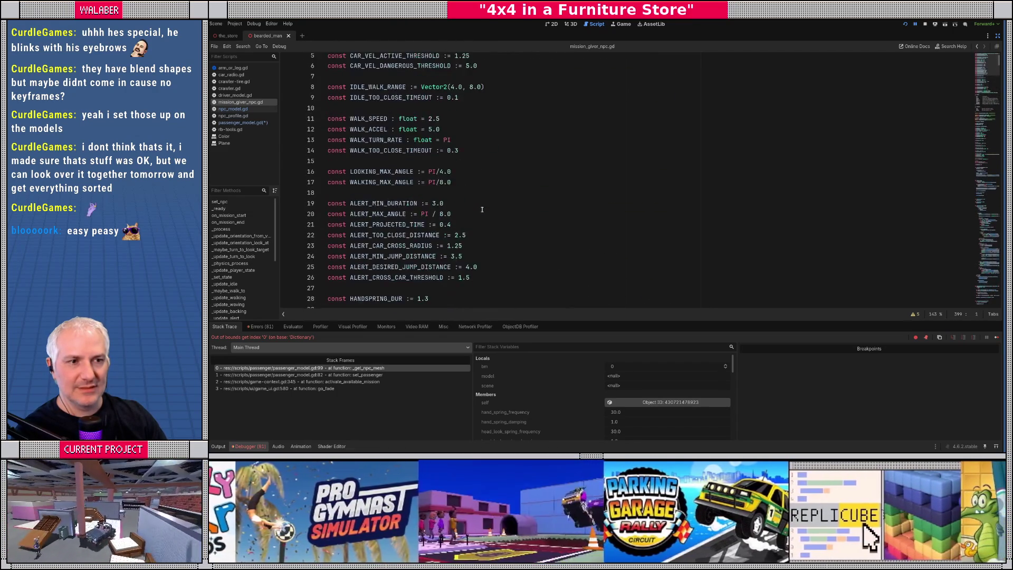
# Step: Rename mesh_paths to MESH_PATHS on line 23 of npc_profile.gd and save
pyautogui.click(232, 115)
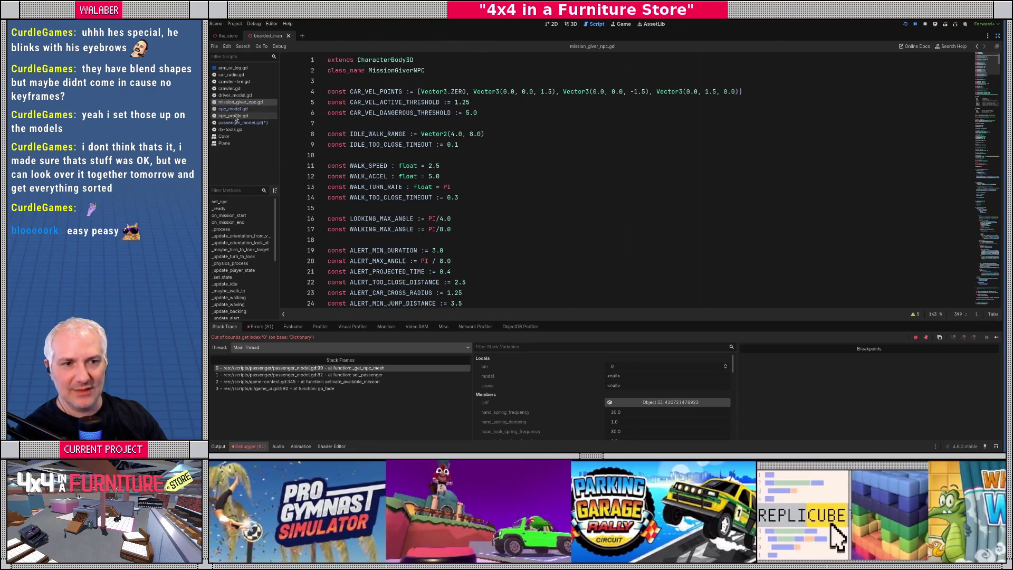
pyautogui.click(368, 164)
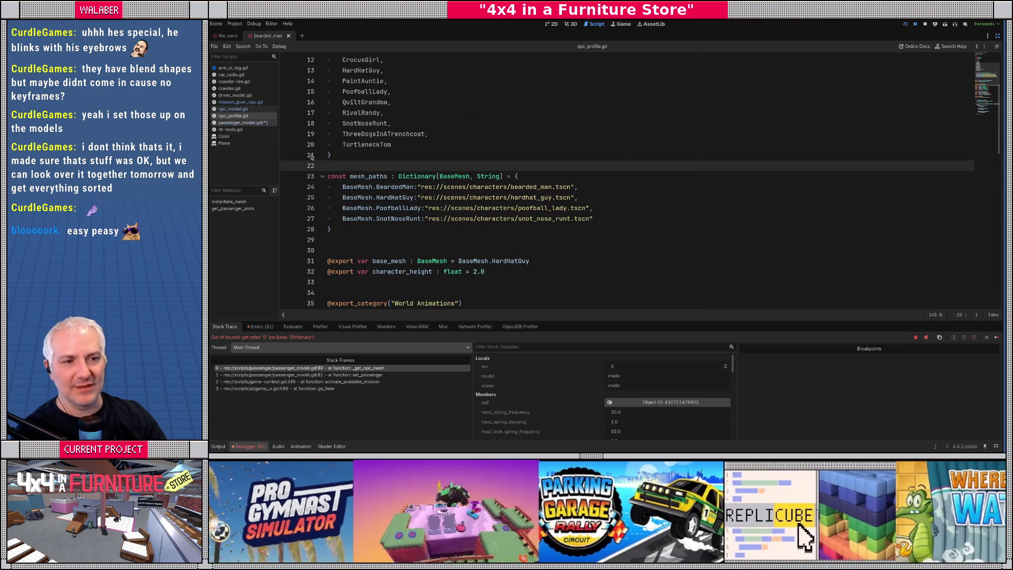
pyautogui.doubleClick(370, 176)
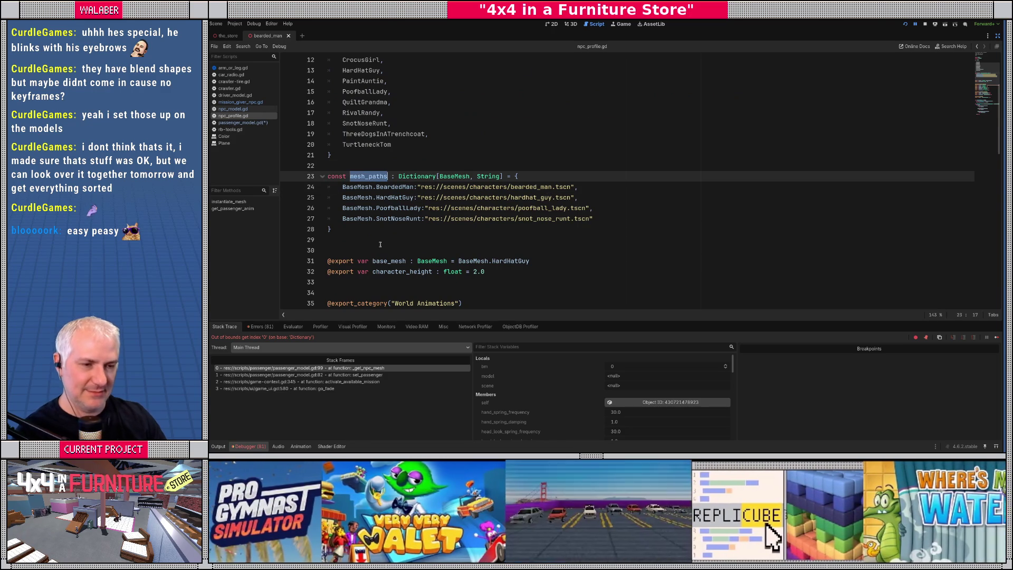
pyautogui.scroll(-6, 380, 244)
pyautogui.write('MESH')
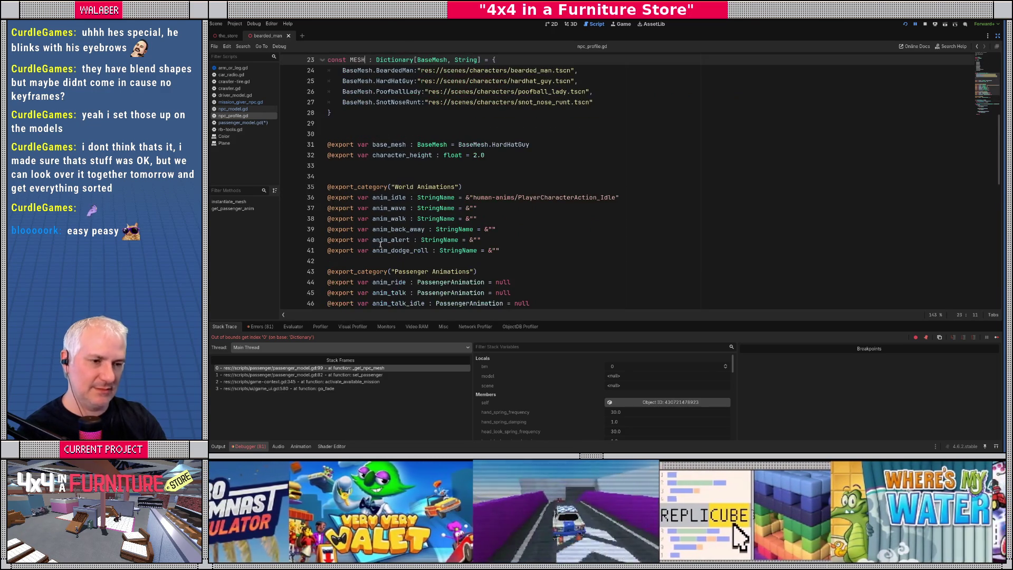
pyautogui.write('_PATHS')
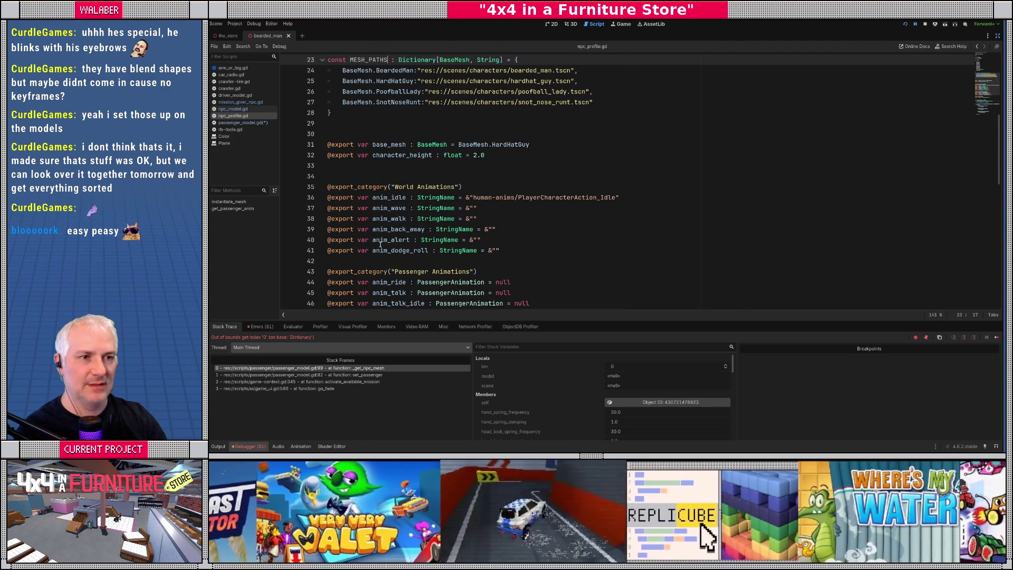
pyautogui.scroll(3, 380, 245)
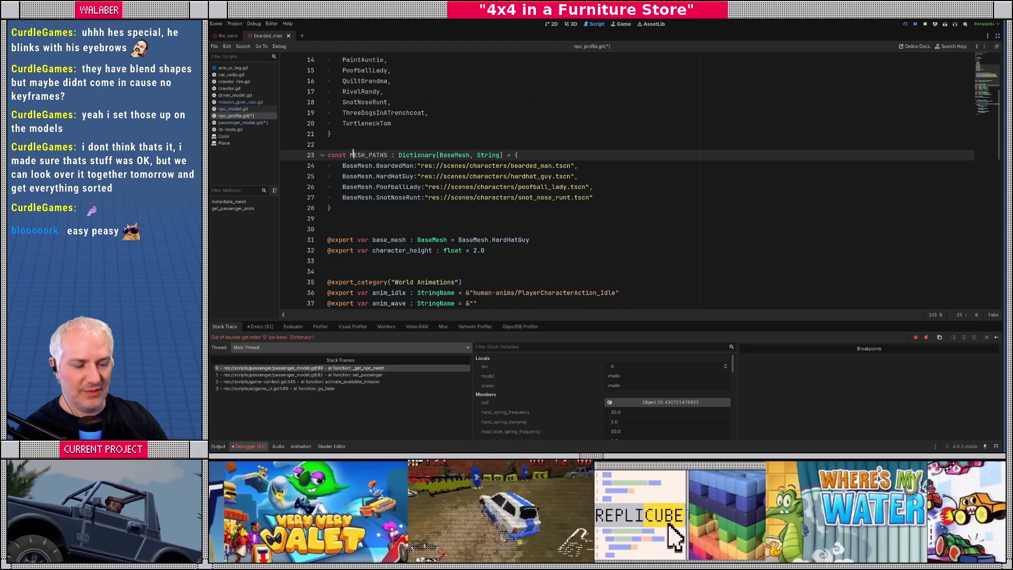
pyautogui.hotkey('ctrl', 's')
# Step: Delete NPC_PATHS from passenger_model.gd, use NPCProfile.MESH_PATHS on line 93, save, and relaunch
pyautogui.hotkey('alt', 'Left')
pyautogui.moveTo(345, 227); pyautogui.dragTo(305, 169)
pyautogui.press('BackSpace')
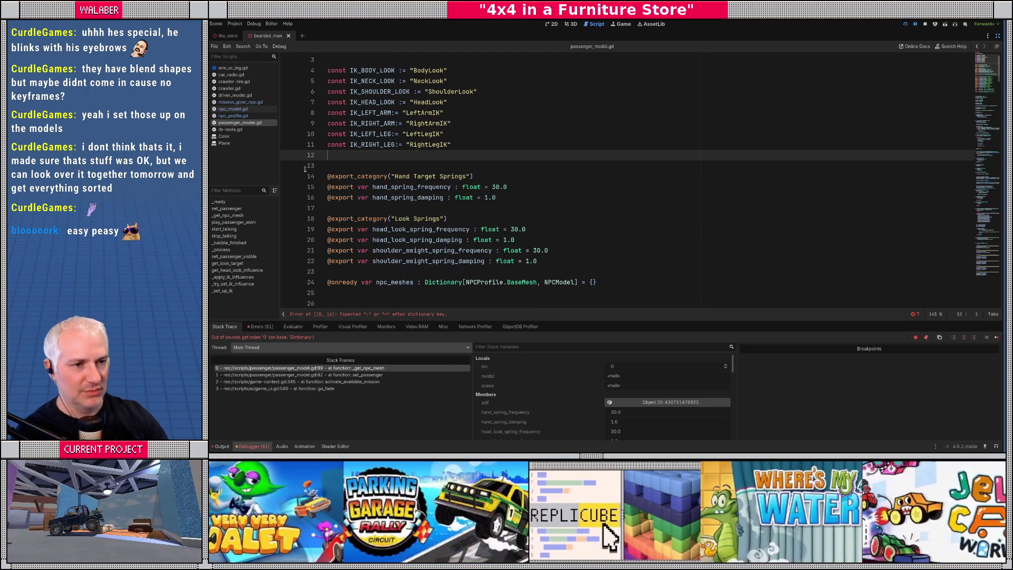
pyautogui.click(982, 145)
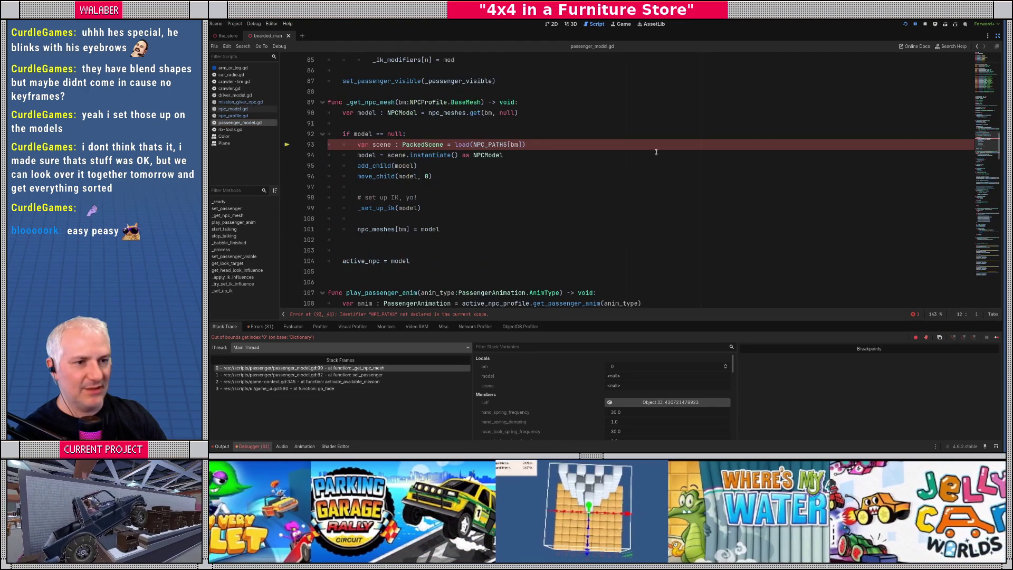
pyautogui.doubleClick(477, 144)
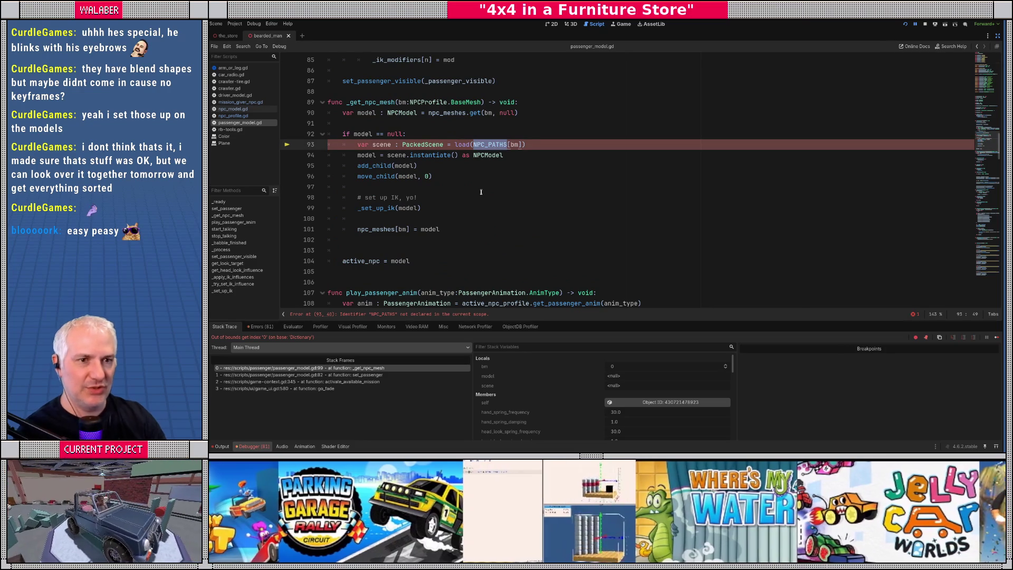
pyautogui.write('NPCProfile.')
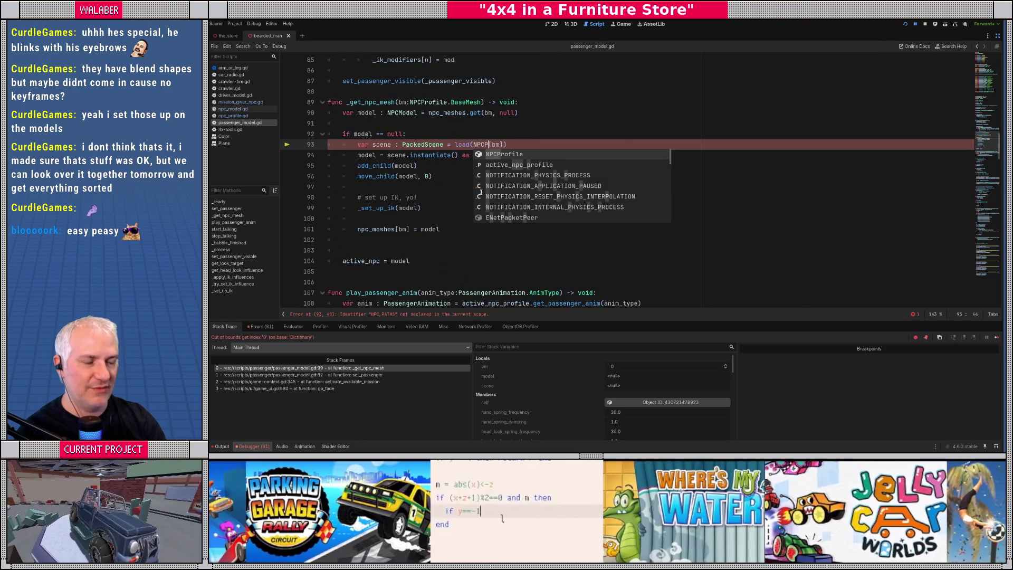
pyautogui.write('M')
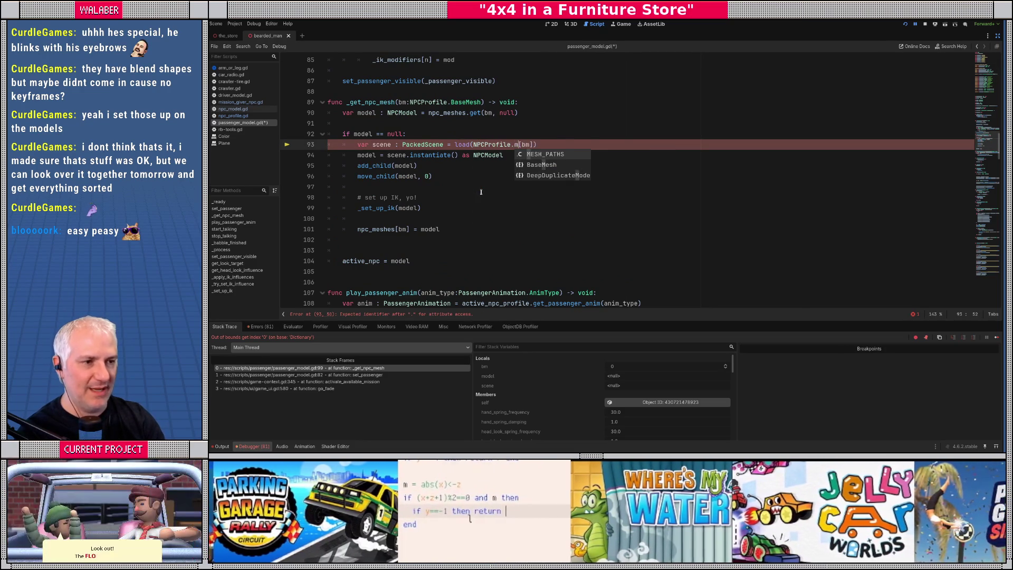
pyautogui.press('Return')
pyautogui.hotkey('ctrl', 's')
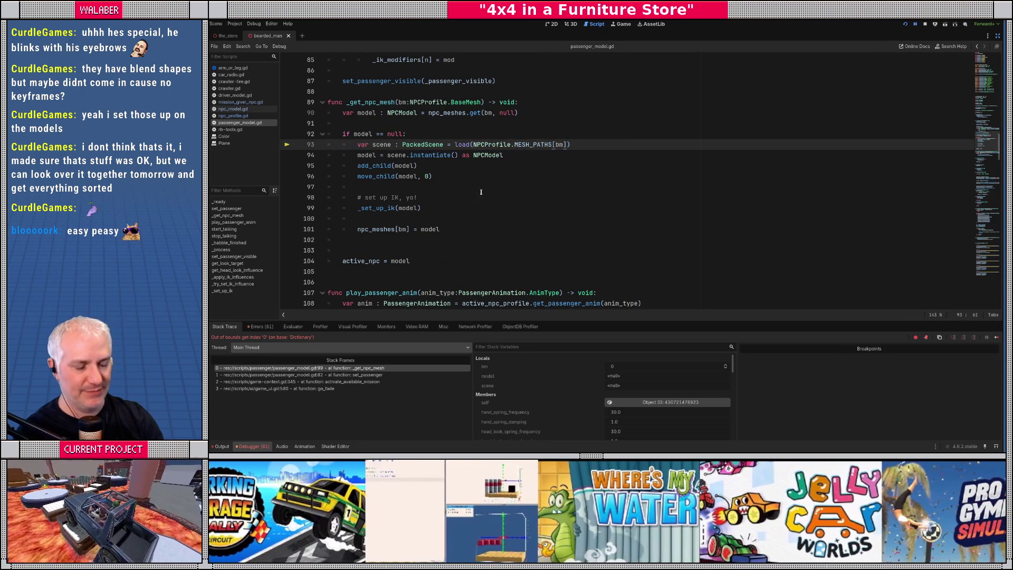
pyautogui.press('F8')
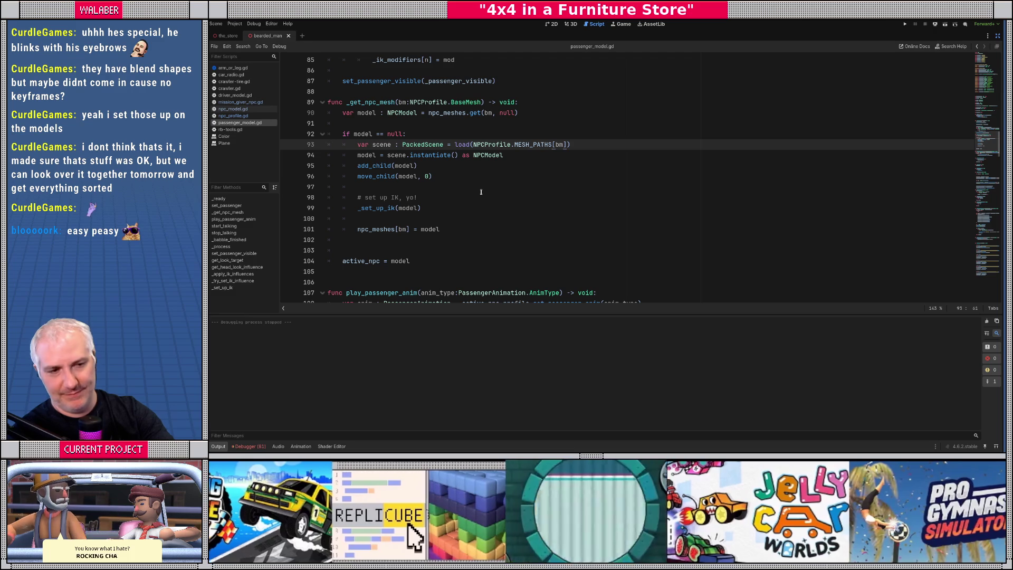
pyautogui.press('F5')
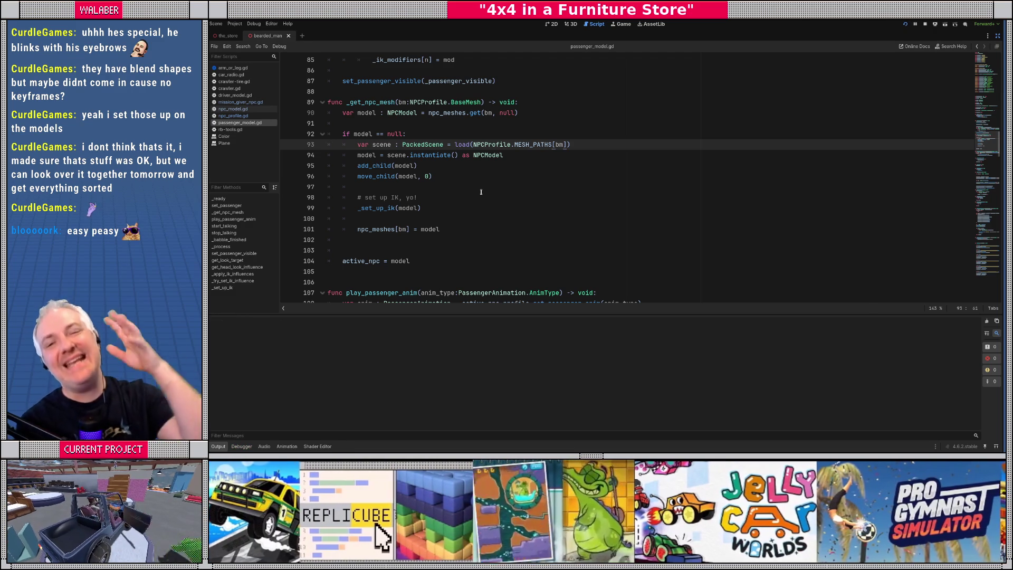
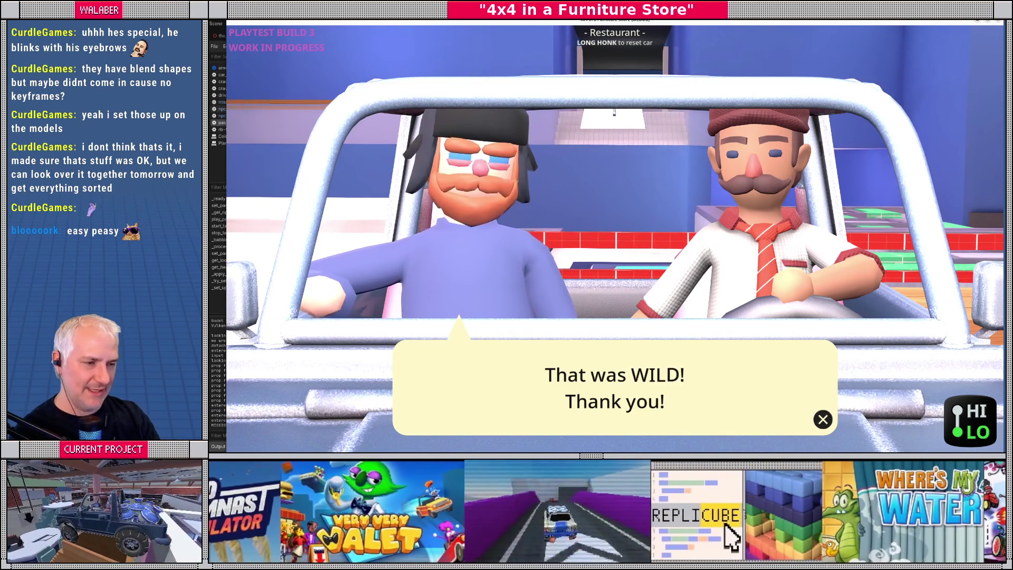
# Step: Stop the running game, restore the side panels and clear the FileSystem filter
pyautogui.press('F8')
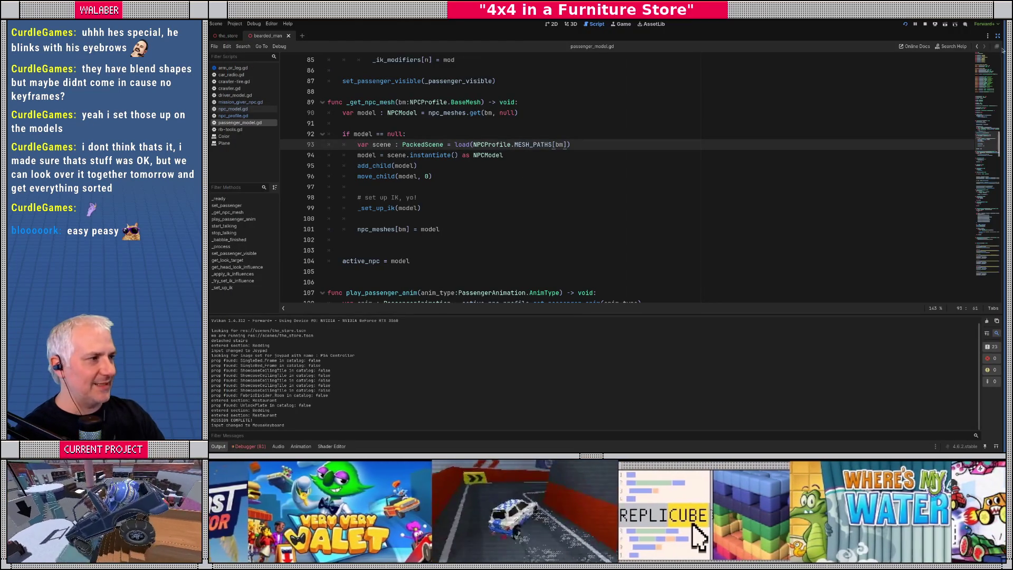
pyautogui.click(997, 37)
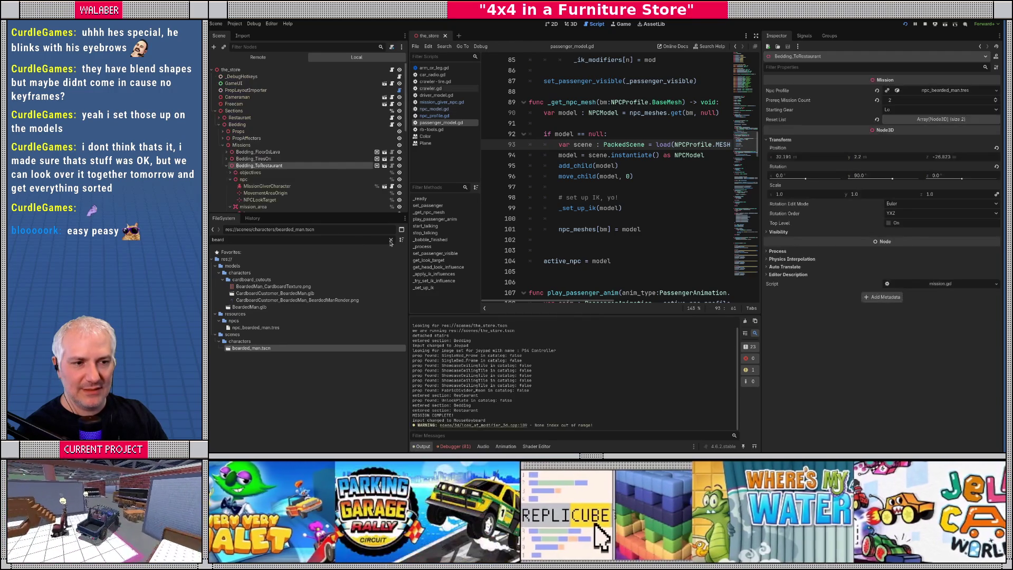
pyautogui.click(390, 239)
pyautogui.scroll(-5, 291, 310)
pyautogui.scroll(10, 290, 310)
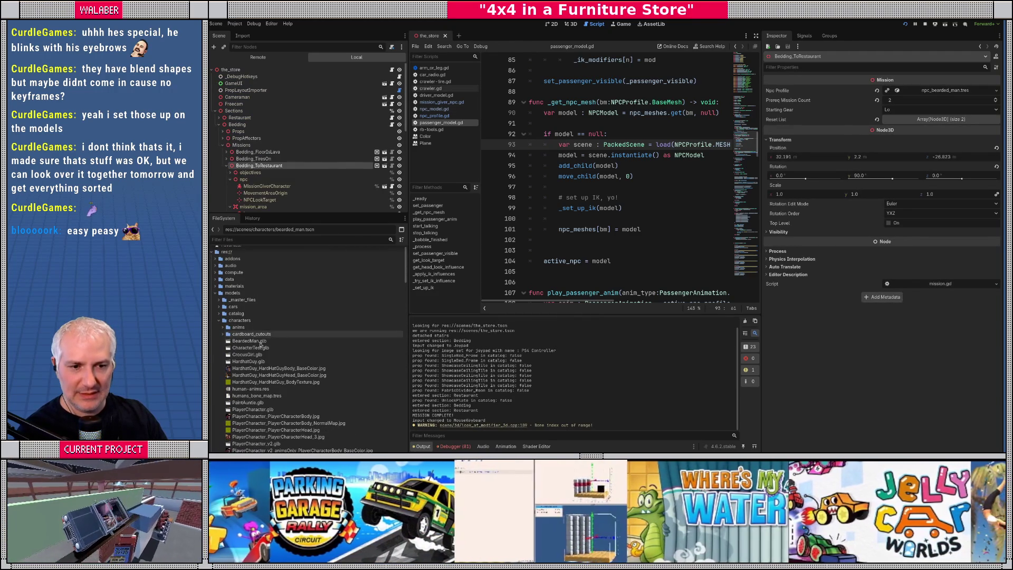
# Step: Create a new scene inherited from CrocusGirl.glb and show it in the 3D view
pyautogui.rightClick(241, 357)
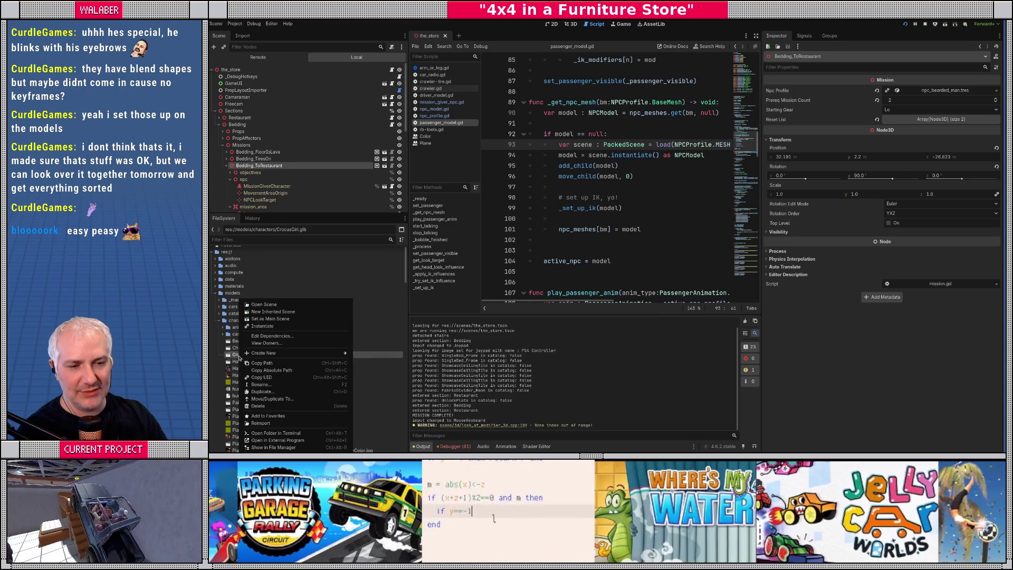
pyautogui.click(272, 311)
pyautogui.click(573, 25)
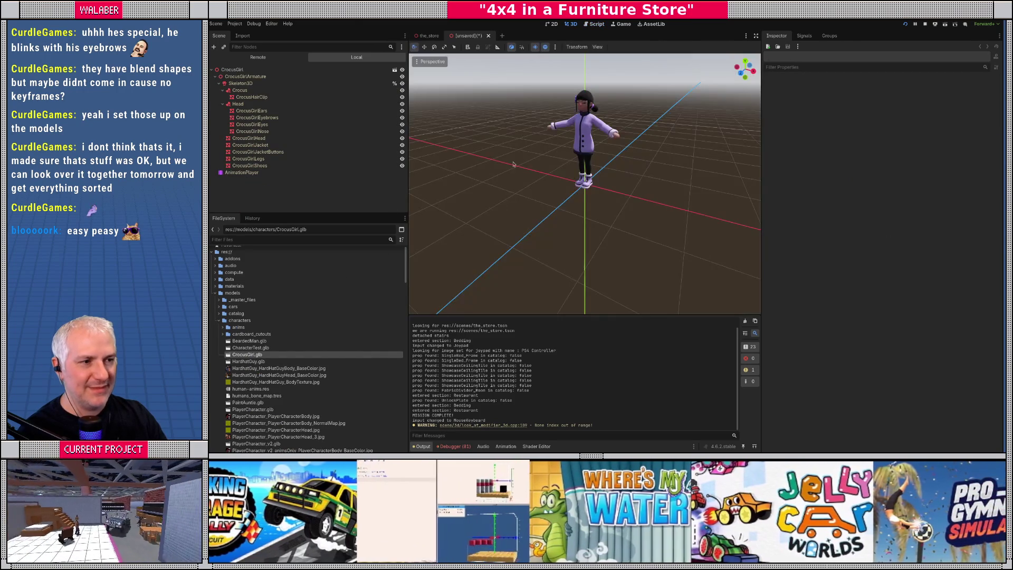
# Step: Attach the existing npc_model.gd script to the CrocusGirl root node
pyautogui.moveTo(562, 172)
pyautogui.mouseDown()
pyautogui.moveTo(575, 174)
pyautogui.moveTo(550, 183)
pyautogui.moveTo(546, 171)
pyautogui.mouseUp()
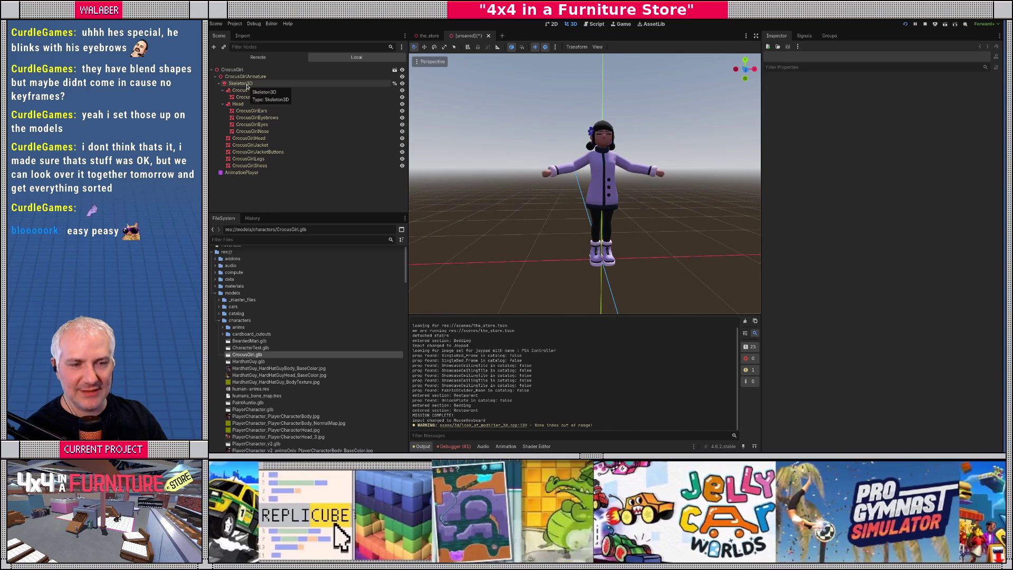
pyautogui.click(246, 70)
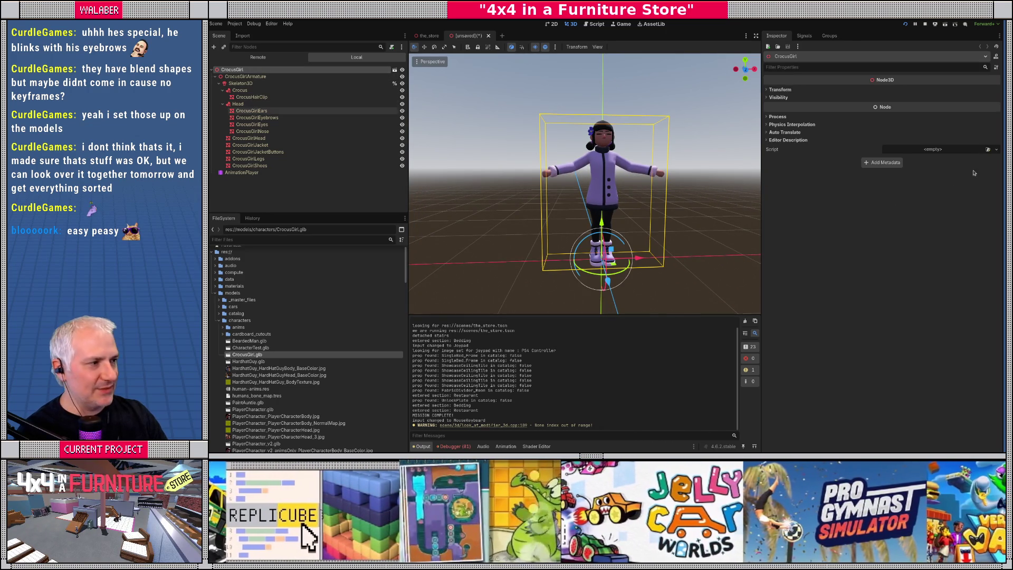
pyautogui.click(988, 149)
pyautogui.write('npc_')
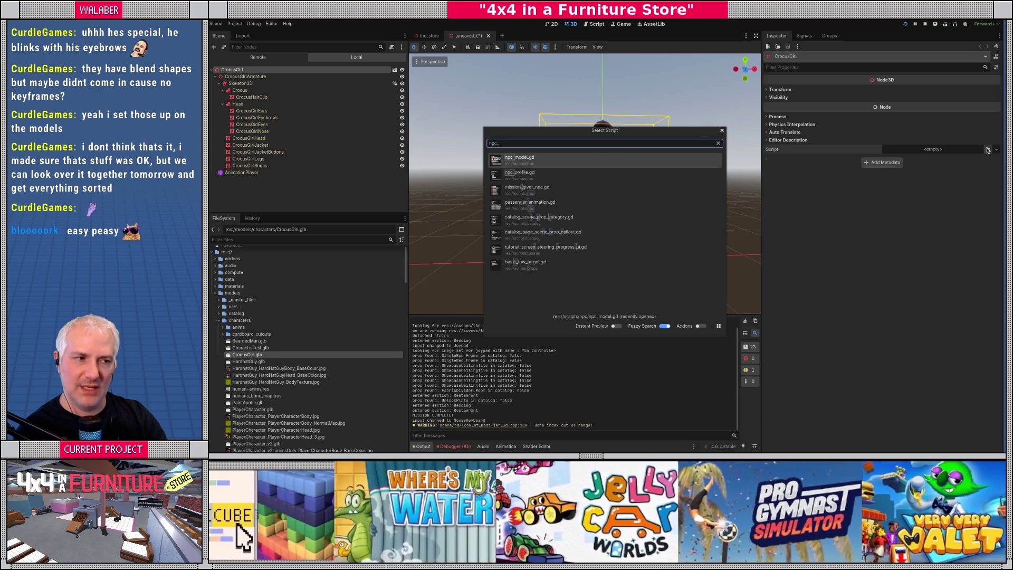
pyautogui.press('Return')
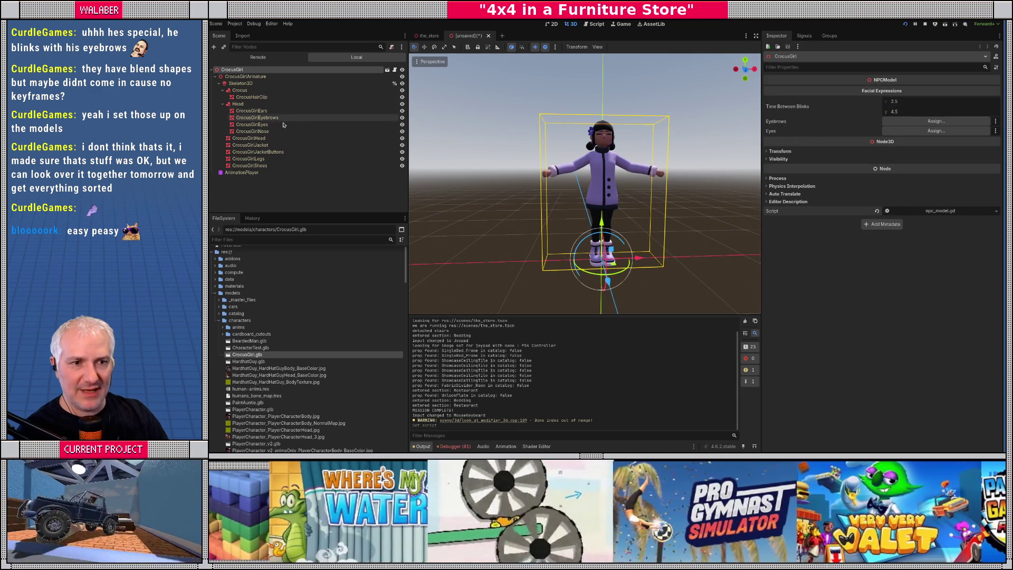
# Step: Frame the CrocusGirlEyes mesh from a front view, then return to the script editor
pyautogui.click(273, 124)
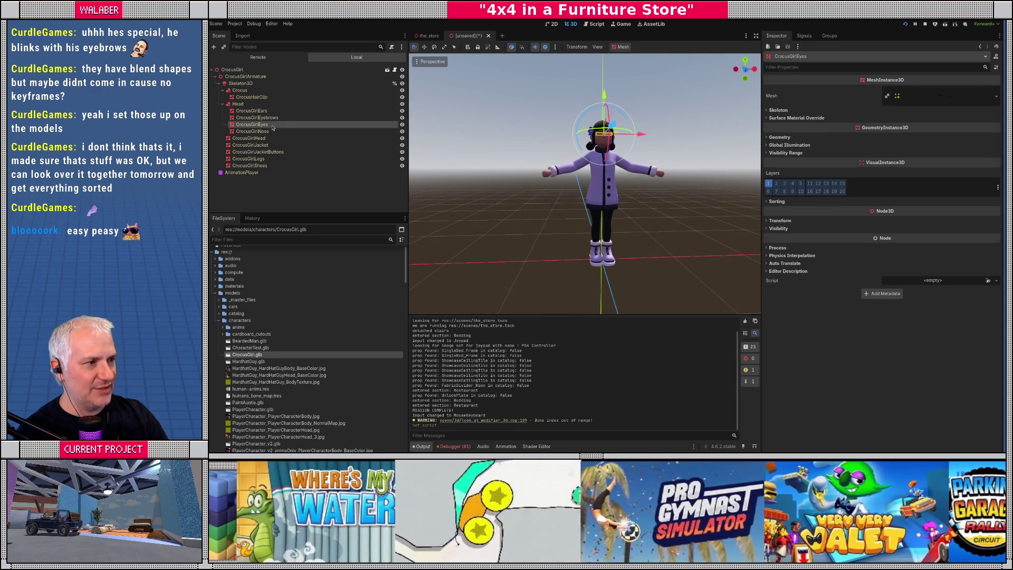
pyautogui.press('f')
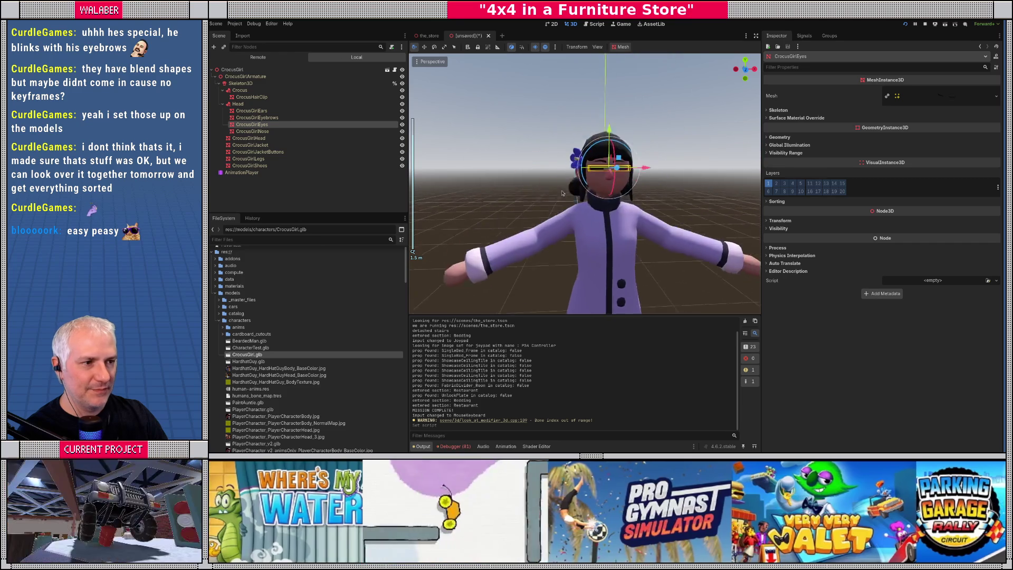
pyautogui.scroll(6, 659, 175)
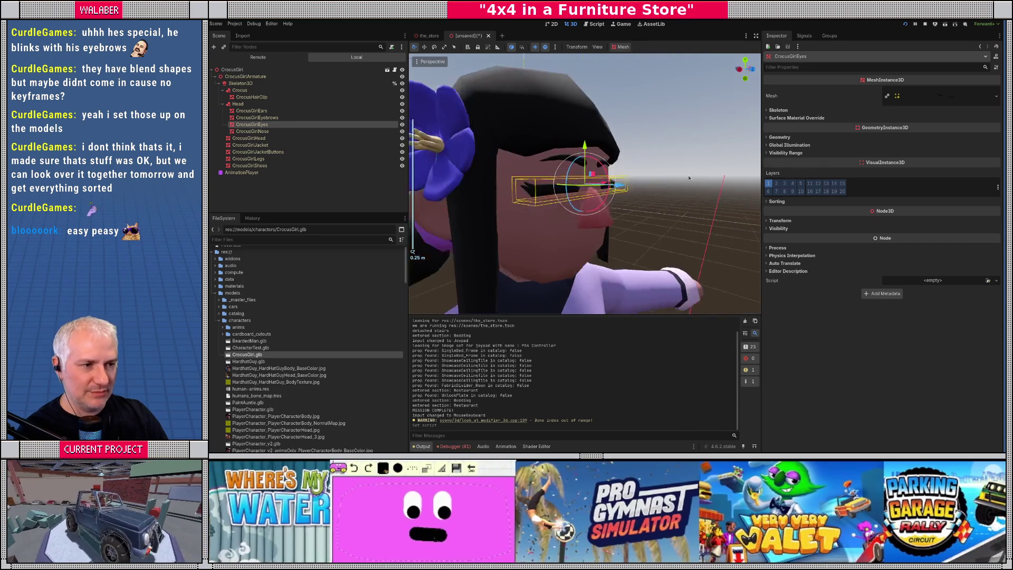
pyautogui.moveTo(658, 175); pyautogui.dragTo(580, 190)
pyautogui.scroll(-5, 570, 193)
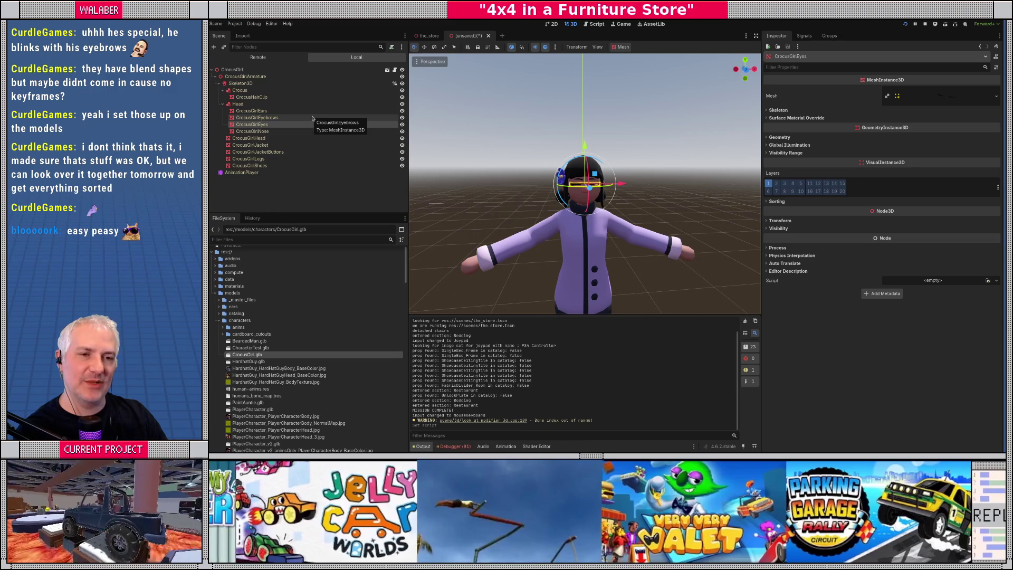
pyautogui.click(596, 24)
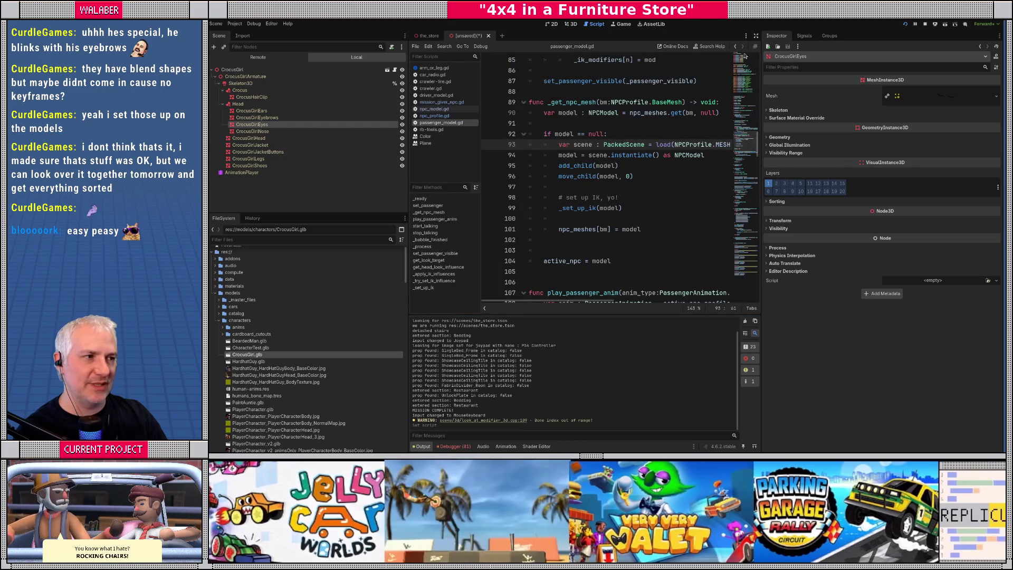
# Step: Widen the script editor and close the Color and Plane documentation pages
pyautogui.click(755, 36)
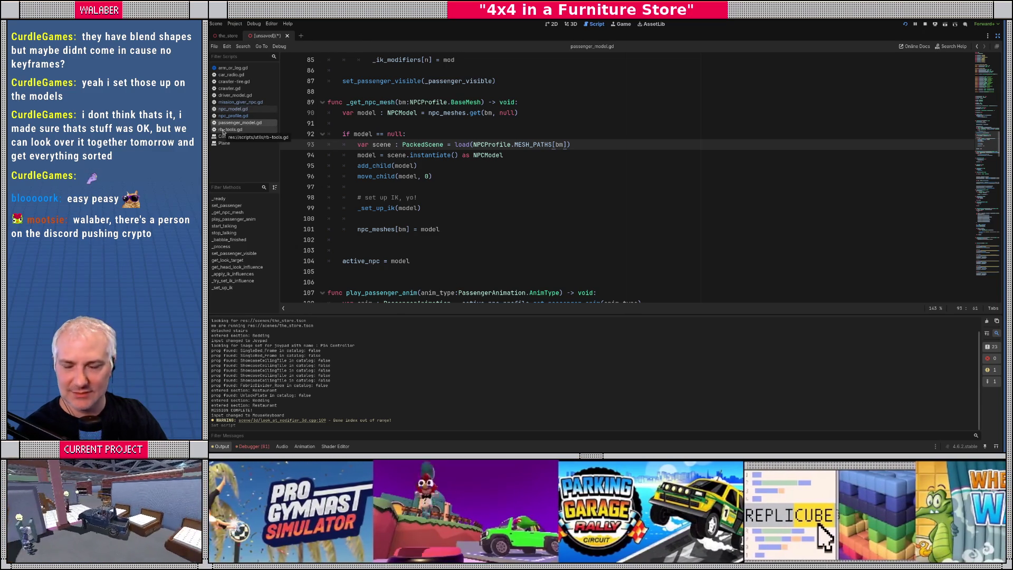
pyautogui.moveTo(280, 130); pyautogui.dragTo(297, 130)
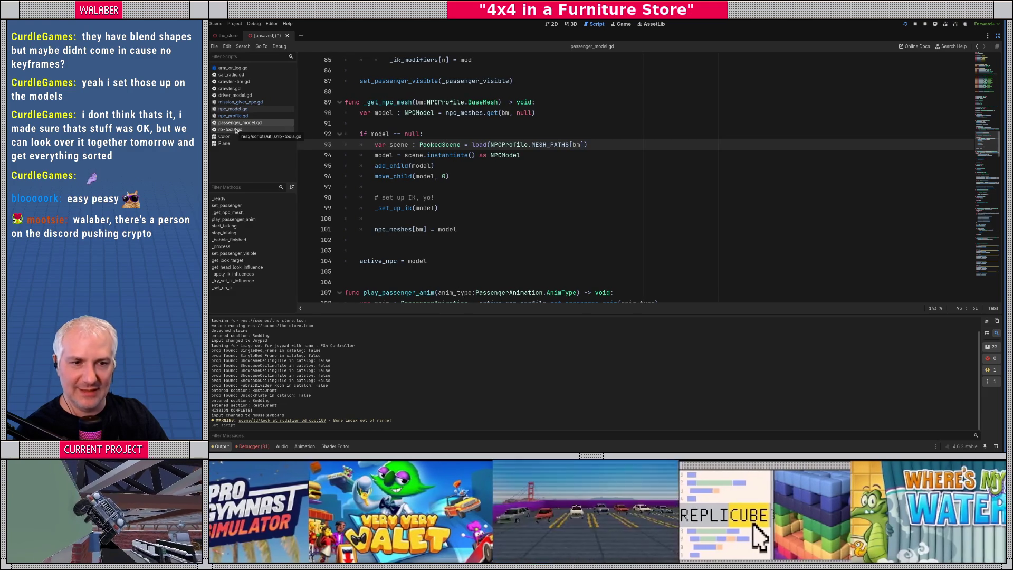
pyautogui.click(231, 137)
pyautogui.middleClick(229, 137)
pyautogui.click(228, 137)
pyautogui.middleClick(226, 137)
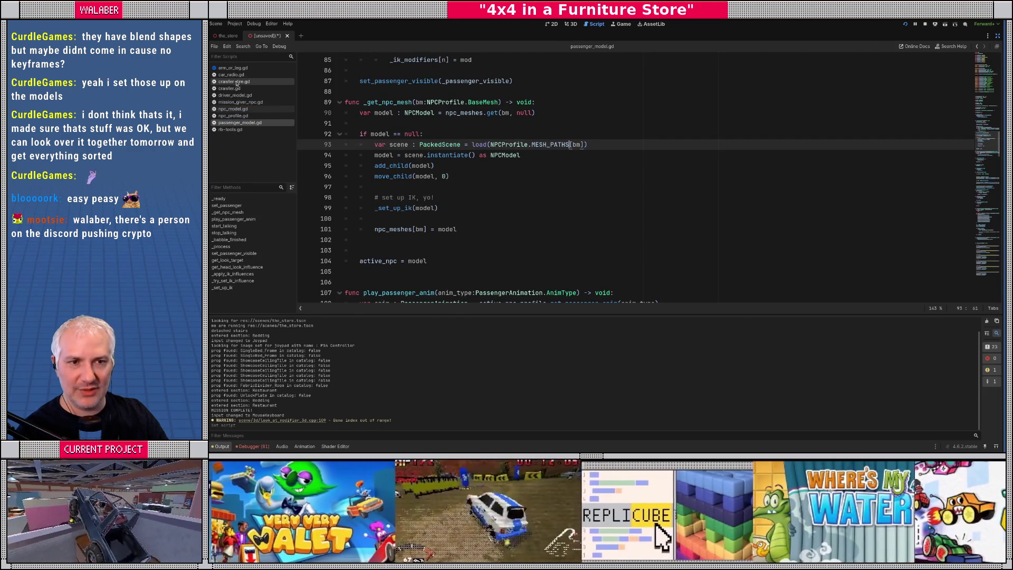
# Step: Open npc_model.gd and locate the blink code around _go_blink and _set_blink
pyautogui.click(235, 116)
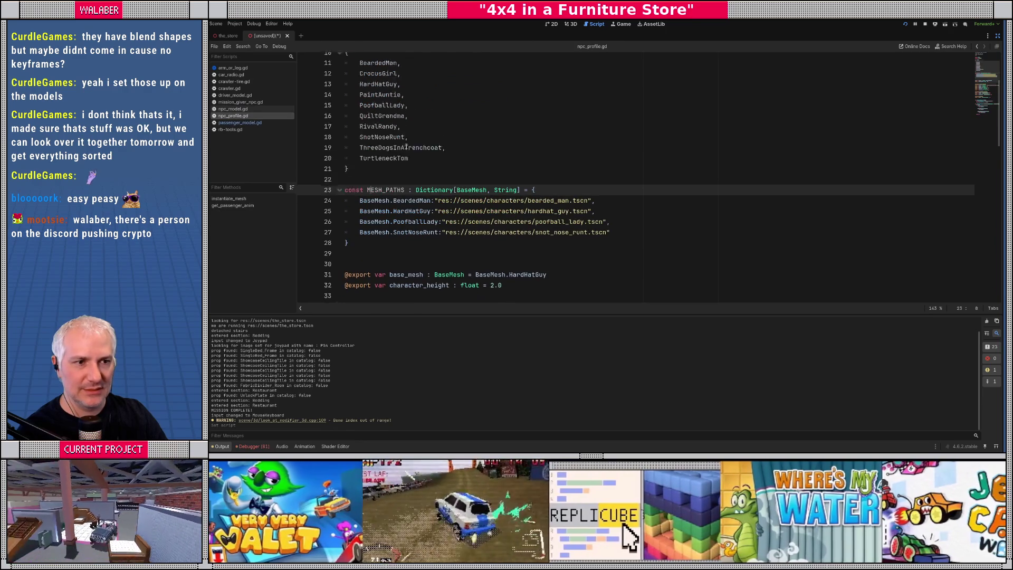
pyautogui.click(233, 109)
pyautogui.scroll(-4, 443, 159)
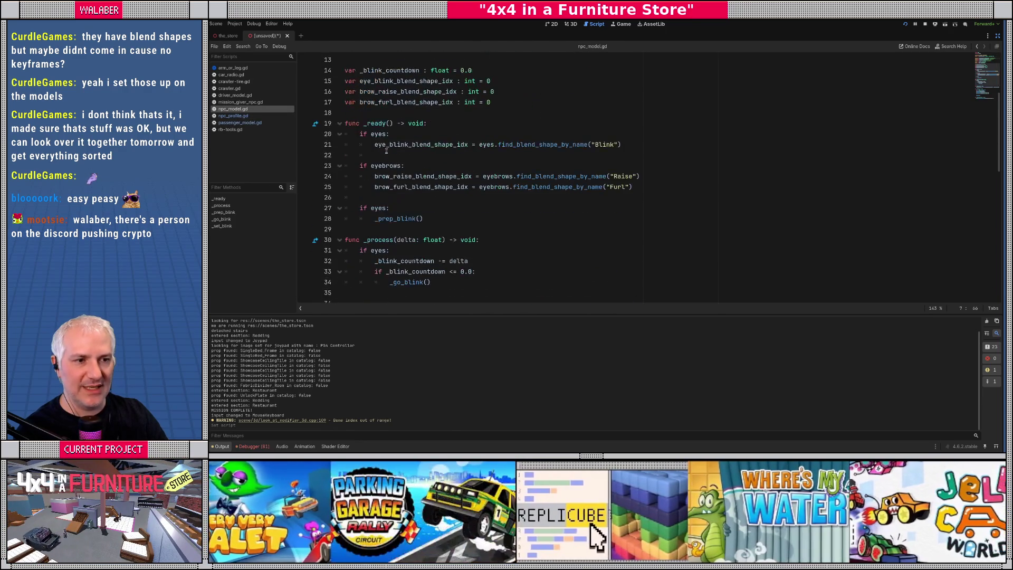
pyautogui.doubleClick(530, 144)
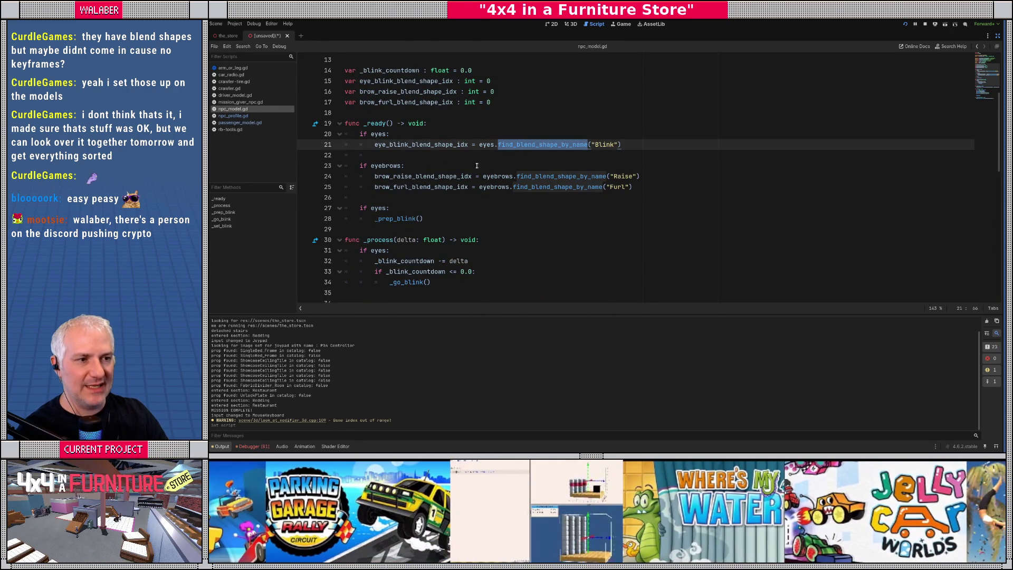
pyautogui.scroll(-3, 468, 175)
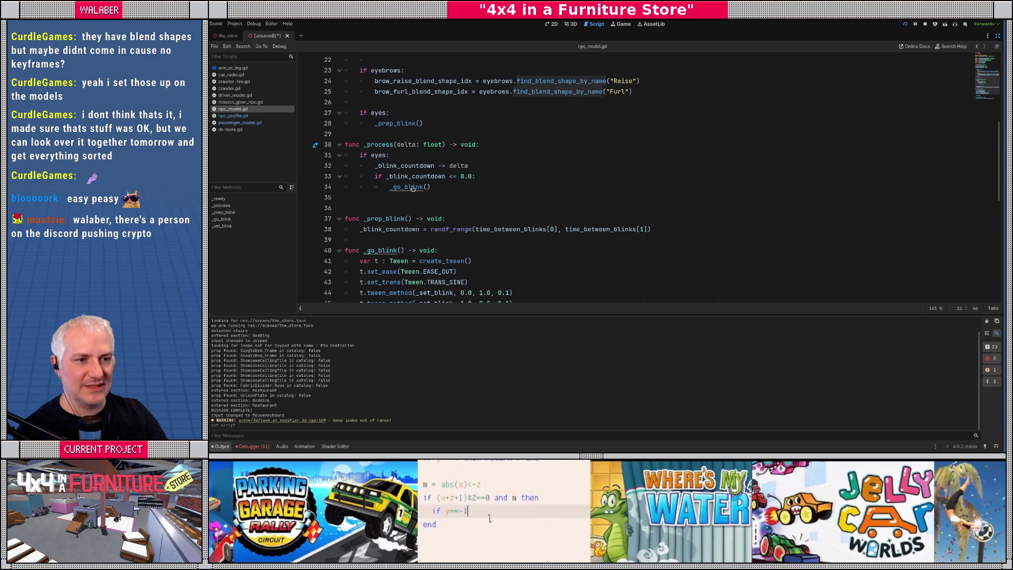
pyautogui.keyDown('ctrl'); pyautogui.click(413, 188); pyautogui.keyUp('ctrl')
pyautogui.scroll(-2, 392, 199)
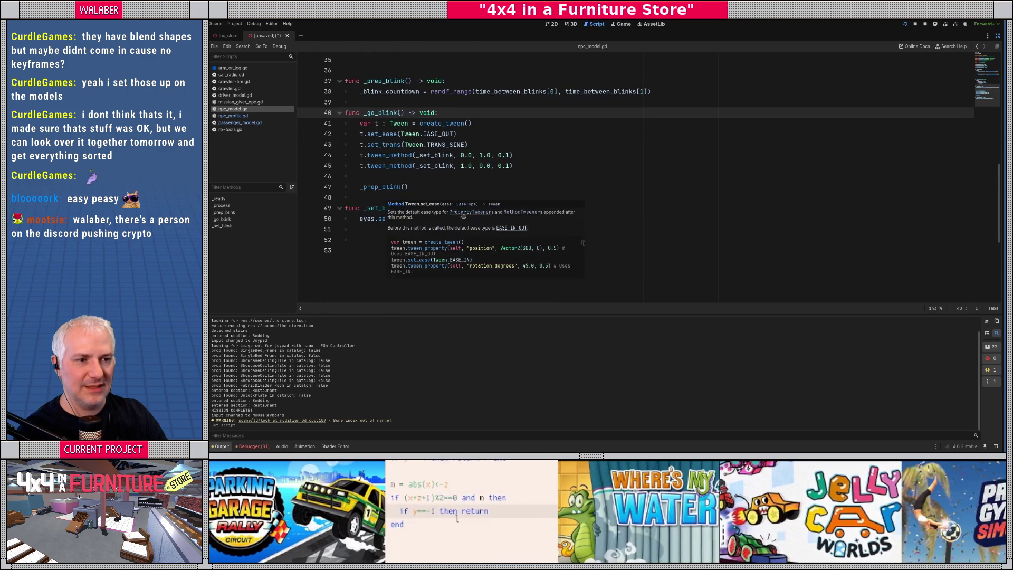
pyautogui.click(485, 190)
# Step: Add an 'if eyes and eye_blink_blend_shape_idx >=' condition line inside _set_blink
pyautogui.click(479, 208)
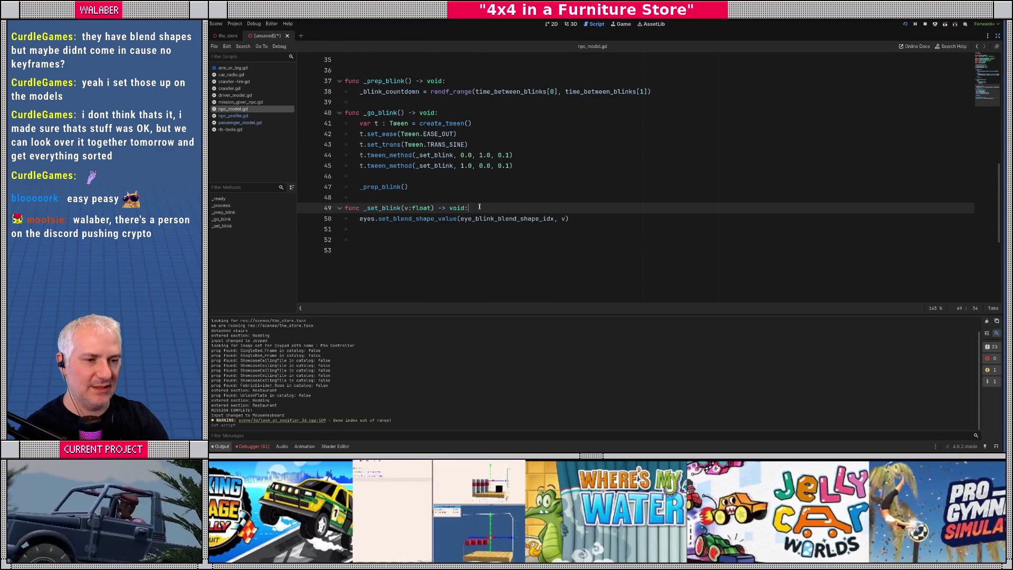
pyautogui.press('Return')
pyautogui.write('if')
pyautogui.press('BackSpace')
pyautogui.write('es and ')
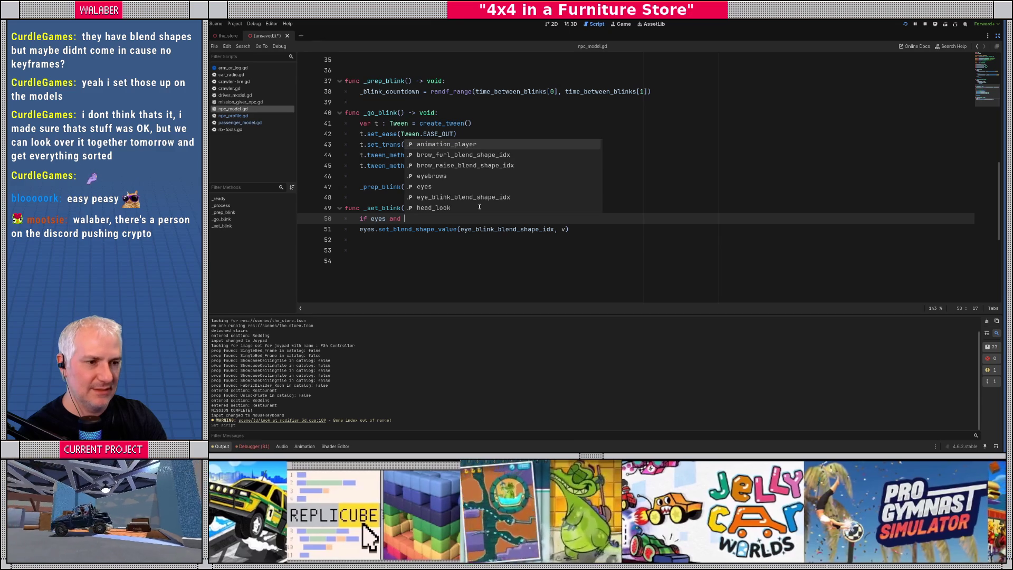
pyautogui.write('eye_')
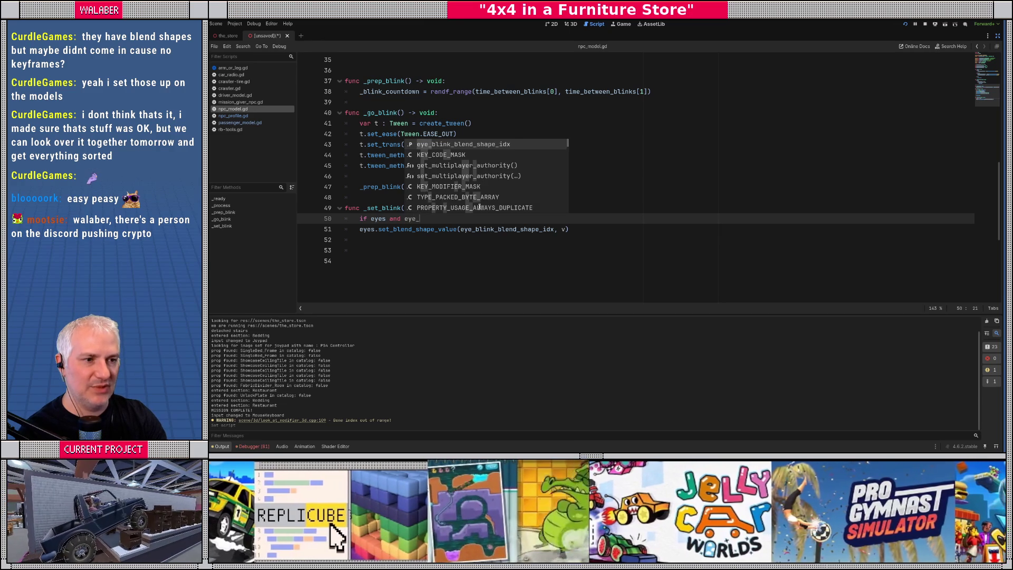
pyautogui.press('Return')
pyautogui.write('>')
# Step: Indent the blend shape call under the condition, add 'eyes != null', and attempt saving
pyautogui.press('Down')
pyautogui.press('Home')
pyautogui.press('Tab')
pyautogui.press('Up')
pyautogui.press('Right')
pyautogui.press('Right')
pyautogui.write('!= nul')
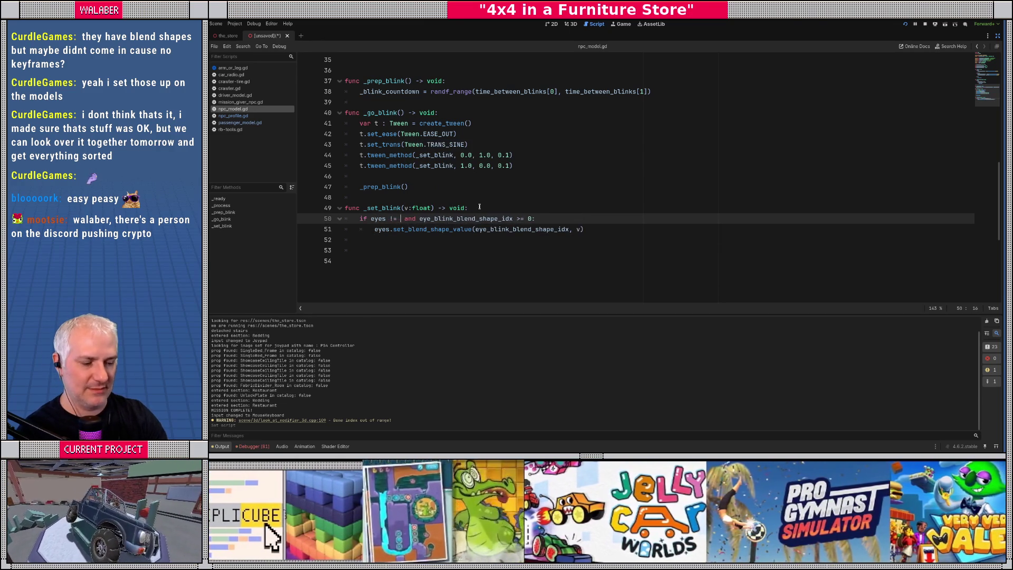
pyautogui.write('l')
pyautogui.hotkey('ctrl', 's')
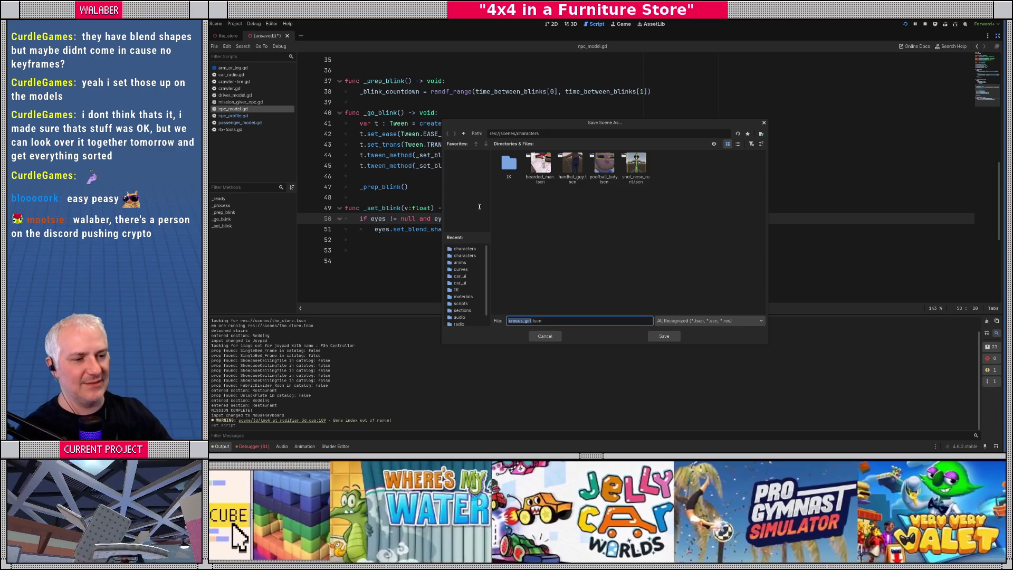
# Step: Cancel the Save Scene As dialog, restore the docks, and save npc_model.gd
pyautogui.press('Escape')
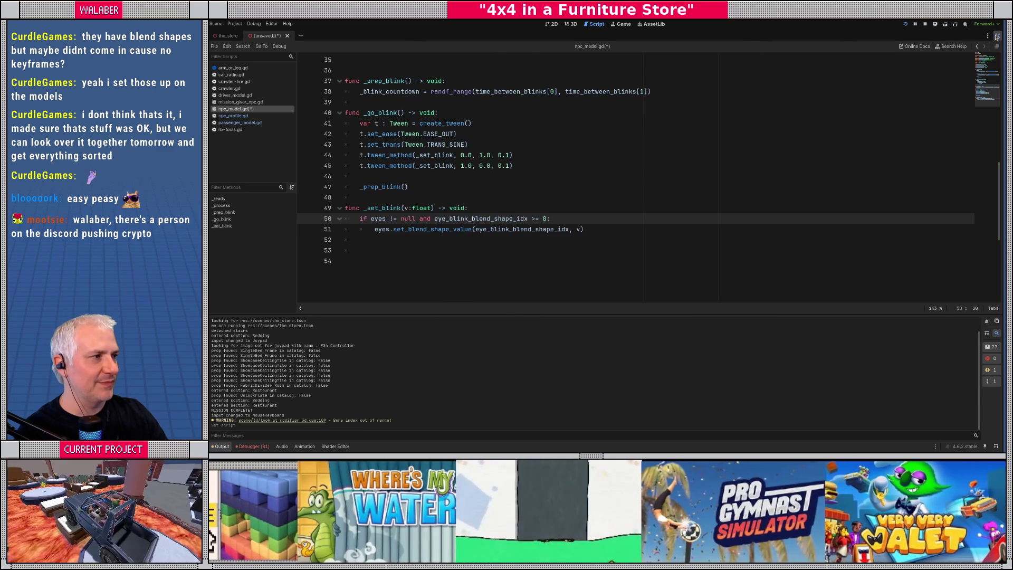
pyautogui.click(997, 36)
pyautogui.click(415, 47)
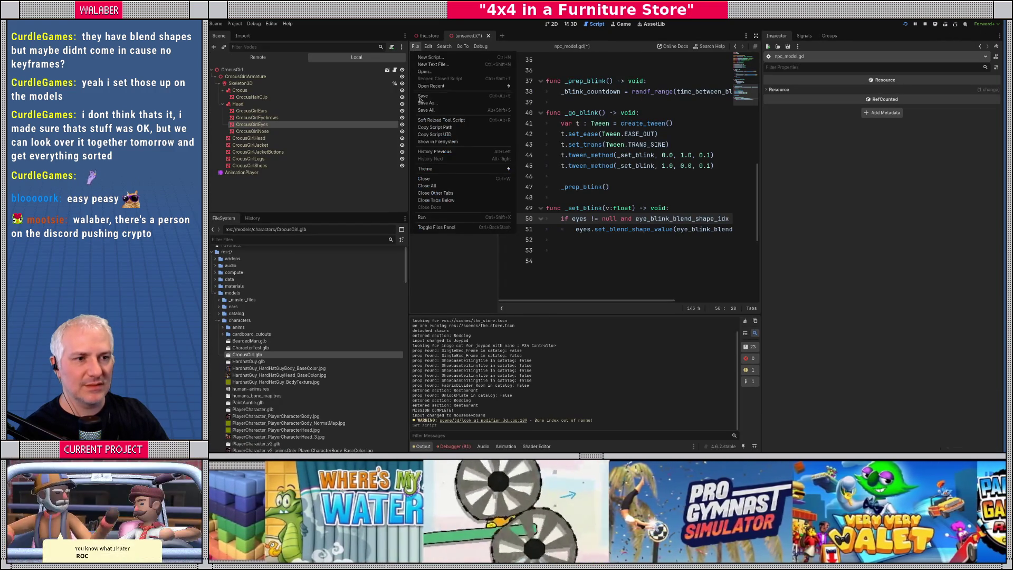
pyautogui.click(424, 97)
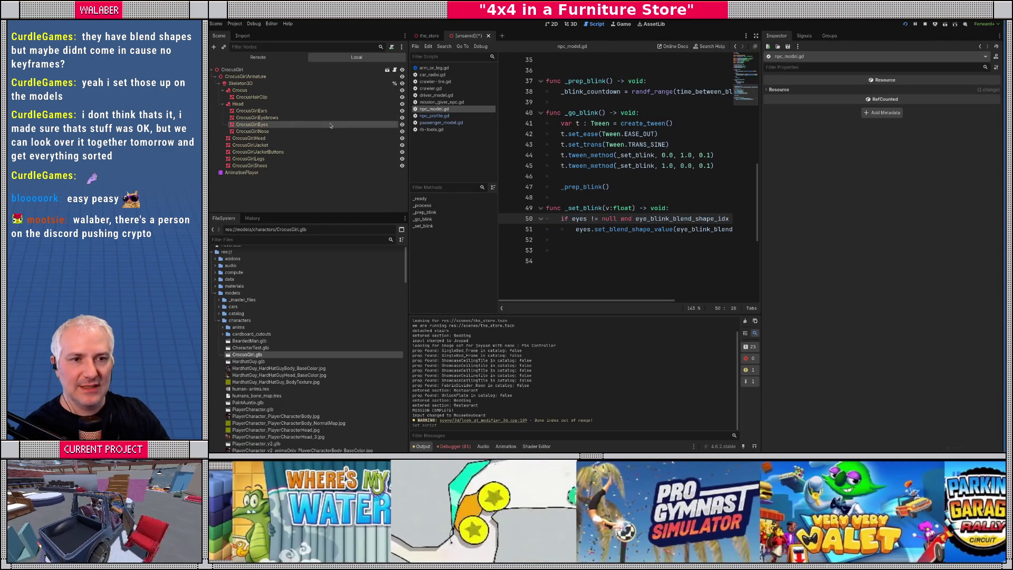
# Step: Set the CrocusGirl root's eyebrows mesh to CrocusGirlEyebrows and eyes mesh to CrocusGirlEyes
pyautogui.click(570, 23)
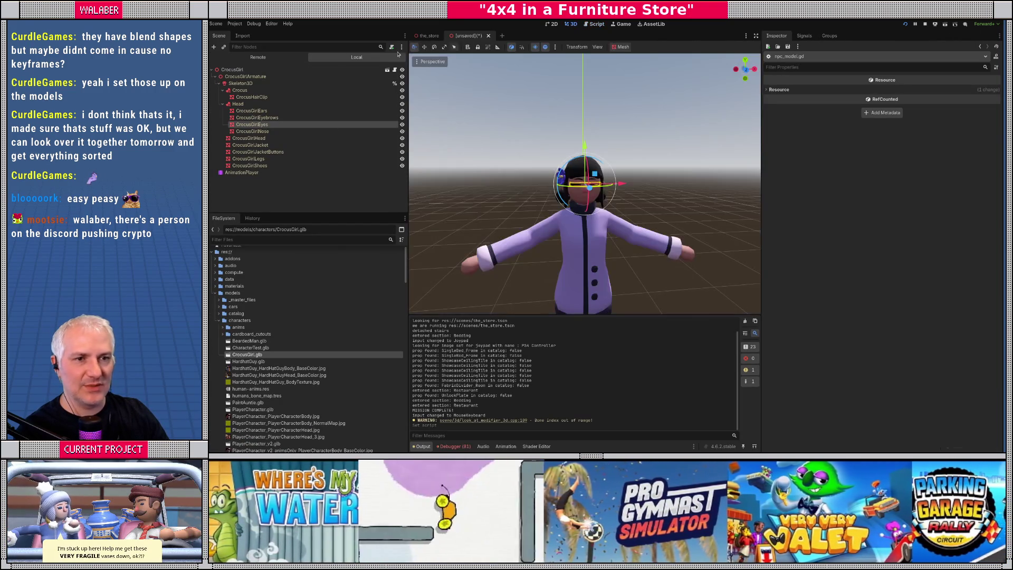
pyautogui.click(266, 70)
pyautogui.click(924, 125)
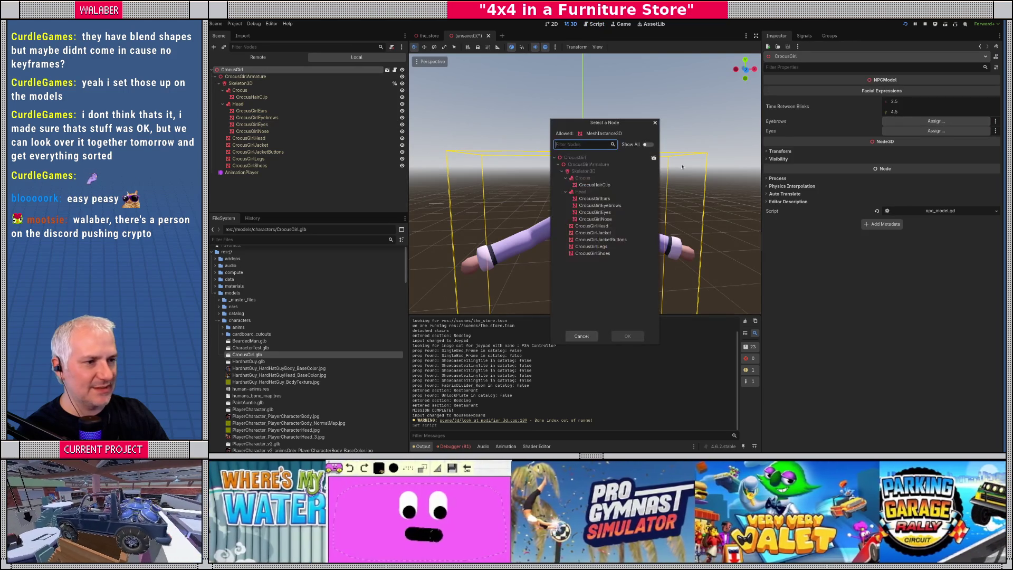
pyautogui.doubleClick(607, 206)
pyautogui.click(896, 132)
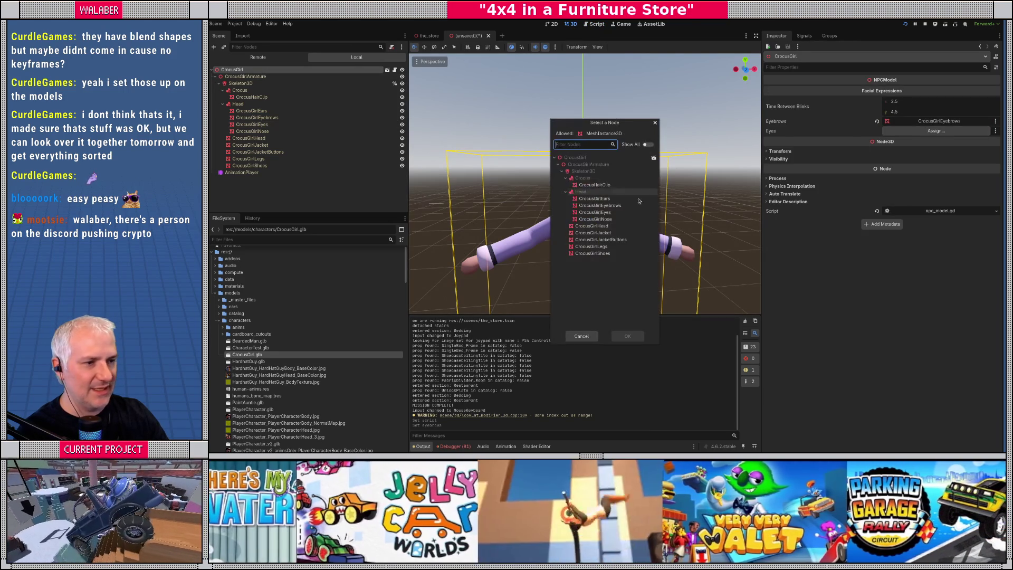
pyautogui.doubleClick(605, 214)
# Step: Add head_look.tscn and shoulder_look.tscn under Skeleton3D and give both unique names
pyautogui.click(242, 173)
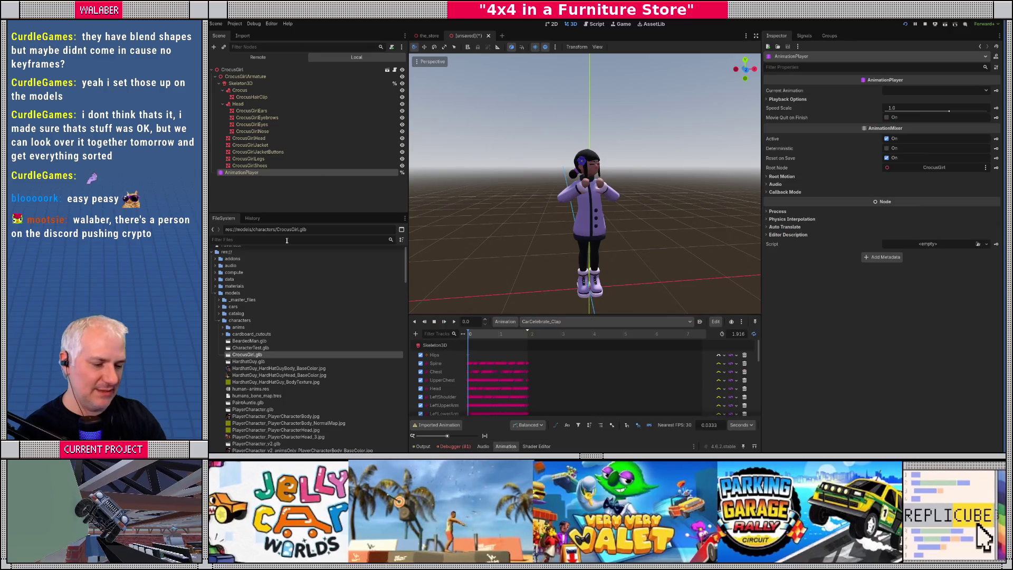
pyautogui.click(286, 241)
pyautogui.write('look')
pyautogui.moveTo(249, 288); pyautogui.dragTo(240, 85)
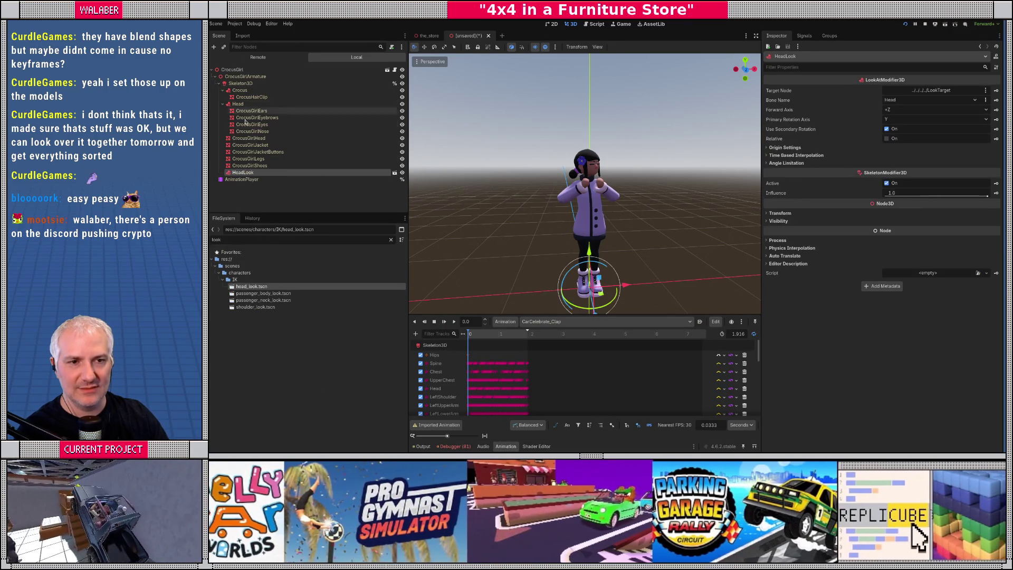
pyautogui.moveTo(255, 306); pyautogui.dragTo(238, 83)
pyautogui.keyDown('ctrl'); pyautogui.click(251, 173); pyautogui.keyUp('ctrl')
pyautogui.rightClick(251, 173)
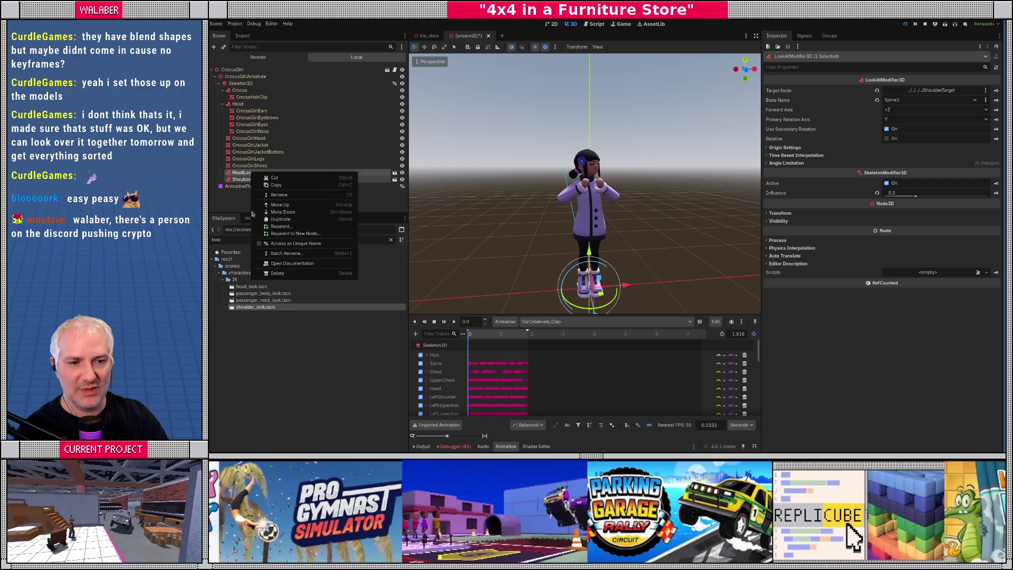
pyautogui.click(263, 241)
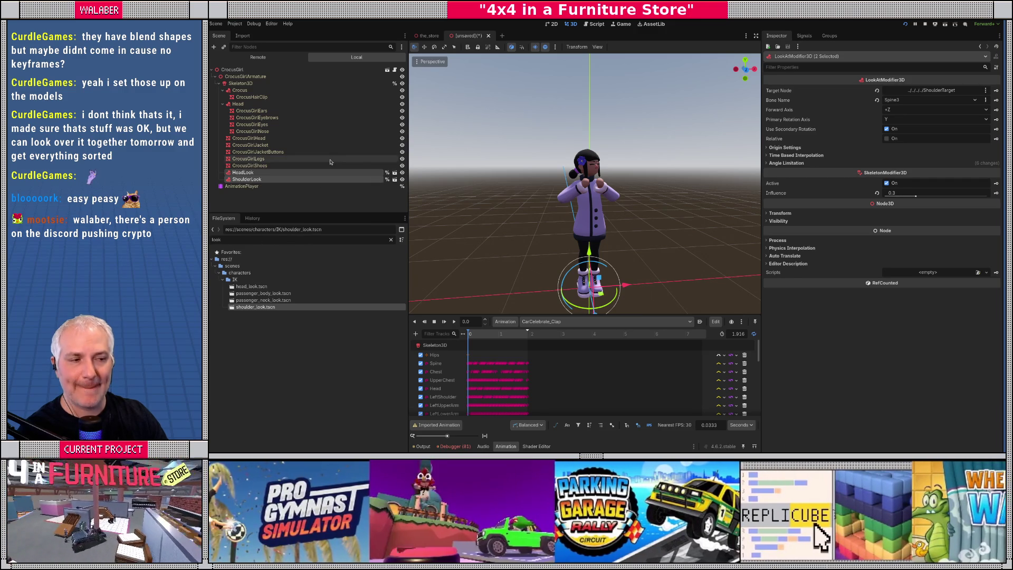
pyautogui.click(242, 185)
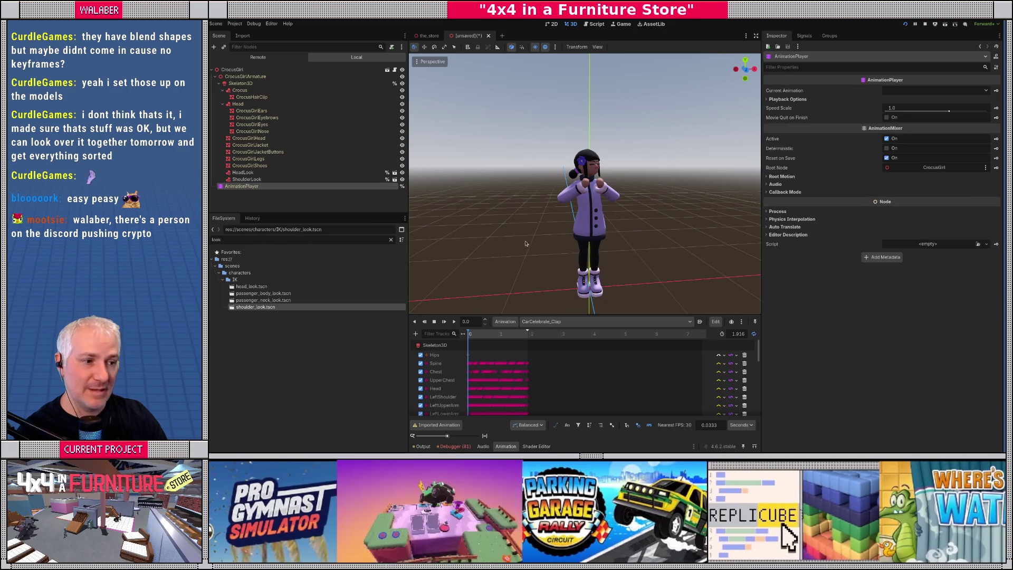
# Step: Load the human-anims animation library and set the current animation to human-anims/Idle_Lady
pyautogui.press('KP_1')
pyautogui.click(545, 321)
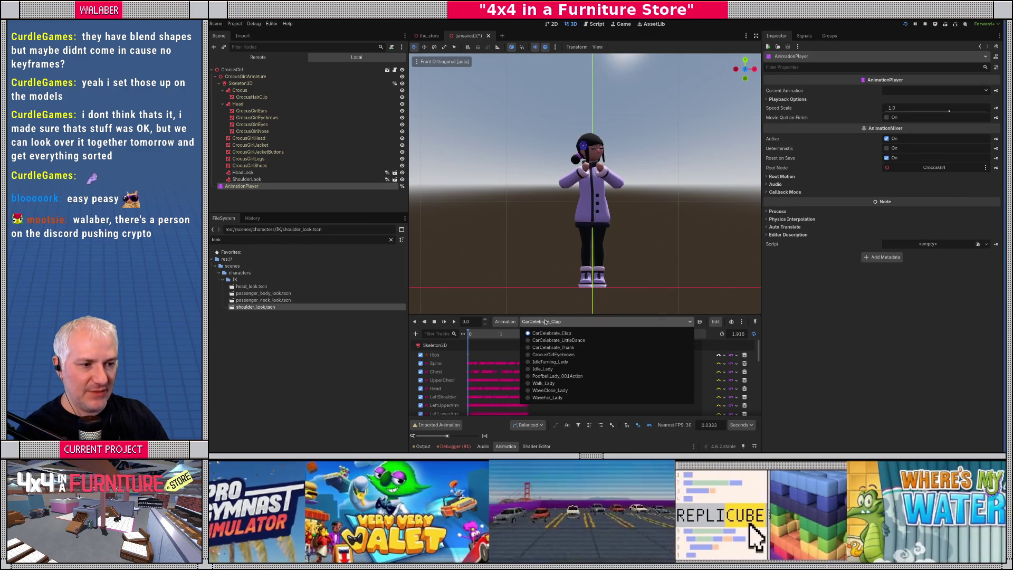
pyautogui.click(555, 328)
pyautogui.click(505, 322)
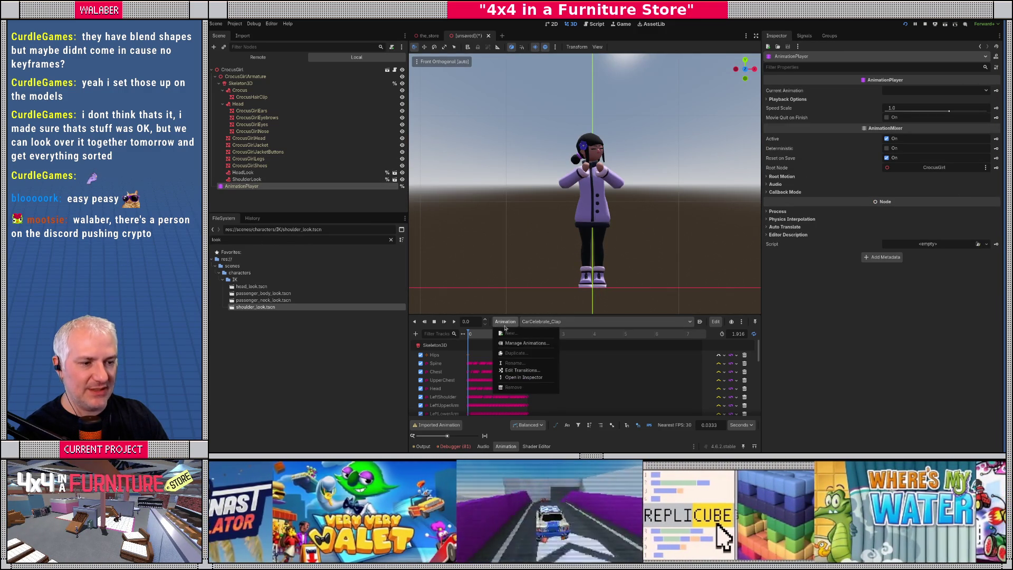
pyautogui.click(523, 344)
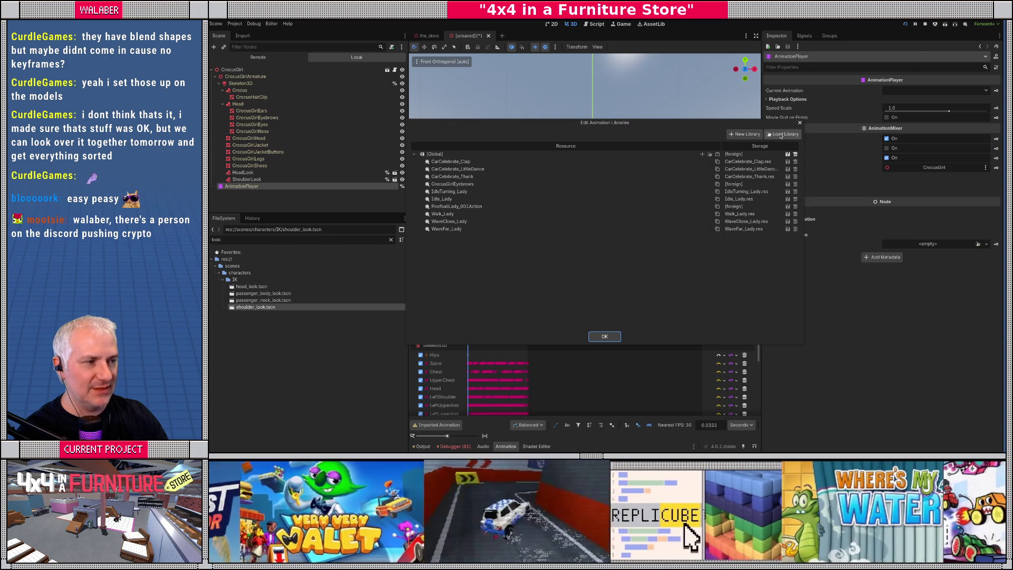
pyautogui.click(779, 134)
pyautogui.doubleClick(539, 115)
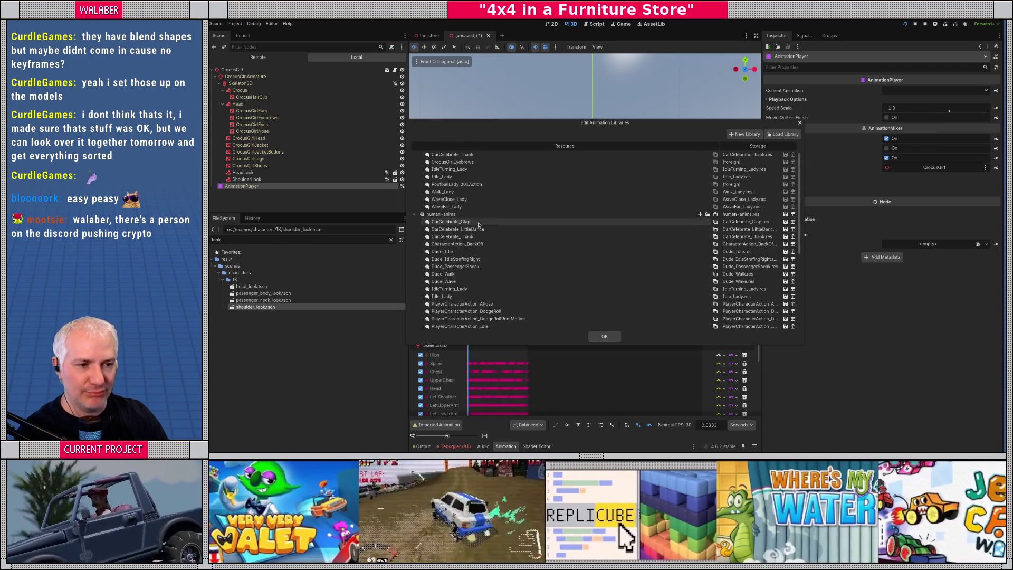
pyautogui.click(602, 336)
pyautogui.click(578, 322)
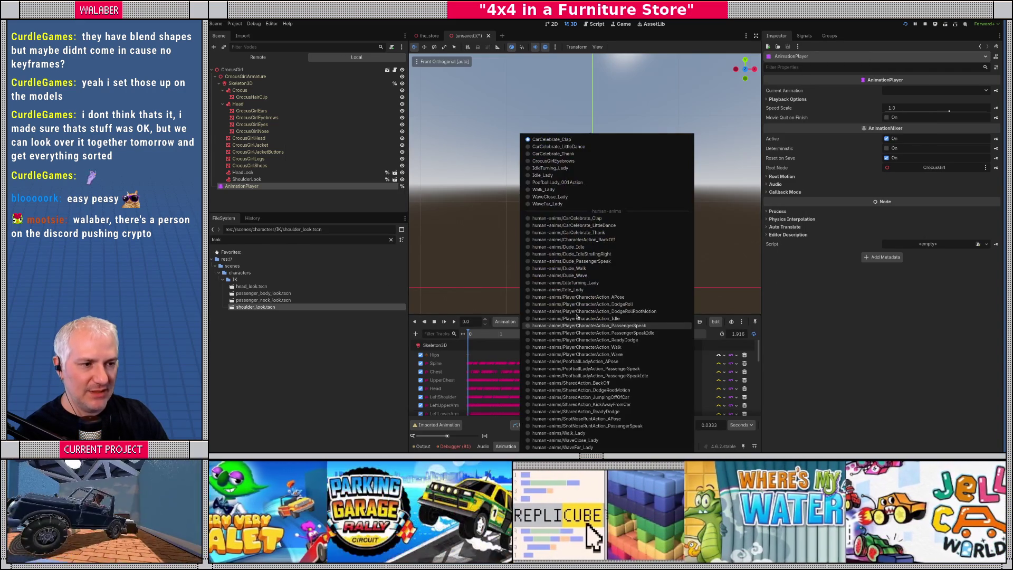
pyautogui.click(565, 289)
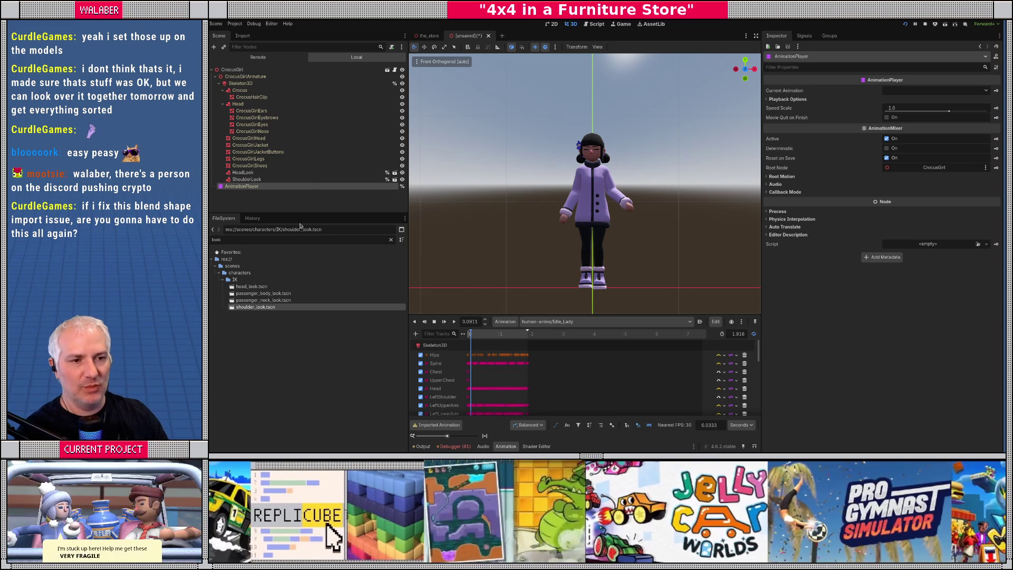
# Step: Open npc_model.gd full-width at _ready and select the Blink blend-shape name
pyautogui.click(592, 25)
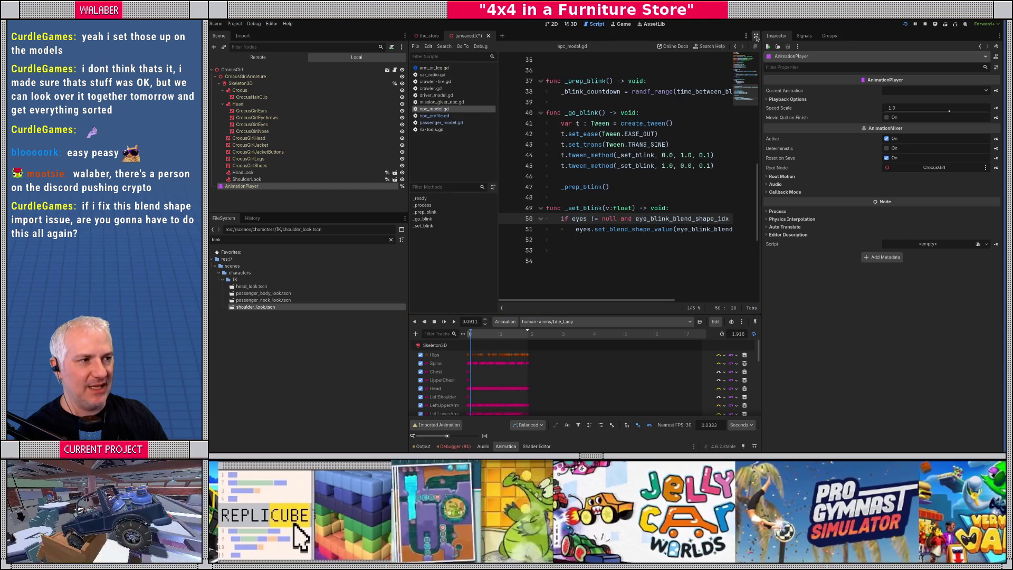
pyautogui.click(756, 35)
pyautogui.scroll(3, 512, 189)
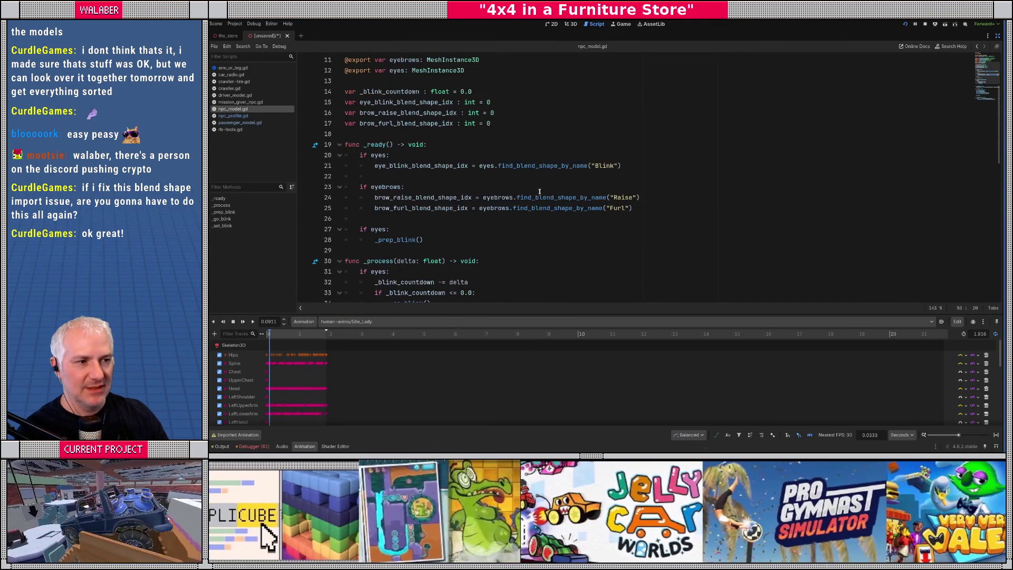
pyautogui.doubleClick(598, 167)
pyautogui.keyDown('ctrl'); pyautogui.scroll(2, 575, 191); pyautogui.keyUp('ctrl')
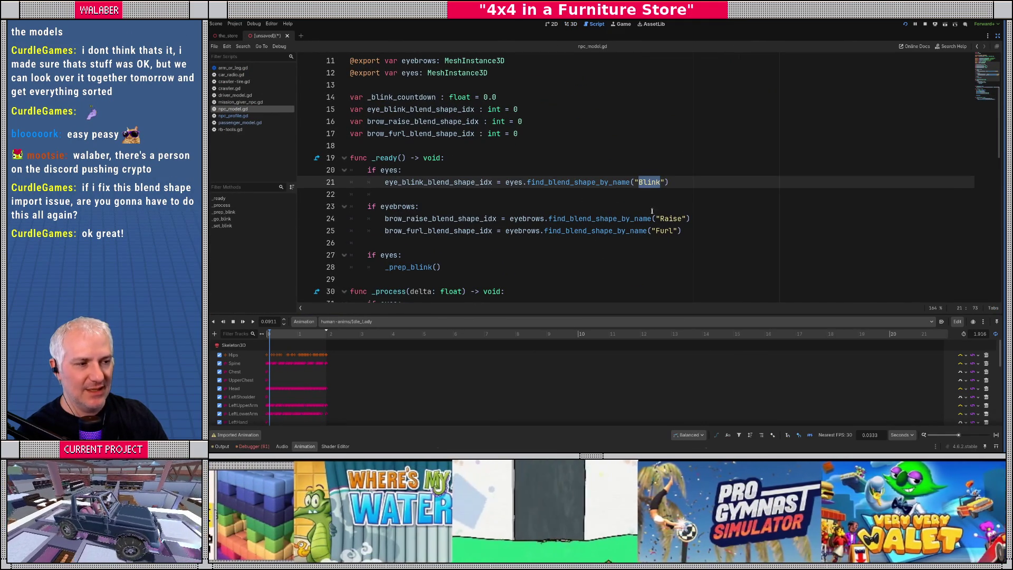
# Step: Check the Raise and Furl blend-shape names on lines 21 to 25 of npc_model.gd
pyautogui.doubleClick(674, 219)
pyautogui.doubleClick(664, 231)
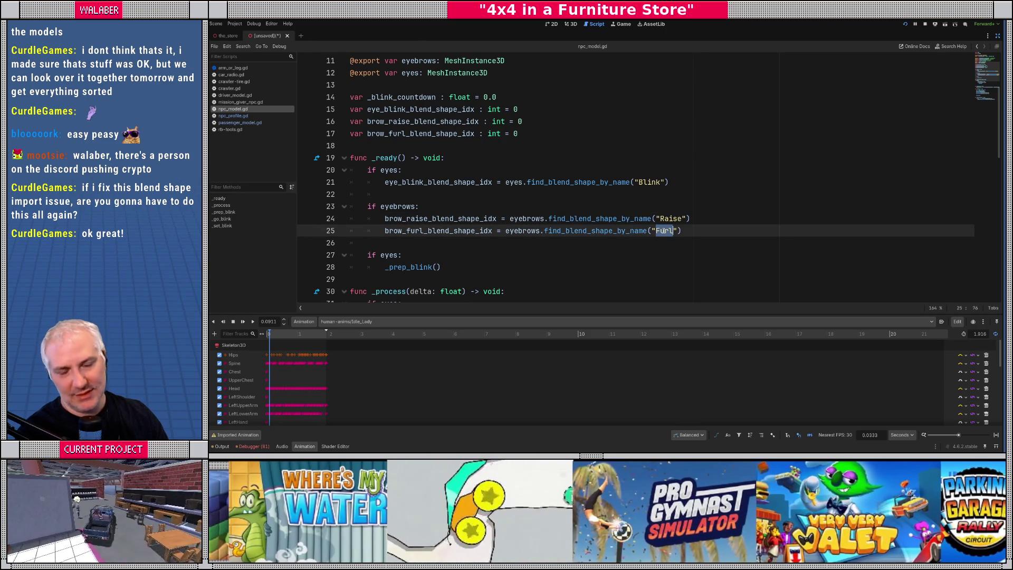
pyautogui.moveTo(574, 183)
pyautogui.mouseDown()
pyautogui.moveTo(679, 218)
pyautogui.moveTo(684, 231)
pyautogui.mouseUp()
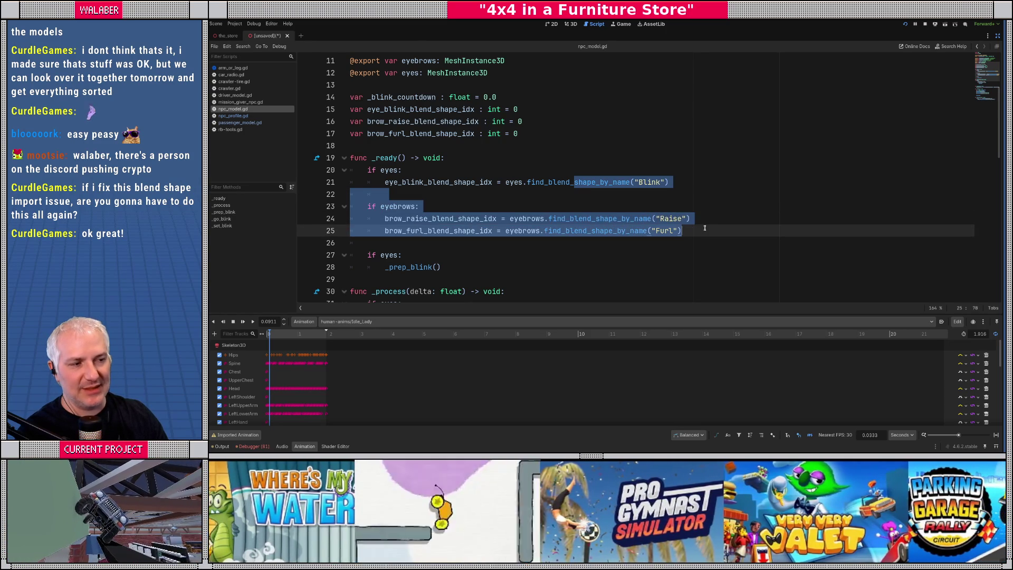
pyautogui.click(690, 227)
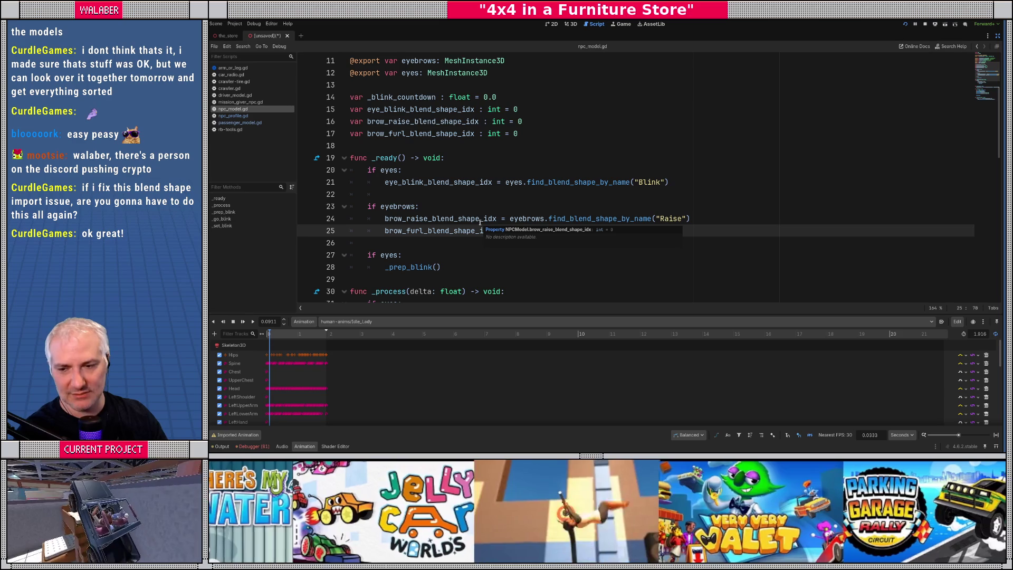
# Step: Save the CrocusGirl inherited scene as crocus_girl.tscn
pyautogui.click(997, 35)
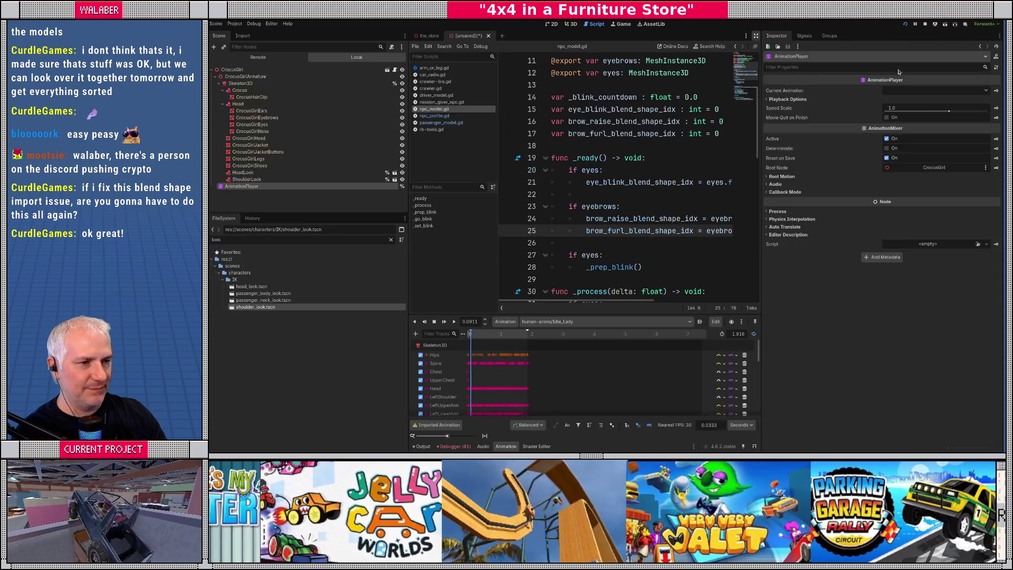
pyautogui.click(572, 24)
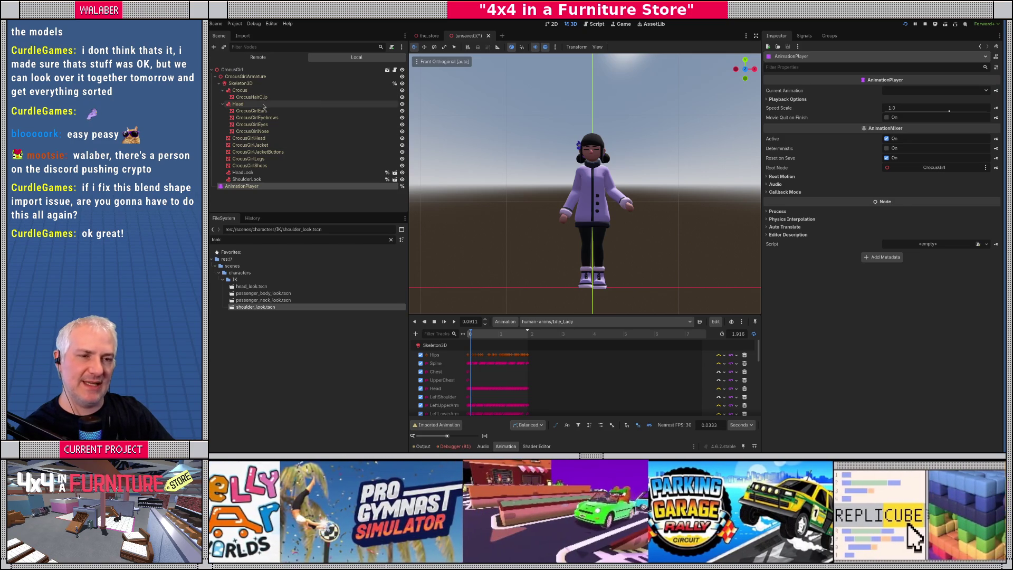
pyautogui.hotkey('ctrl', 's')
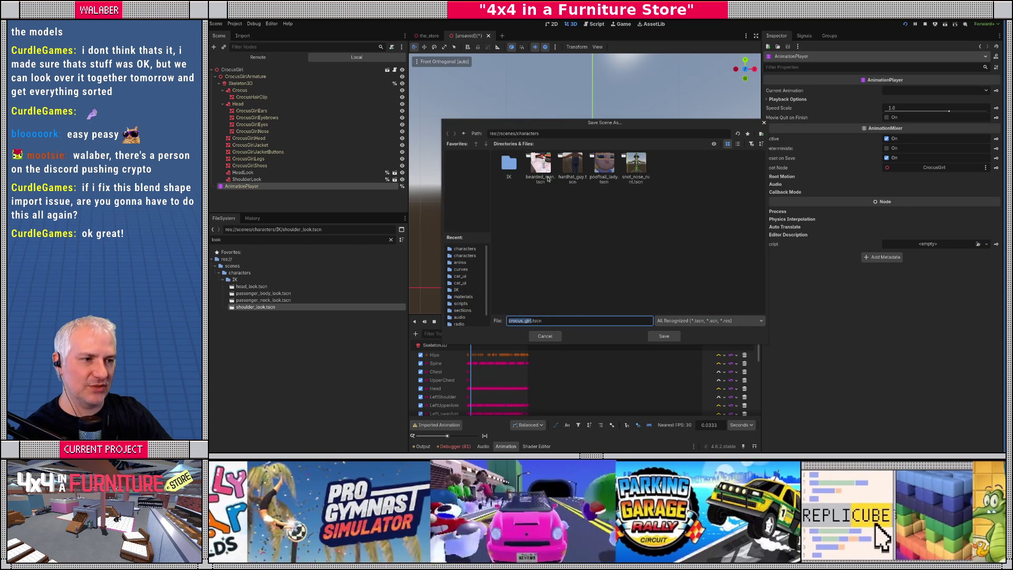
pyautogui.click(664, 336)
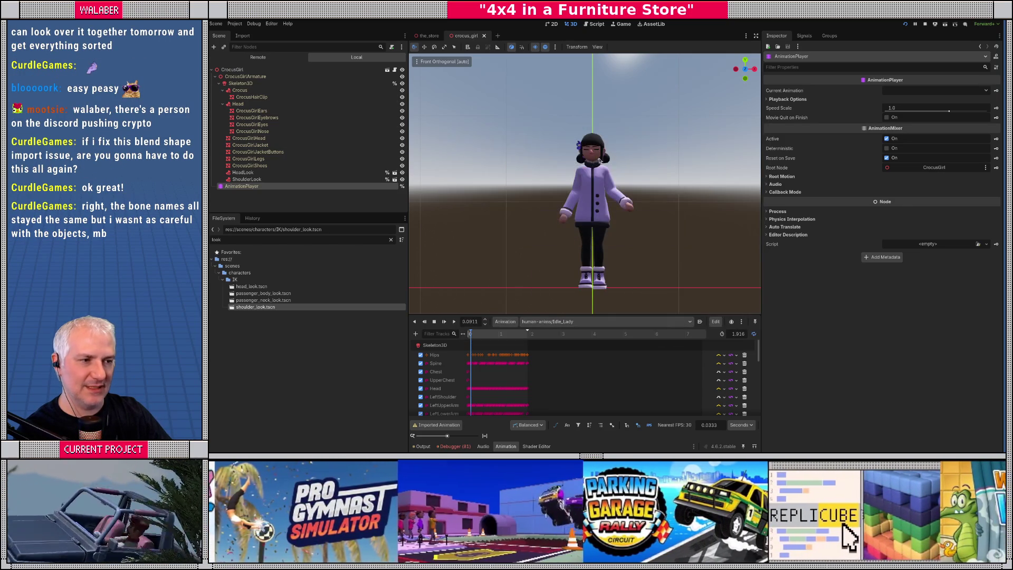
# Step: In npc_profile.gd's MESH_PATHS, add BaseMesh.CrocusGirl mapped to "res://scenes/characters/crocus_girl.tscn"
pyautogui.click(594, 24)
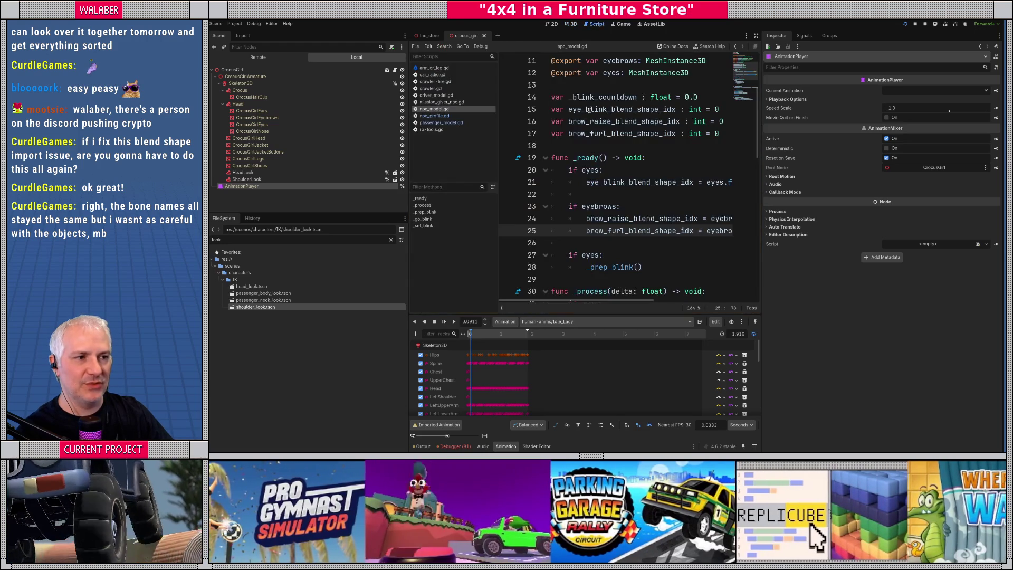
pyautogui.click(434, 116)
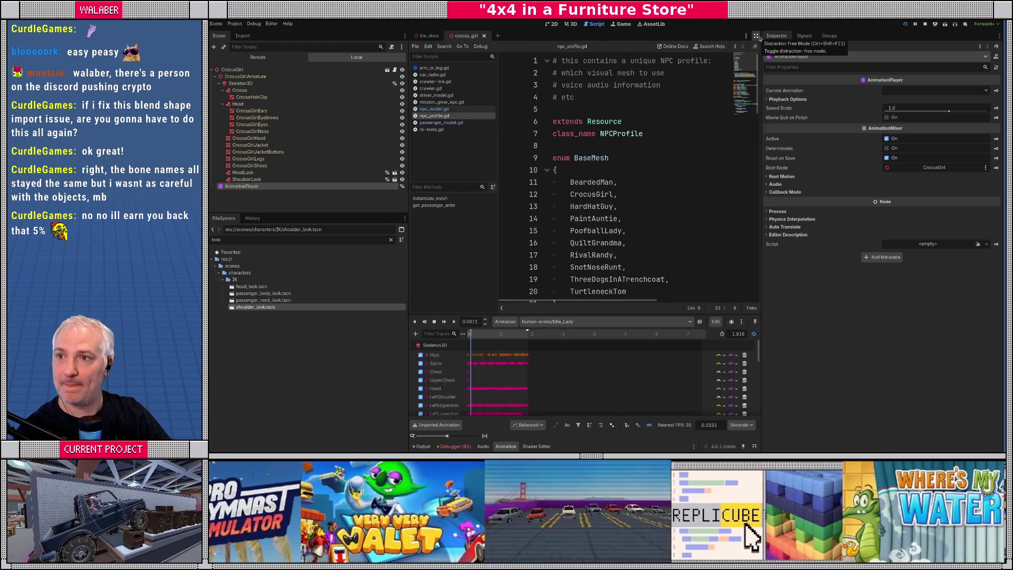
pyautogui.click(757, 36)
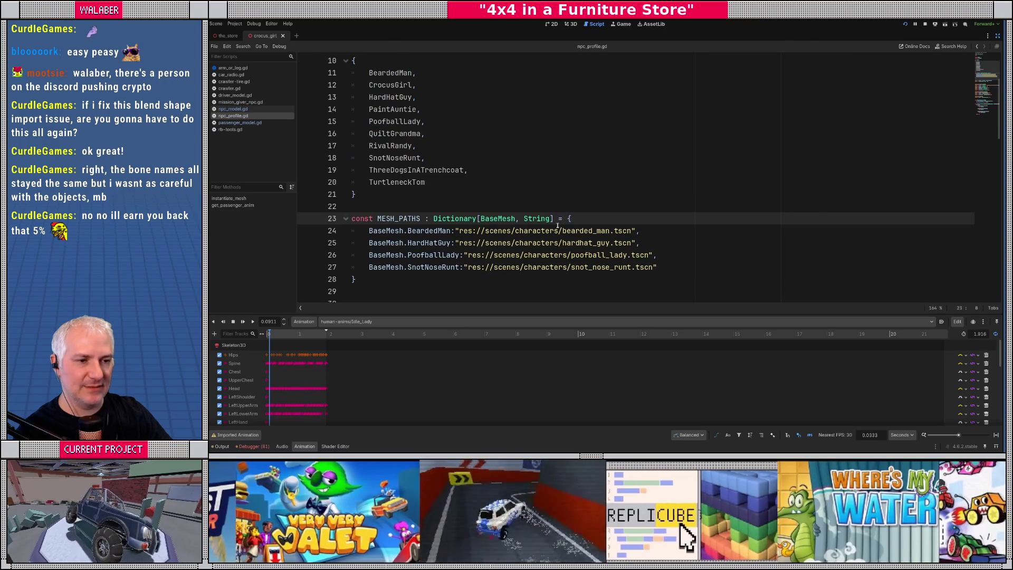
pyautogui.click(659, 227)
pyautogui.press('Return')
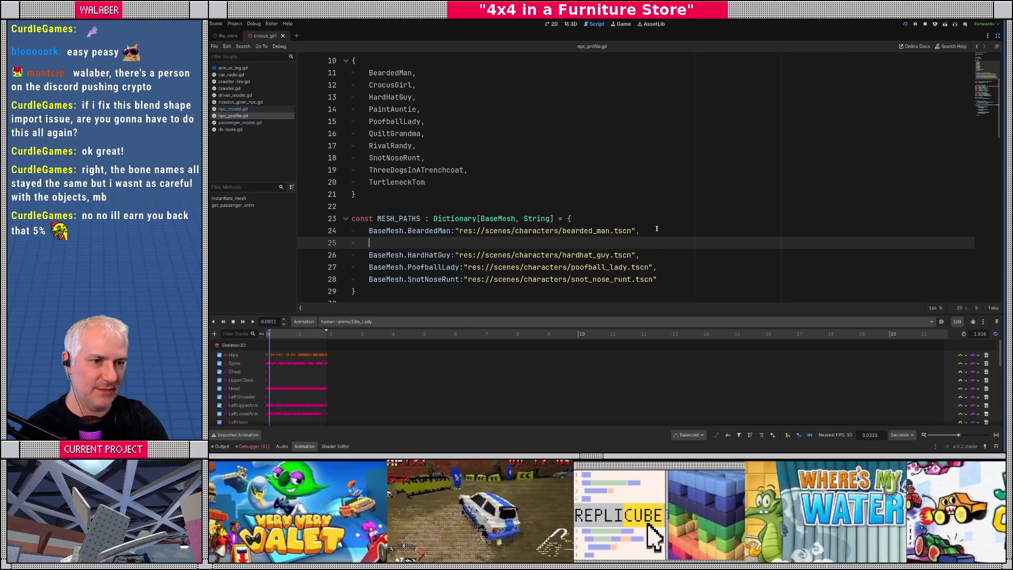
pyautogui.write('BaseMesh.c')
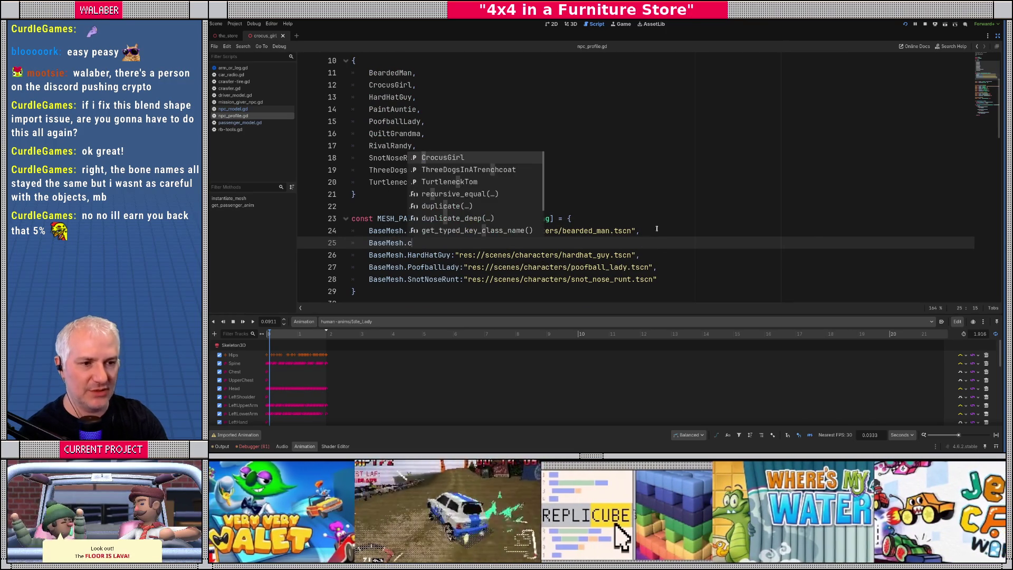
pyautogui.press('Return')
pyautogui.write('"res://scen')
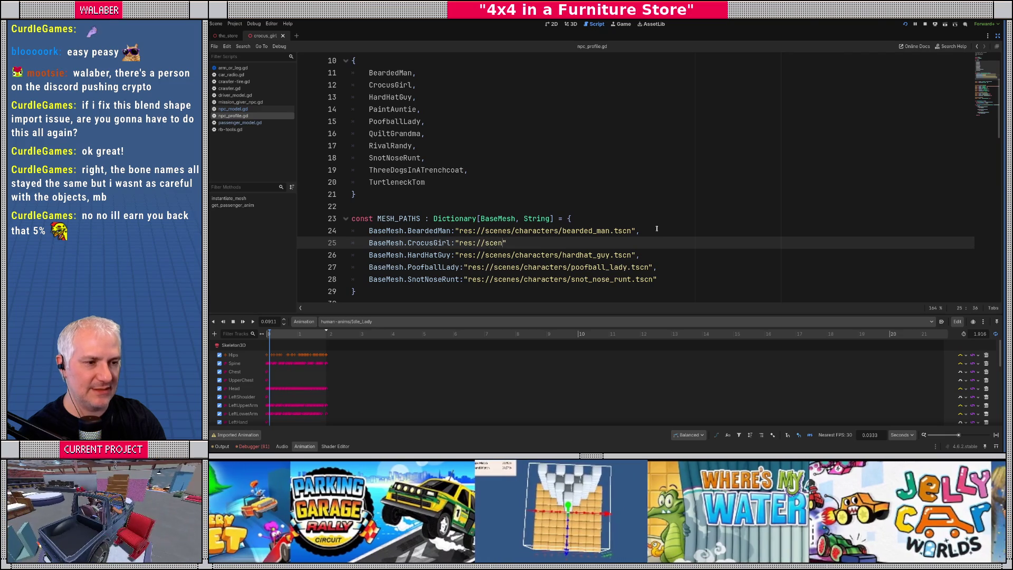
pyautogui.write('es/characters/crocus_girl.')
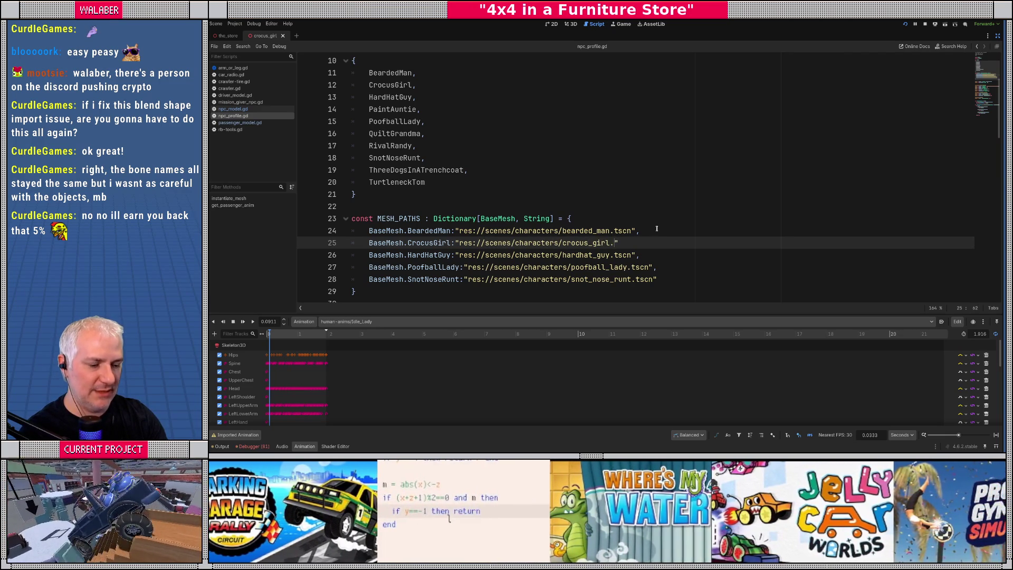
pyautogui.write('tscn')
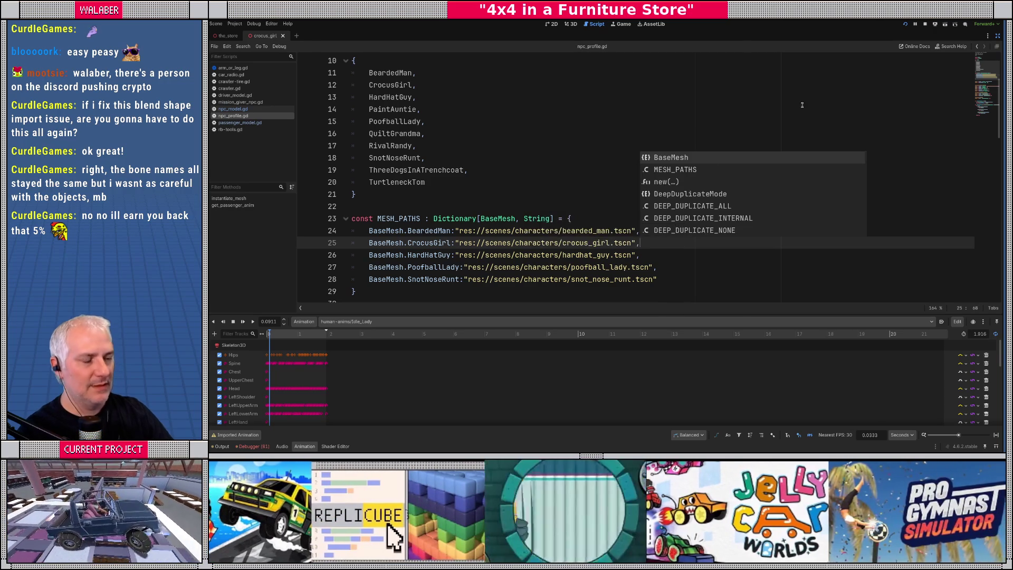
pyautogui.click(1000, 49)
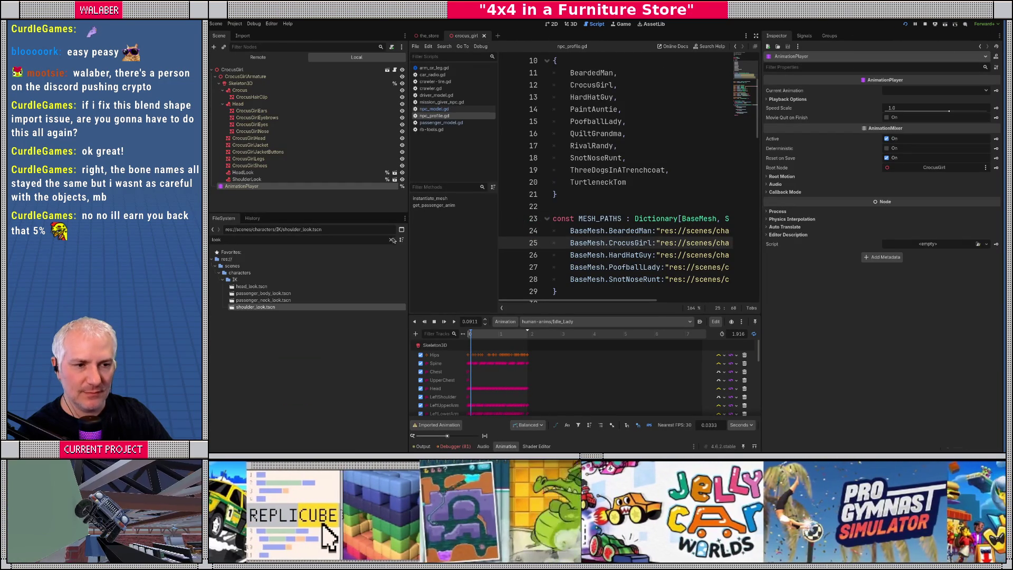
# Step: Duplicate npc_poofballlady.tres as npc_crocus_girl.tres and set its Base Mesh to Crocus Girl
pyautogui.click(391, 239)
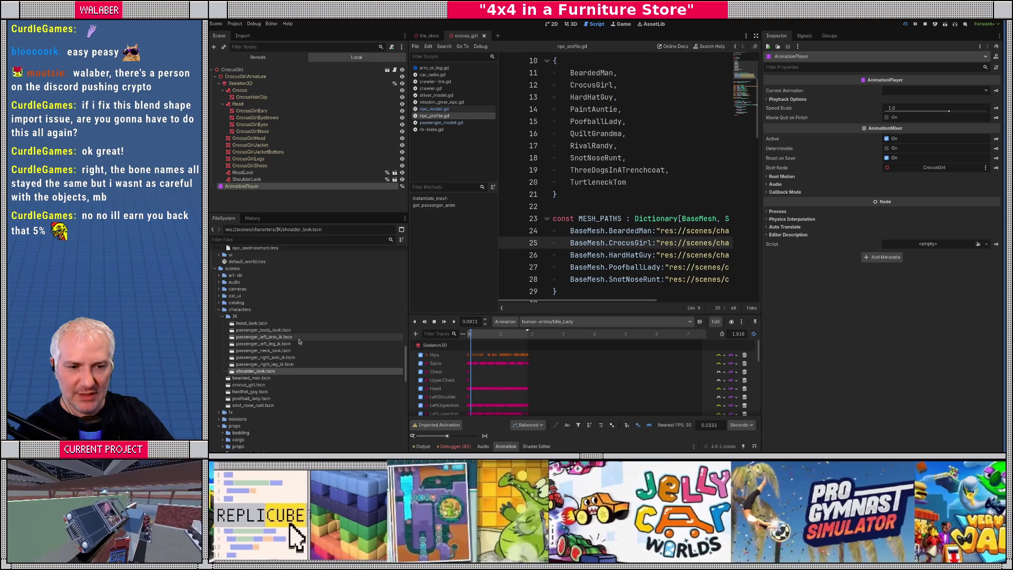
pyautogui.scroll(10, 302, 343)
pyautogui.scroll(-5, 299, 341)
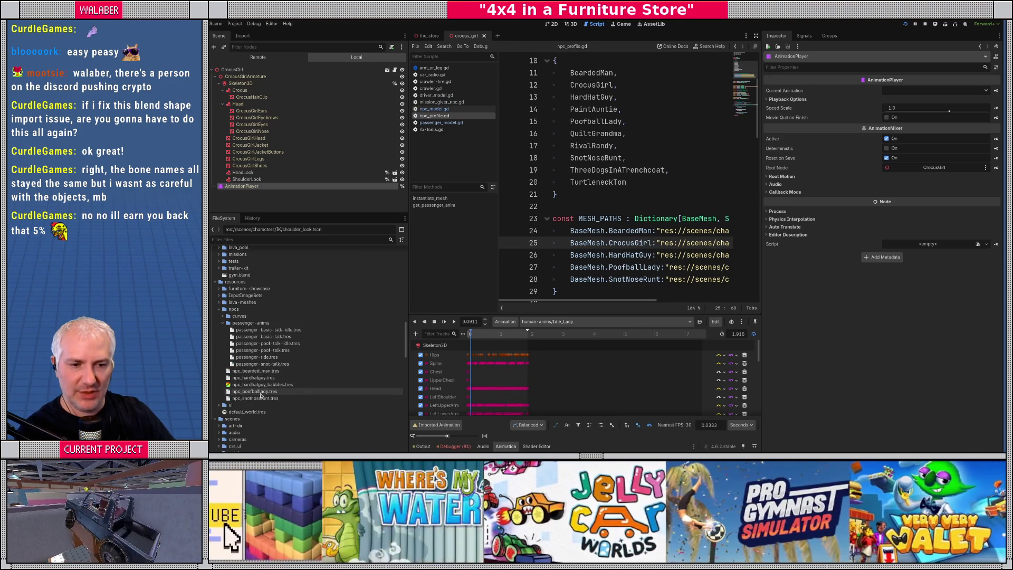
pyautogui.click(256, 392)
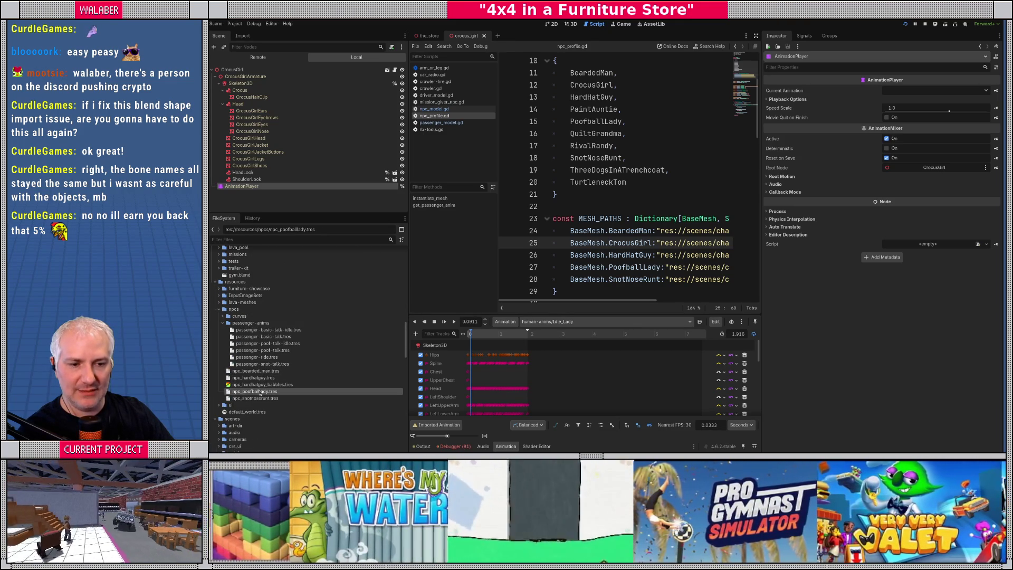
pyautogui.rightClick(259, 393)
pyautogui.click(287, 400)
pyautogui.write('npc_crocus')
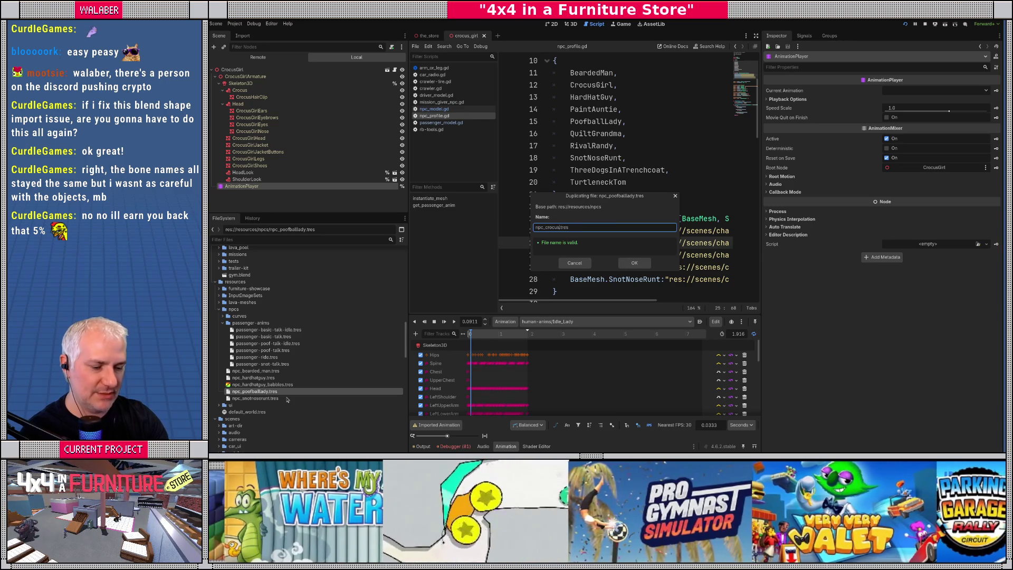
pyautogui.write('_girl')
pyautogui.press('BackSpace')
pyautogui.press('Return')
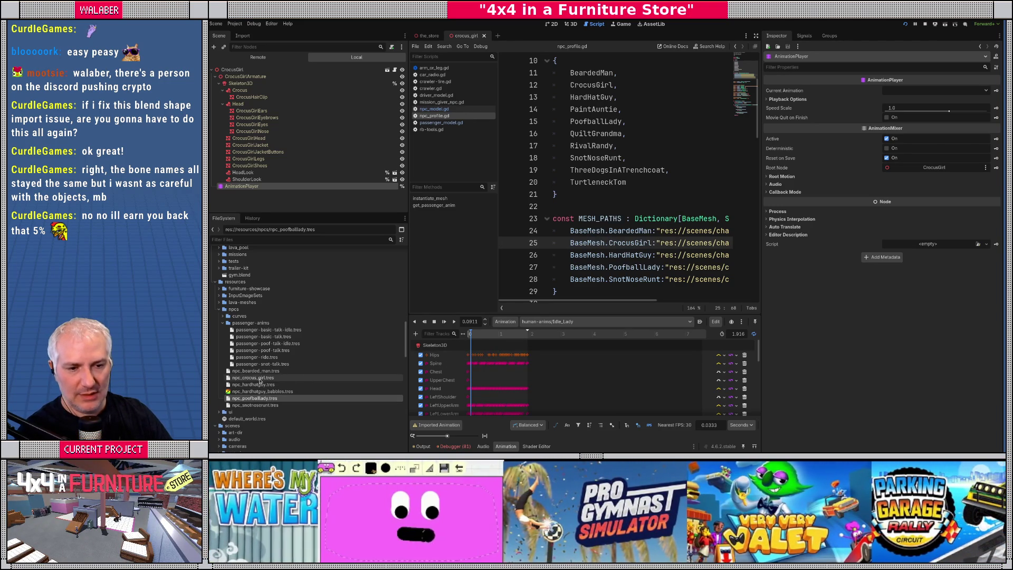
pyautogui.click(996, 91)
pyautogui.click(926, 113)
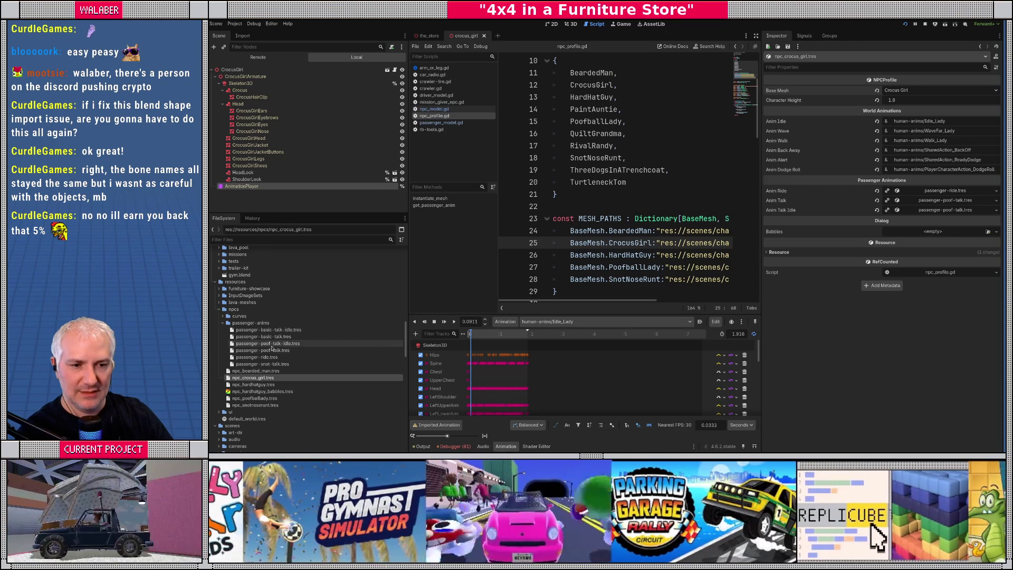
# Step: Duplicate passenger-poof-talk.tres as passenger-crocus-girl-talk.tres and select the new file
pyautogui.click(264, 337)
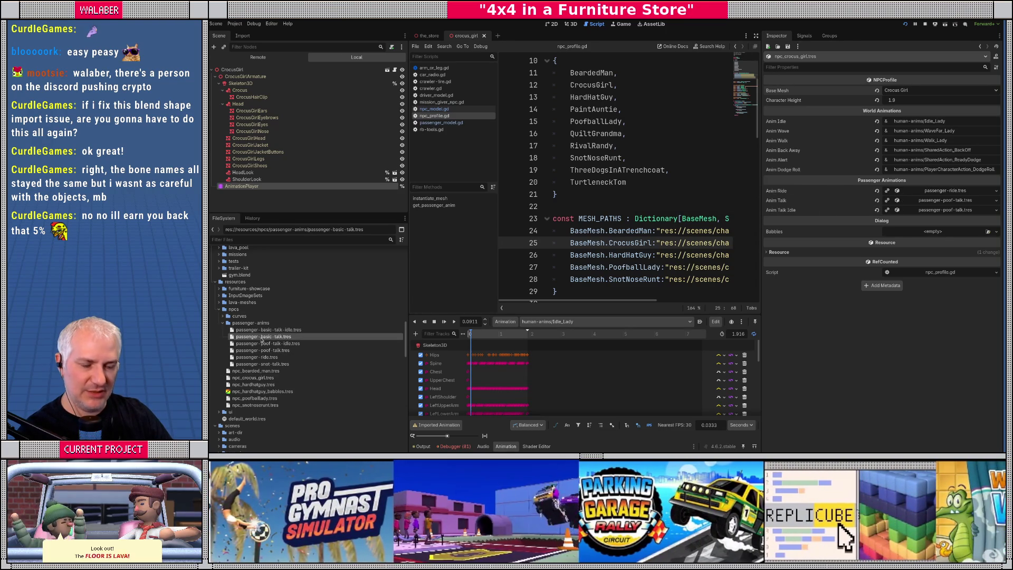
pyautogui.hotkey('ctrl', 'd')
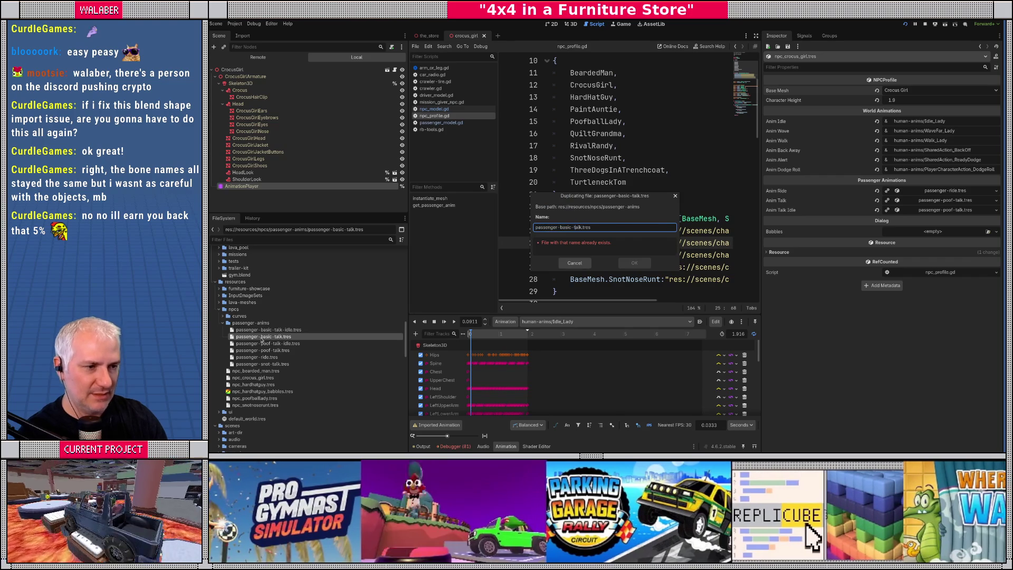
pyautogui.press('Escape')
pyautogui.rightClick(268, 351)
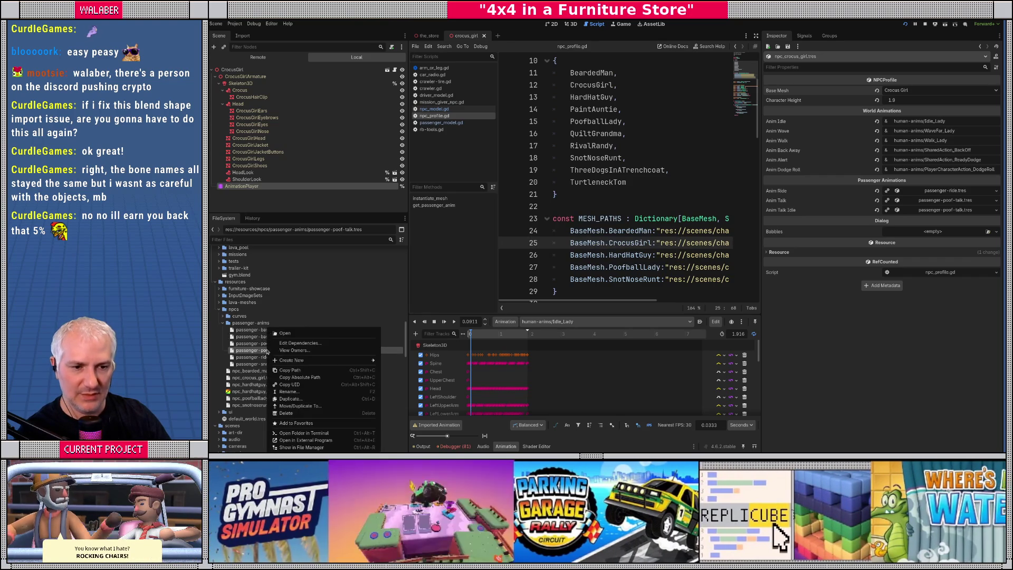
pyautogui.click(290, 398)
pyautogui.press('Left')
pyautogui.press('Left')
pyautogui.press('BackSpace')
pyautogui.press('BackSpace')
pyautogui.press('BackSpace')
pyautogui.write('cro')
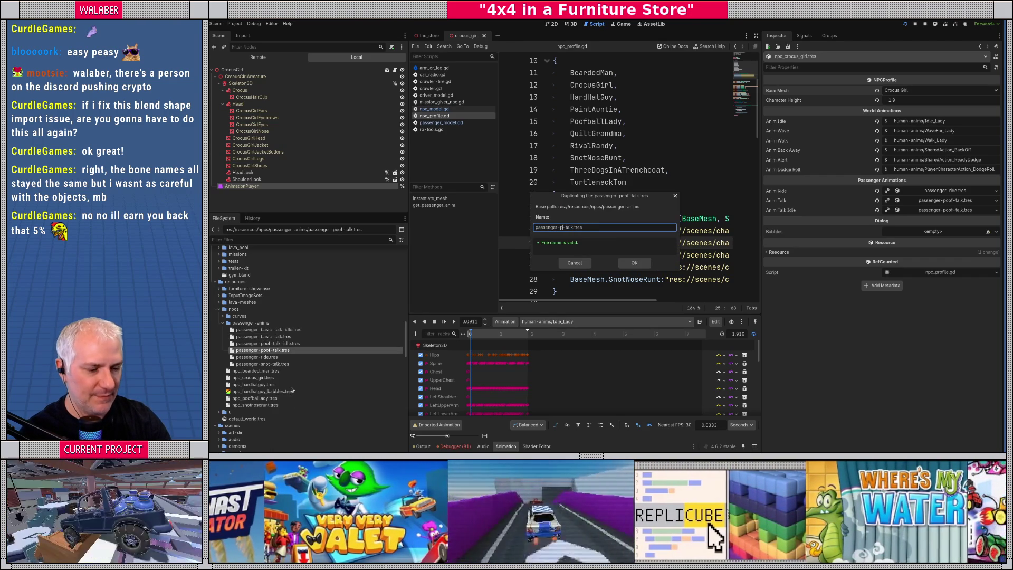
pyautogui.write('c')
pyautogui.write('cus-girl')
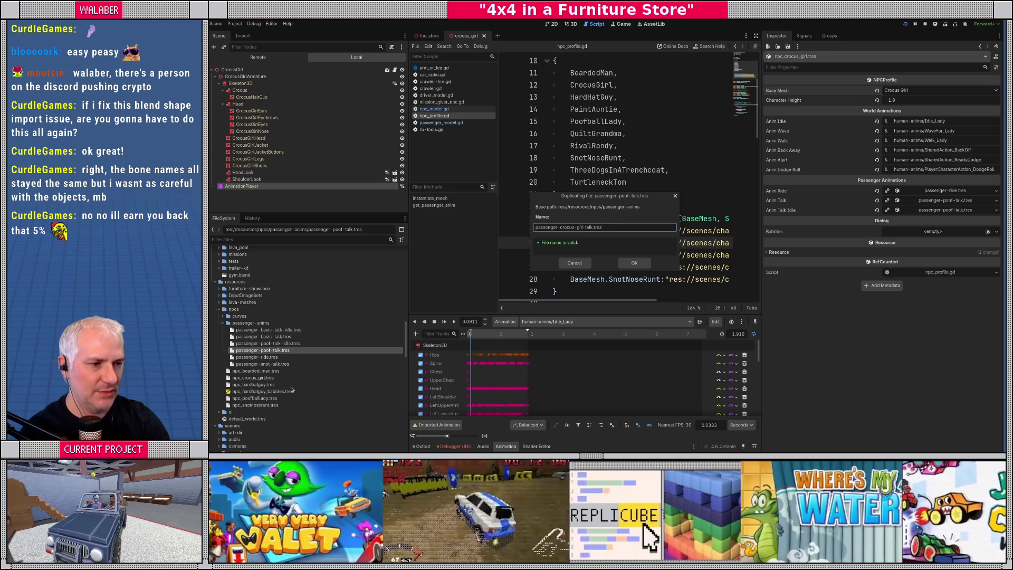
pyautogui.press('Return')
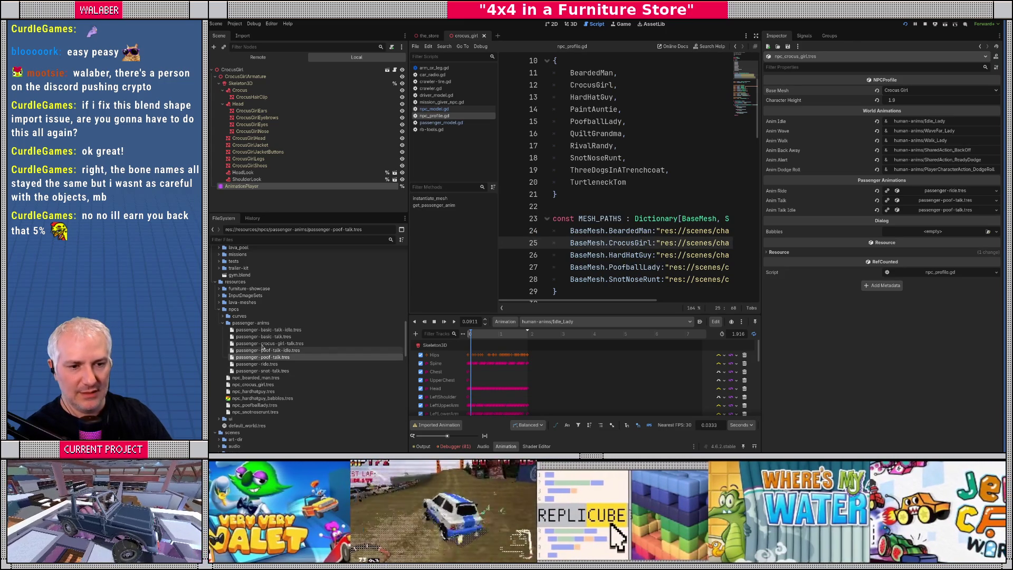
pyautogui.click(263, 344)
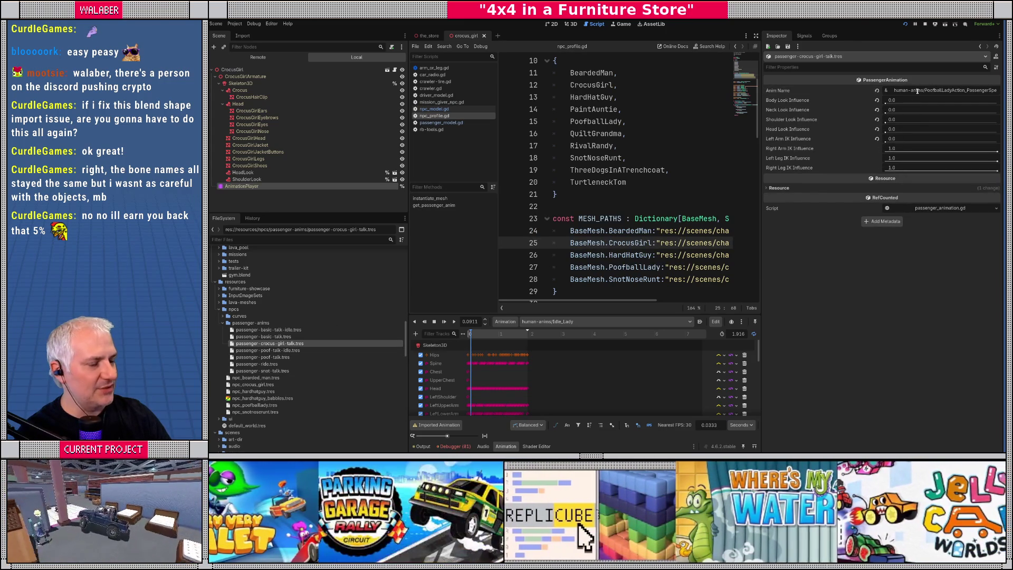
# Step: Set Anim Name to human-anims/CarCelebrate_LittleDance with Right Arm IK Influence 0, then select npc_crocus_girl.tres
pyautogui.click(567, 323)
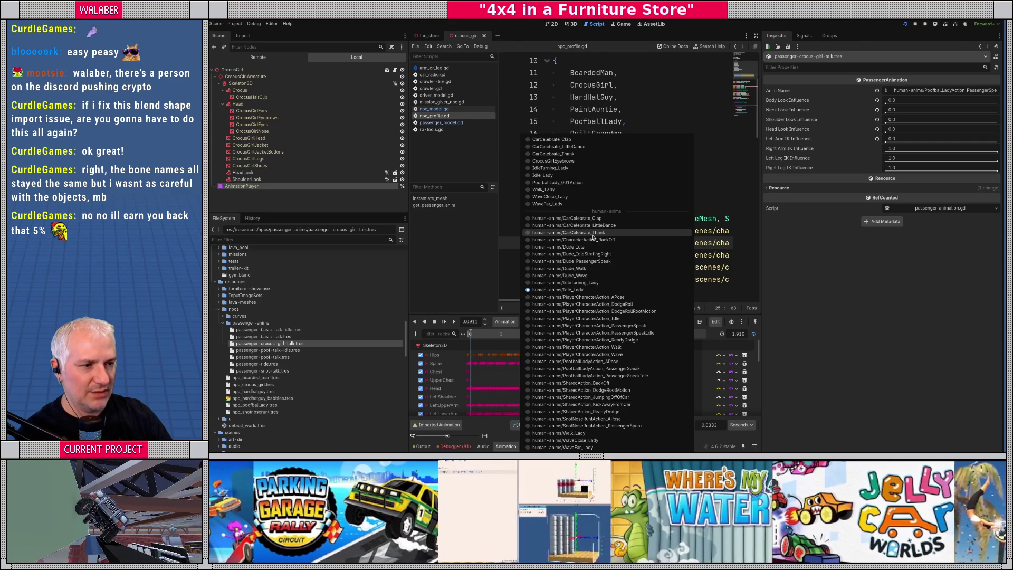
pyautogui.click(932, 90)
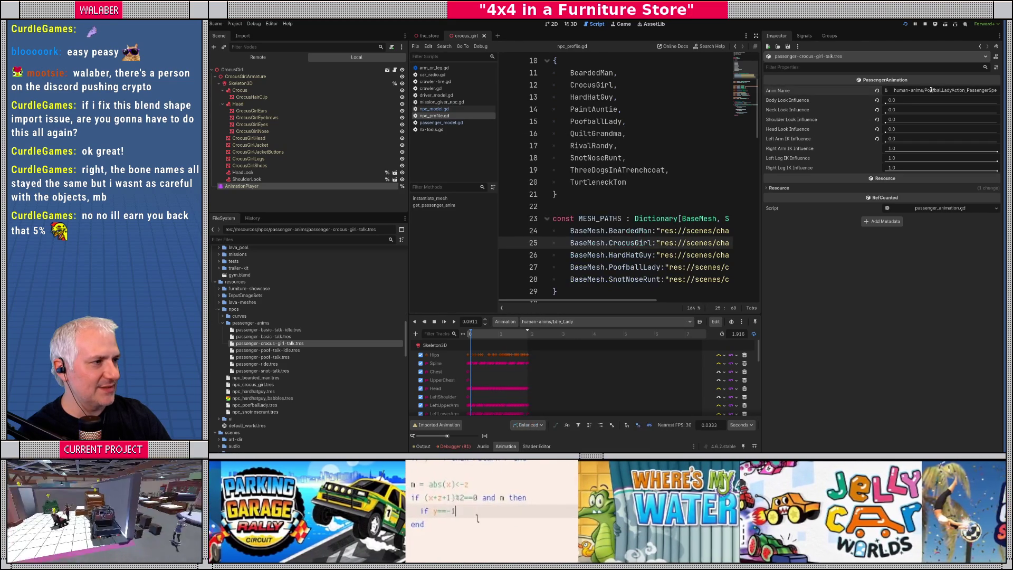
pyautogui.hotkey('shift', 'End')
pyautogui.write('CarC')
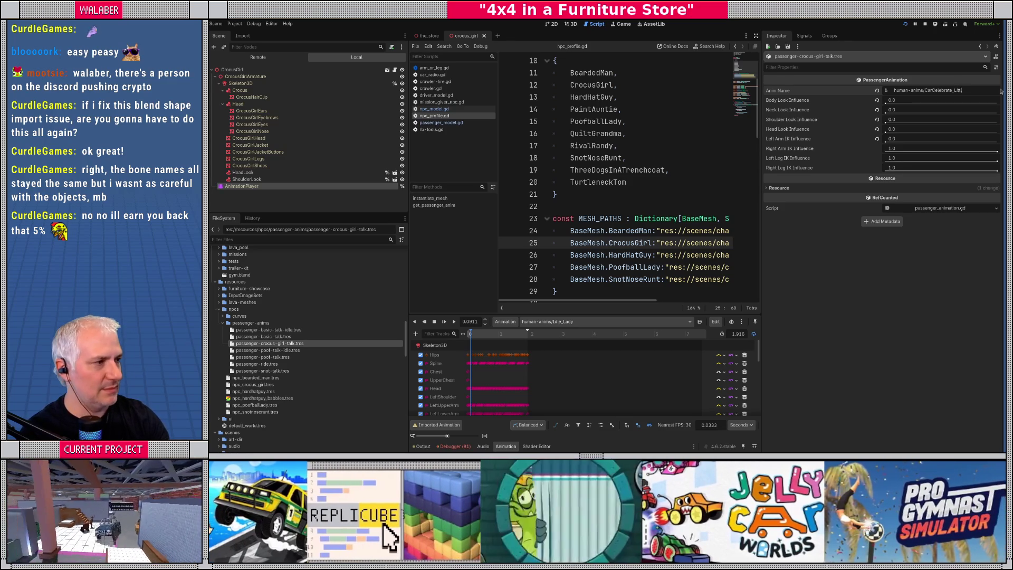
pyautogui.write('ance')
pyautogui.click(606, 322)
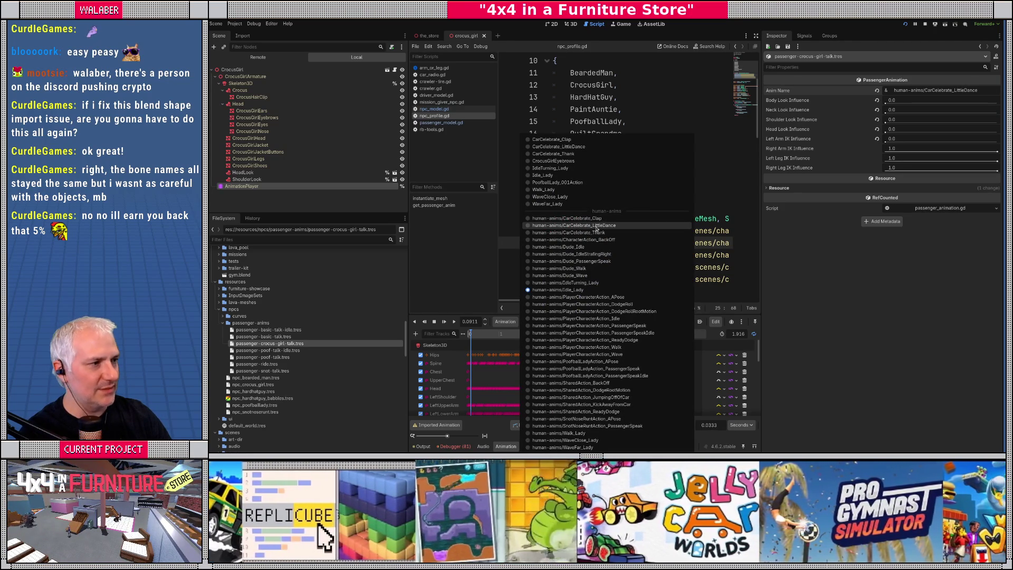
pyautogui.press('Escape')
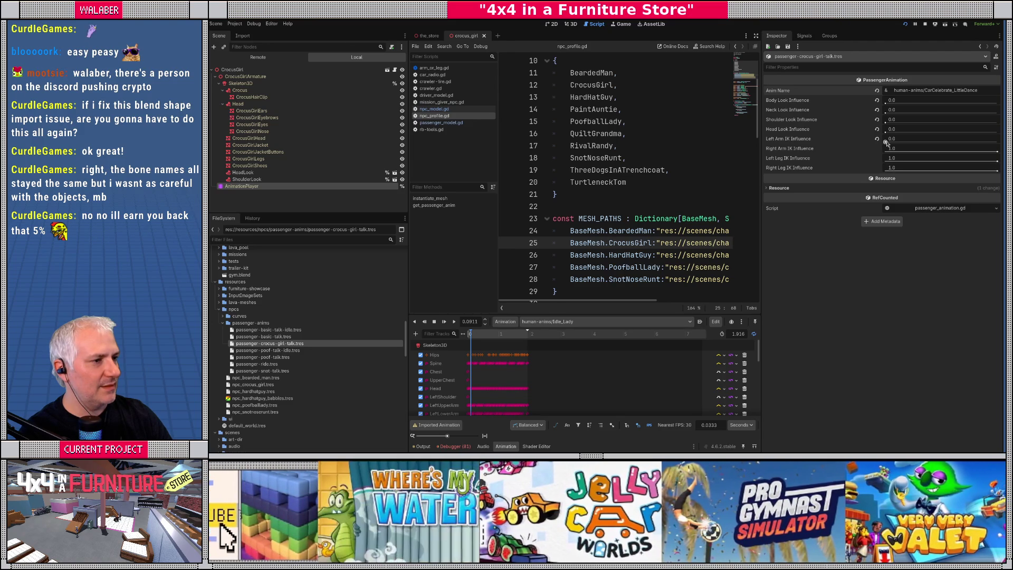
pyautogui.moveTo(997, 152); pyautogui.dragTo(856, 149)
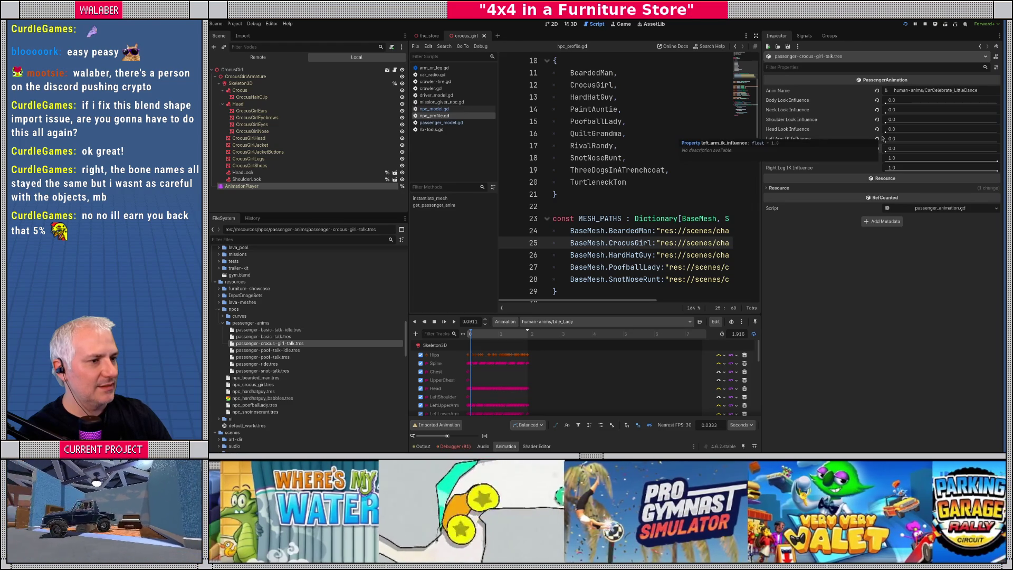
pyautogui.click(248, 384)
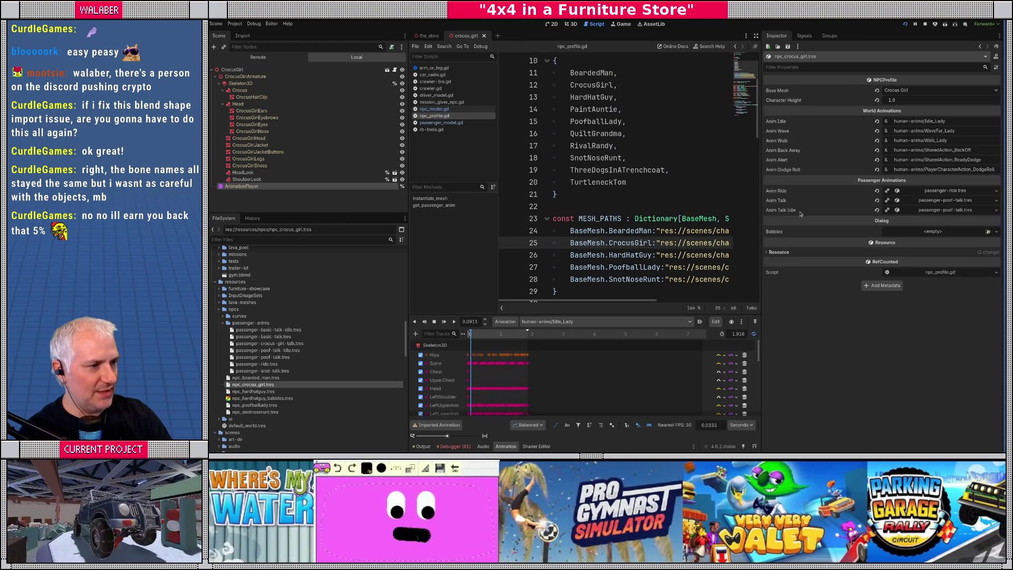
# Step: Quick-load passenger-crocus-girl-talk.tres as Crocus Girl's Anim Talk, then switch to the 3D view
pyautogui.click(996, 201)
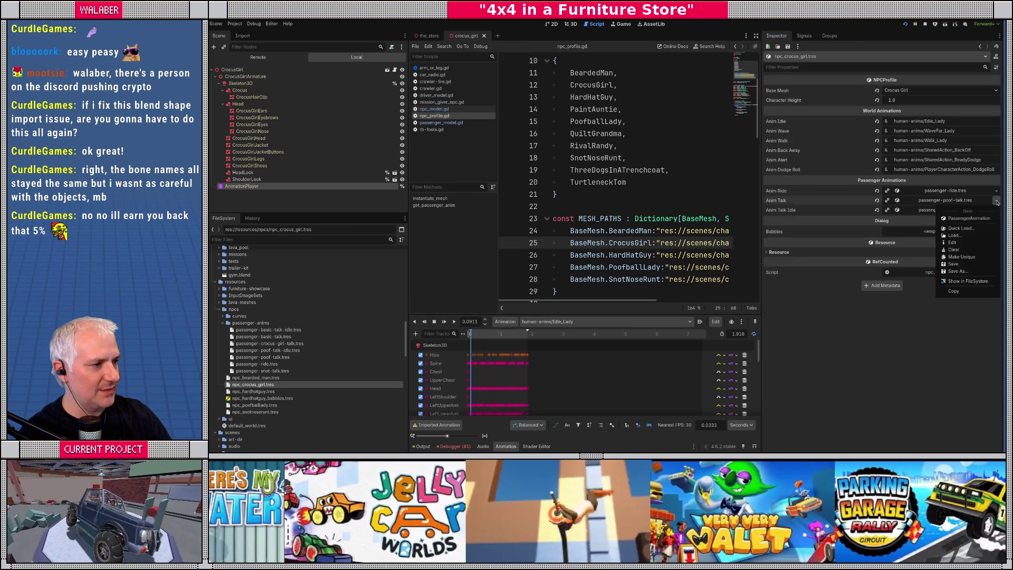
pyautogui.click(960, 229)
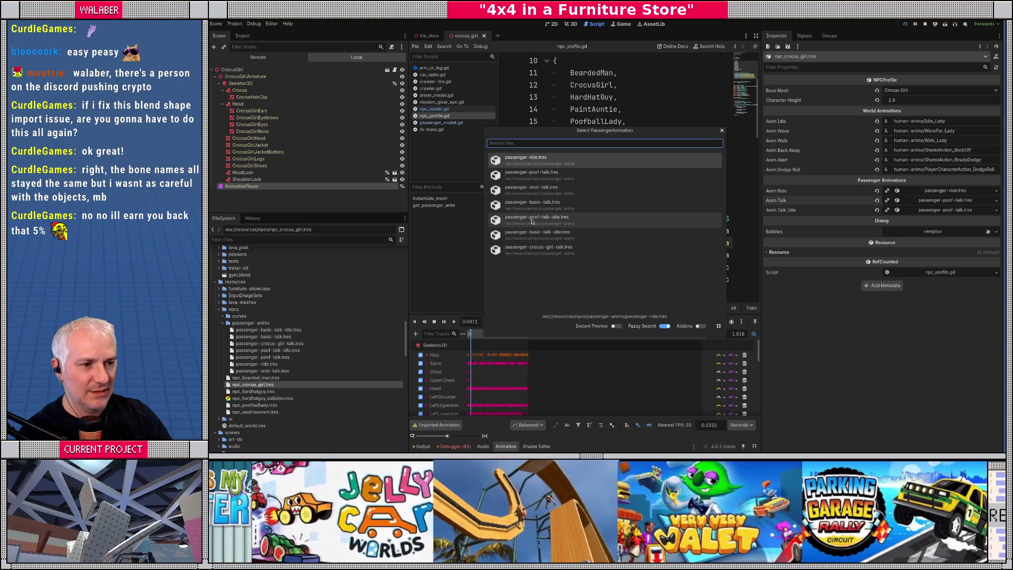
pyautogui.click(539, 251)
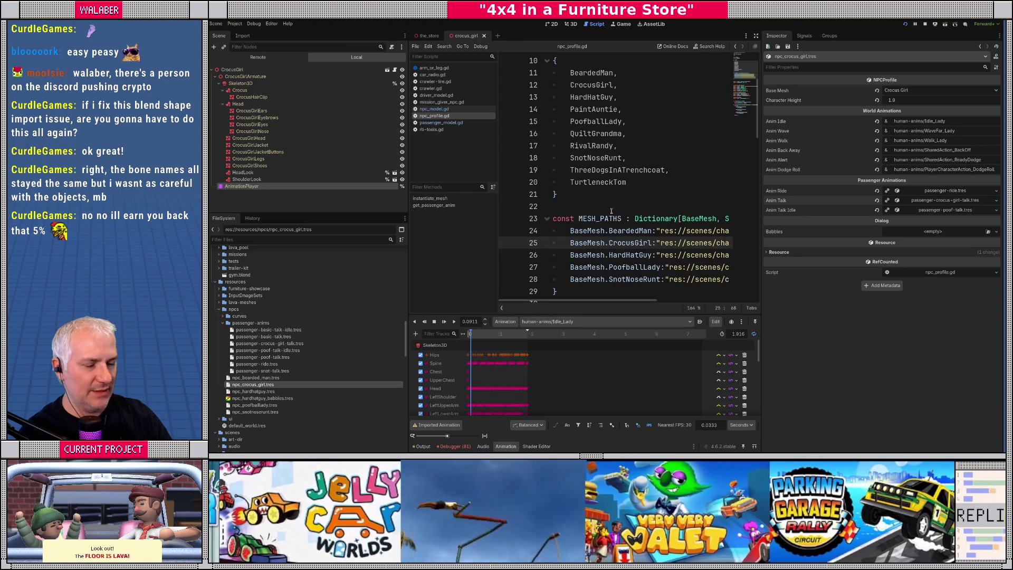
pyautogui.click(571, 204)
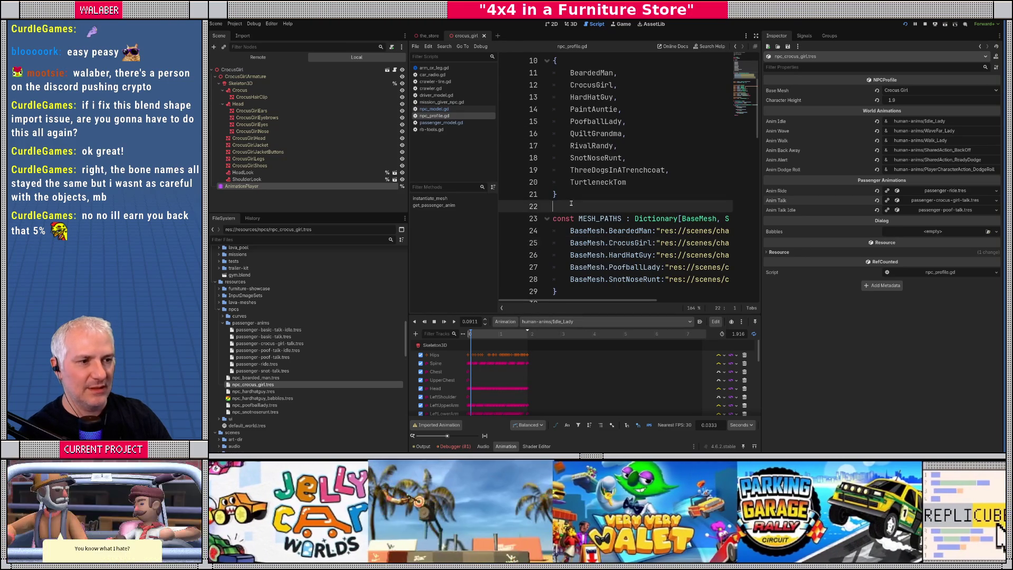
pyautogui.click(571, 24)
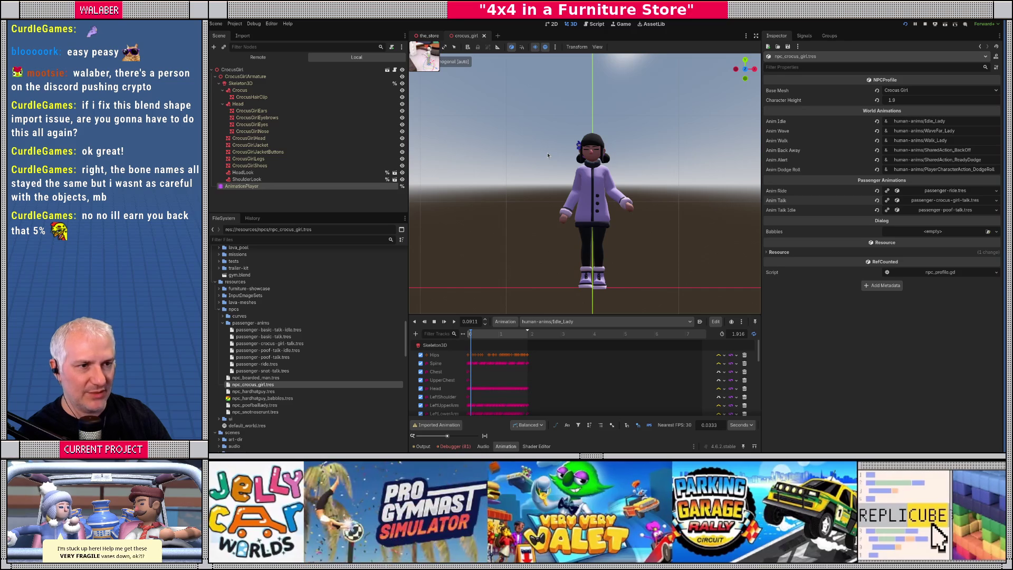
# Step: Switch to the_store scene and fly the camera to the white NPC character
pyautogui.hotkey('ctrl', 'Tab')
pyautogui.press('w')
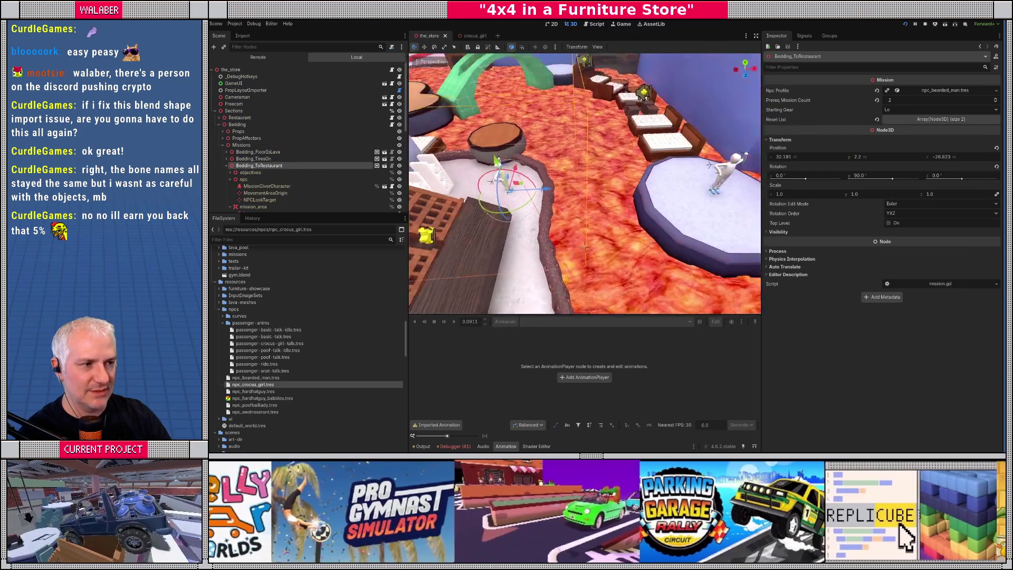
pyautogui.scroll(2, 584, 182)
pyautogui.press('w')
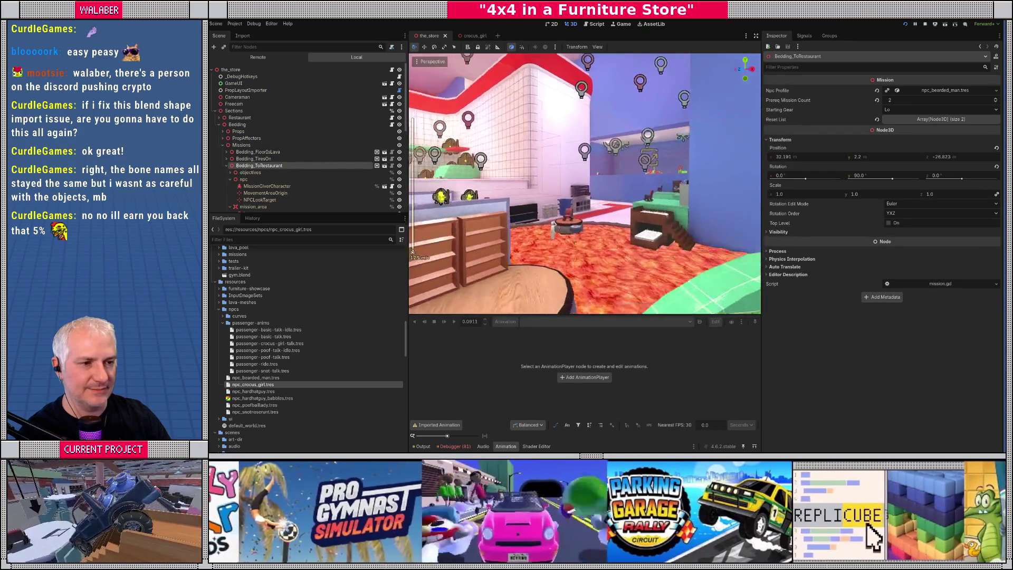
pyautogui.press('w')
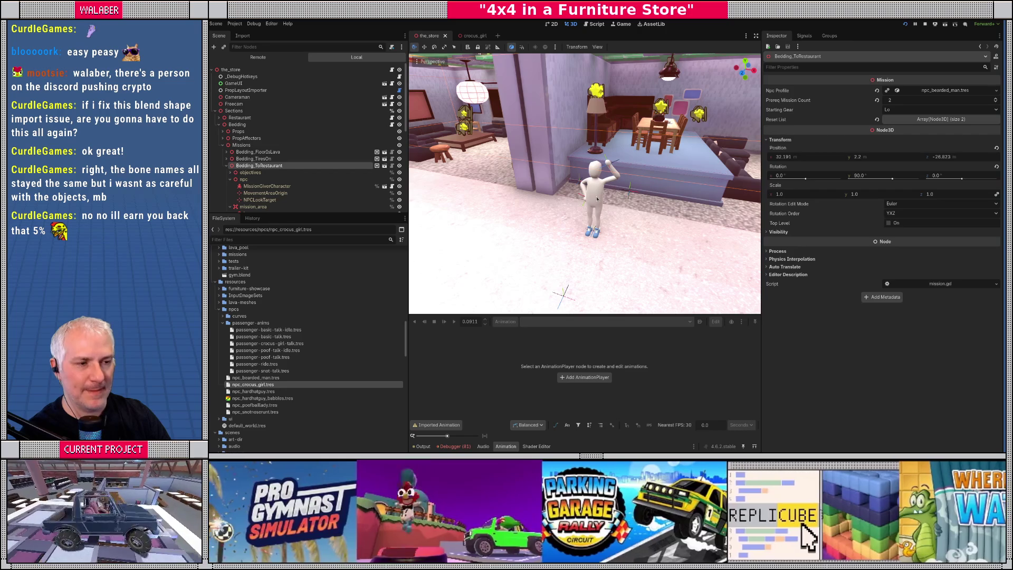
# Step: Assign npc_crocus_girl.tres as the Bedding_Bedrooms mission's NPC profile and run the game with F5
pyautogui.click(597, 199)
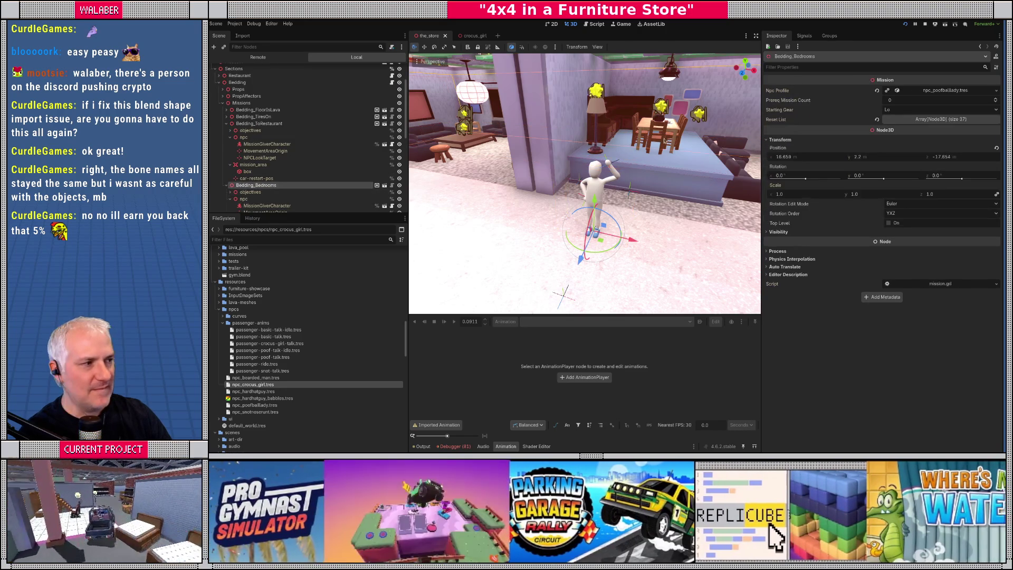
pyautogui.click(997, 92)
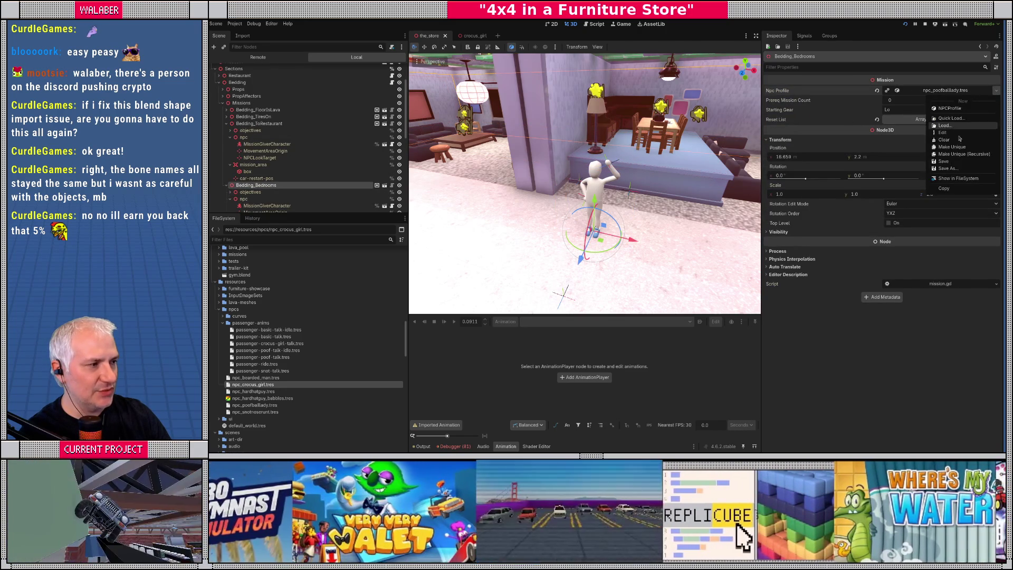
pyautogui.click(945, 120)
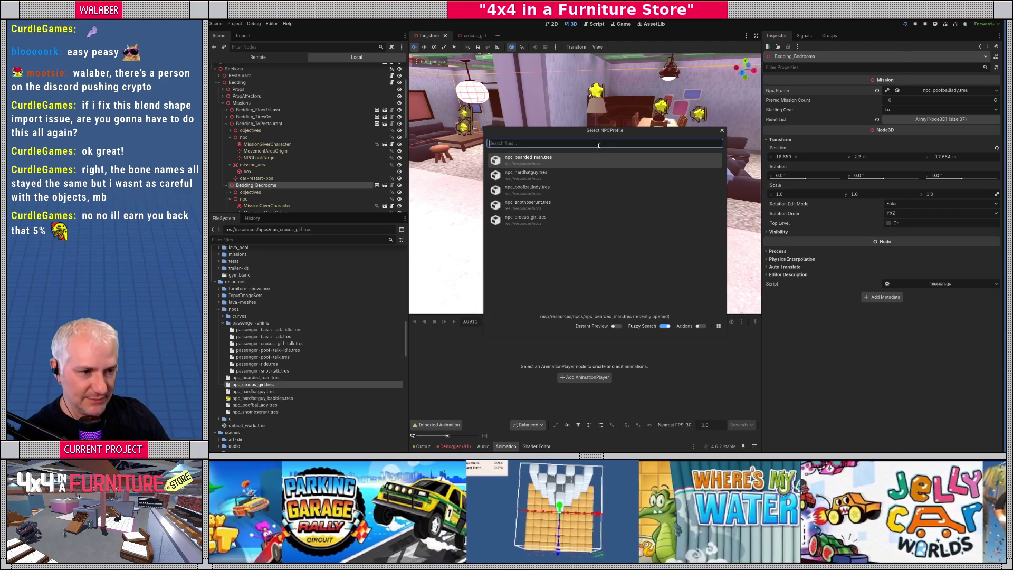
pyautogui.doubleClick(545, 222)
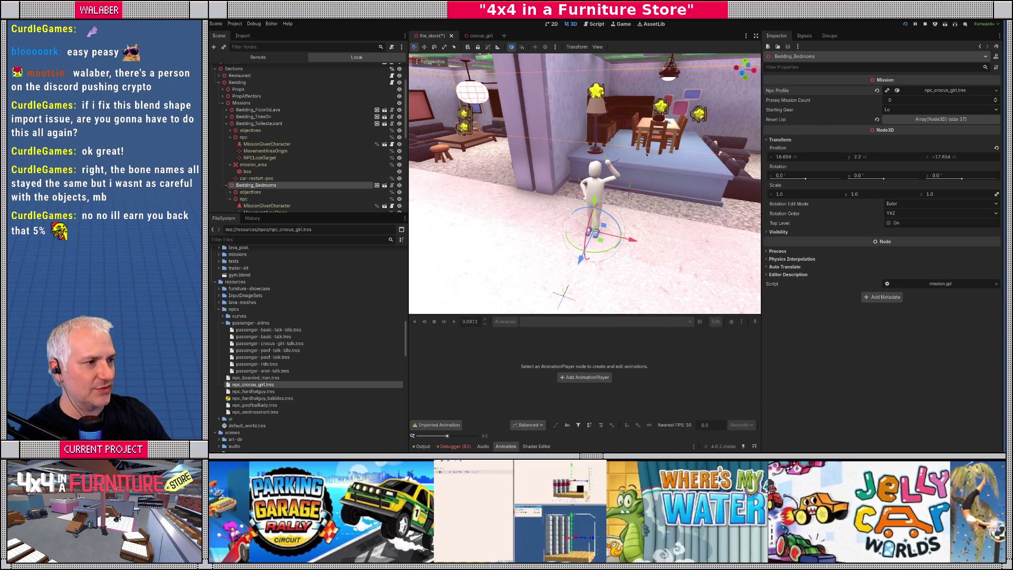
pyautogui.moveTo(686, 211); pyautogui.dragTo(596, 209)
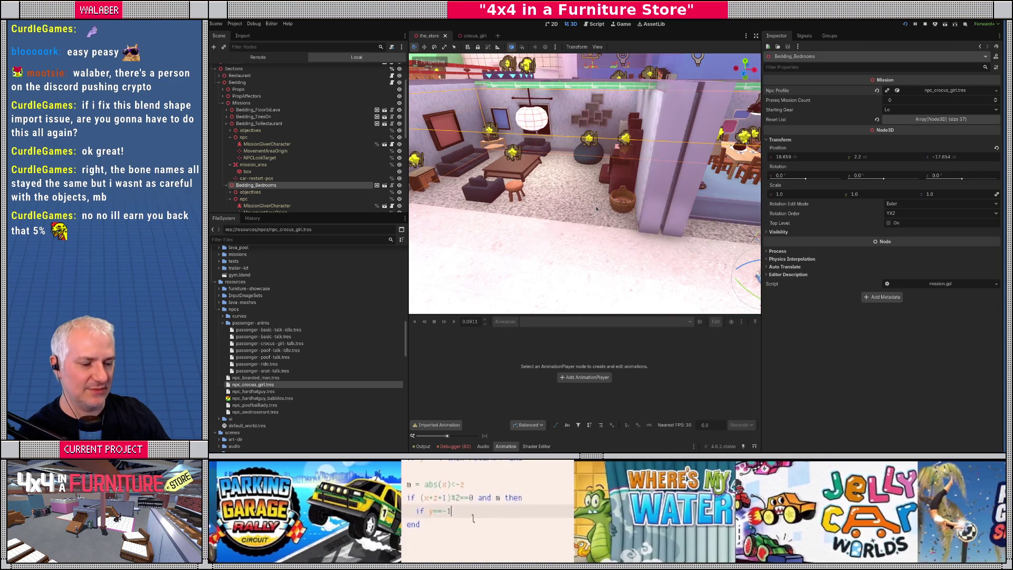
pyautogui.press('F5')
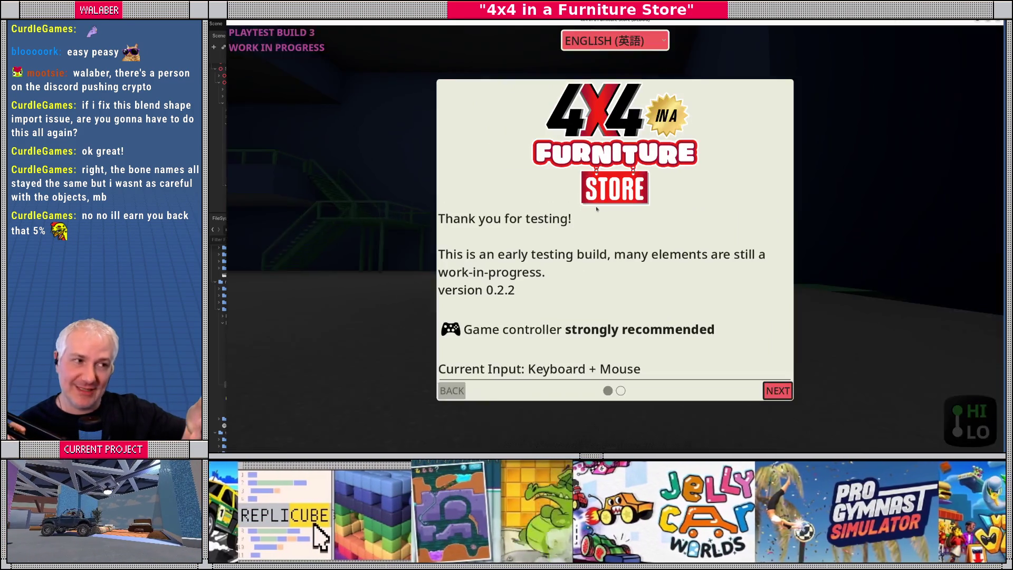
# Step: Dismiss the intro screen and drive with Crocus Girl as the showroom passenger
pyautogui.press('Return')
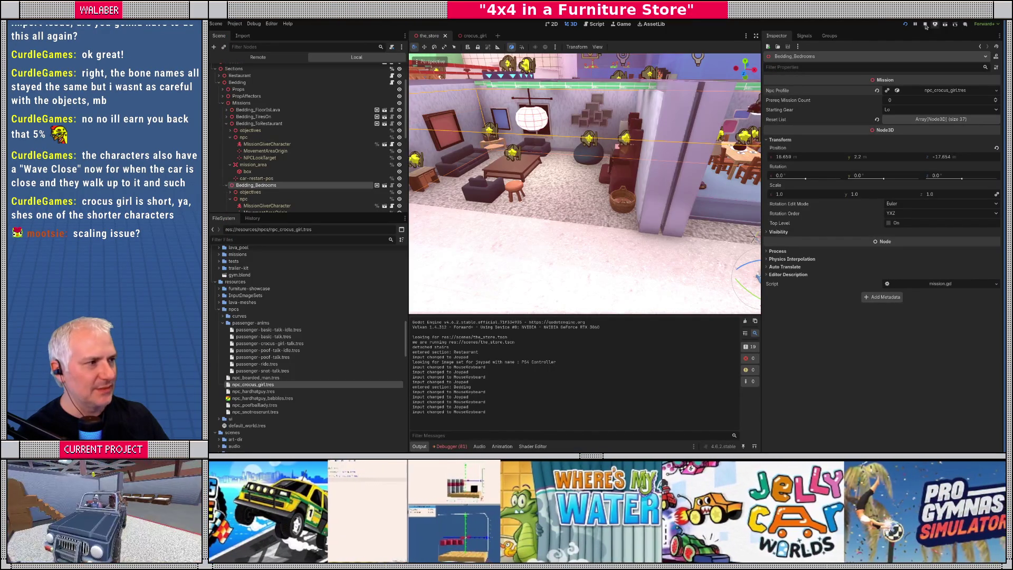
# Step: Select npc_crocus_girl.tres, expand its Anim Talk settings, and show the Debugger's Errors list
pyautogui.click(266, 385)
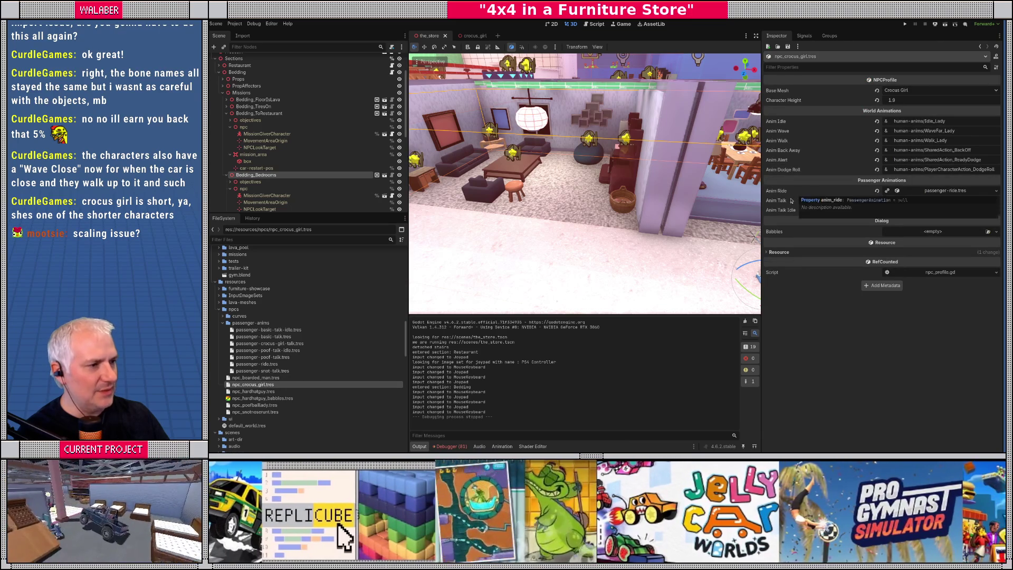
pyautogui.click(937, 203)
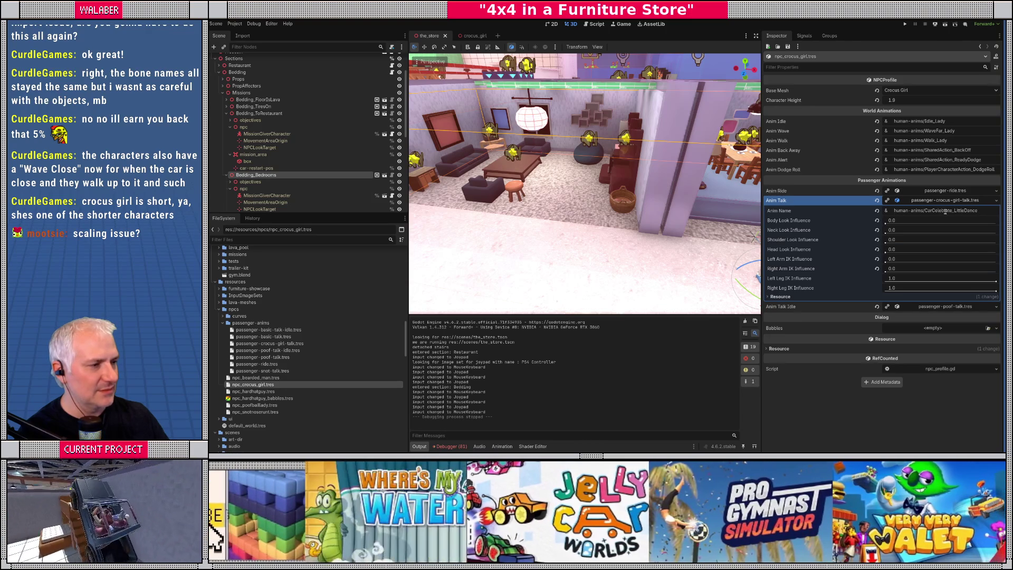
pyautogui.click(458, 445)
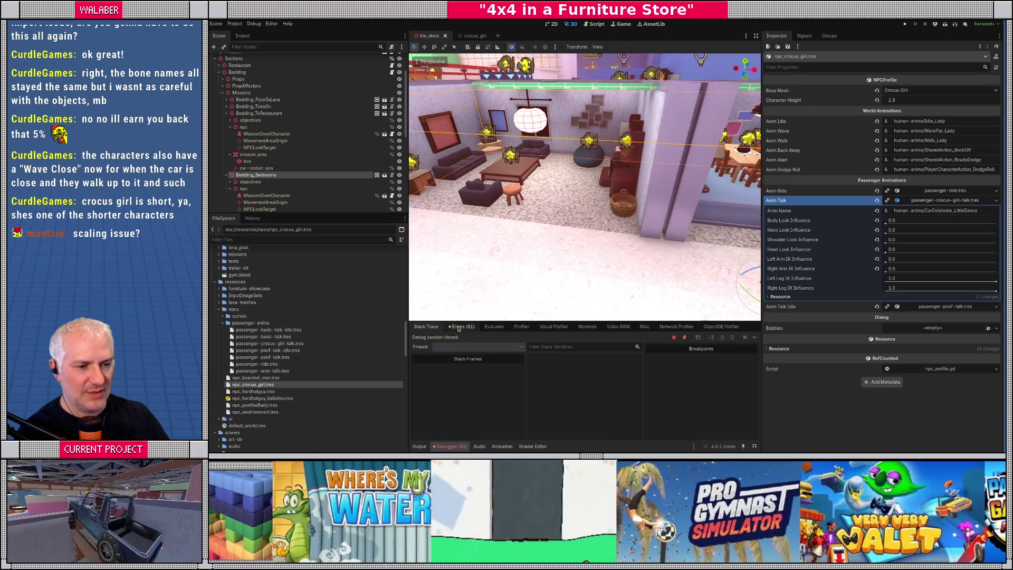
pyautogui.click(458, 327)
pyautogui.scroll(-4, 616, 423)
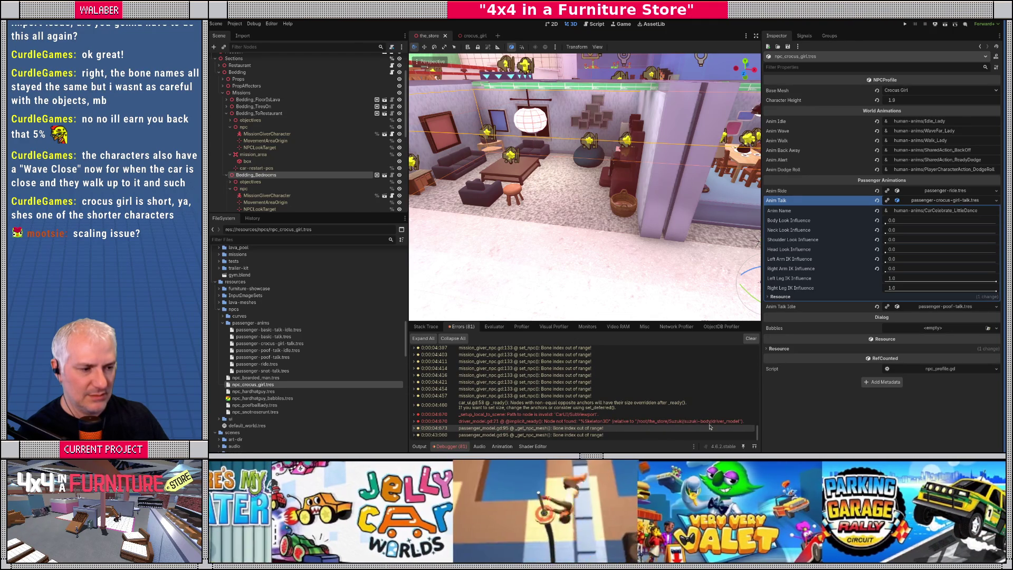
# Step: In Script view, filter FileSystem for 'driver', then open and close driver_model.tscn
pyautogui.click(597, 24)
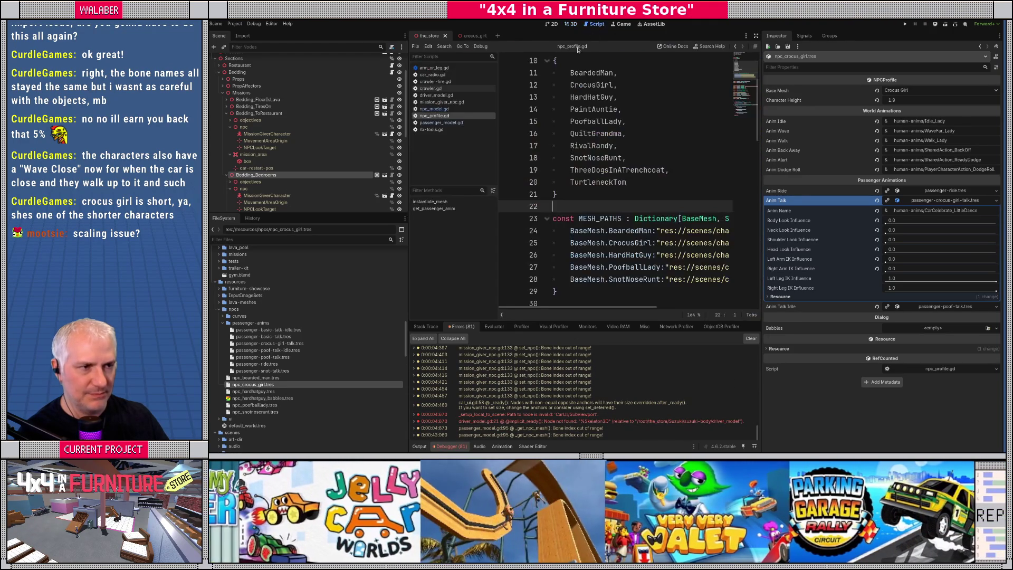
pyautogui.click(305, 240)
pyautogui.write('d')
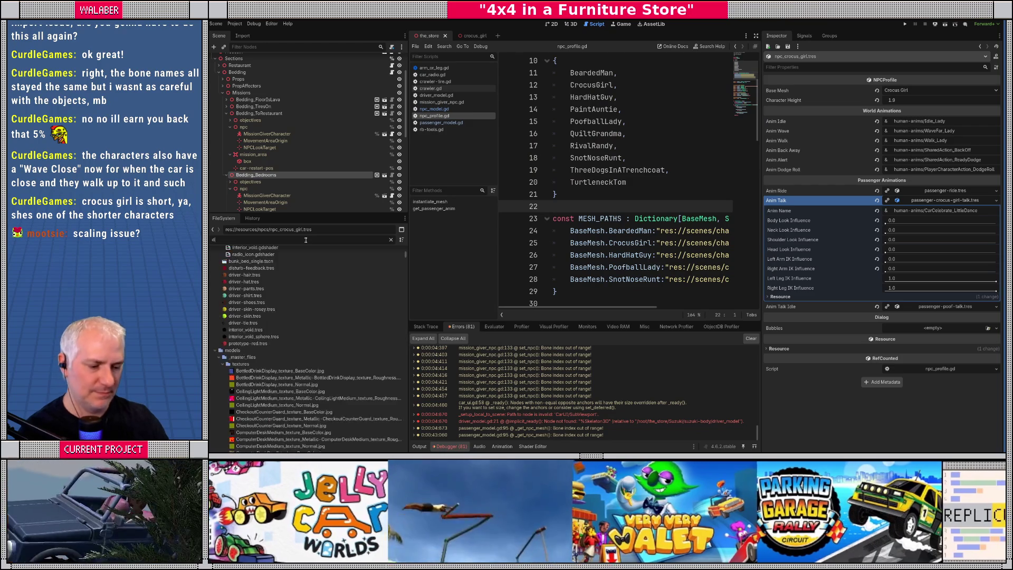
pyautogui.write('river')
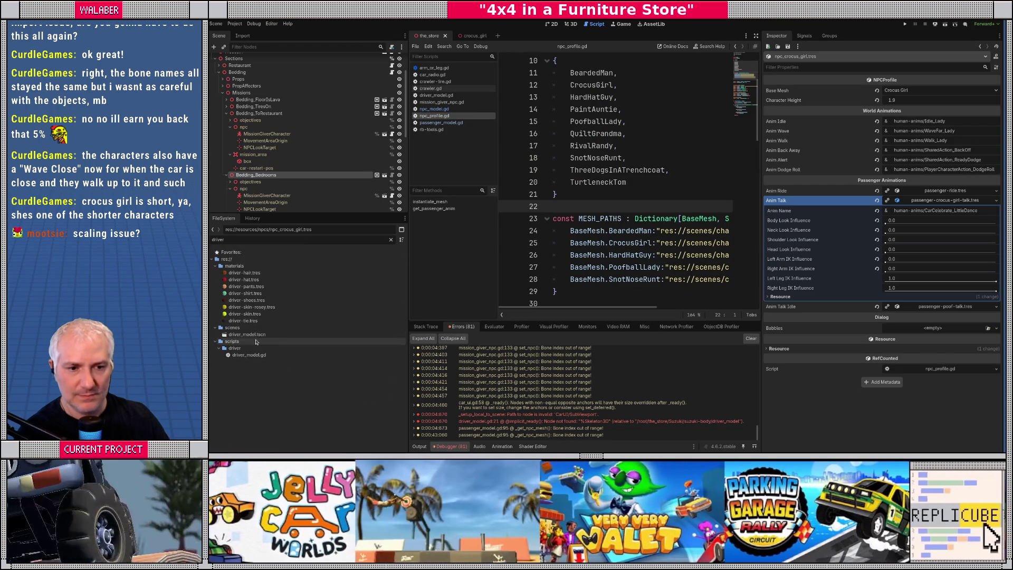
pyautogui.doubleClick(255, 335)
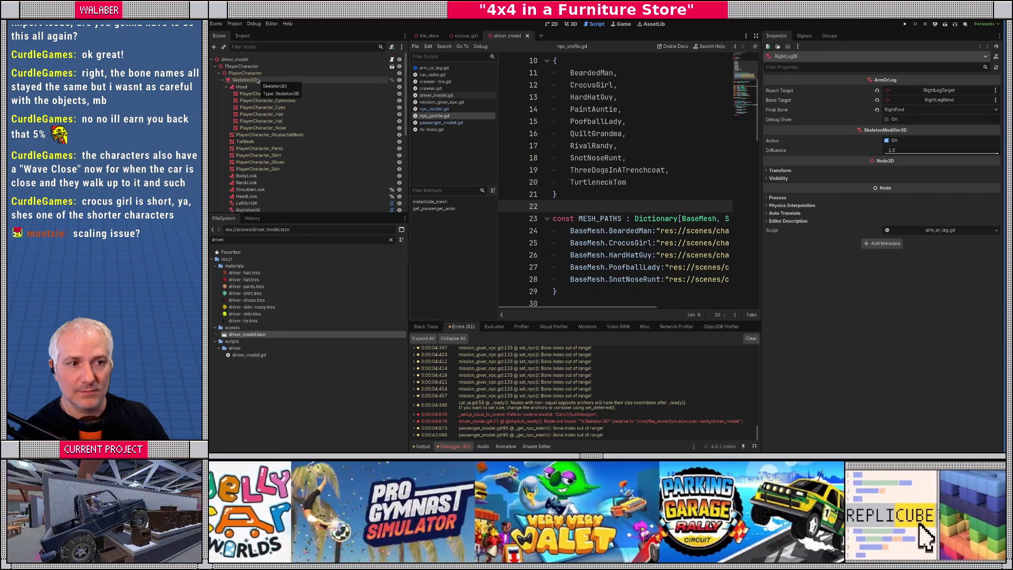
pyautogui.click(528, 36)
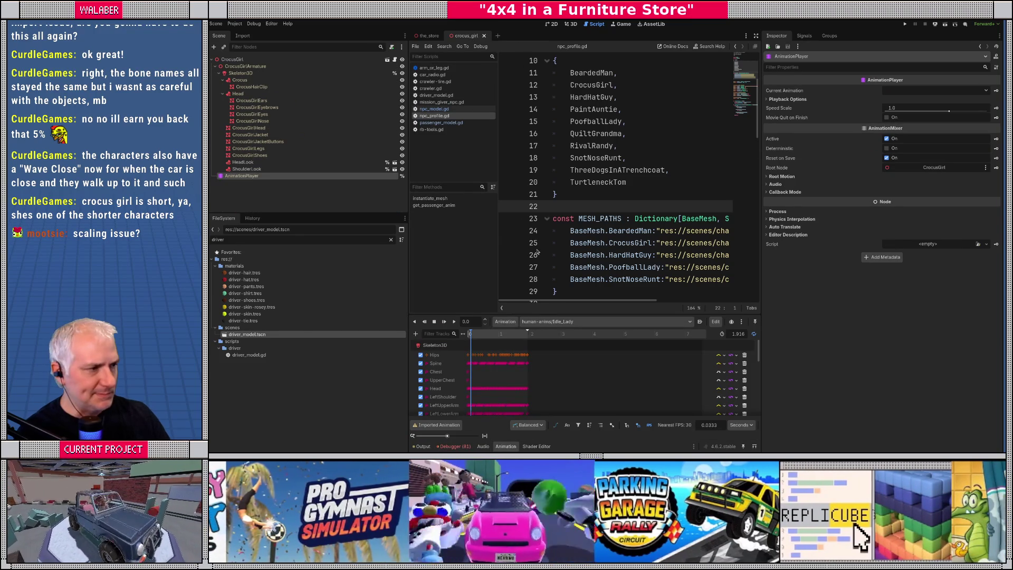
# Step: Enlarge the script editor, clear the file filter, and run the game again with F5
pyautogui.moveTo(580, 315); pyautogui.dragTo(554, 328)
pyautogui.scroll(-2, 594, 238)
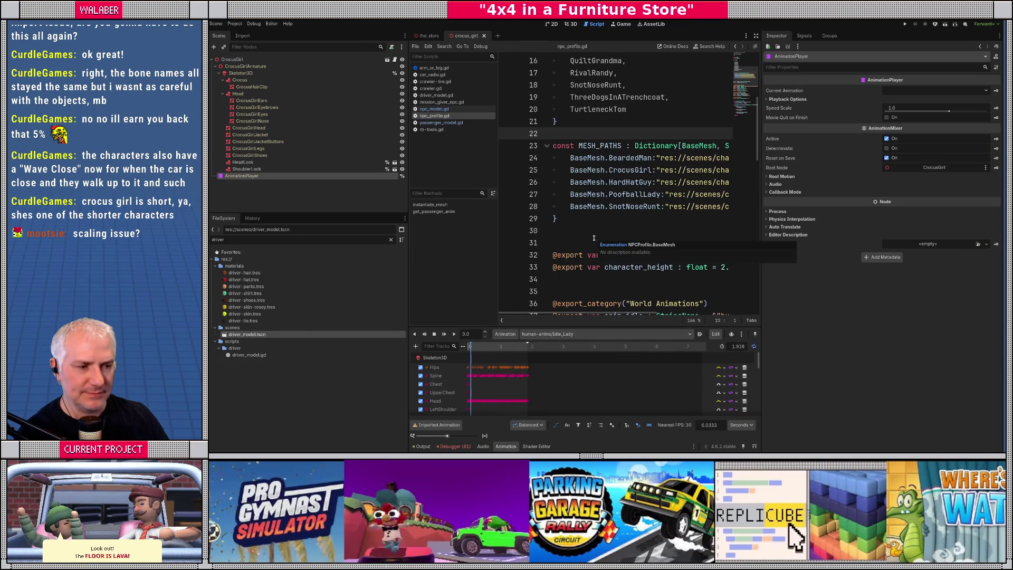
pyautogui.click(391, 239)
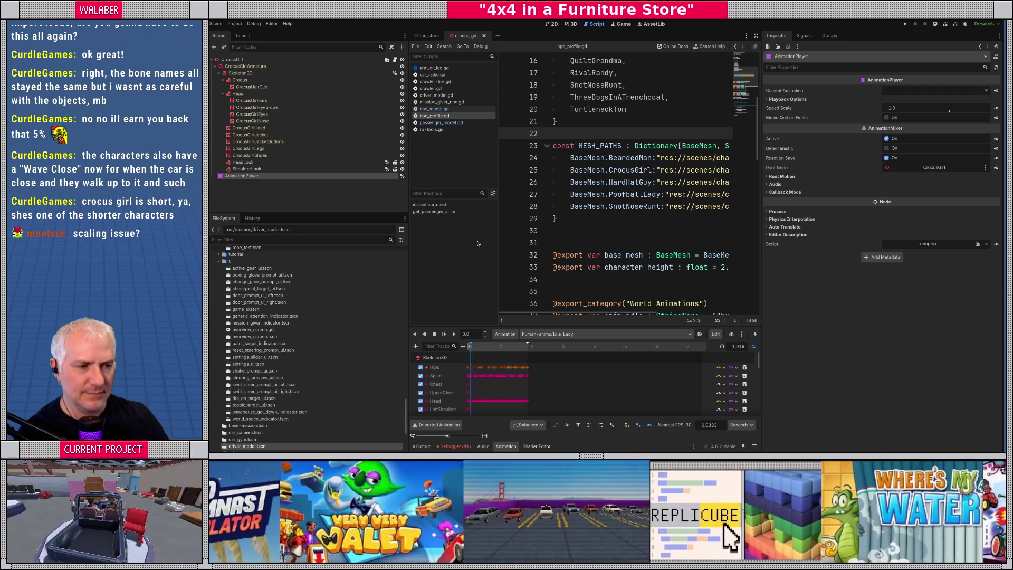
pyautogui.click(575, 242)
pyautogui.press('F5')
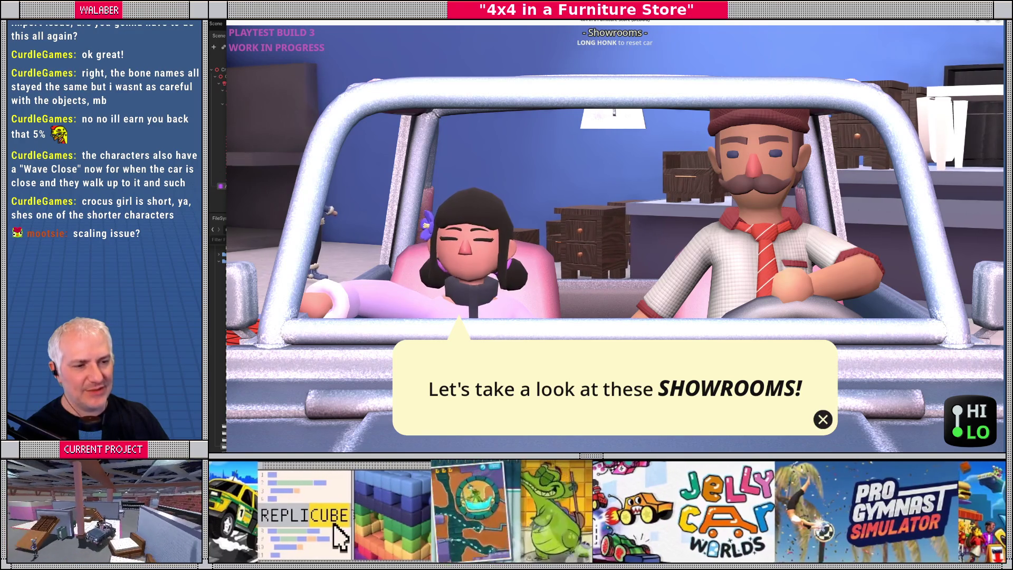
# Step: After the showrooms passenger dialogue, return to the editor while the game keeps running
pyautogui.press('F8')
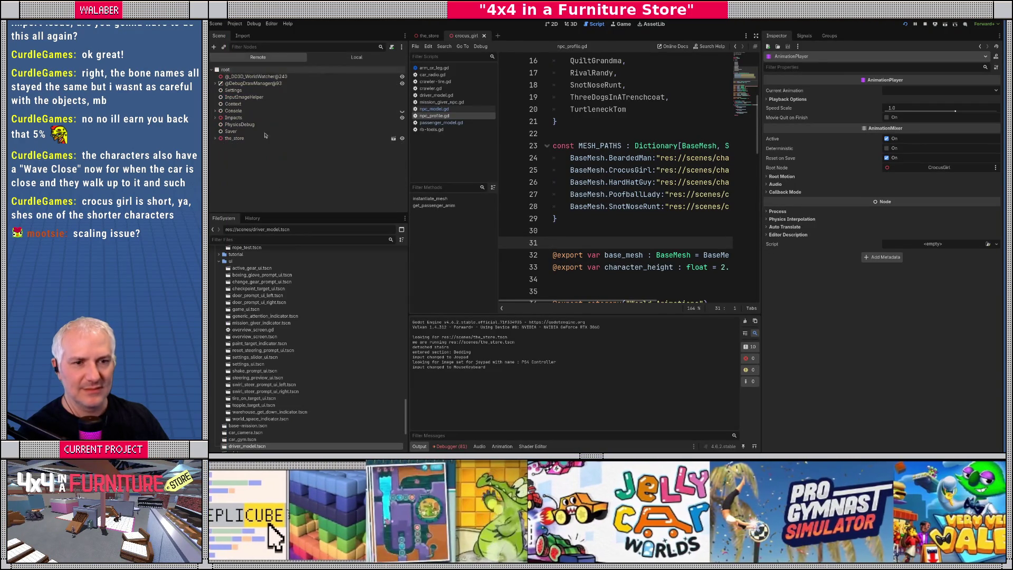
# Step: Expand the Remote tree: the_store > Suzuki > passenger_model > CrocusGirl > CrocusGirlArmature > Skeleton3D
pyautogui.click(222, 139)
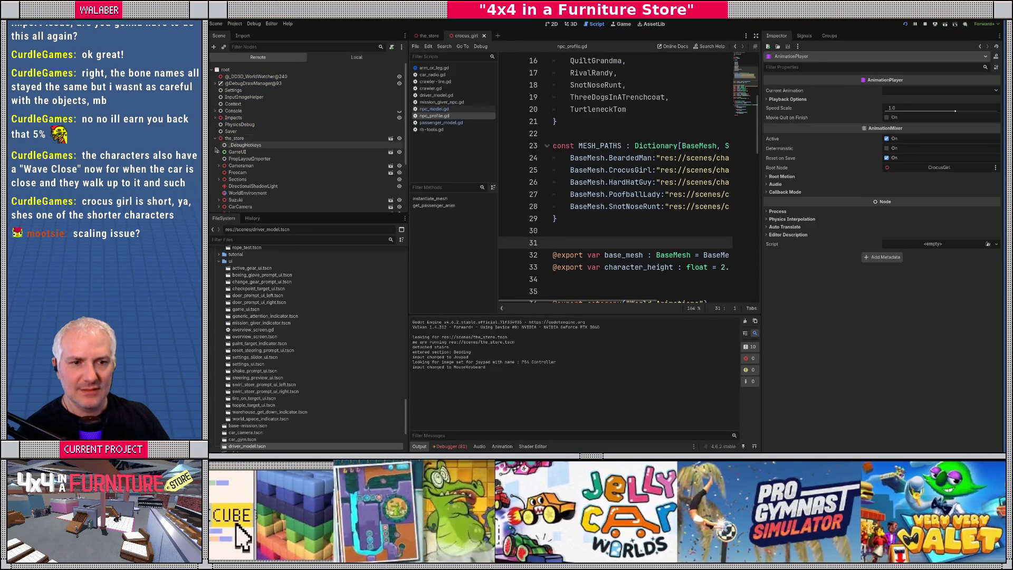
pyautogui.scroll(-2, 221, 178)
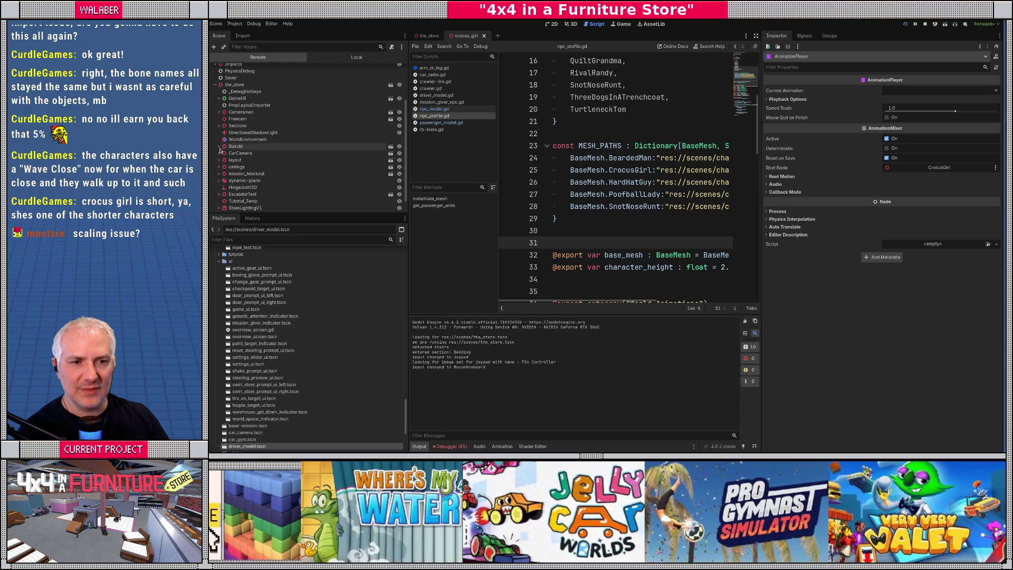
pyautogui.click(220, 148)
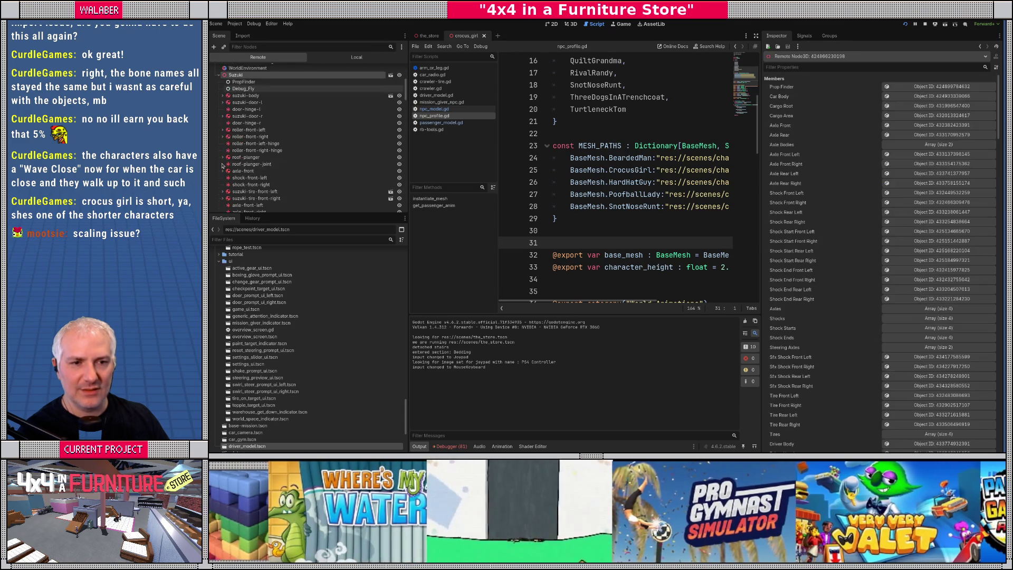
pyautogui.scroll(-4, 226, 154)
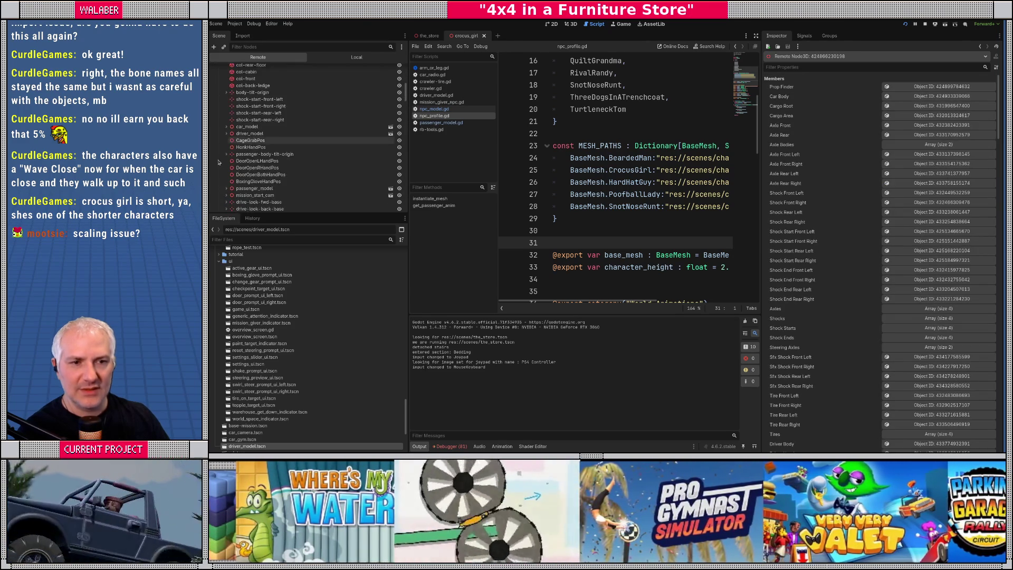
pyautogui.click(226, 135)
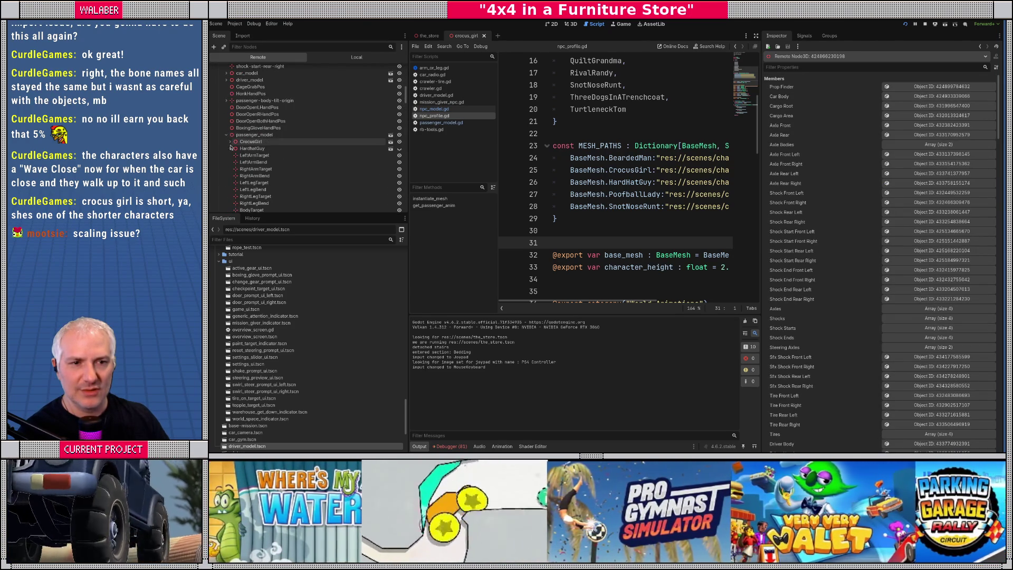
pyautogui.click(230, 141)
pyautogui.click(234, 148)
pyautogui.click(238, 155)
pyautogui.scroll(-4, 262, 194)
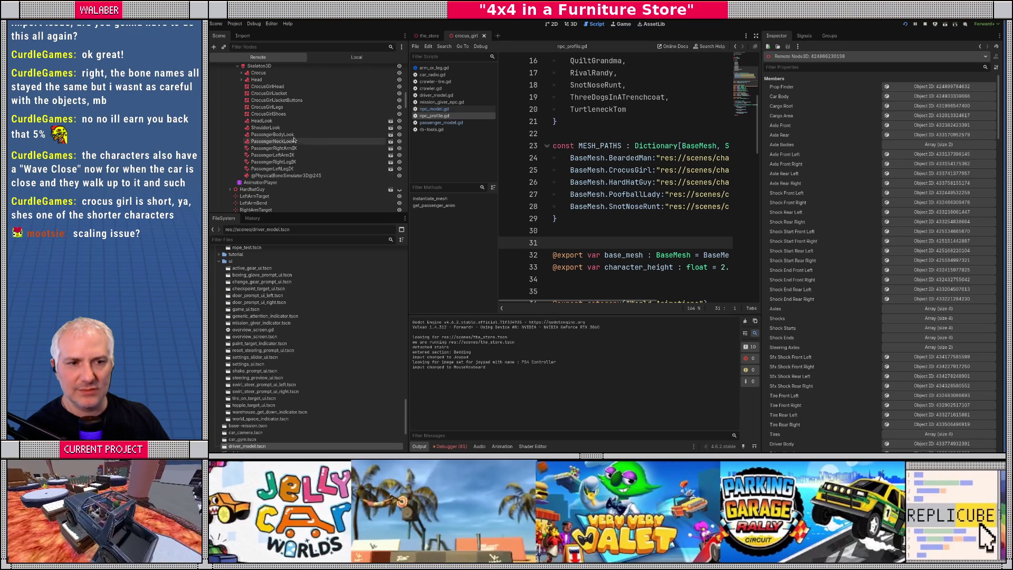
# Step: Set PassengerLeftArmIK influence to 0.0, check the game, and stop the run
pyautogui.click(293, 150)
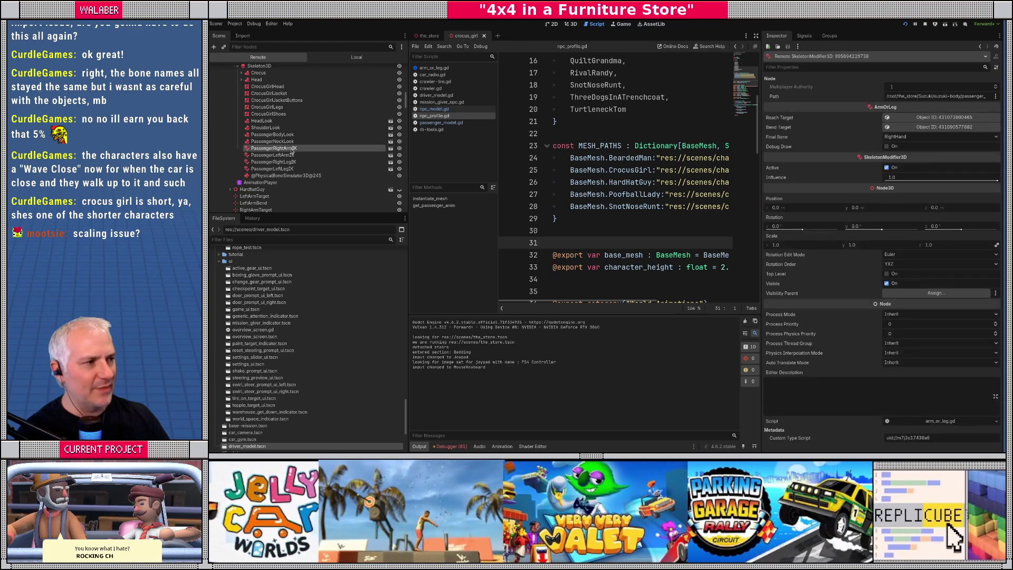
pyautogui.click(998, 180)
pyautogui.click(272, 155)
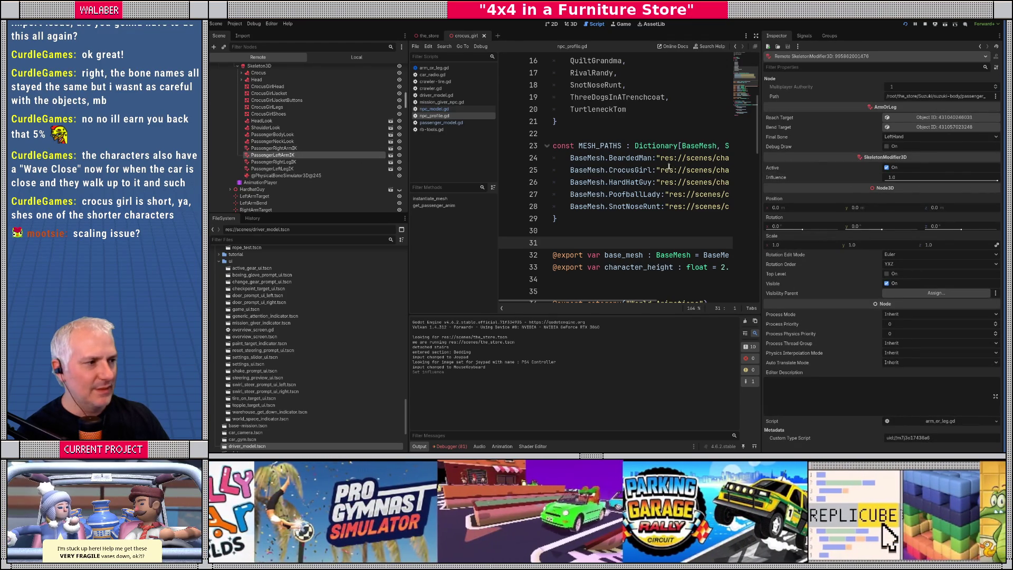
pyautogui.moveTo(997, 182); pyautogui.dragTo(888, 182)
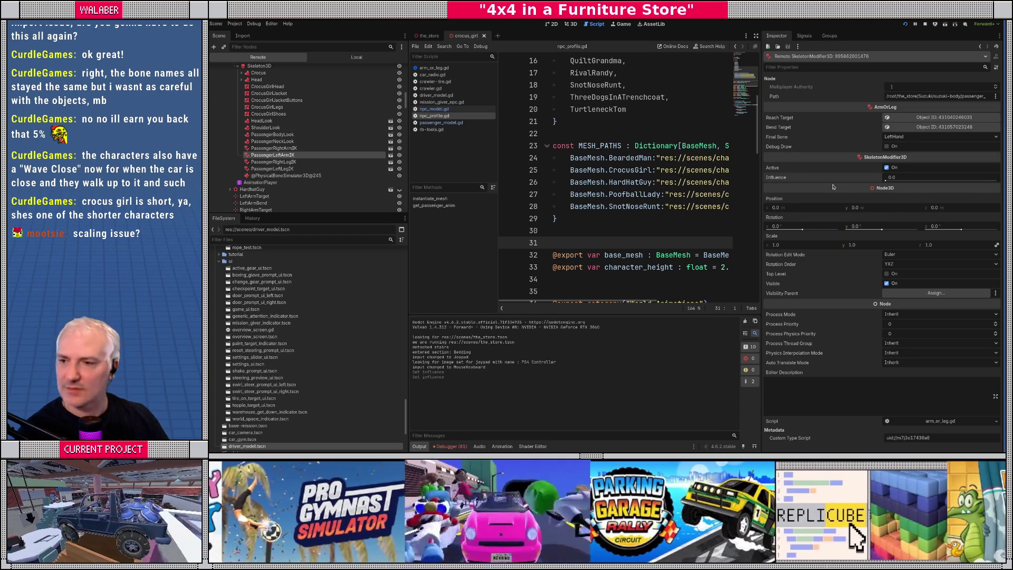
pyautogui.hotkey('alt', 'Tab')
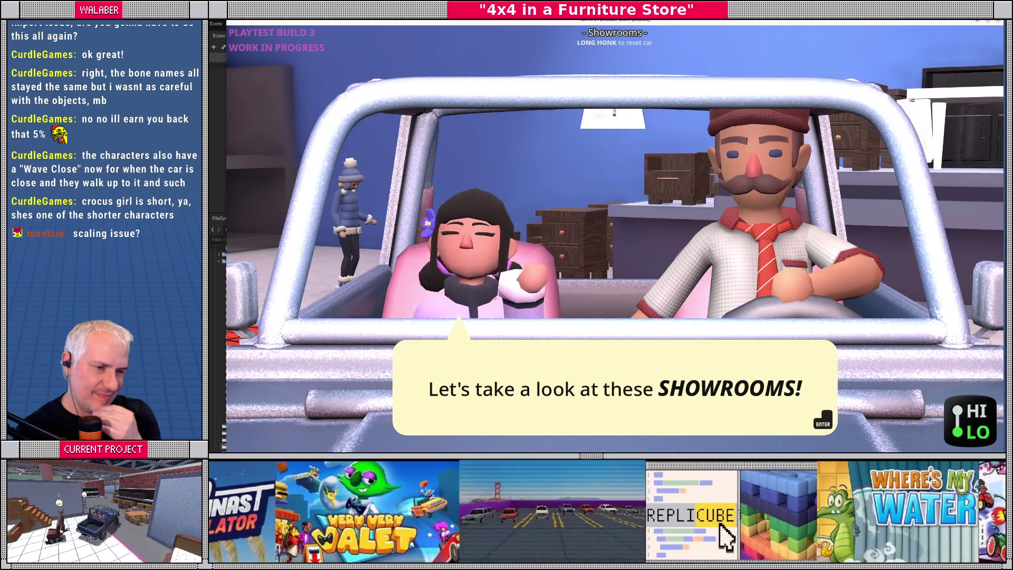
pyautogui.hotkey('alt', 'Tab')
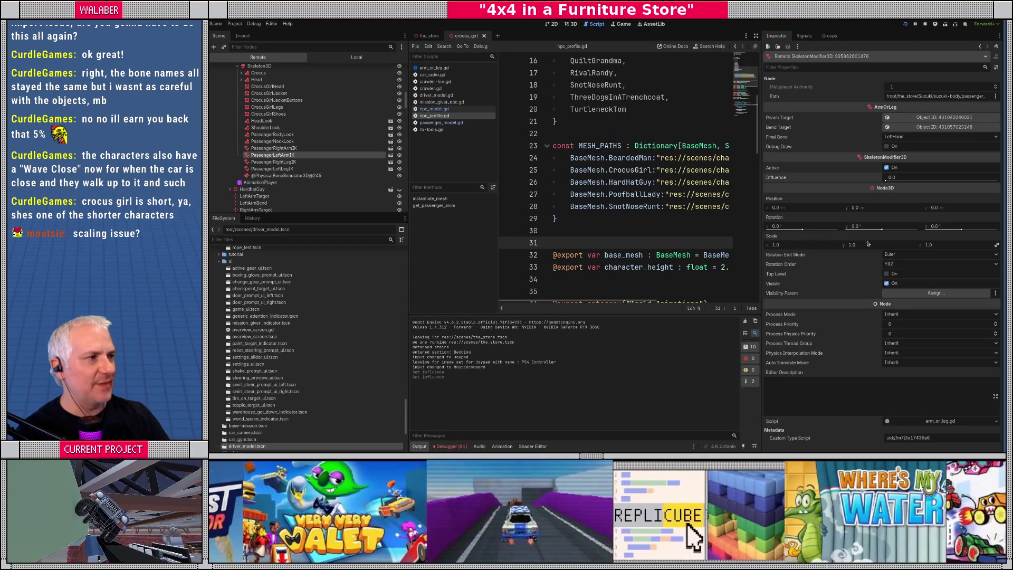
pyautogui.press('F8')
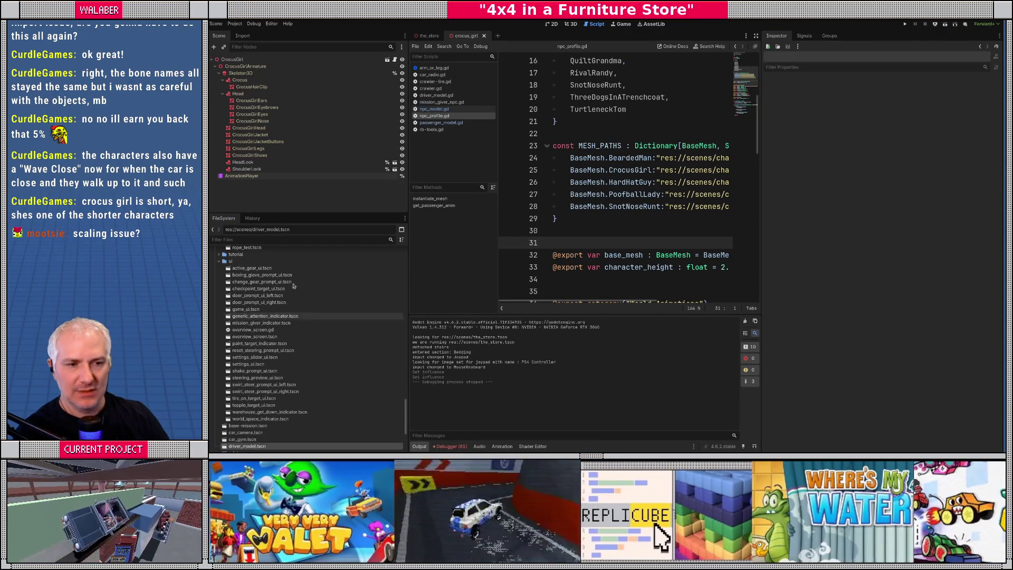
# Step: Find npc_crocus_girl.tres and its talk animation, and review the Anim Talk properties
pyautogui.click(293, 239)
pyautogui.write('croc')
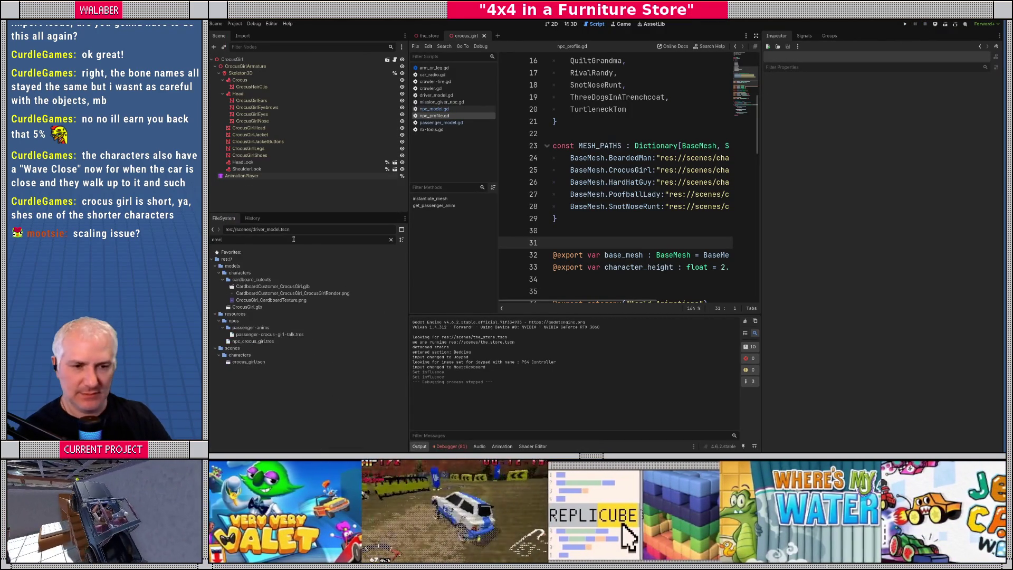
pyautogui.click(256, 342)
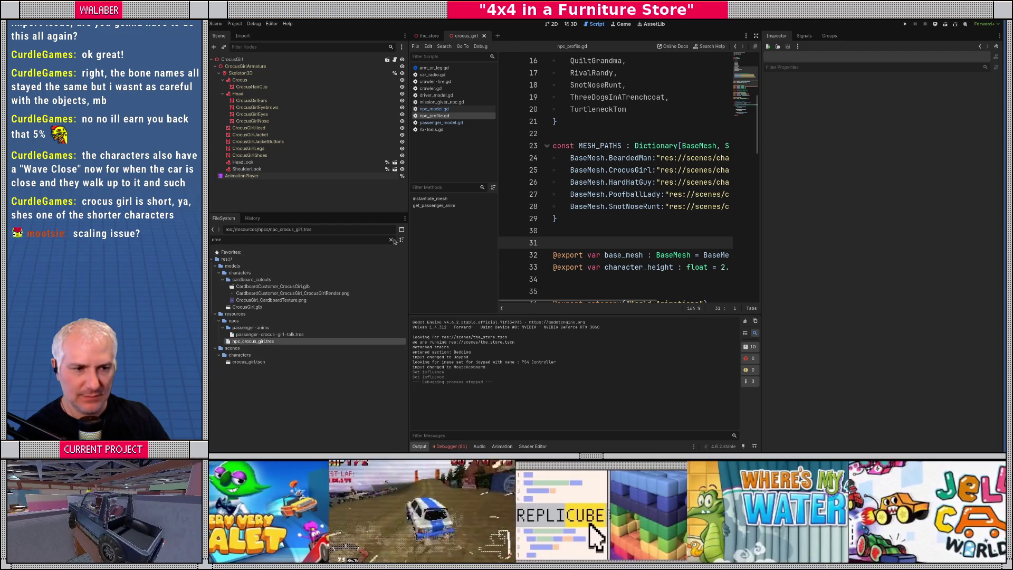
pyautogui.click(392, 240)
pyautogui.click(277, 405)
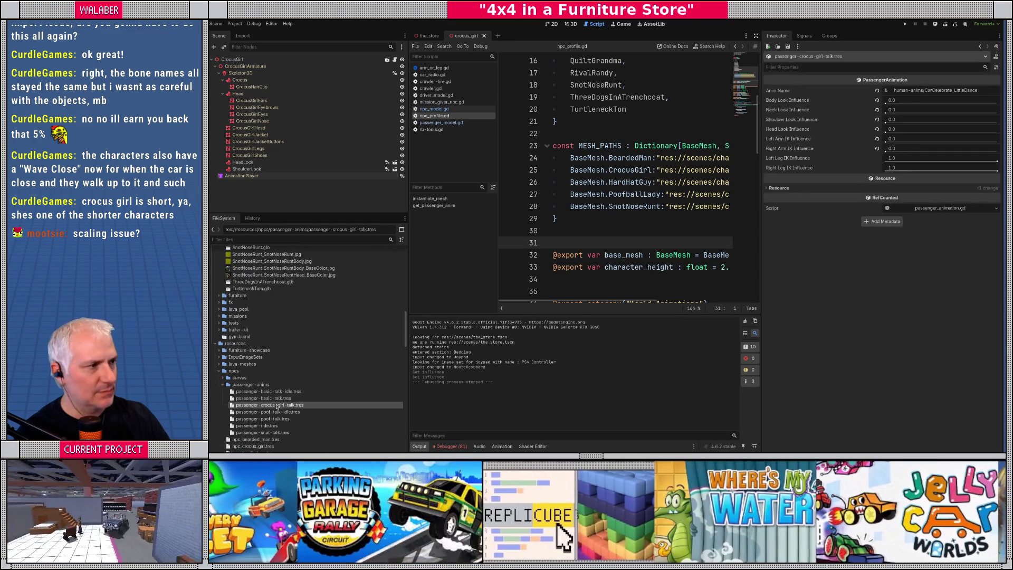
pyautogui.scroll(-3, 277, 407)
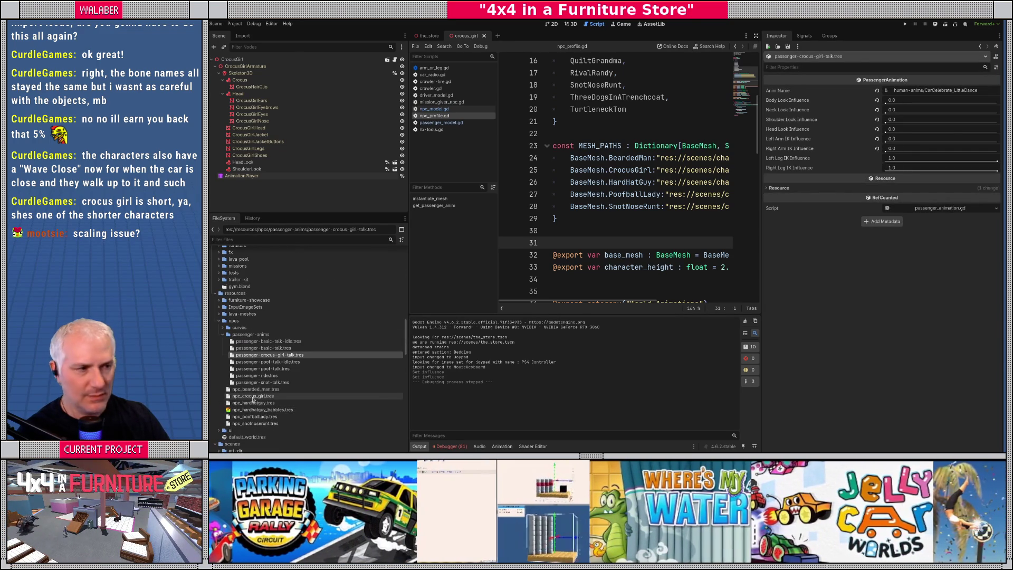
pyautogui.click(253, 396)
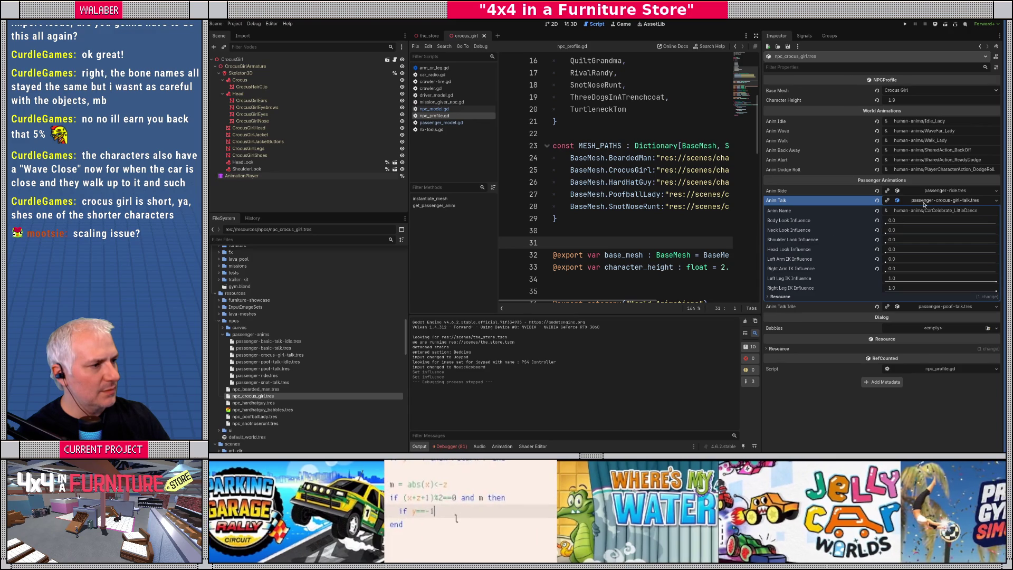
pyautogui.click(920, 203)
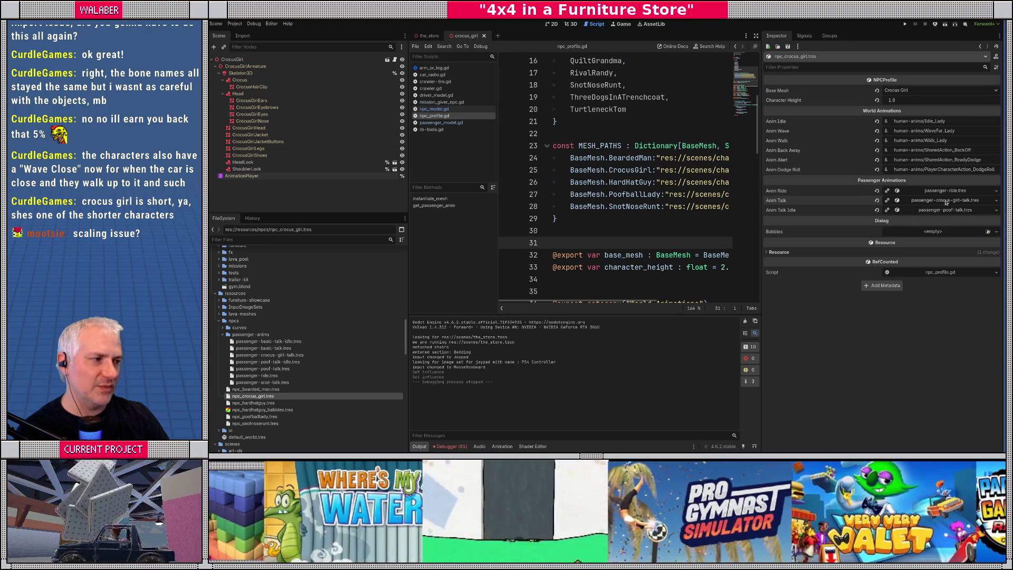
pyautogui.click(946, 202)
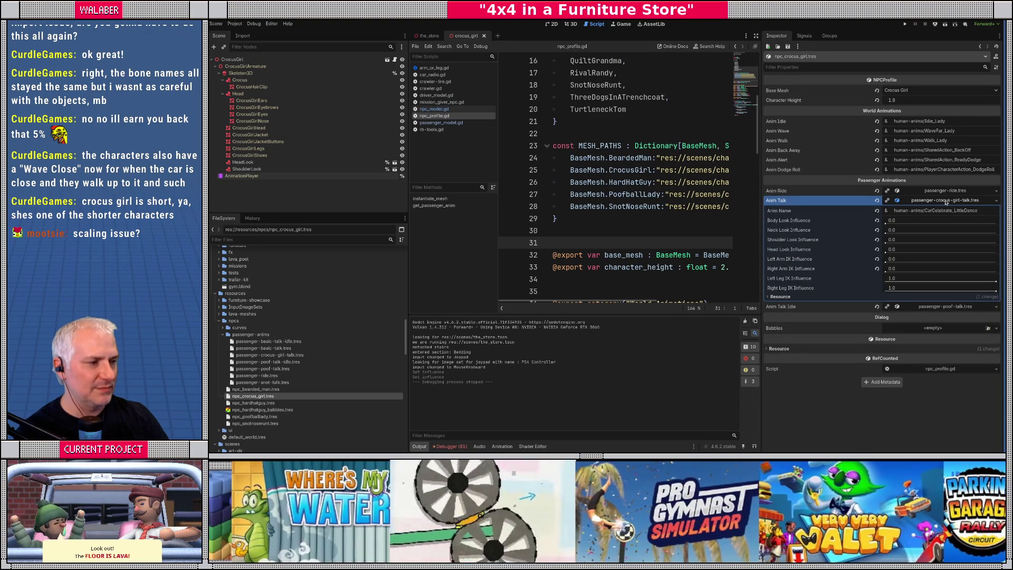
pyautogui.click(946, 201)
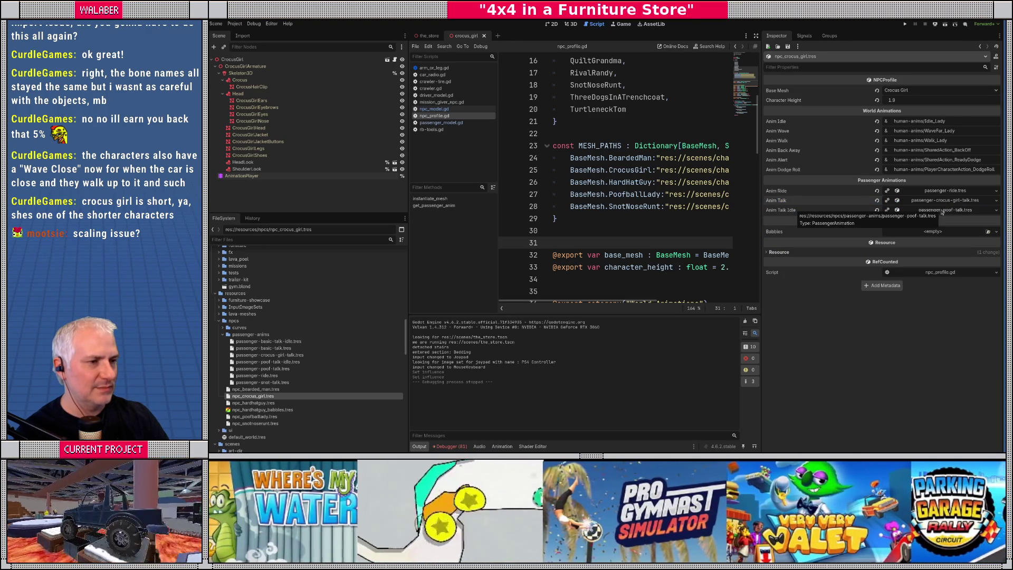
# Step: Search all project files for anim_talk with Ctrl+Shift+F
pyautogui.click(624, 135)
pyautogui.hotkey('ctrl', 'shift', 'f')
pyautogui.write('anim_talk')
pyautogui.press('Return')
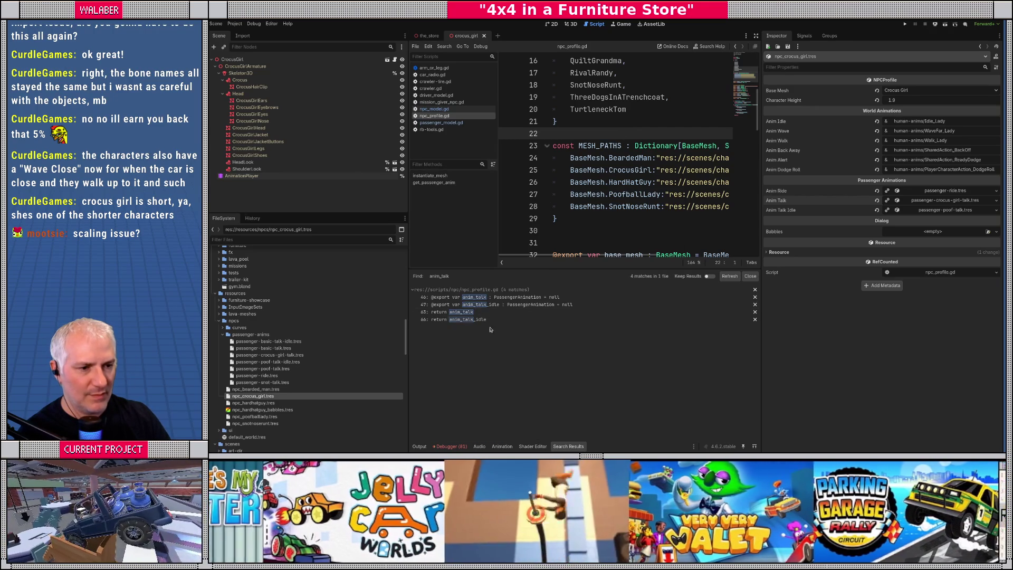
# Step: From npc_profile.gd's anim_talk_idle return, find every use of get_passenger_anim project-wide
pyautogui.click(472, 320)
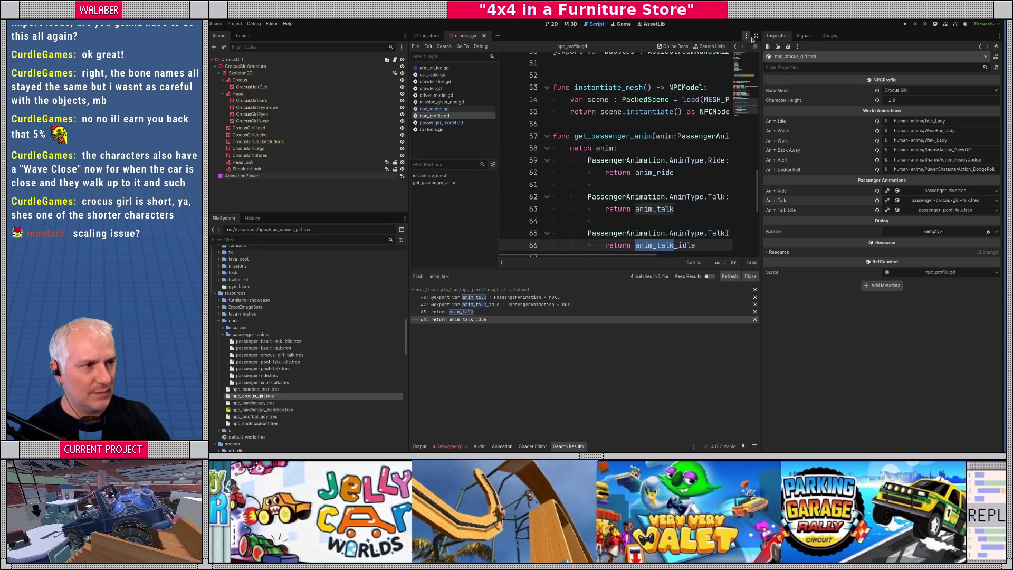
pyautogui.click(755, 35)
pyautogui.click(457, 198)
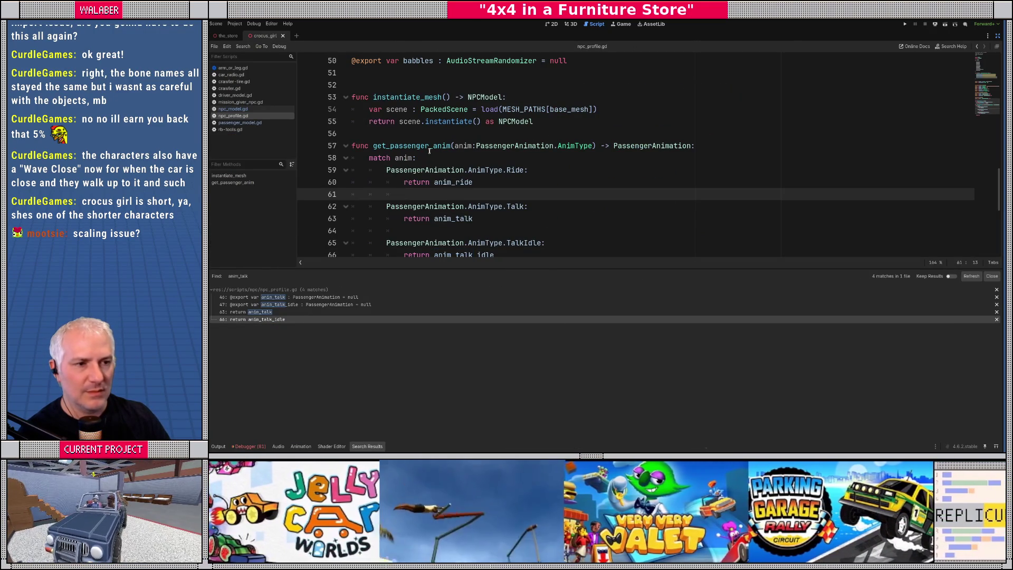
pyautogui.doubleClick(428, 146)
pyautogui.hotkey('ctrl', 'shift', 'f')
pyautogui.press('Return')
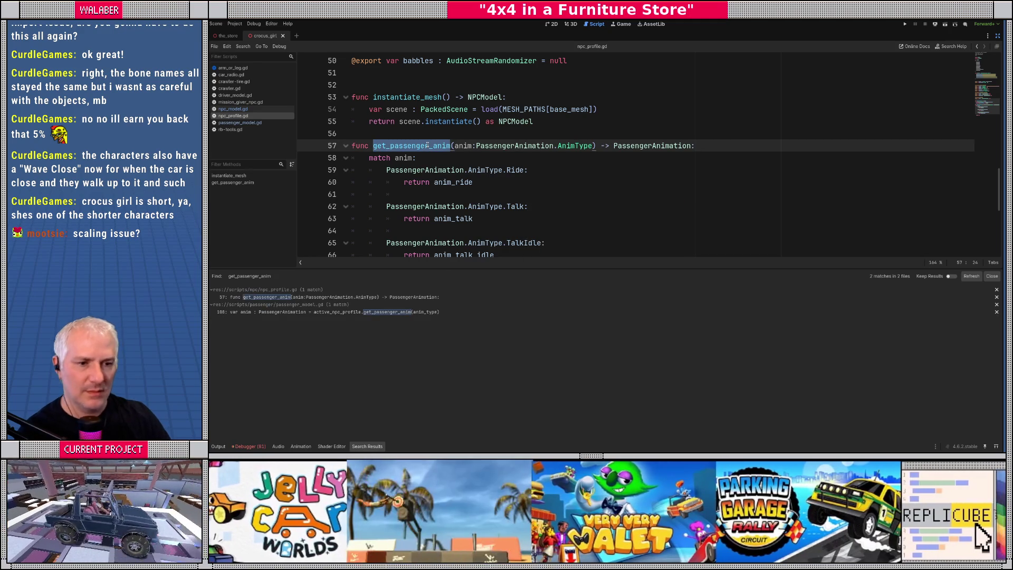
pyautogui.click(289, 312)
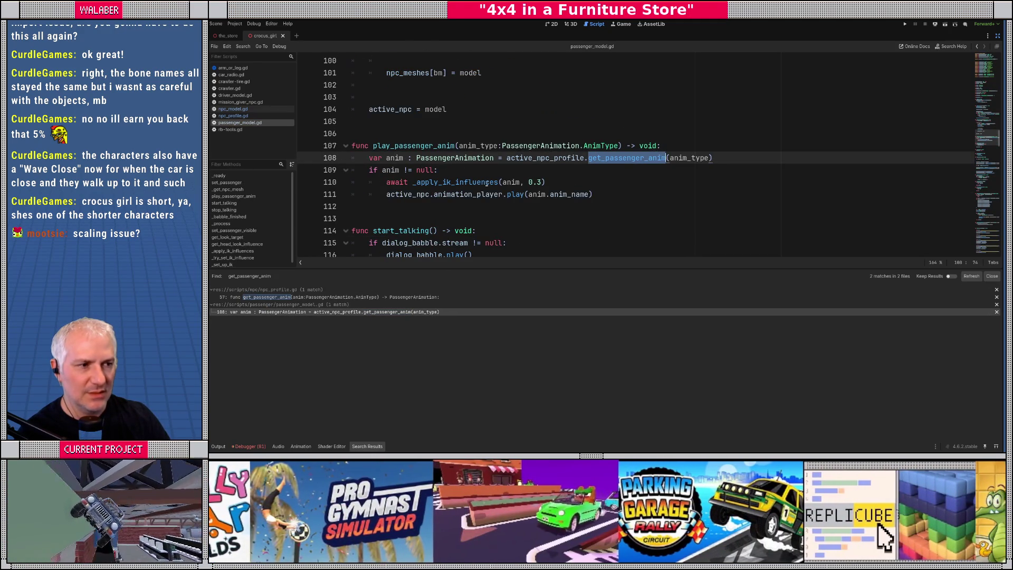
pyautogui.click(310, 298)
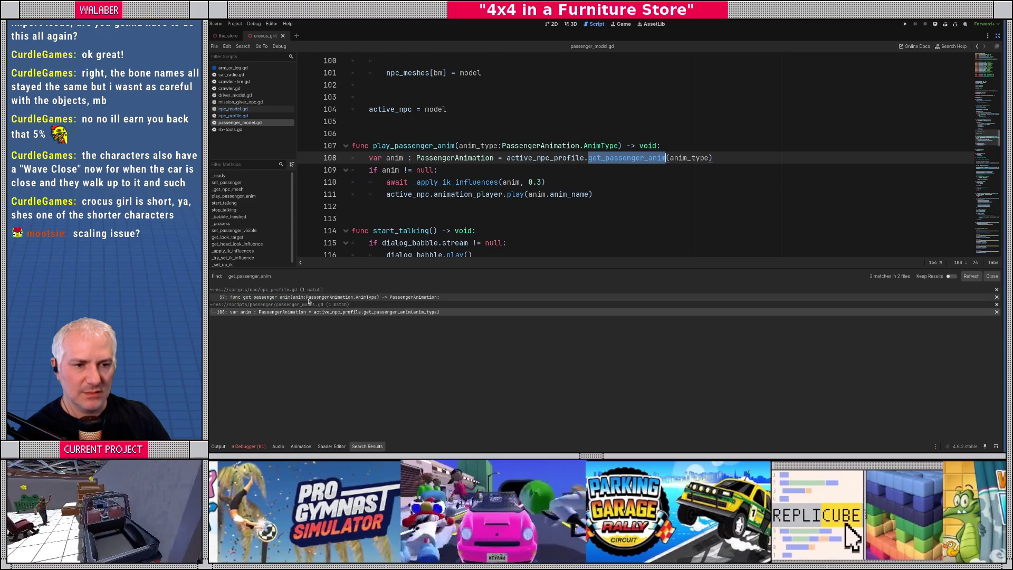
pyautogui.click(303, 312)
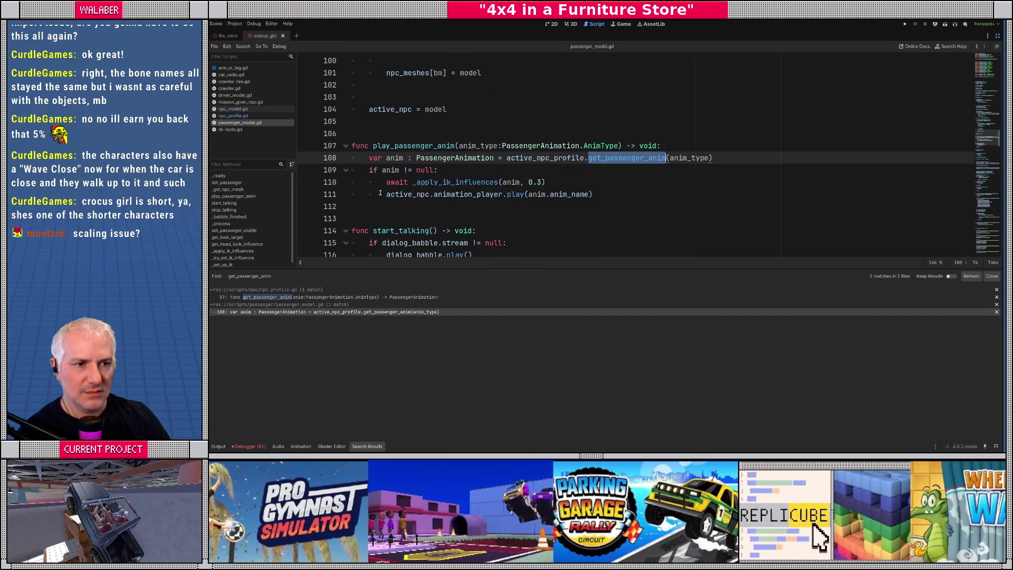
# Step: Search for play_passenger_anim and visit its game-context.gd calls at lines 351, 377, 417, 428
pyautogui.doubleClick(410, 146)
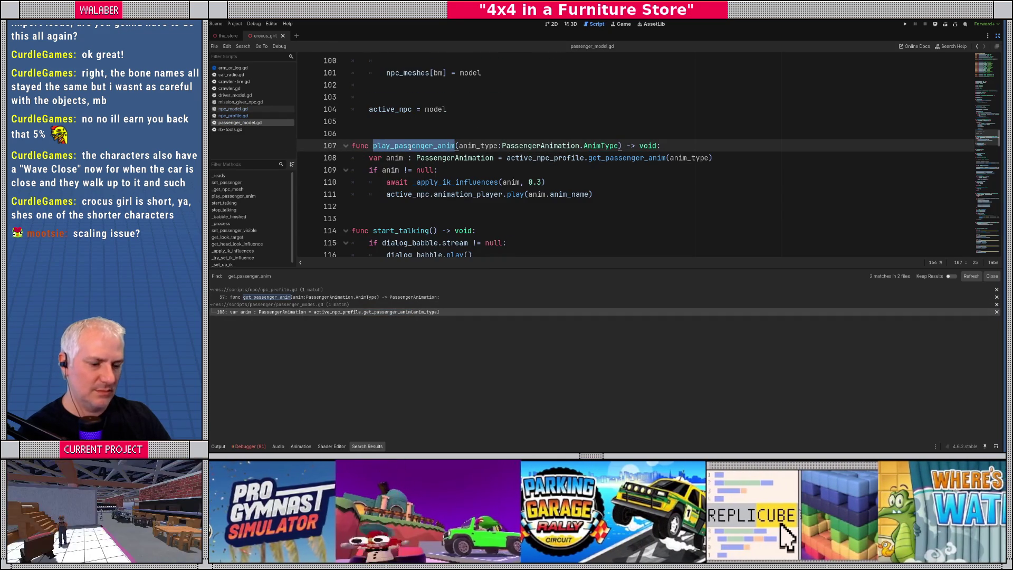
pyautogui.hotkey('ctrl', 'f')
pyautogui.hotkey('ctrl', 'shift', 'f')
pyautogui.press('Return')
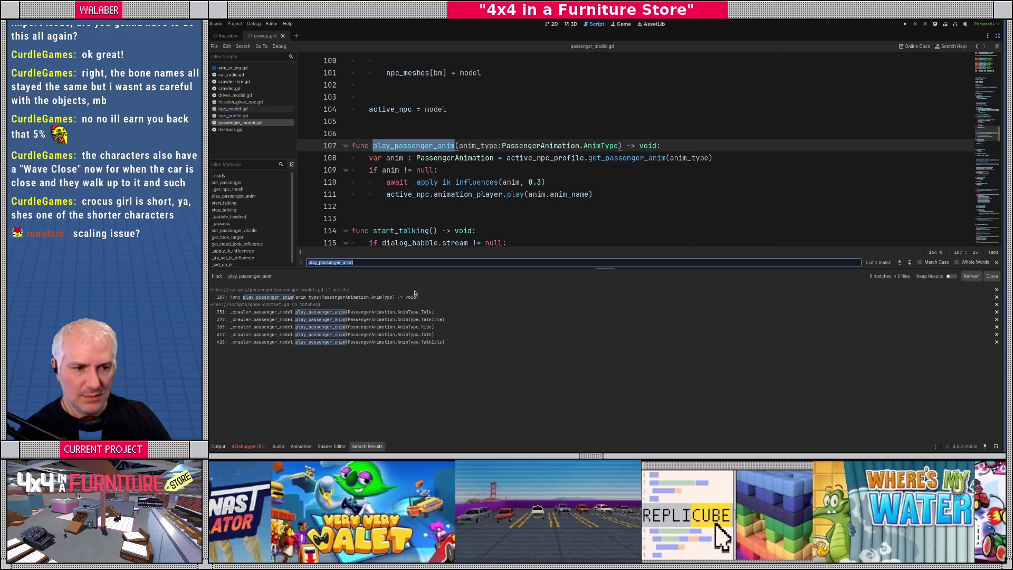
pyautogui.click(407, 312)
pyautogui.scroll(5, 401, 156)
pyautogui.scroll(-2, 393, 150)
pyautogui.click(407, 320)
pyautogui.click(407, 334)
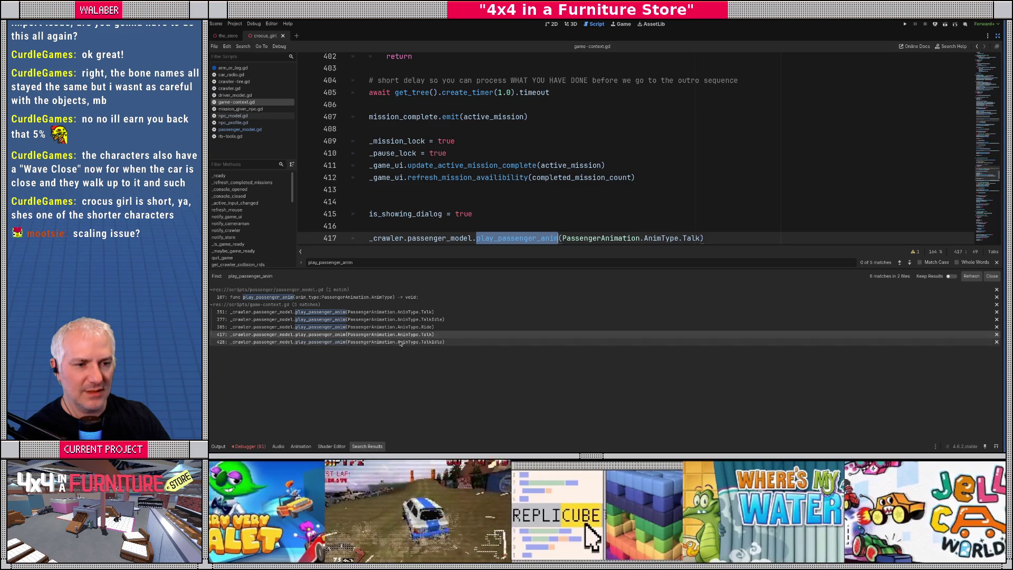
pyautogui.click(401, 342)
# Step: Restore the side docks, widen the code editor and Inspector, and run the game
pyautogui.click(536, 166)
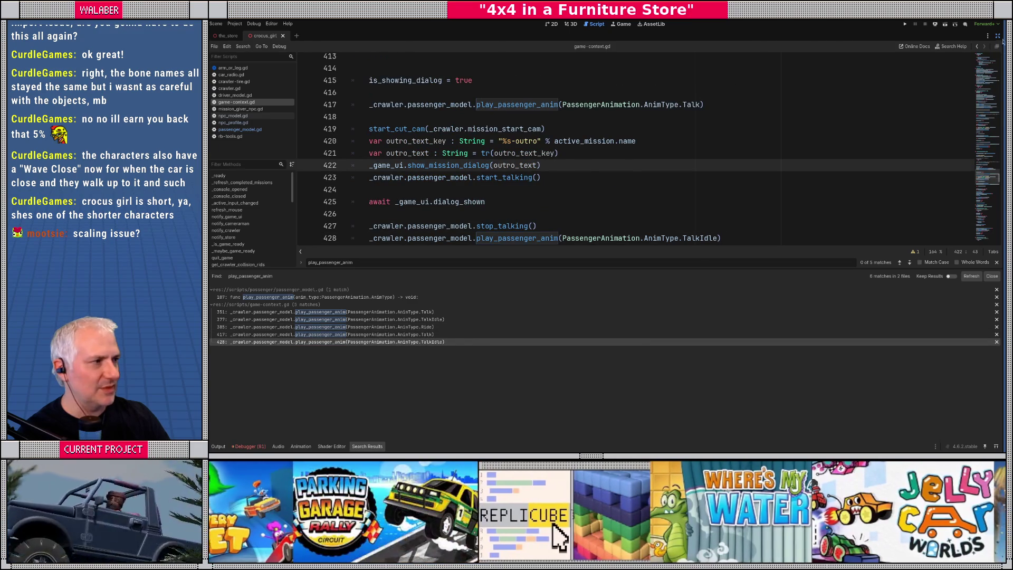
pyautogui.click(998, 35)
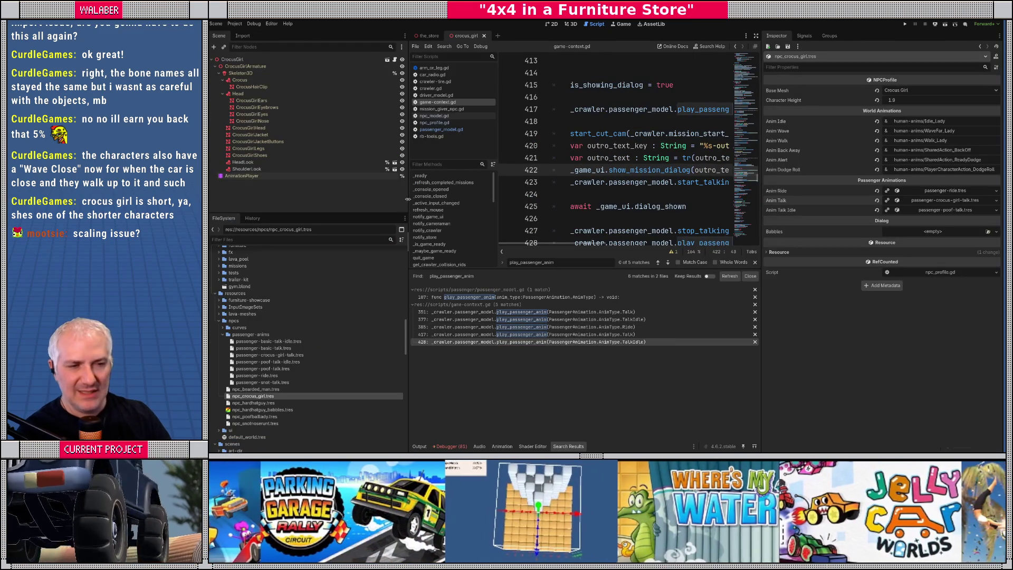
pyautogui.moveTo(408, 199); pyautogui.dragTo(379, 199)
pyautogui.moveTo(760, 218); pyautogui.dragTo(749, 217)
pyautogui.click(578, 207)
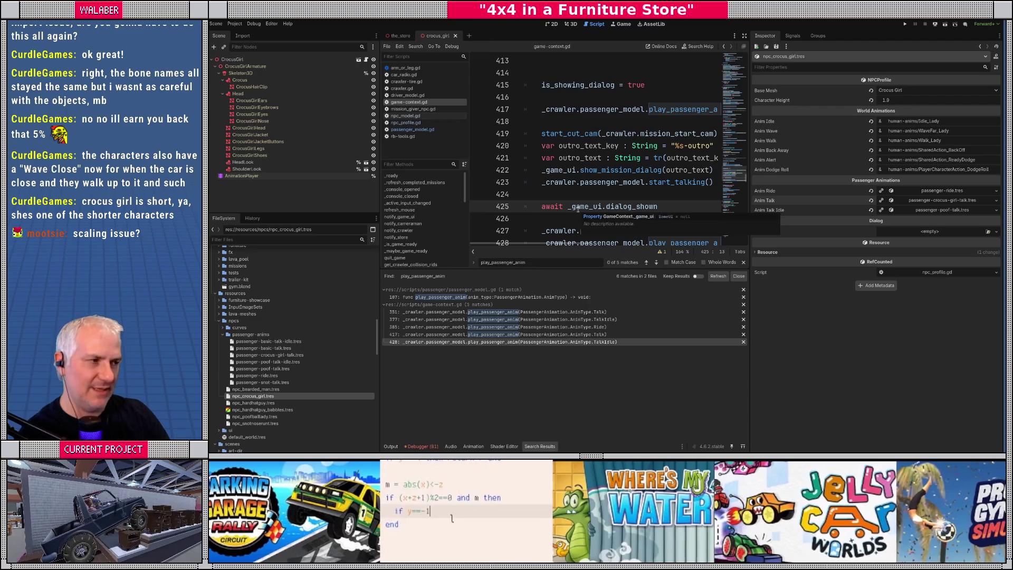
pyautogui.press('F5')
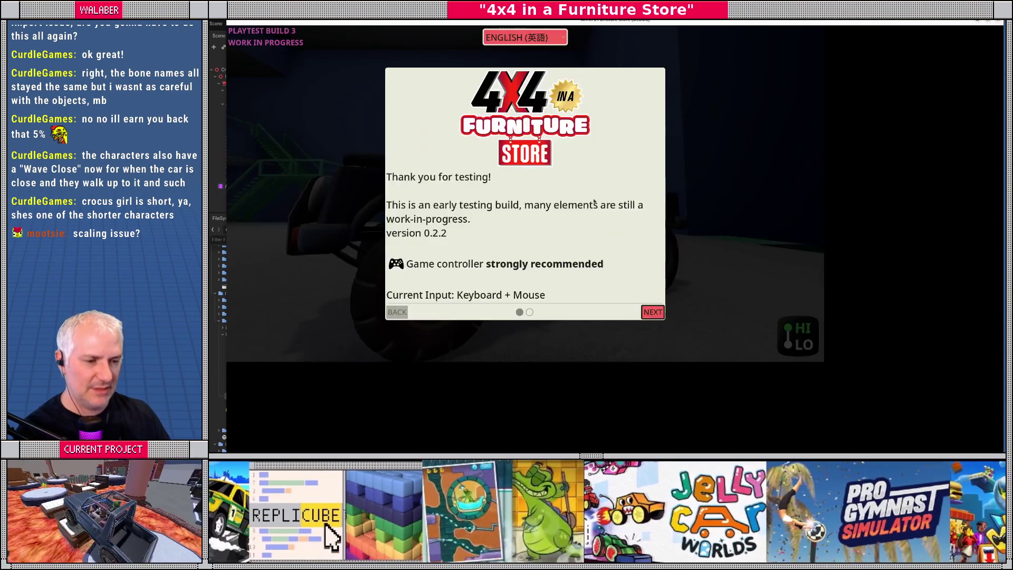
# Step: Advance past the game's intro screens, then Alt+Tab back to the editor
pyautogui.press('Return')
pyautogui.press('Return')
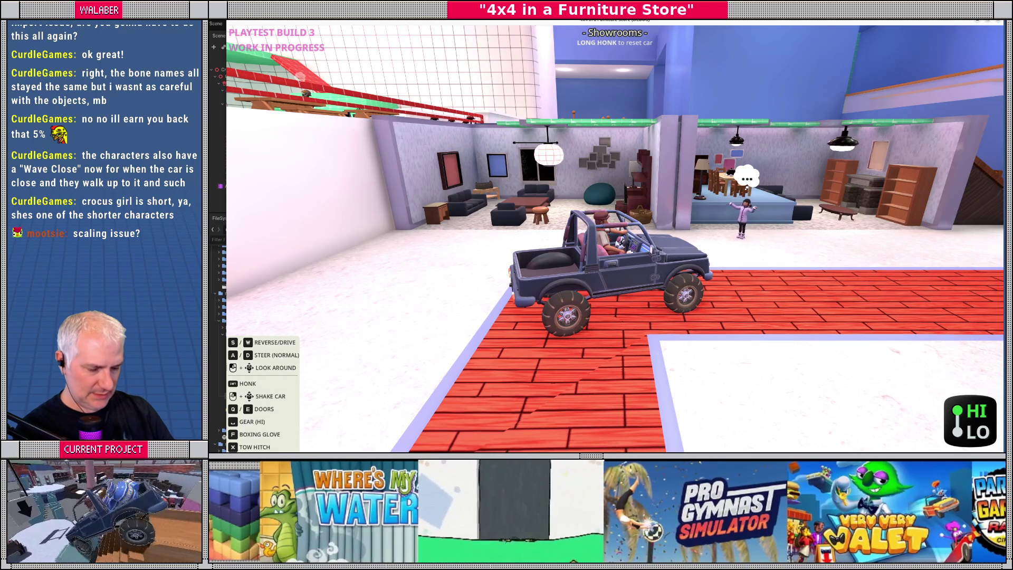
pyautogui.hotkey('alt', 'Tab')
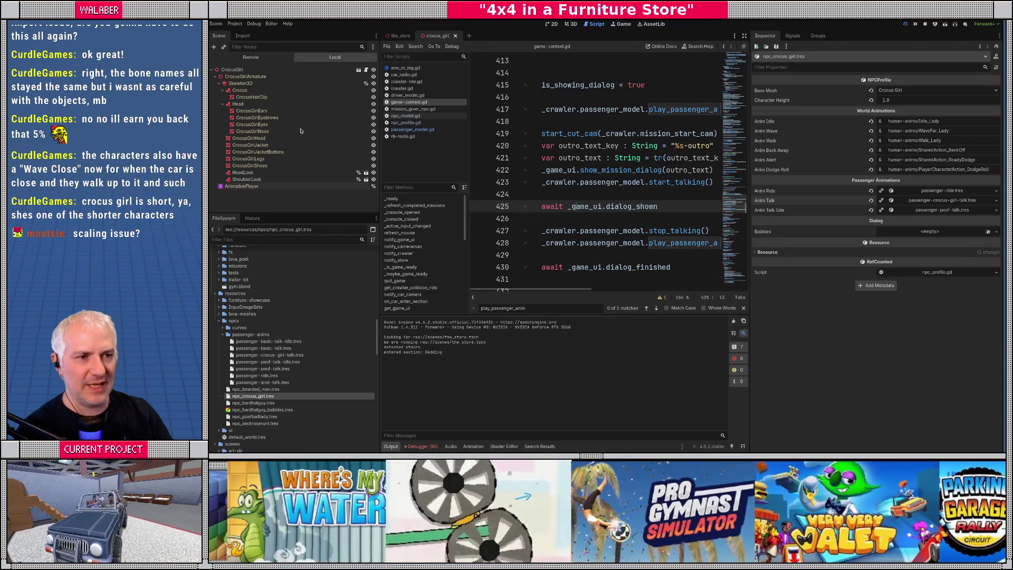
# Step: Widen the code view and search the whole project for play_passenger_anim calls
pyautogui.click(588, 127)
pyautogui.click(744, 35)
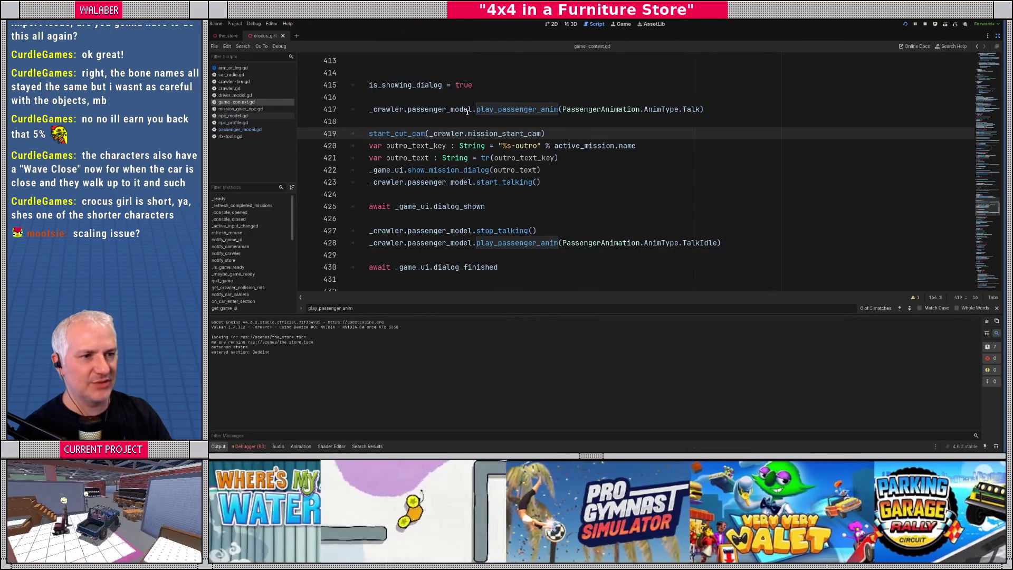
pyautogui.scroll(8, 391, 115)
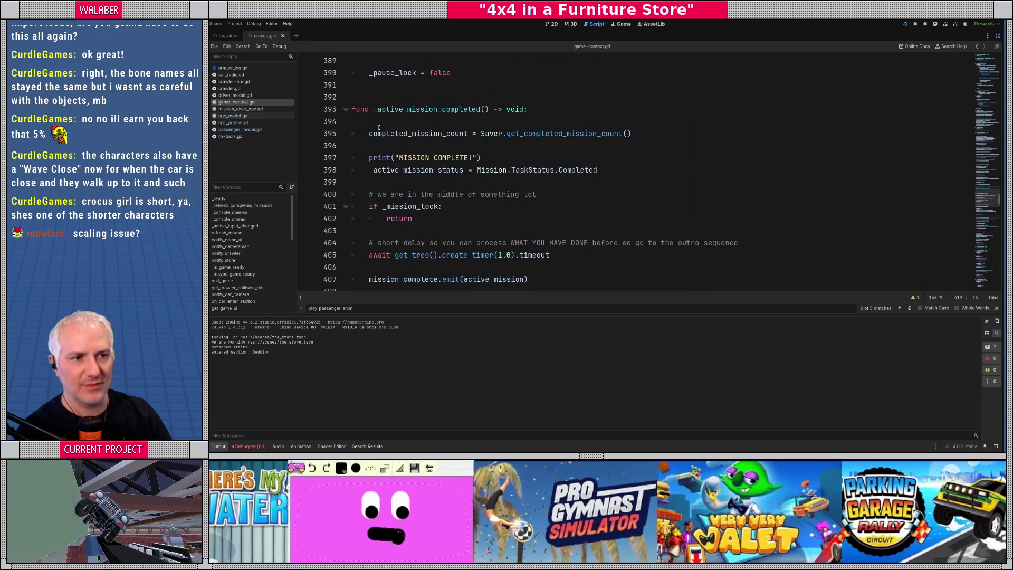
pyautogui.scroll(-3, 379, 127)
pyautogui.hotkey('ctrl', 'shift', 'f')
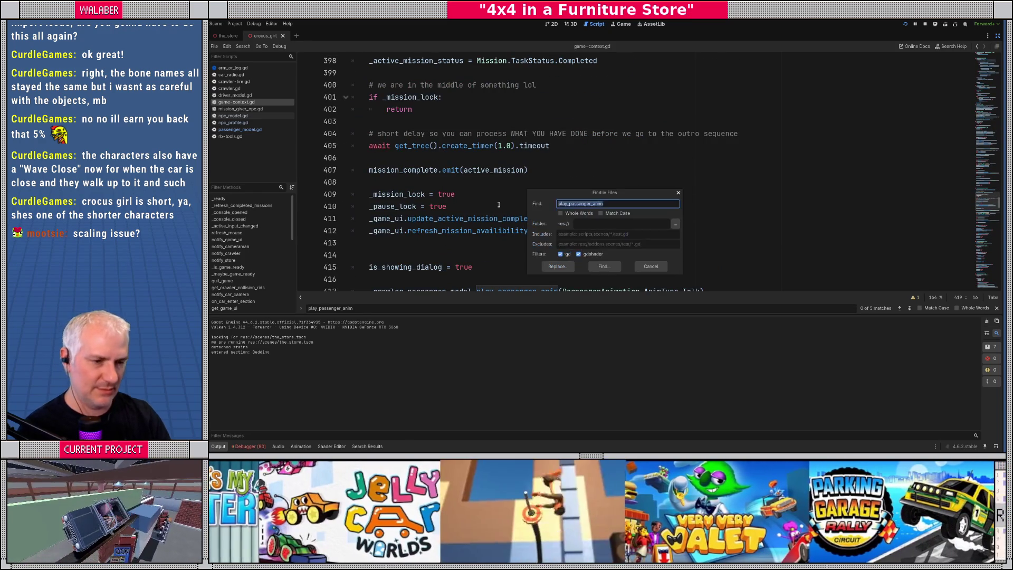
pyautogui.write('play.')
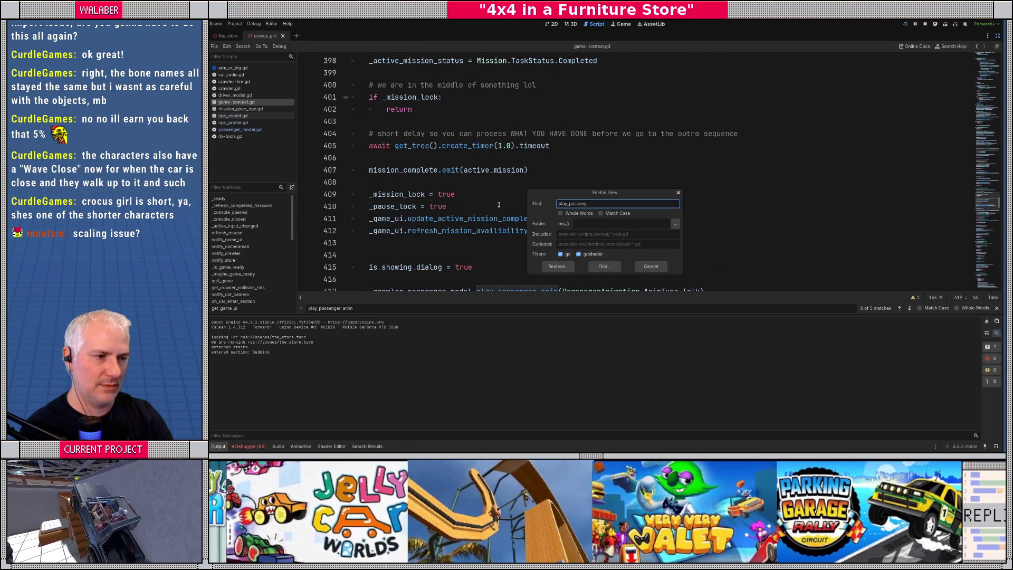
pyautogui.press('Return')
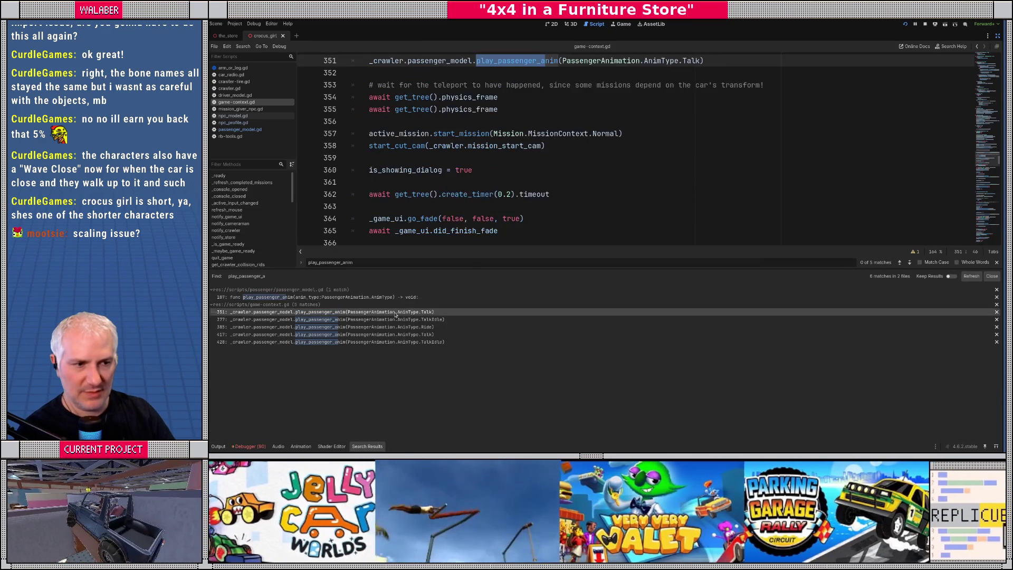
# Step: Put a breakpoint on game-context.gd line 351, then return to the running game
pyautogui.click(327, 311)
pyautogui.scroll(6, 442, 153)
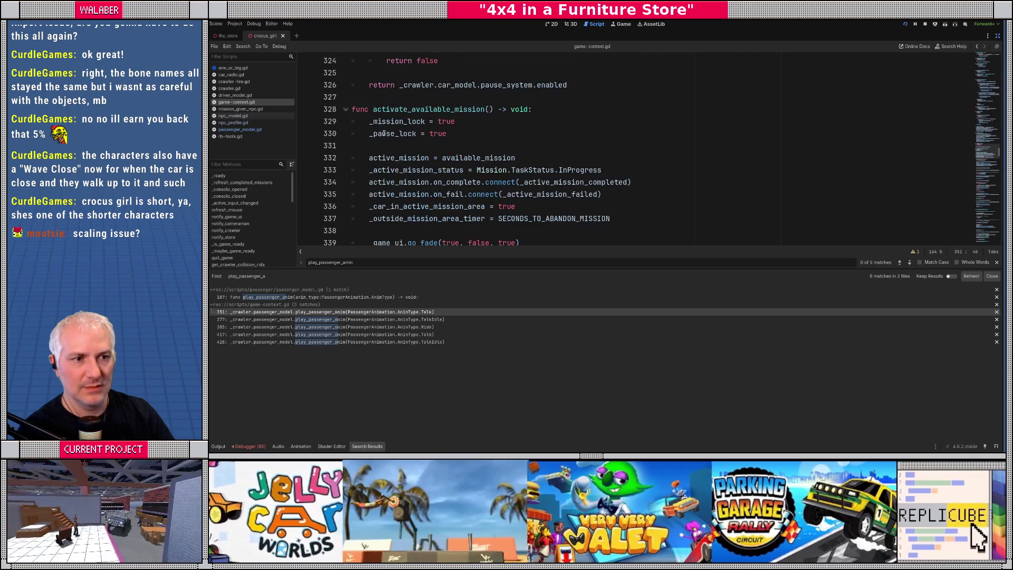
pyautogui.scroll(-4, 352, 180)
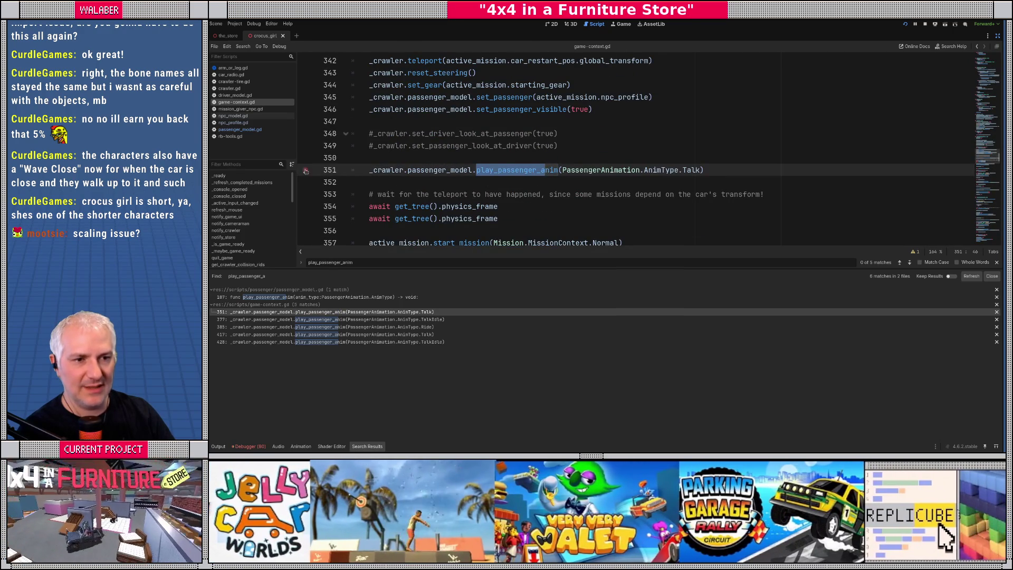
pyautogui.click(306, 171)
pyautogui.hotkey('alt', 'Tab')
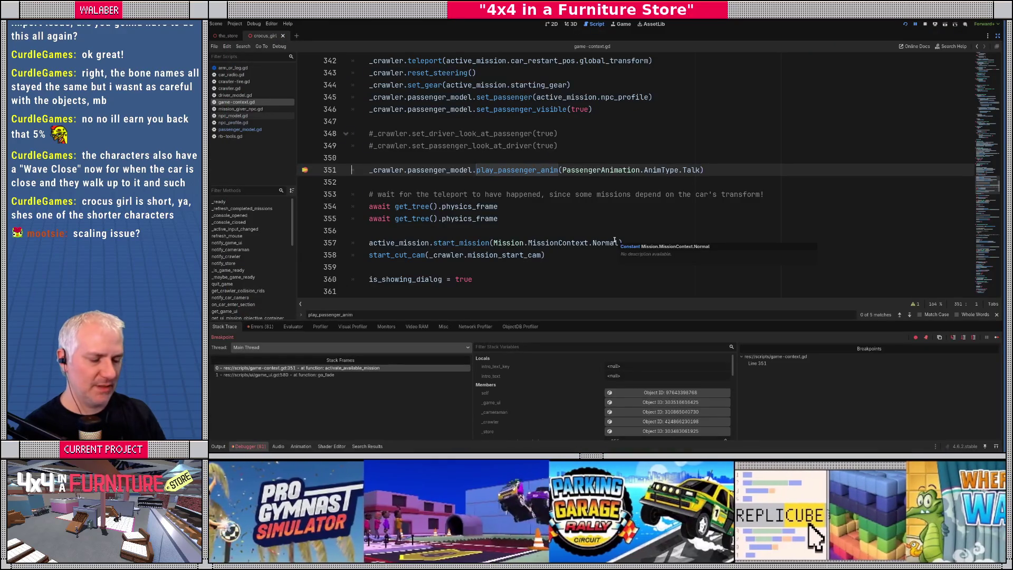
# Step: Step into play_passenger_anim and show the anim variable's resource in the Inspector
pyautogui.press('F11')
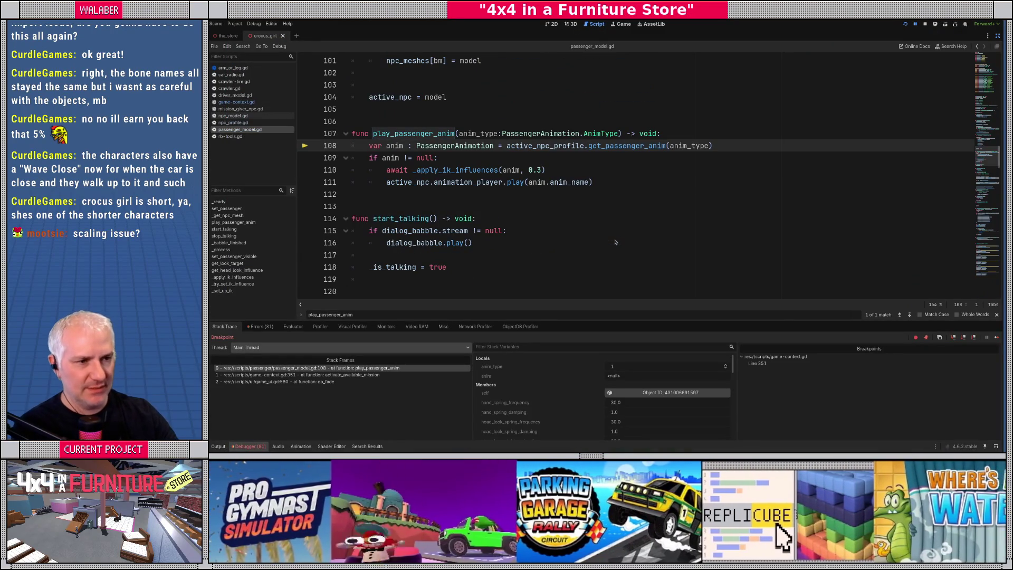
pyautogui.press('F10')
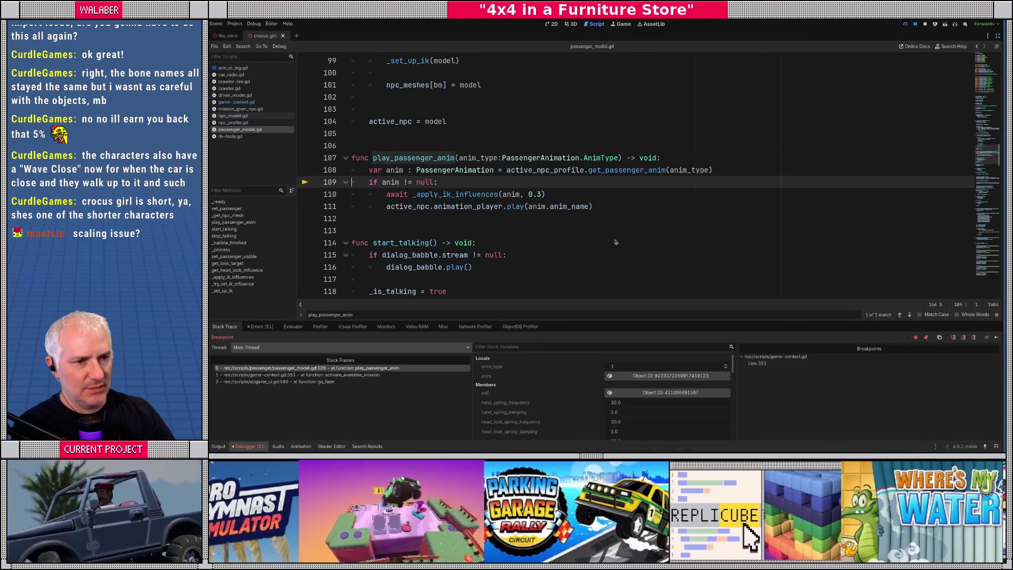
pyautogui.moveTo(392, 170)
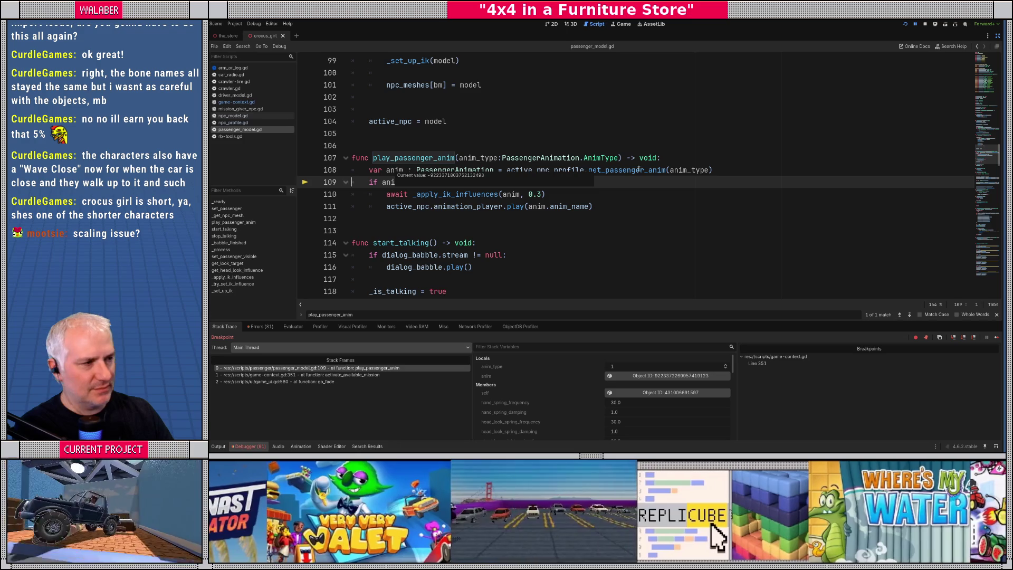
pyautogui.click(997, 36)
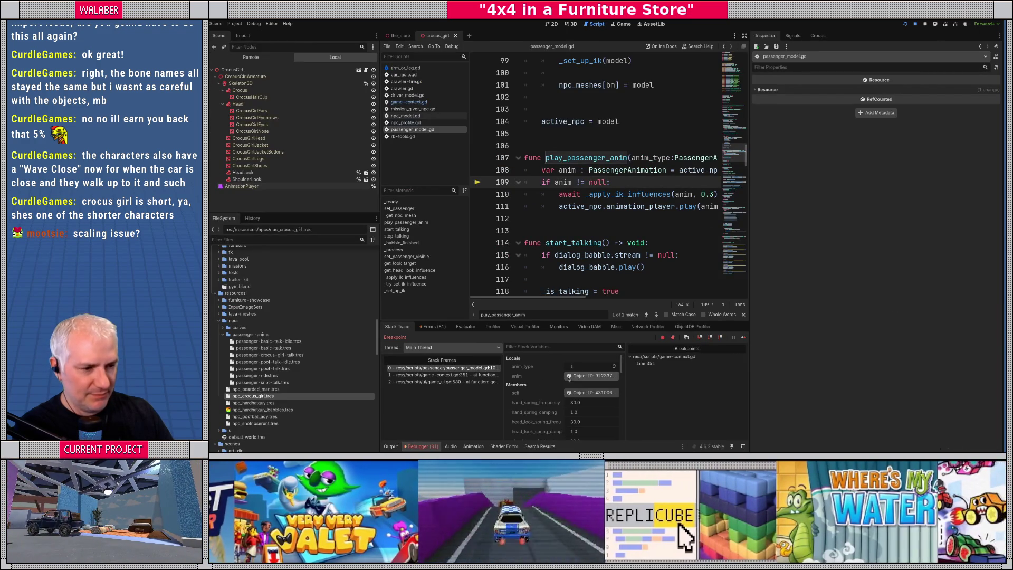
pyautogui.click(579, 377)
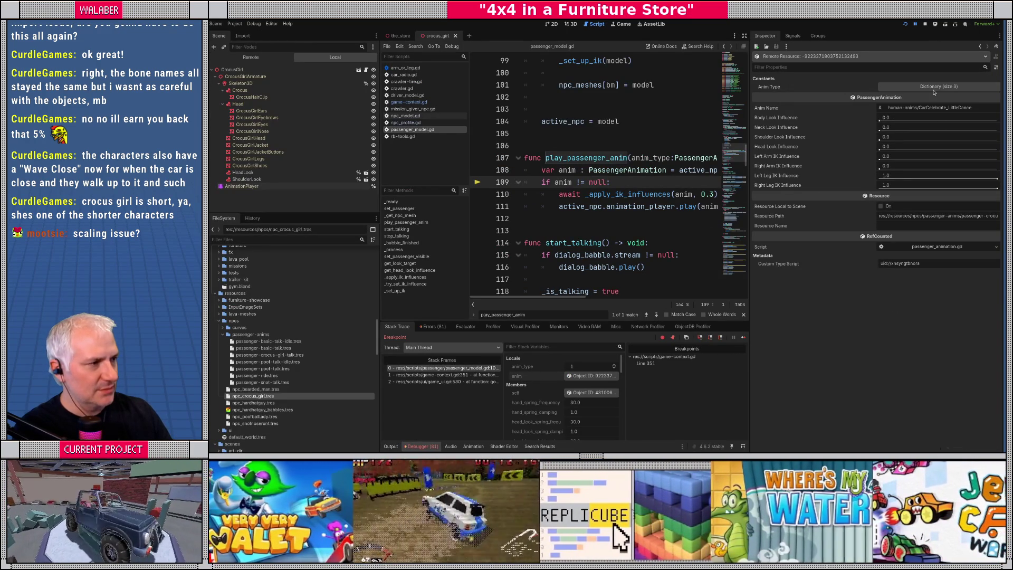
# Step: Expand and review the Anim Type dictionary entries of the anim resource
pyautogui.click(934, 87)
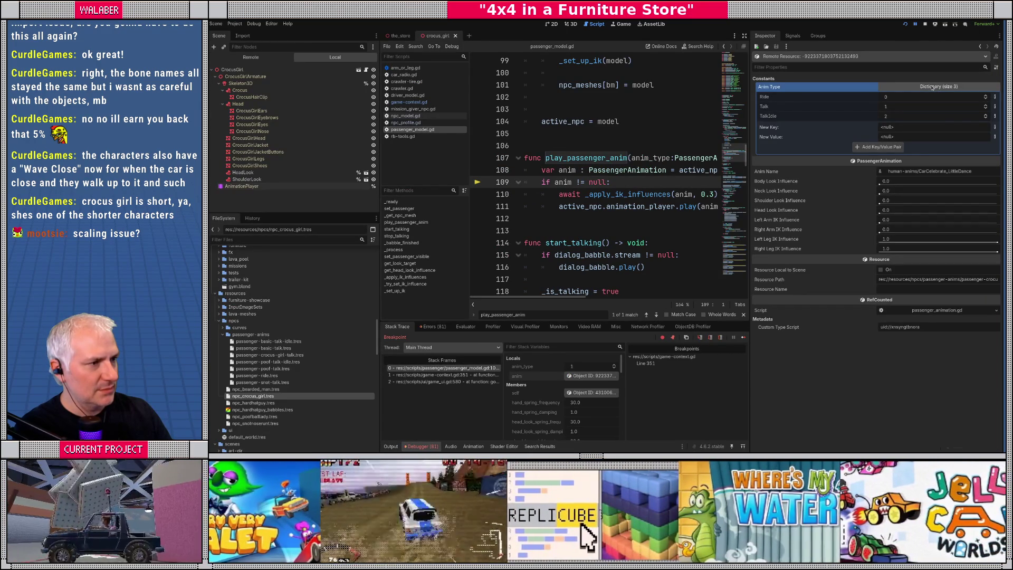
pyautogui.click(932, 87)
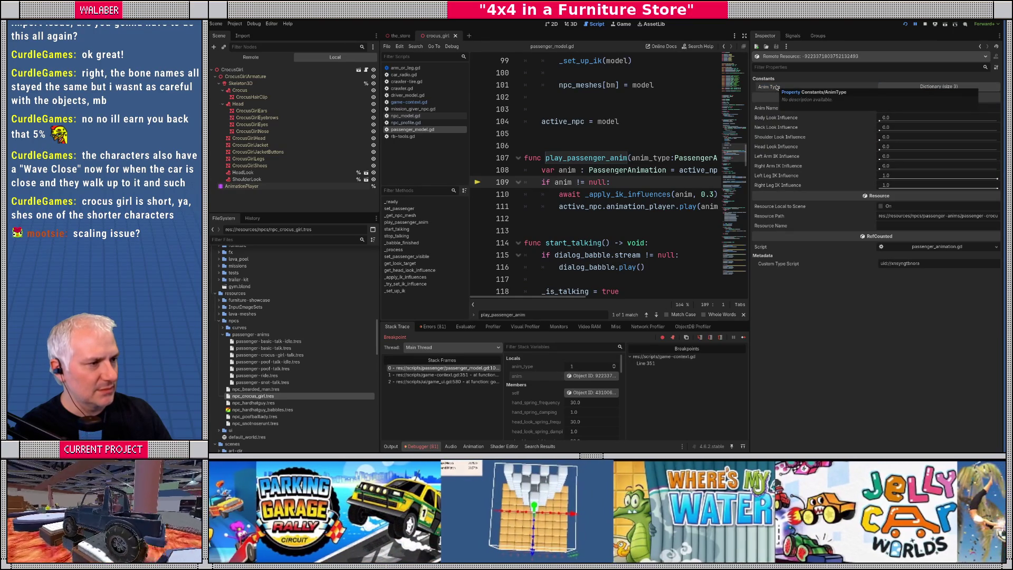
pyautogui.click(927, 87)
pyautogui.click(927, 87)
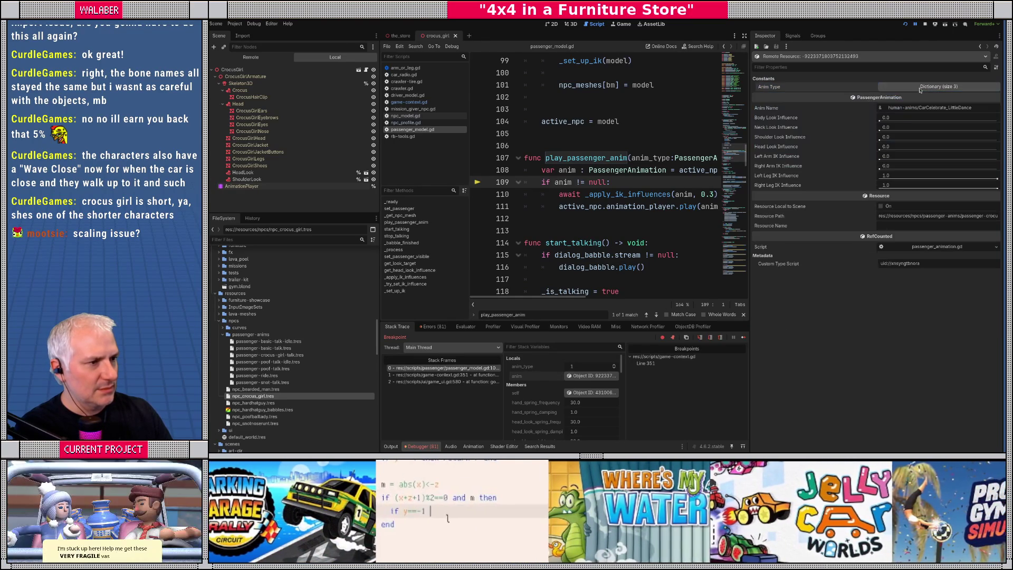
pyautogui.moveTo(733, 154)
pyautogui.mouseDown()
pyautogui.moveTo(734, 85)
pyautogui.moveTo(730, 111)
pyautogui.mouseUp()
pyautogui.scroll(10, 732, 83)
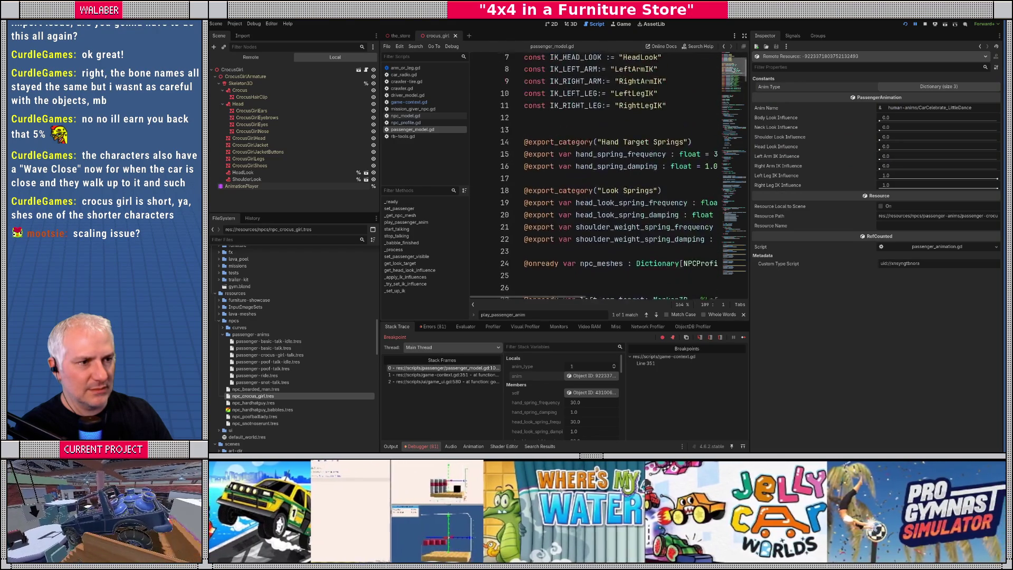
pyautogui.scroll(-7, 728, 84)
pyautogui.moveTo(728, 84); pyautogui.dragTo(725, 120)
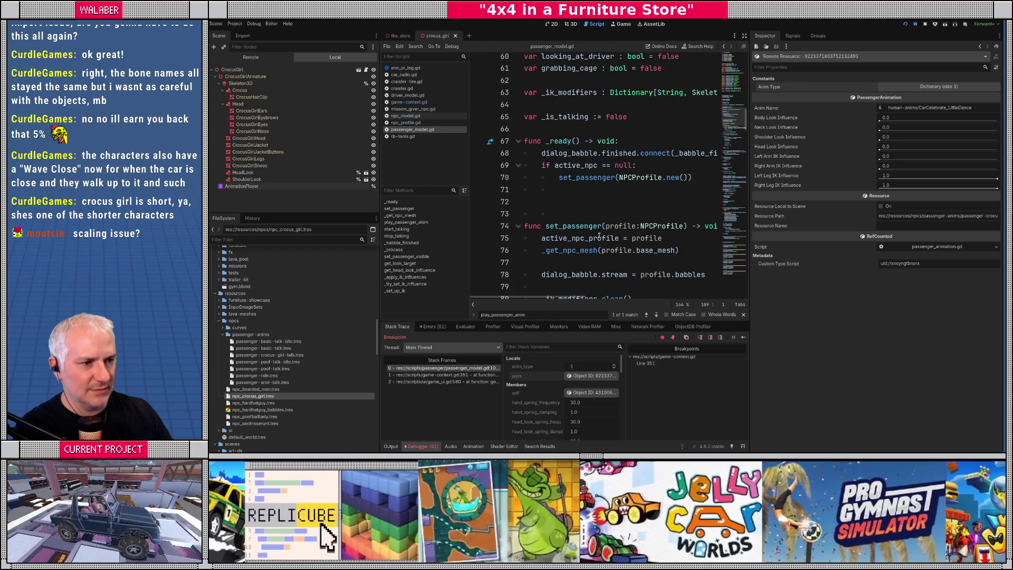
pyautogui.scroll(-2, 599, 236)
pyautogui.scroll(-5, 618, 213)
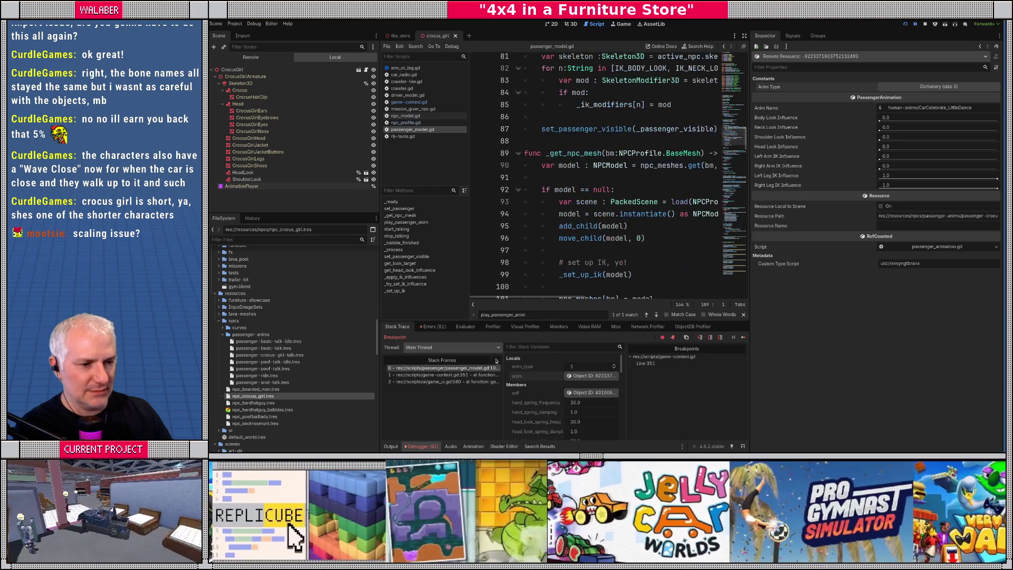
# Step: Go back to the paused line in passenger_model.gd and open the PassengerAnimation class definition
pyautogui.click(456, 368)
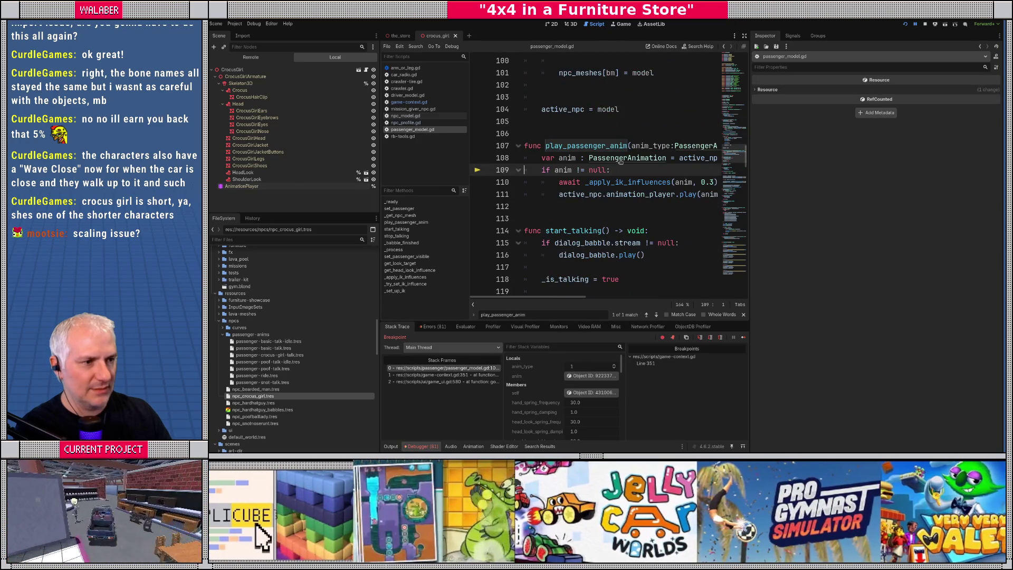
pyautogui.keyDown('ctrl'); pyautogui.click(615, 158); pyautogui.keyUp('ctrl')
pyautogui.scroll(-3, 615, 167)
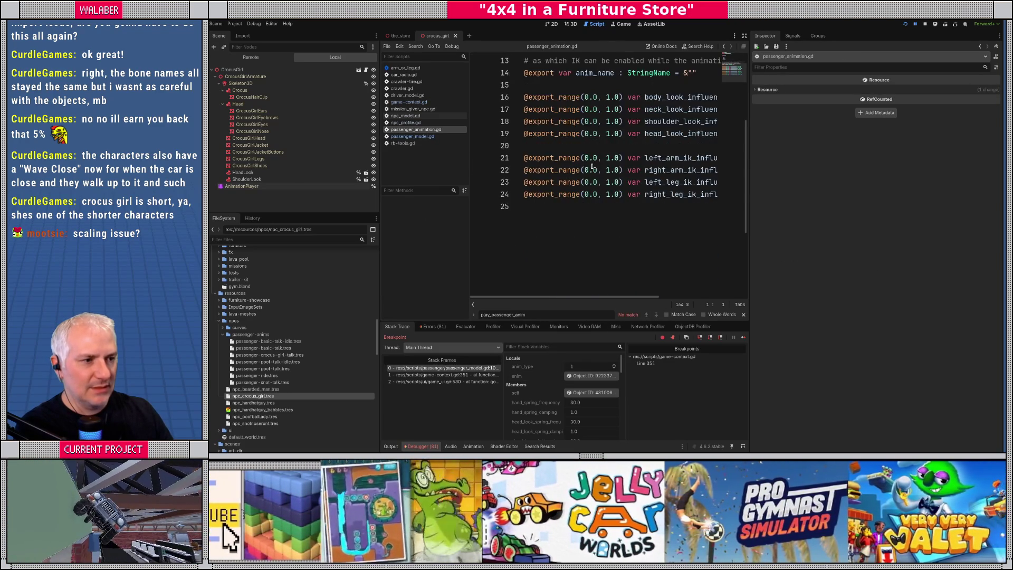
# Step: Inspect the paused anim's CarCelebrate_LittleDance values, then step over to line 110
pyautogui.scroll(4, 593, 162)
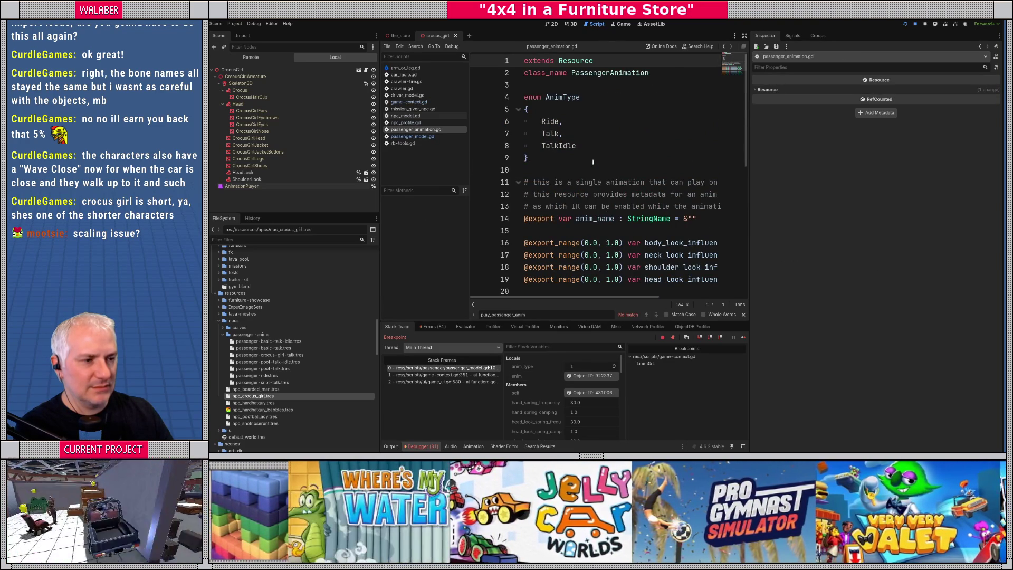
pyautogui.click(586, 376)
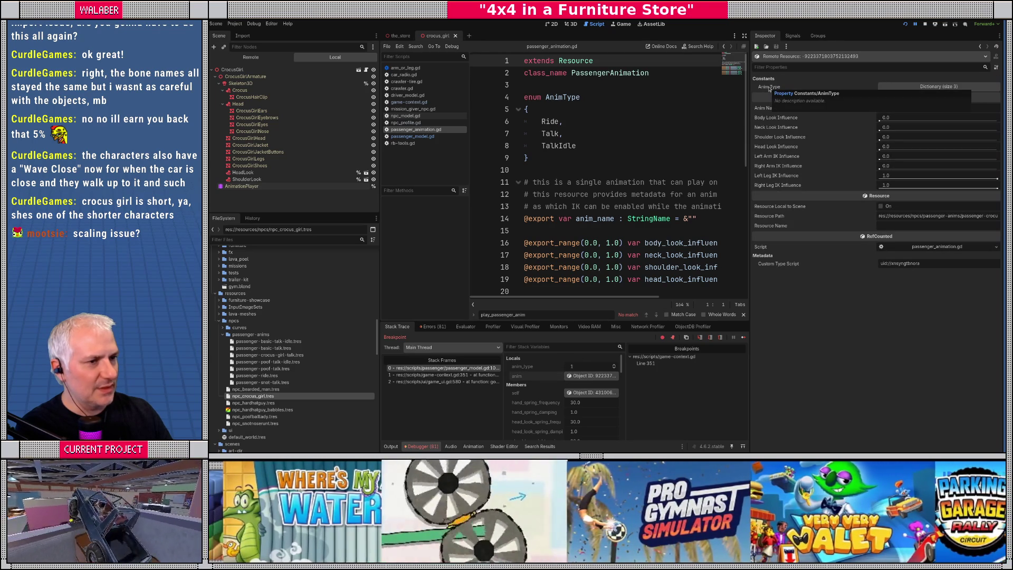
pyautogui.moveTo(534, 159); pyautogui.dragTo(517, 96)
pyautogui.click(536, 162)
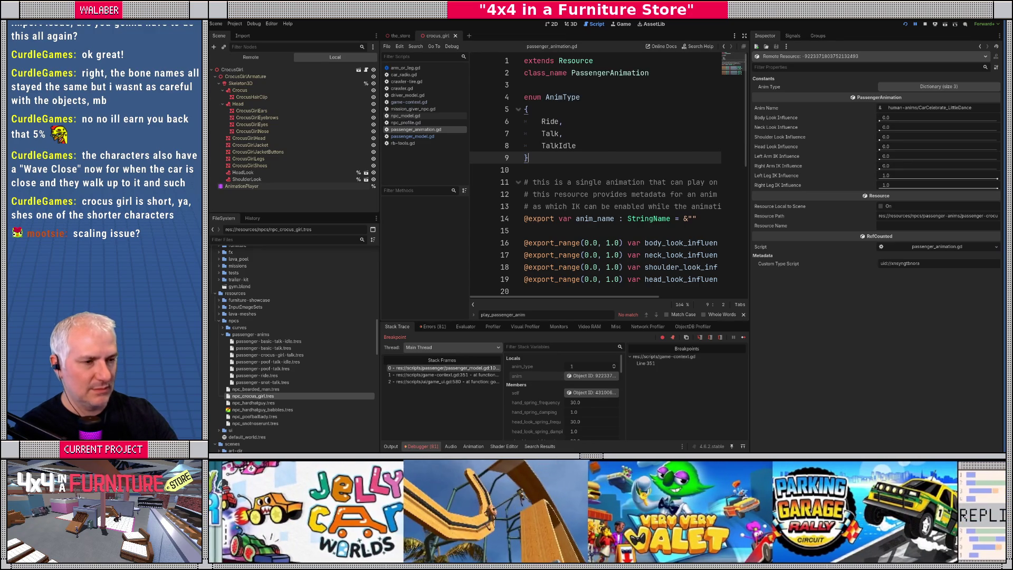
pyautogui.press('F10')
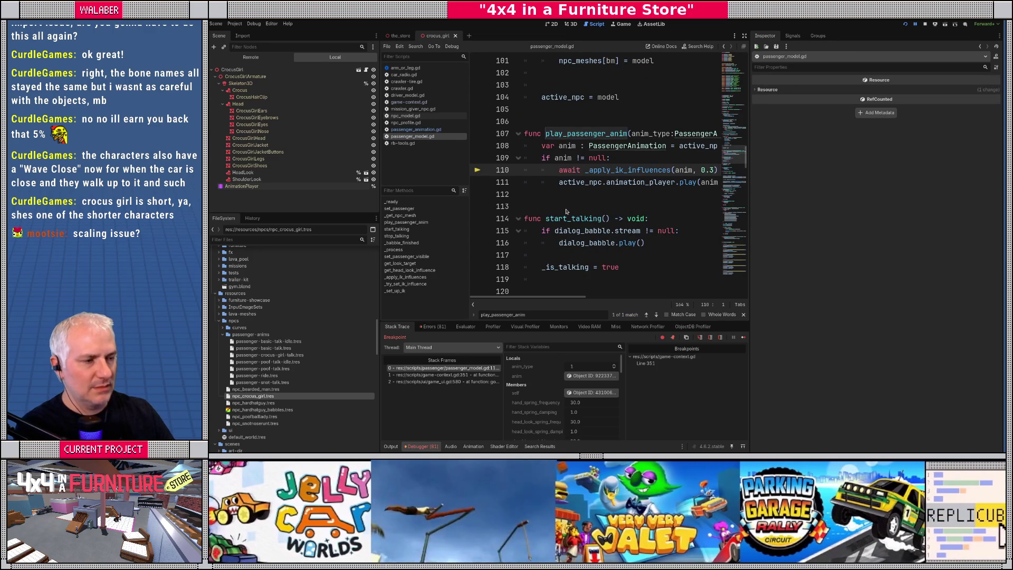
# Step: Step into _apply_ik_influences and advance to the tween creation on line 185
pyautogui.click(744, 36)
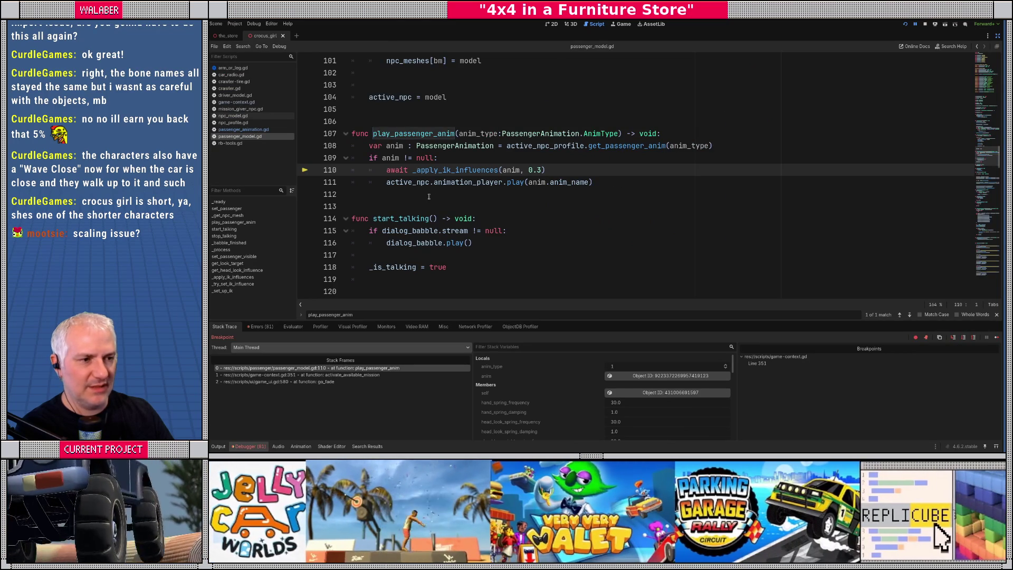
pyautogui.moveTo(573, 182)
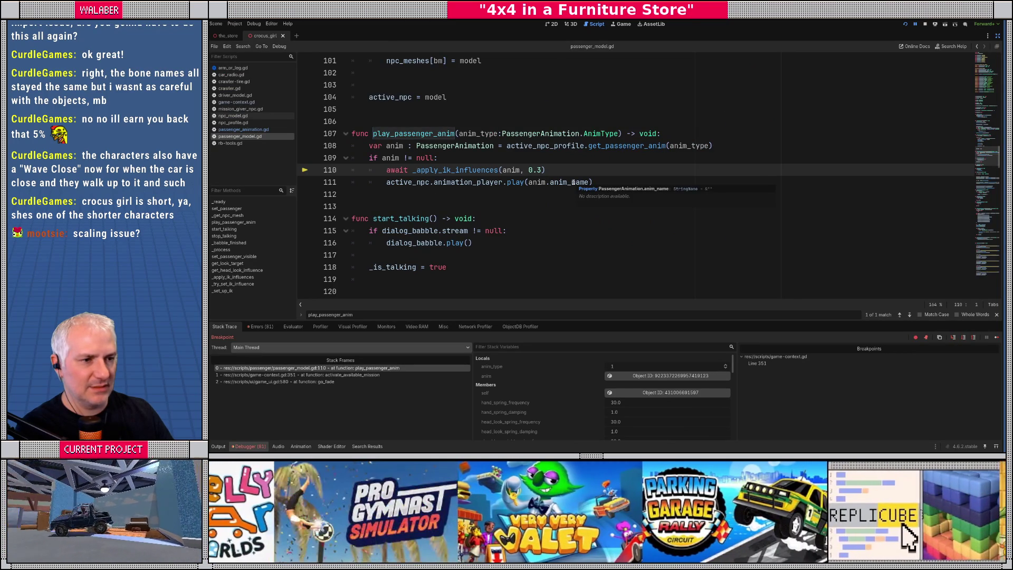
pyautogui.press('F11')
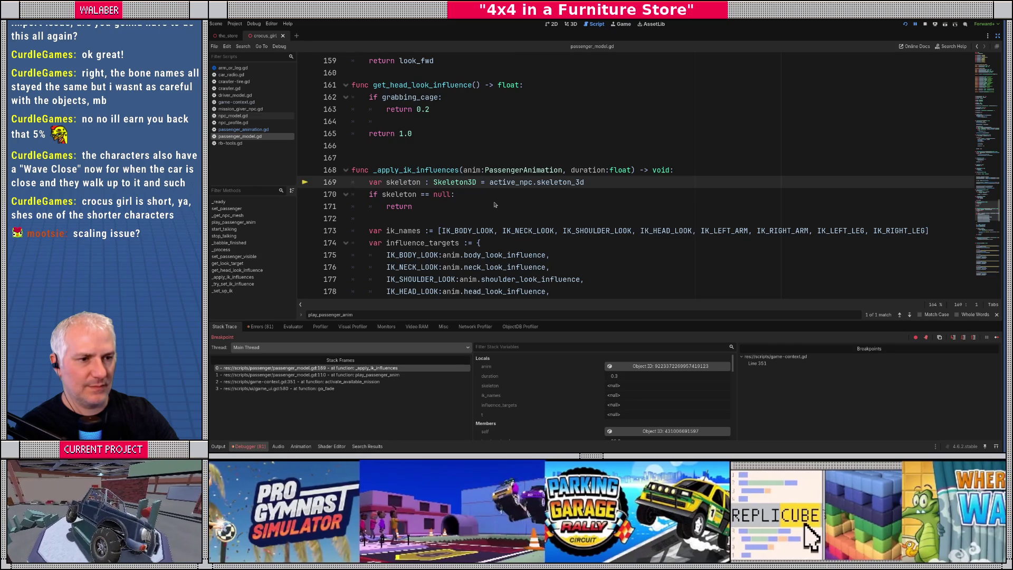
pyautogui.press('F10')
pyautogui.press('F10')
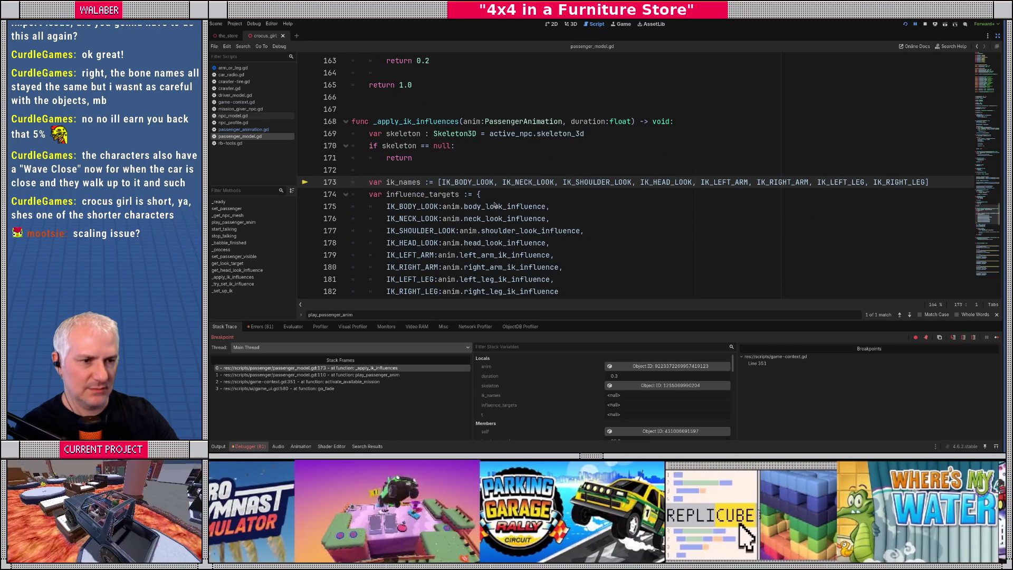
pyautogui.press('F10')
pyautogui.press('F10')
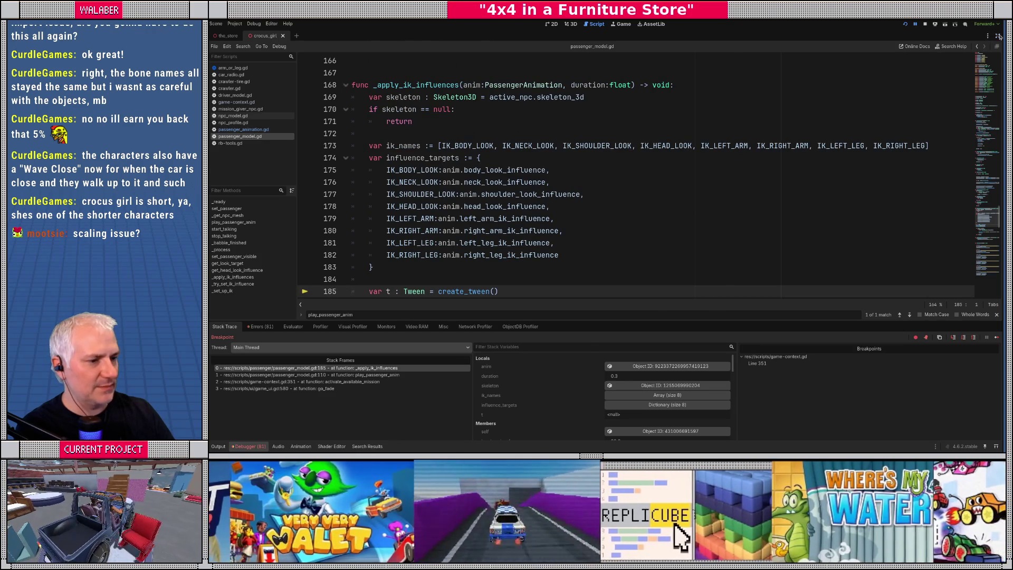
# Step: Expand influence_targets in Locals to check its values, then resume the game
pyautogui.click(998, 35)
pyautogui.click(591, 404)
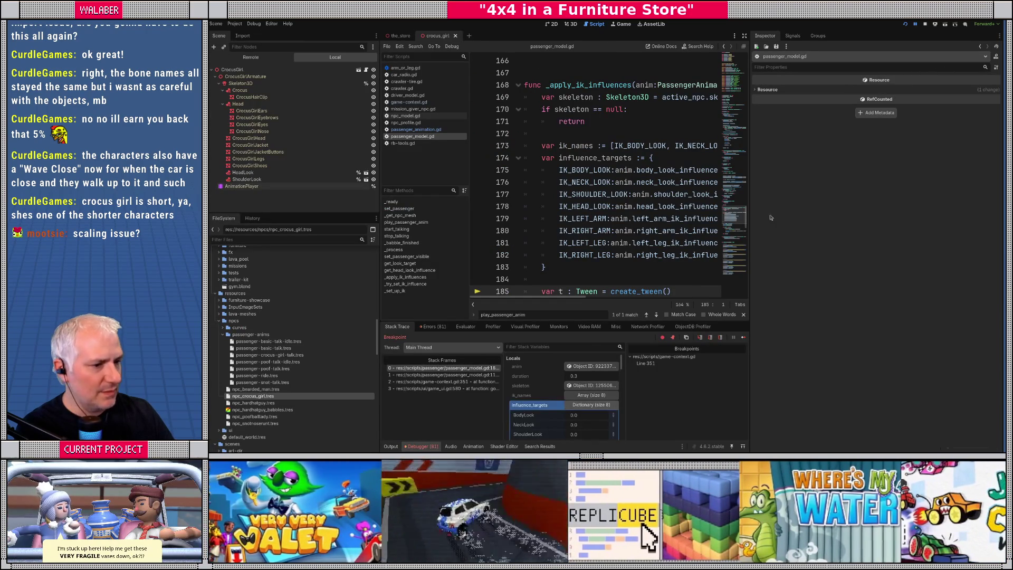
pyautogui.scroll(-3, 579, 381)
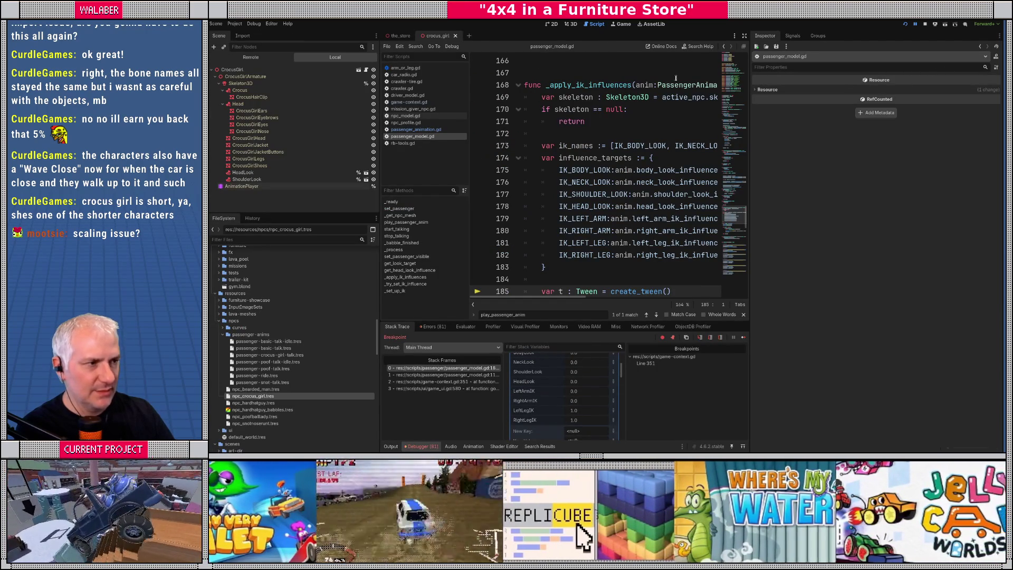
pyautogui.scroll(-3, 631, 165)
pyautogui.press('F12')
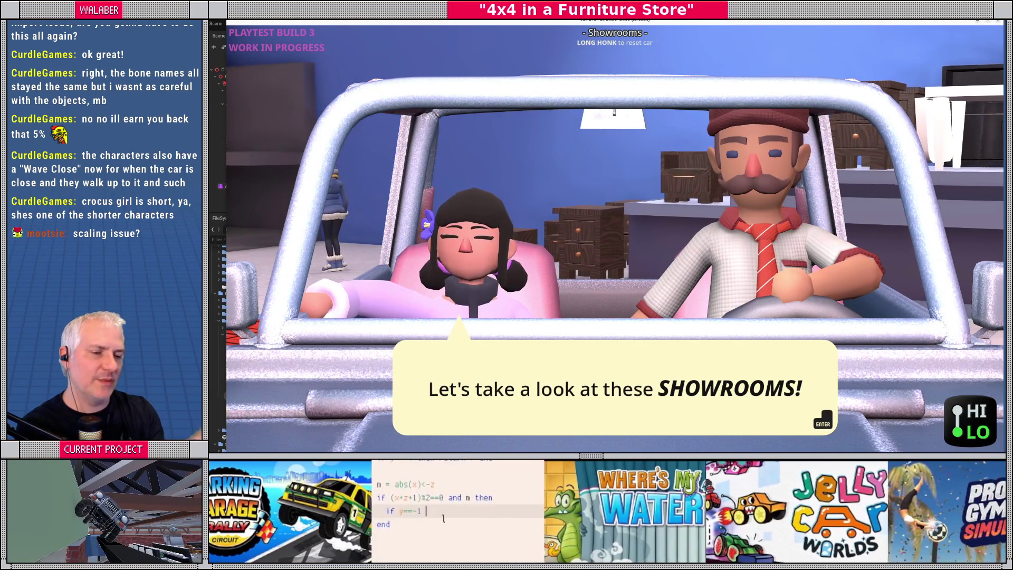
# Step: Return to passenger_model.gd in a full-width code view and browse the script
pyautogui.press('F8')
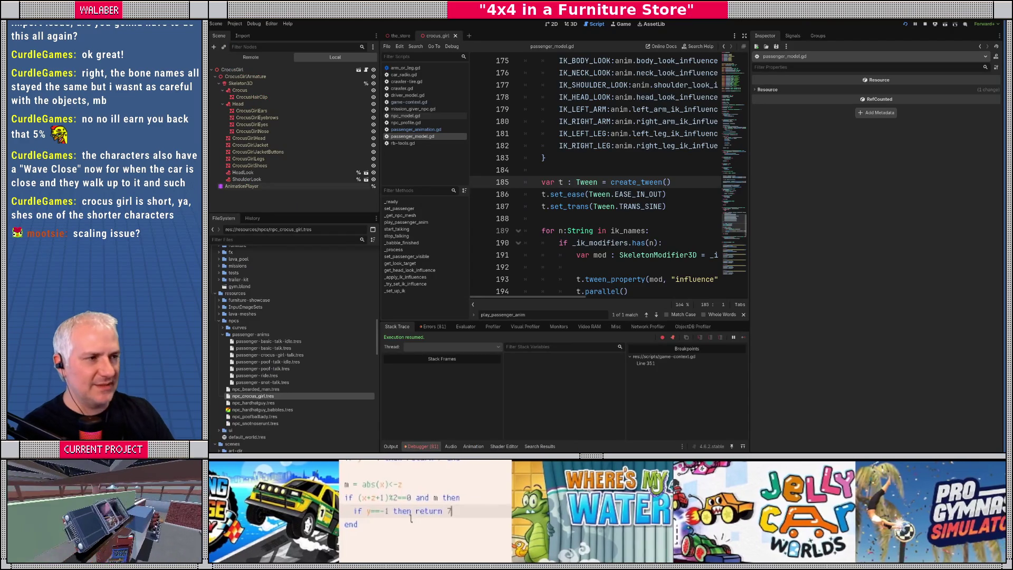
pyautogui.click(744, 35)
pyautogui.scroll(-2, 491, 205)
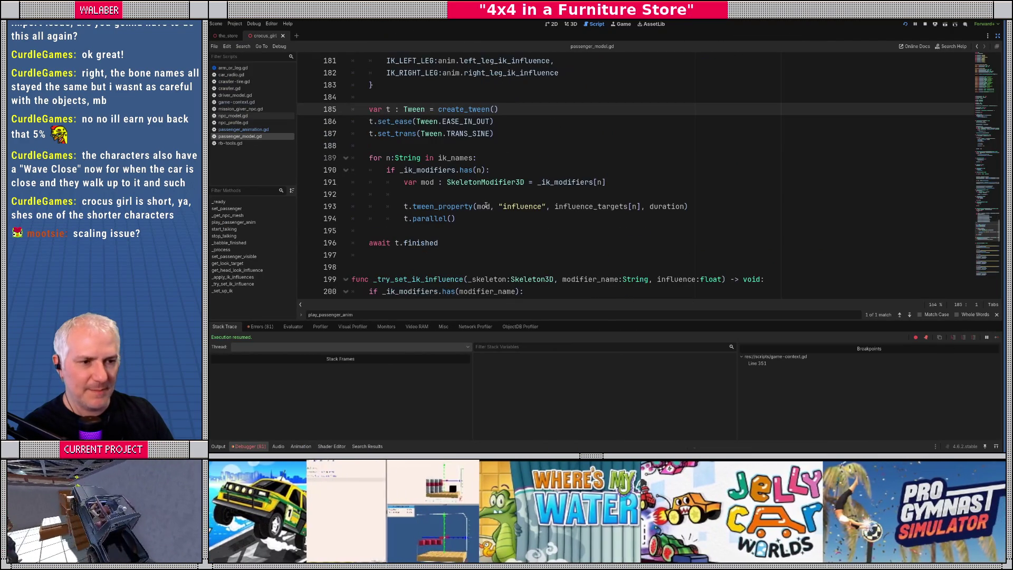
pyautogui.moveTo(459, 210)
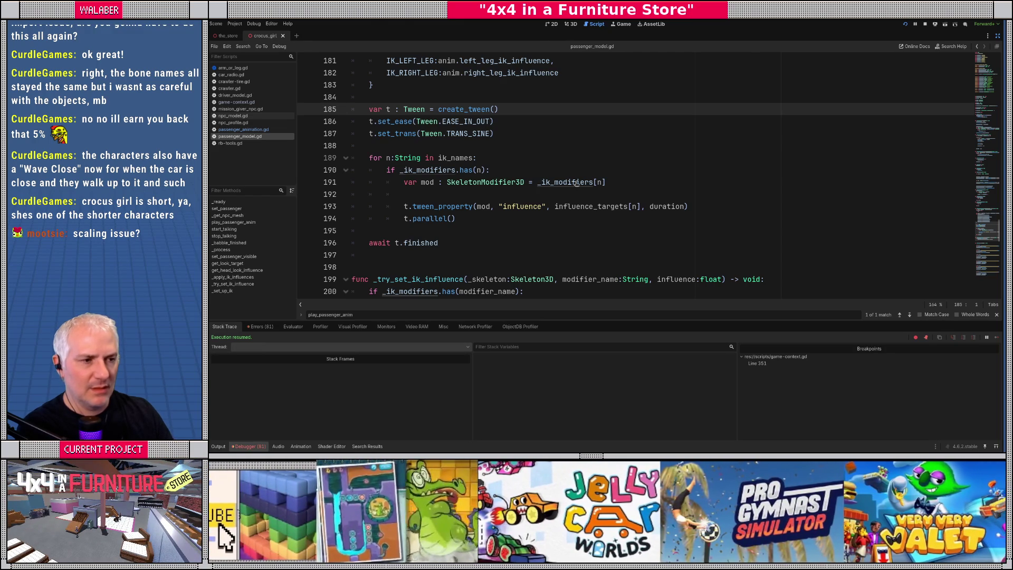
pyautogui.scroll(6, 539, 167)
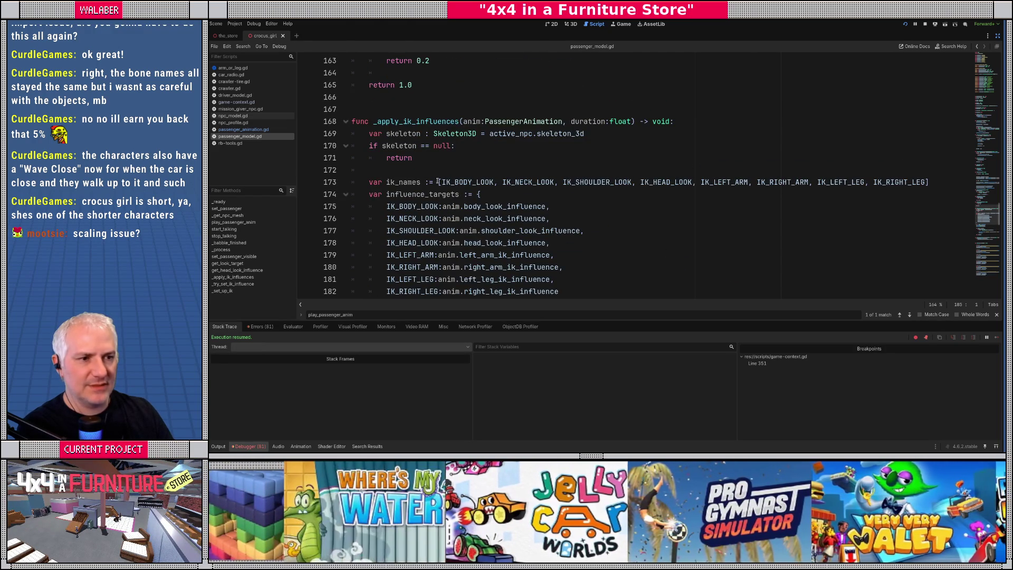
pyautogui.moveTo(469, 184)
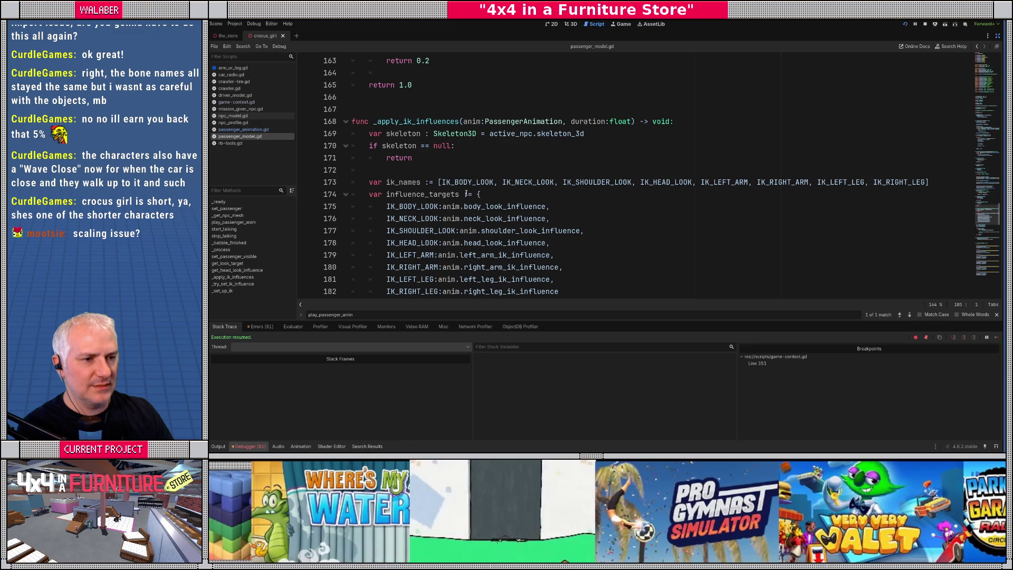
pyautogui.scroll(-6, 506, 194)
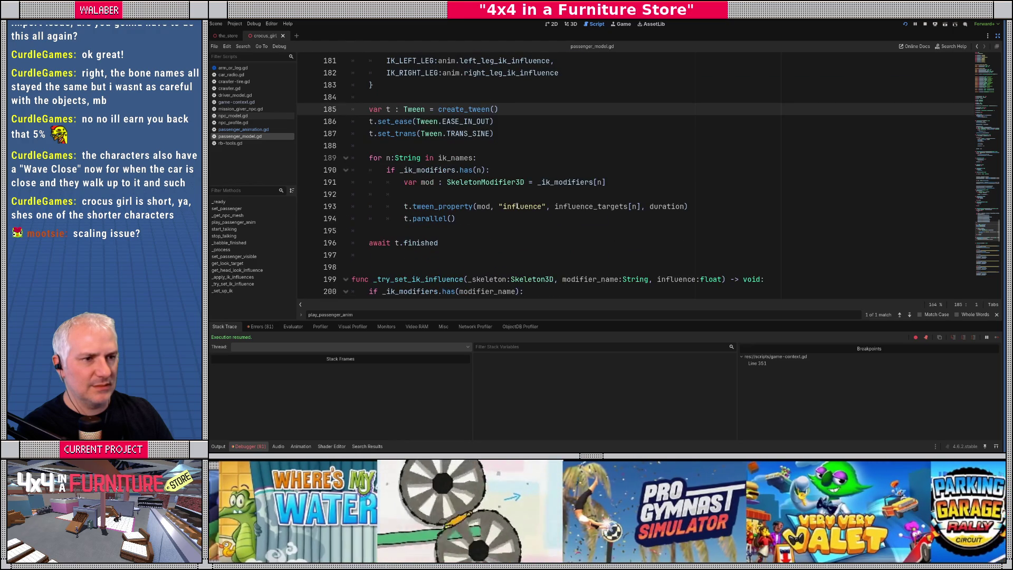
pyautogui.scroll(1, 518, 206)
# Step: Locate the _ik_modifiers declaration and its next use in the script
pyautogui.keyDown('ctrl'); pyautogui.click(570, 221); pyautogui.keyUp('ctrl')
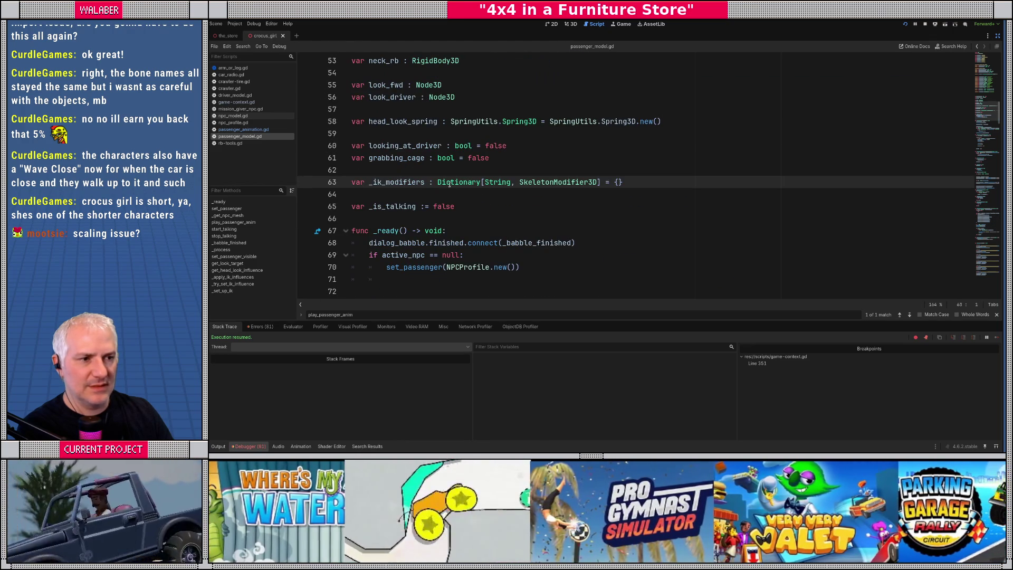
pyautogui.doubleClick(404, 181)
pyautogui.hotkey('ctrl', 'f')
pyautogui.press('Return')
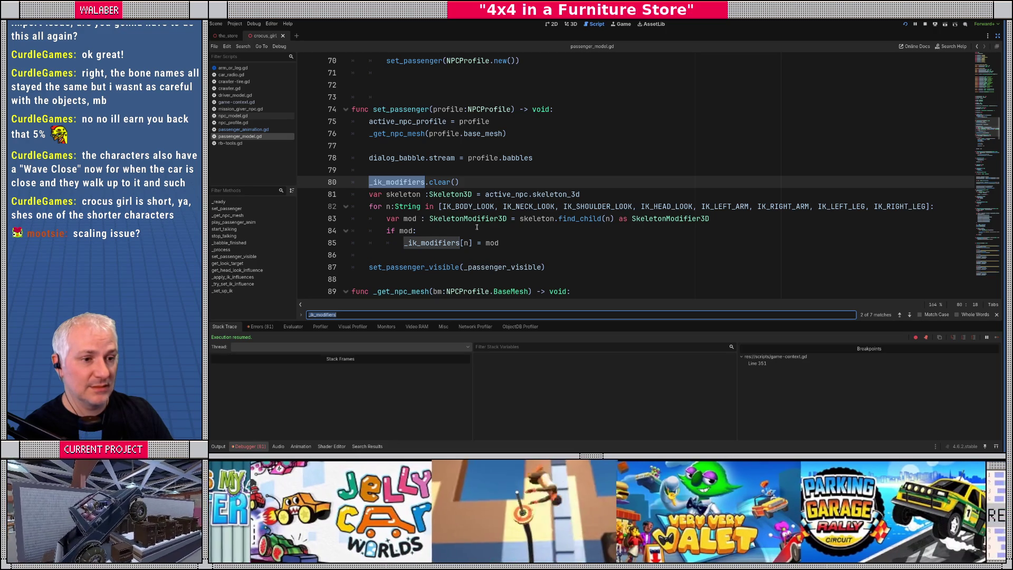
# Step: Jump to the IK_BODY_LOOK constant and show the running game's live scene tree
pyautogui.keyDown('ctrl'); pyautogui.click(467, 207); pyautogui.keyUp('ctrl')
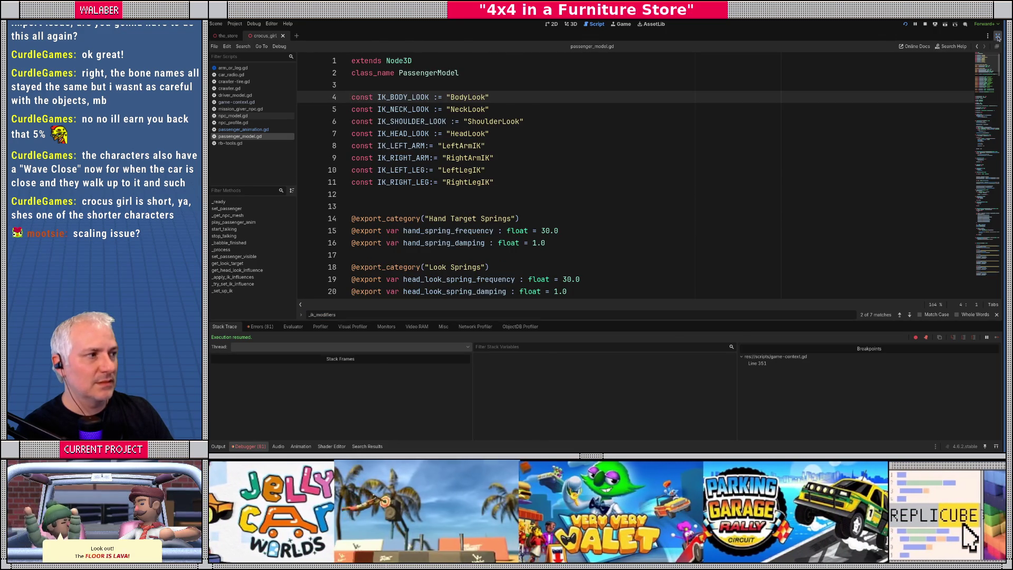
pyautogui.click(998, 36)
pyautogui.click(251, 57)
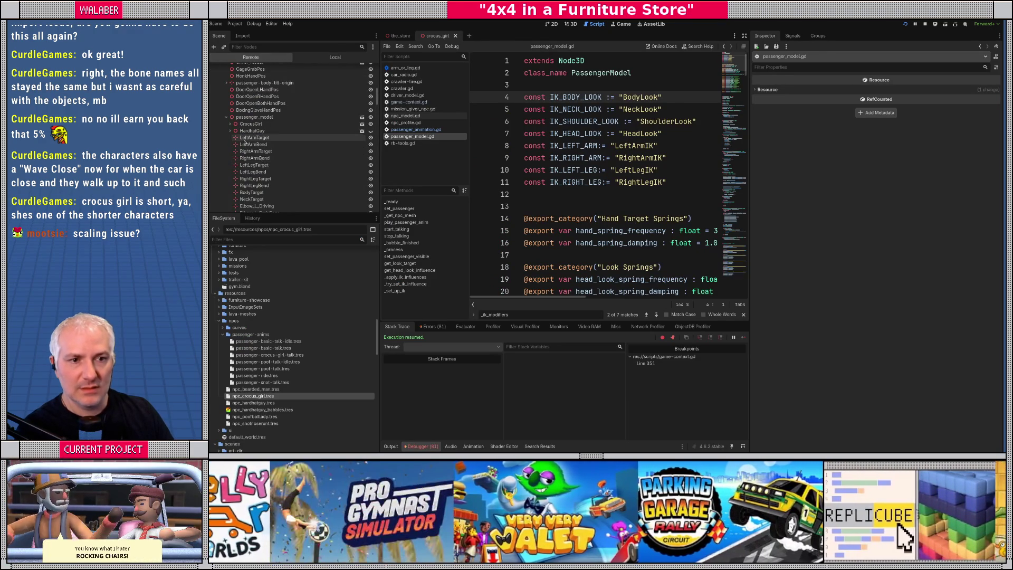
# Step: Expand CrocusGirl > CrocusGirlArmature > Skeleton3D in the remote scene tree
pyautogui.scroll(5, 248, 153)
pyautogui.scroll(10, 243, 150)
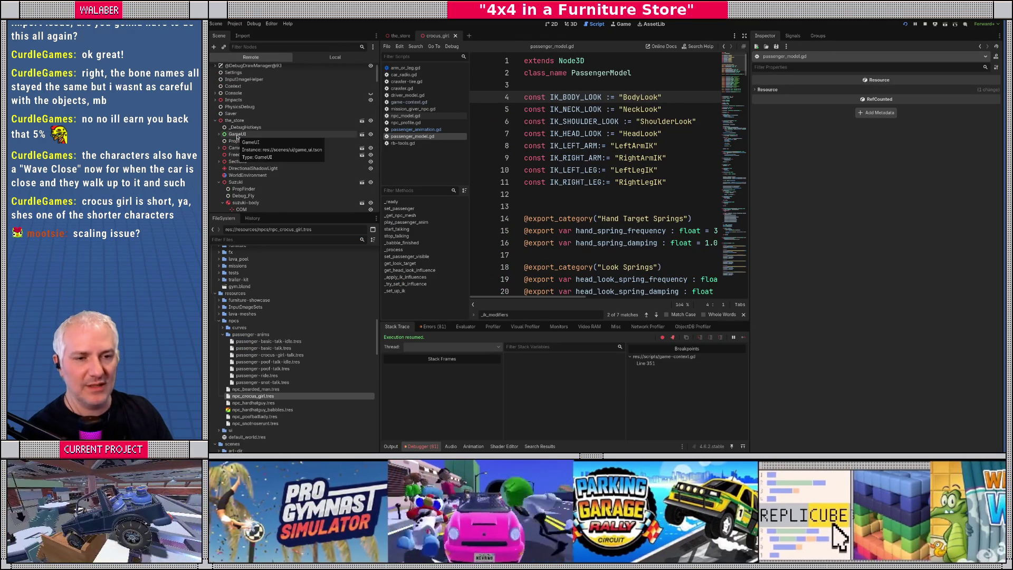
pyautogui.scroll(-15, 254, 108)
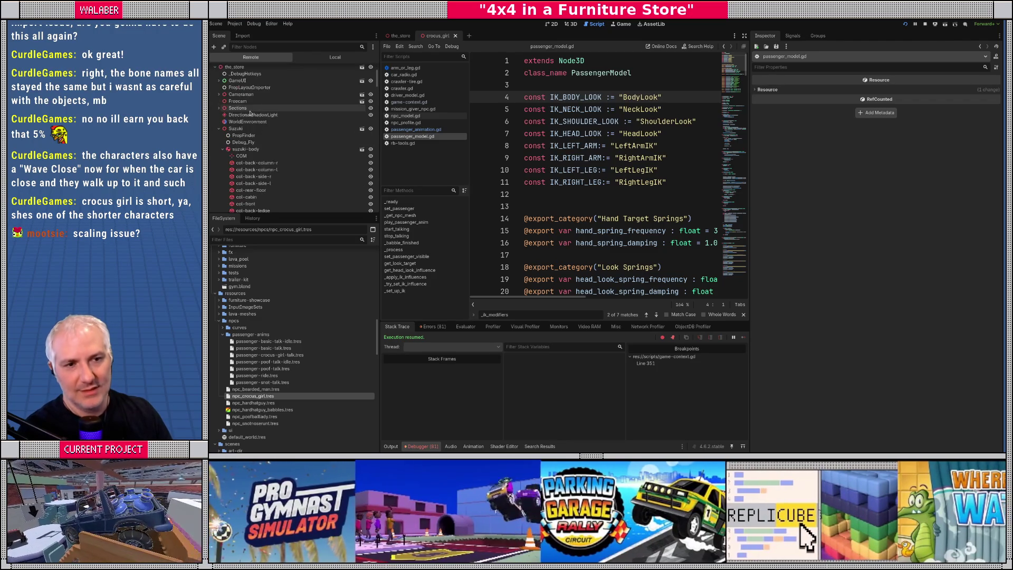
pyautogui.scroll(-3, 227, 134)
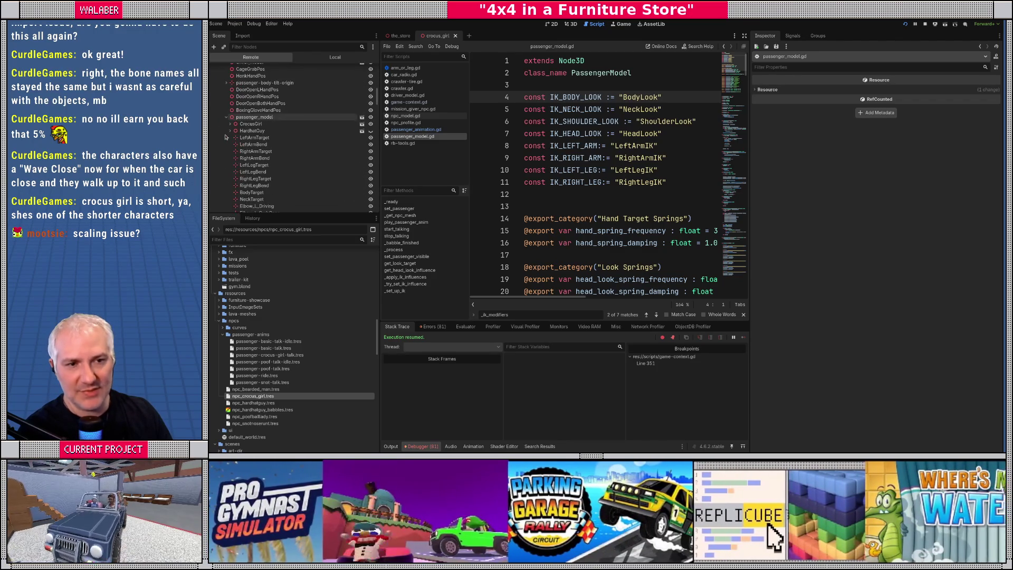
pyautogui.click(230, 125)
pyautogui.scroll(-2, 230, 127)
pyautogui.click(235, 95)
pyautogui.click(240, 101)
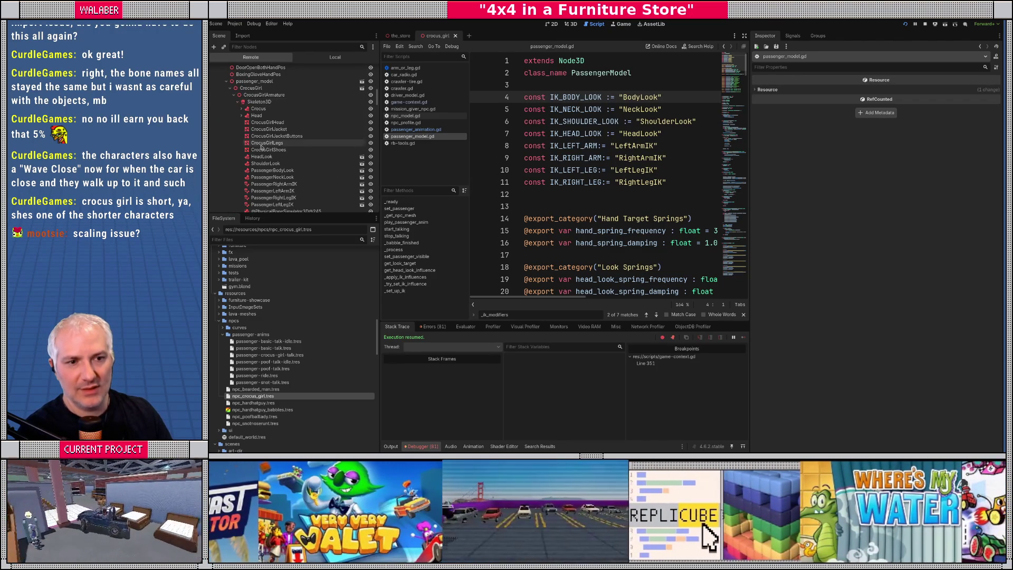
pyautogui.scroll(-1, 243, 132)
# Step: Select and compare the IK name constants on lines 4–11, including NeckLook, ShoulderLook and HeadLook
pyautogui.moveTo(632, 114); pyautogui.dragTo(665, 184)
pyautogui.click(664, 168)
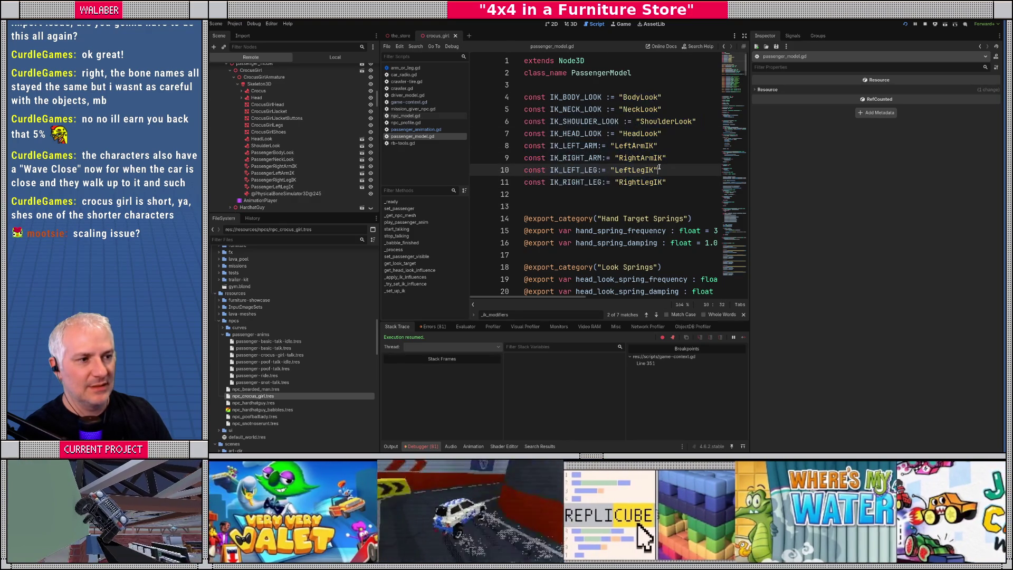
pyautogui.moveTo(609, 133)
pyautogui.mouseDown()
pyautogui.moveTo(622, 148)
pyautogui.moveTo(675, 133)
pyautogui.mouseUp()
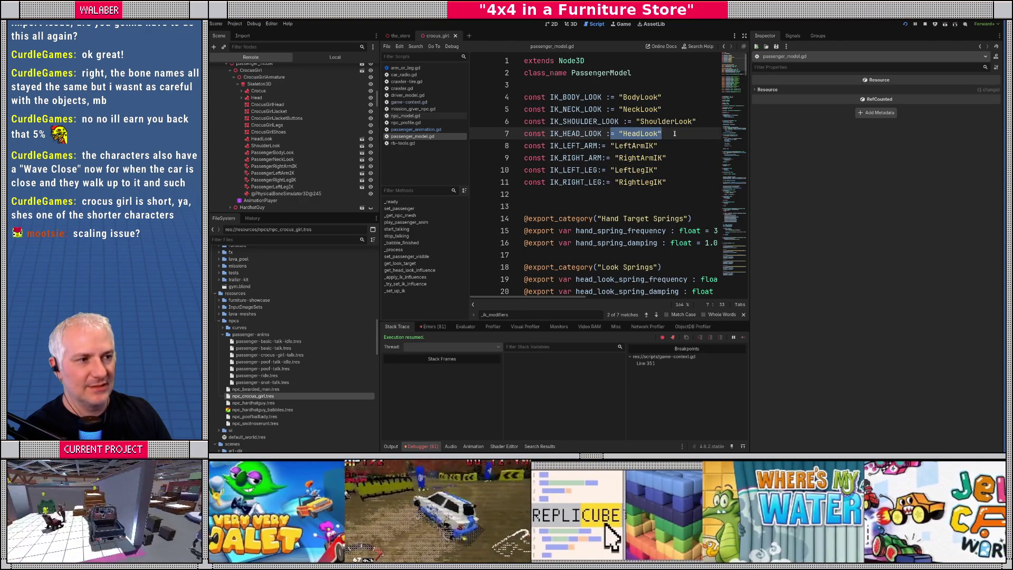
pyautogui.click(610, 109)
pyautogui.hotkey('shift', 'End')
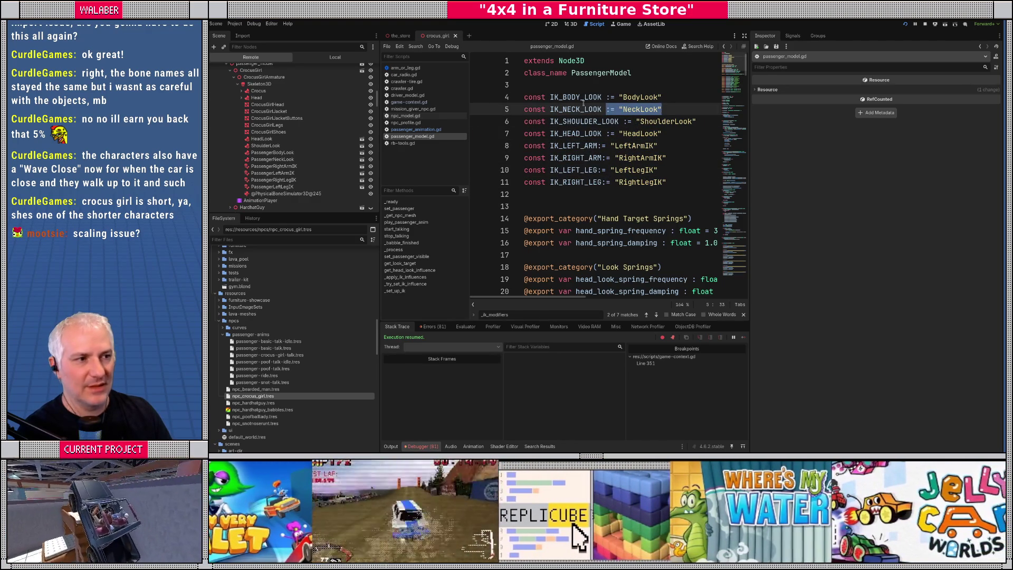
pyautogui.click(625, 121)
pyautogui.hotkey('shift', 'End')
pyautogui.moveTo(664, 133); pyautogui.dragTo(593, 122)
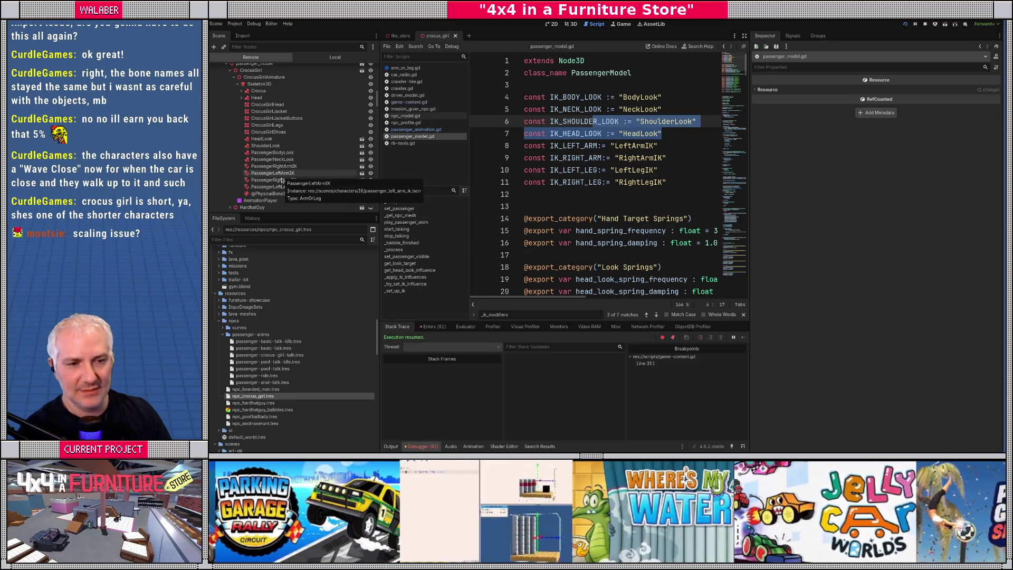
pyautogui.click(284, 194)
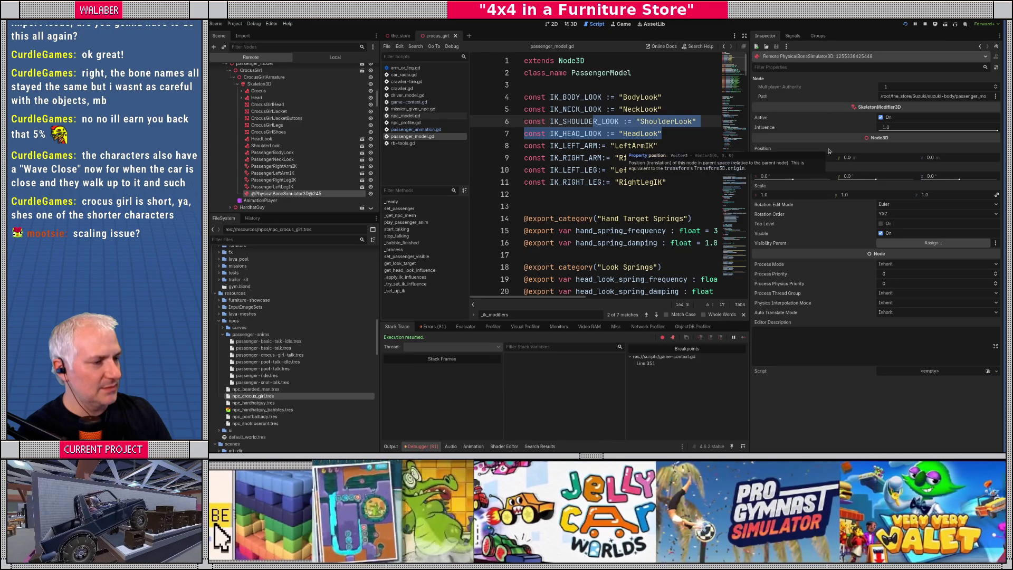
pyautogui.hotkey('alt', 'Tab')
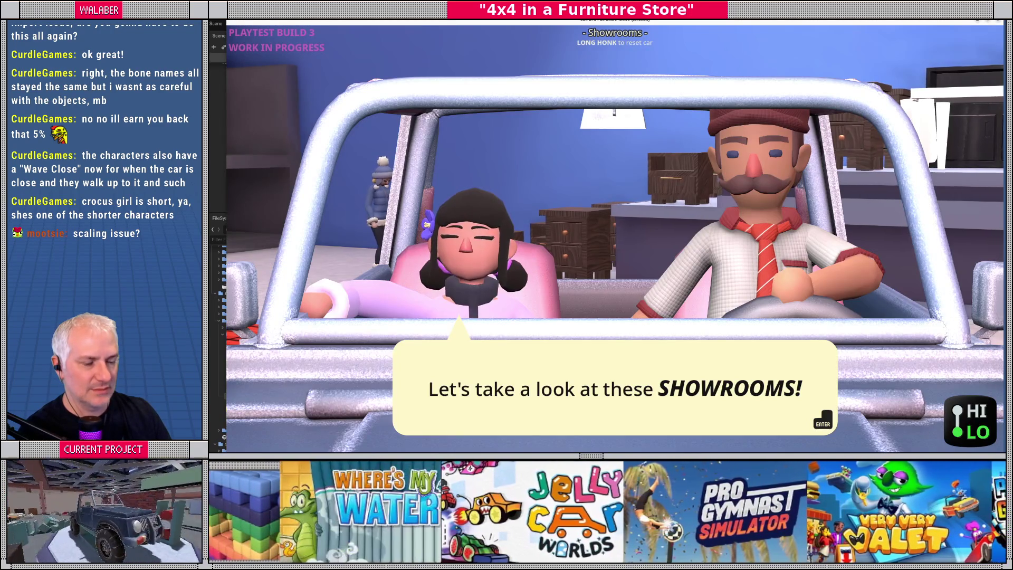
pyautogui.hotkey('alt', 'Tab')
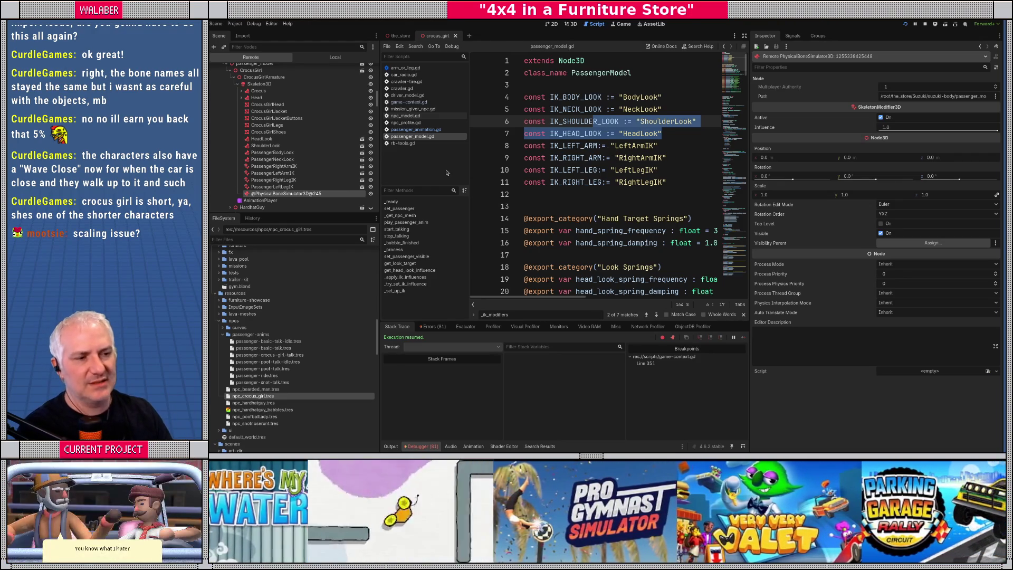
pyautogui.click(744, 35)
# Step: Scroll through passenger_model.gd to the _set_up_ik function definition
pyautogui.scroll(-6, 427, 181)
pyautogui.scroll(-16, 427, 181)
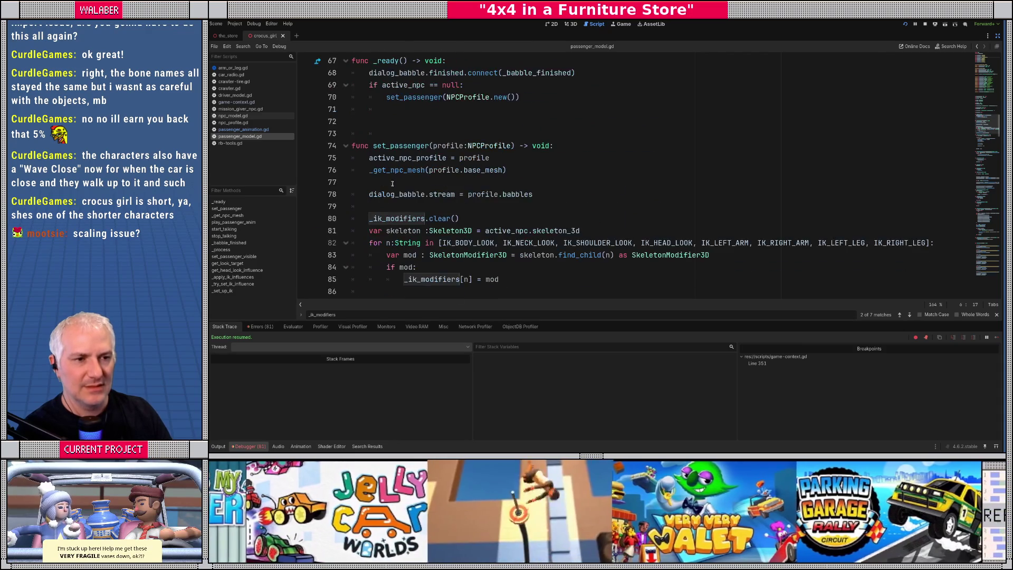
pyautogui.scroll(-3, 372, 139)
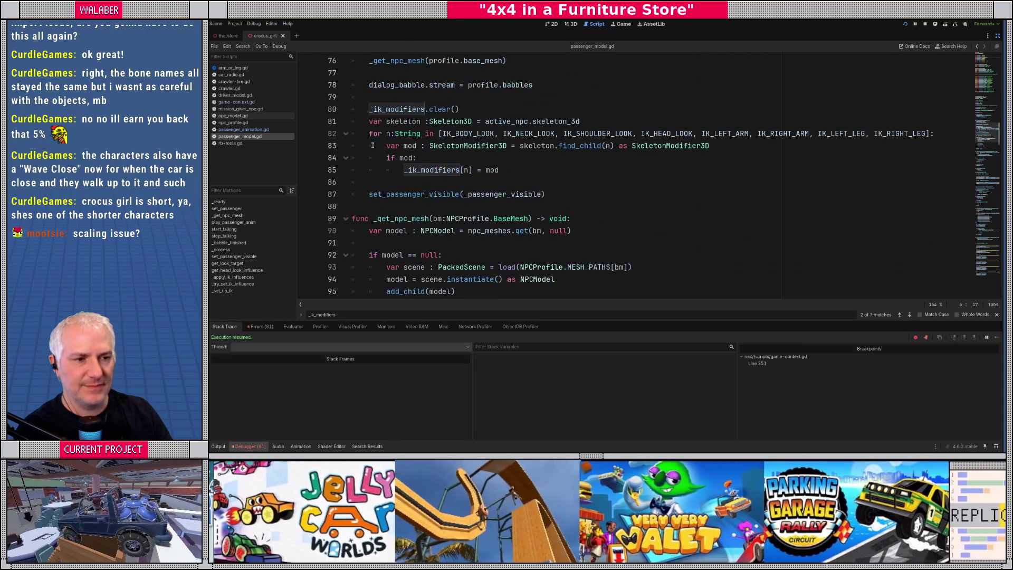
pyautogui.scroll(-4, 373, 145)
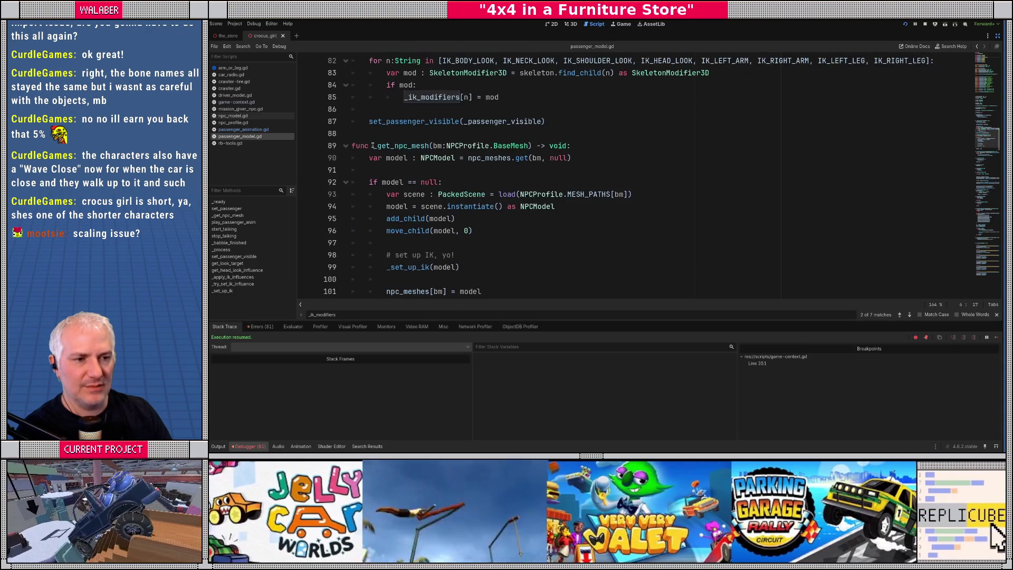
pyautogui.keyDown('ctrl'); pyautogui.click(404, 194); pyautogui.keyUp('ctrl')
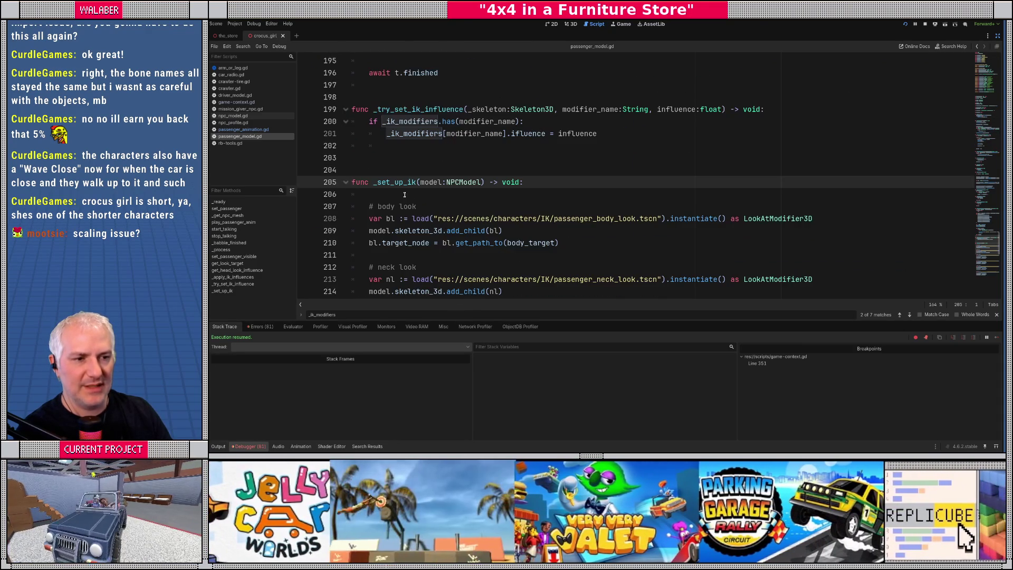
pyautogui.scroll(-1, 395, 193)
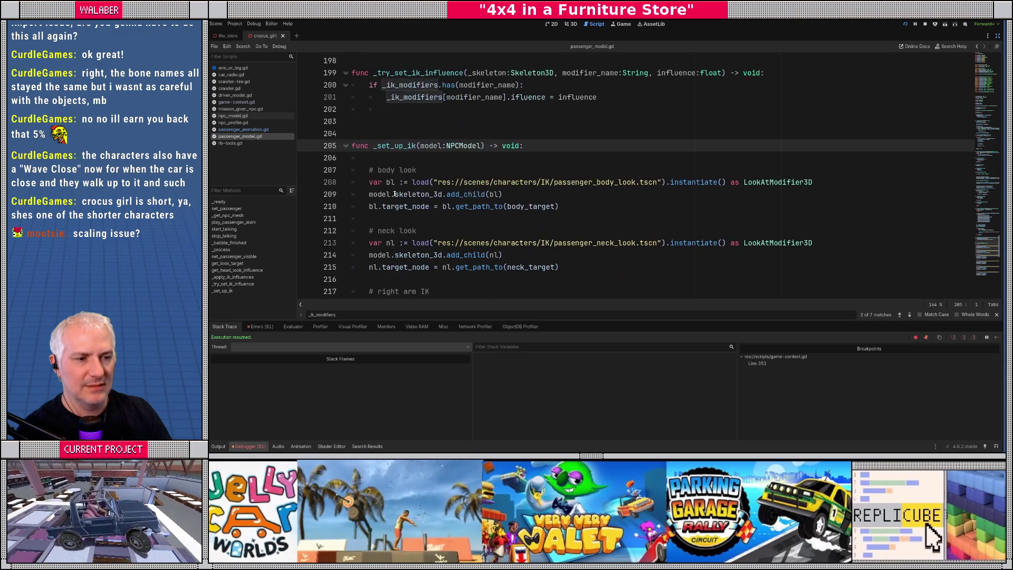
pyautogui.scroll(4, 395, 194)
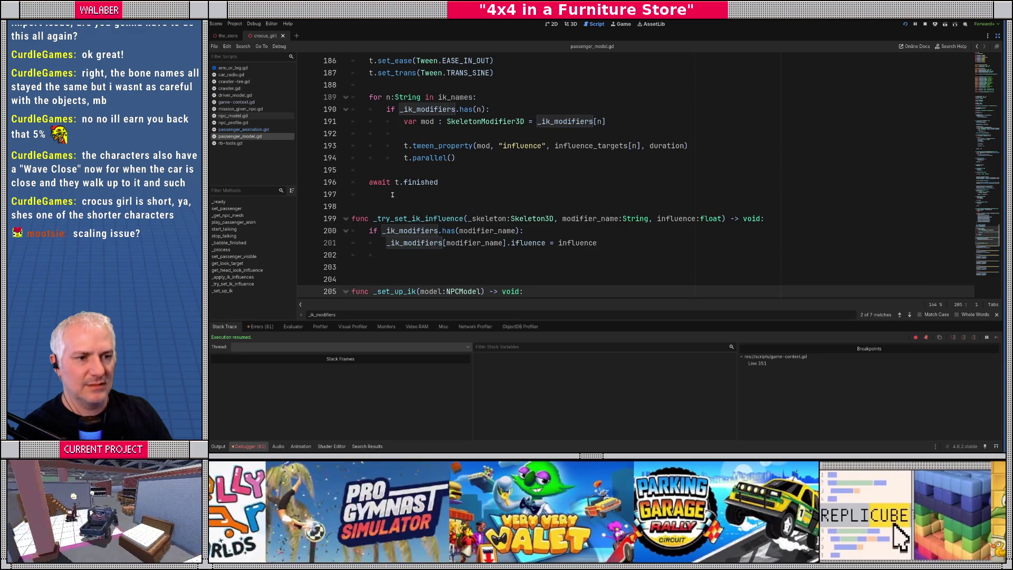
# Step: Find the _ik_modifiers declaration and its next occurrence with Ctrl+F
pyautogui.keyDown('ctrl'); pyautogui.click(416, 230); pyautogui.keyUp('ctrl')
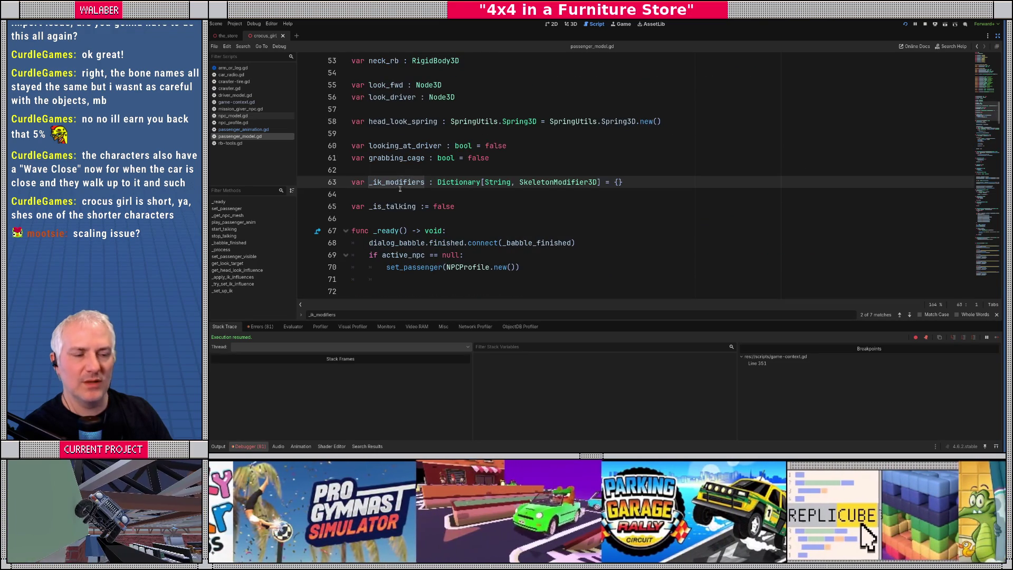
pyautogui.doubleClick(392, 182)
pyautogui.hotkey('ctrl', 'f')
pyautogui.press('Return')
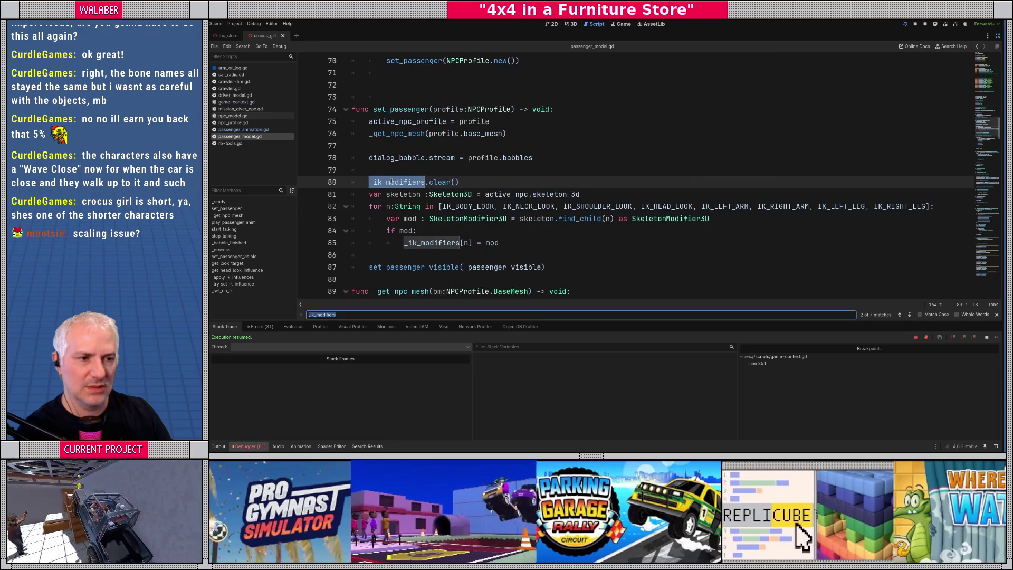
# Step: Examine set_passenger's _get_npc_mesh and find_child calls, then restore the side panels
pyautogui.doubleClick(380, 110)
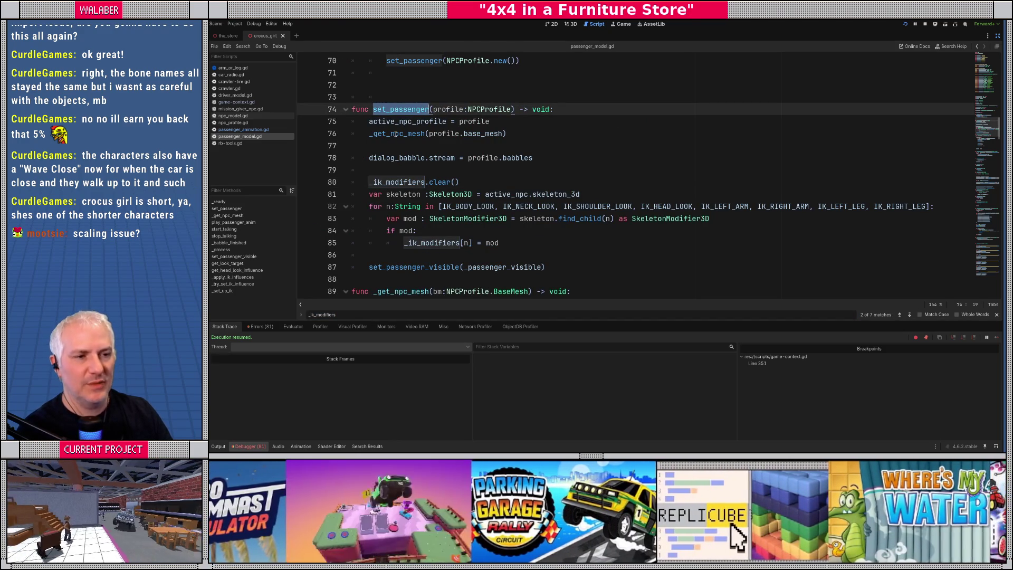
pyautogui.doubleClick(396, 134)
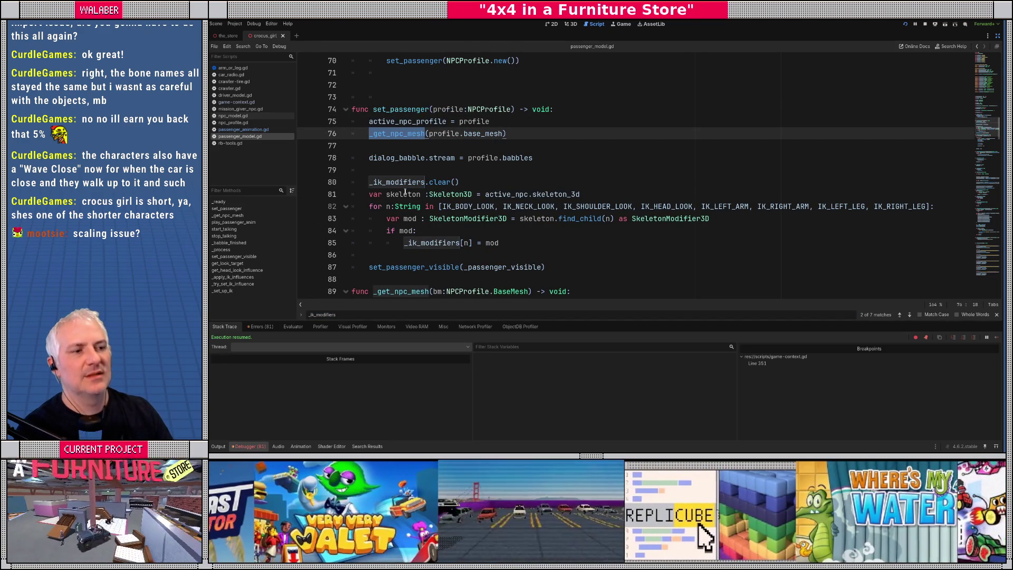
pyautogui.doubleClick(582, 220)
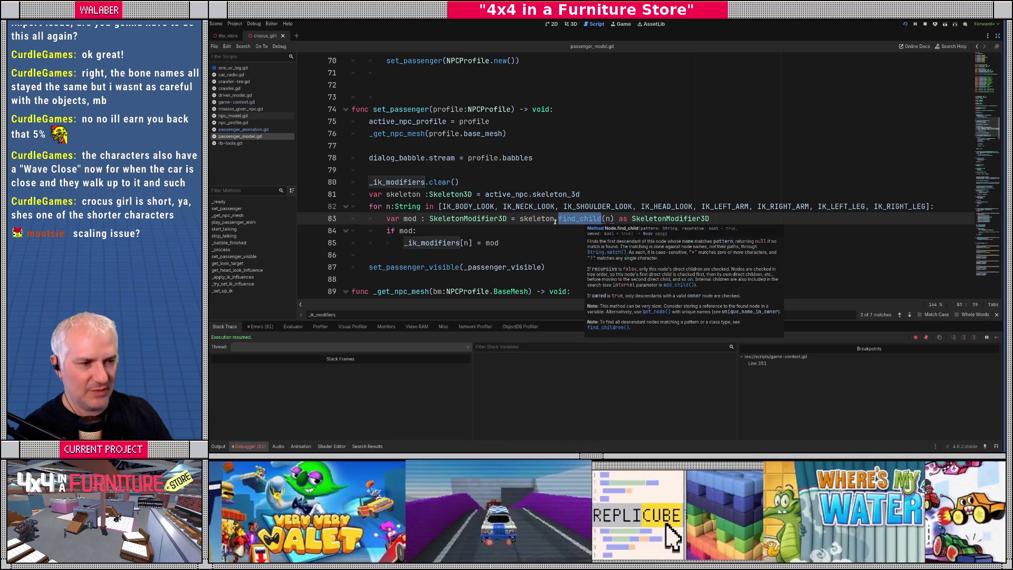
pyautogui.click(608, 218)
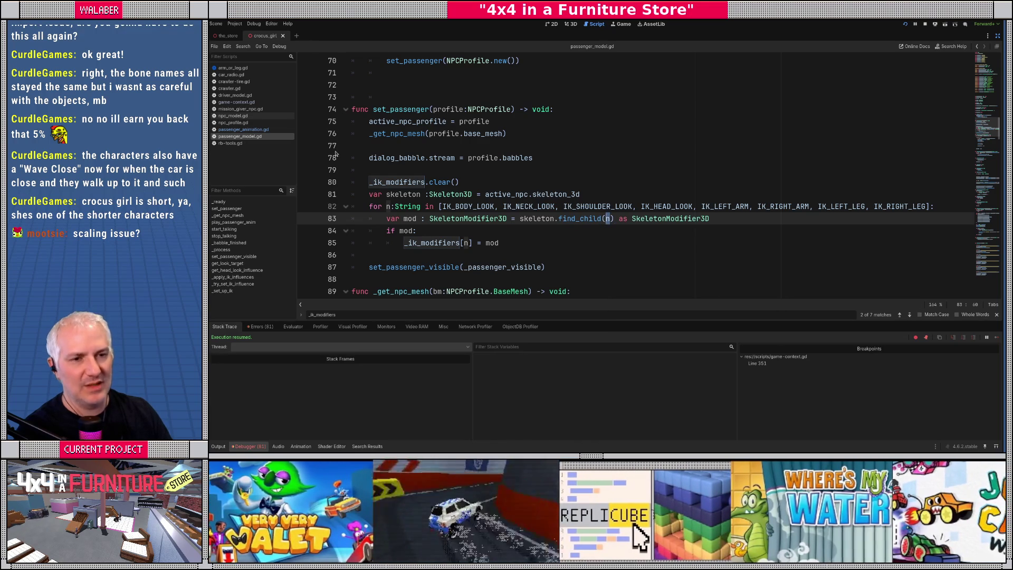
pyautogui.click(998, 36)
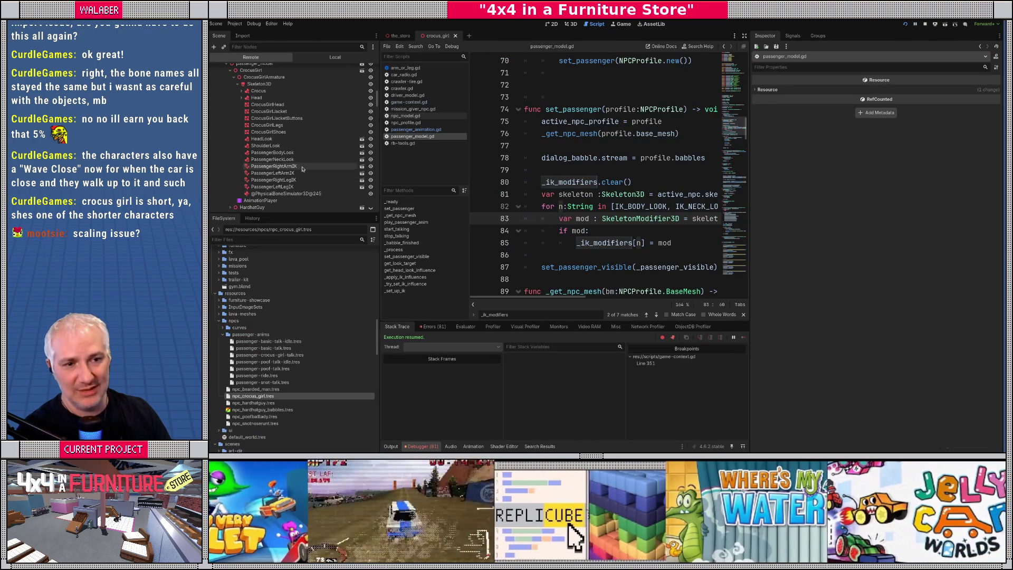
# Step: Add the 'Passenger' prefix to the BodyLook and NeckLook constant names
pyautogui.click(742, 81)
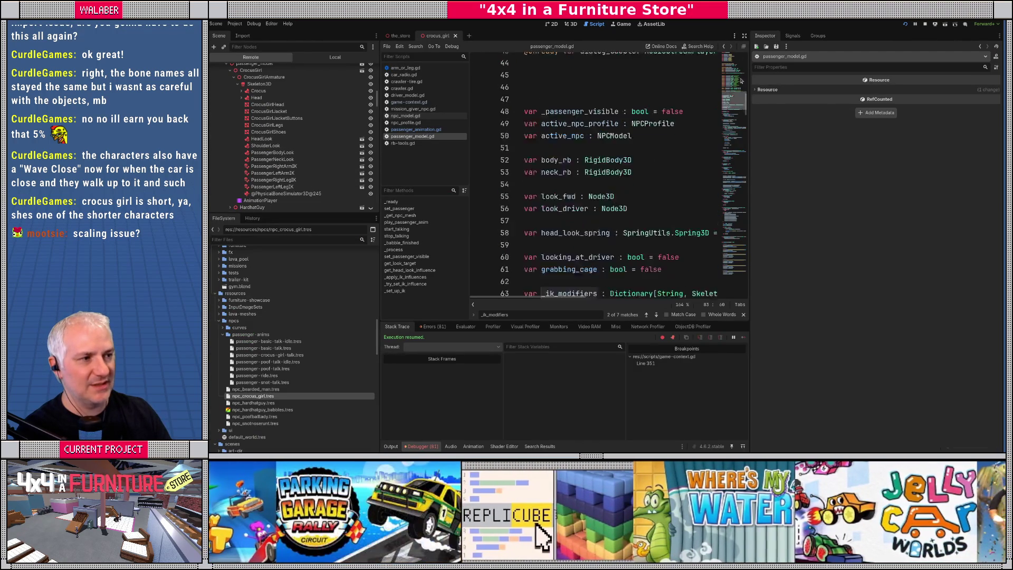
pyautogui.scroll(10, 741, 80)
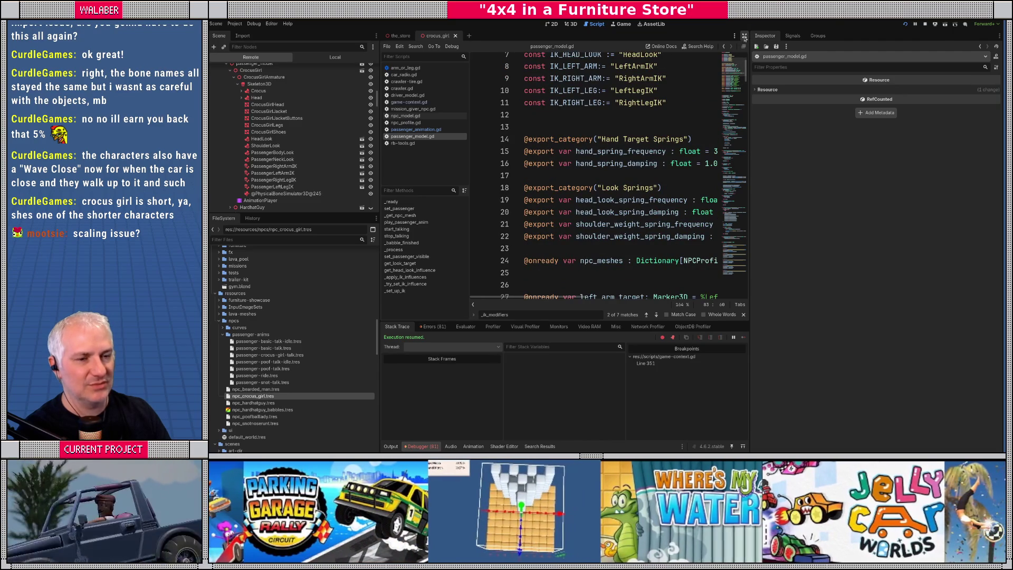
pyautogui.click(473, 304)
pyautogui.scroll(2, 601, 176)
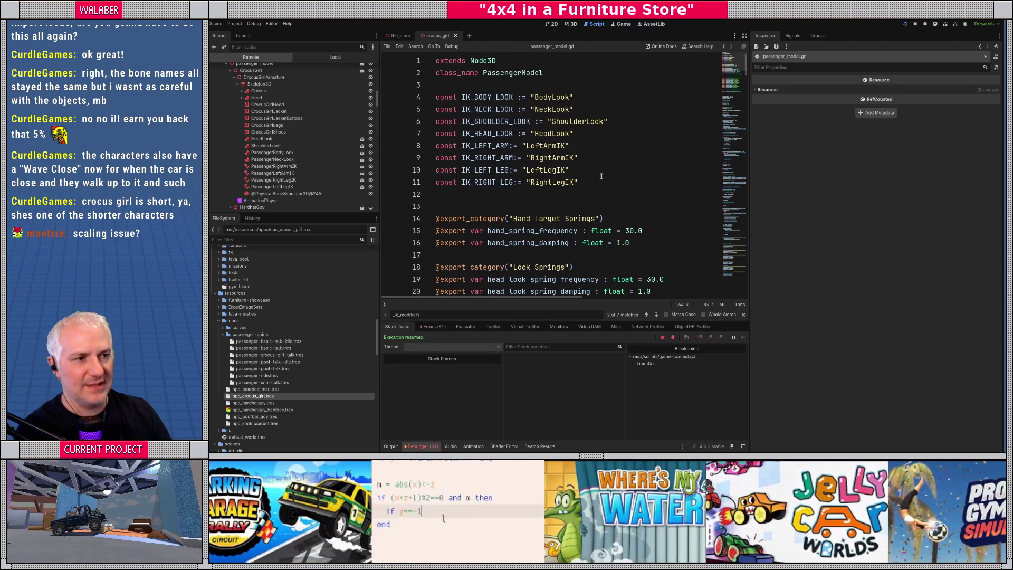
pyautogui.click(550, 121)
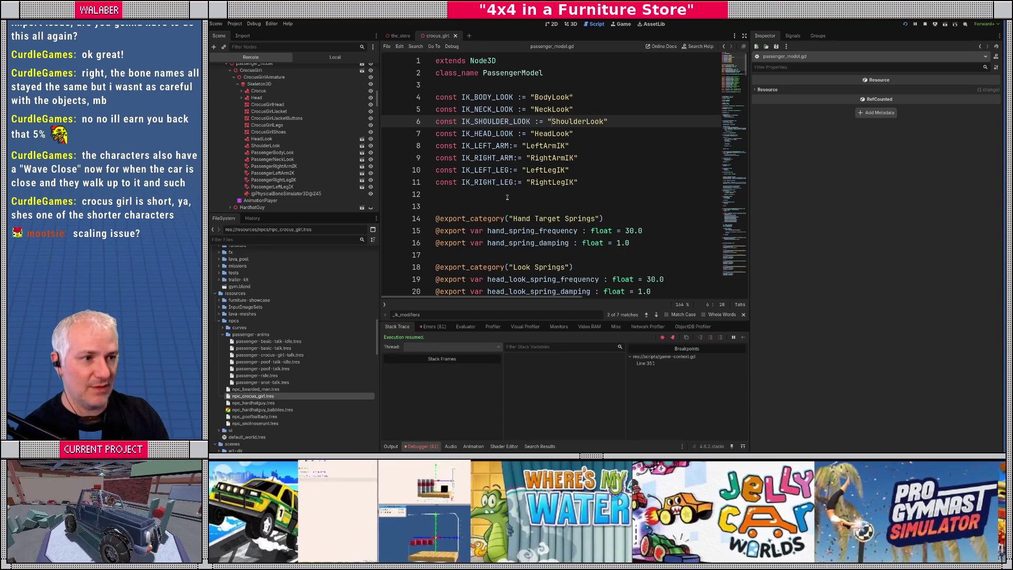
pyautogui.press('Up')
pyautogui.press('Up')
pyautogui.write('Passenger')
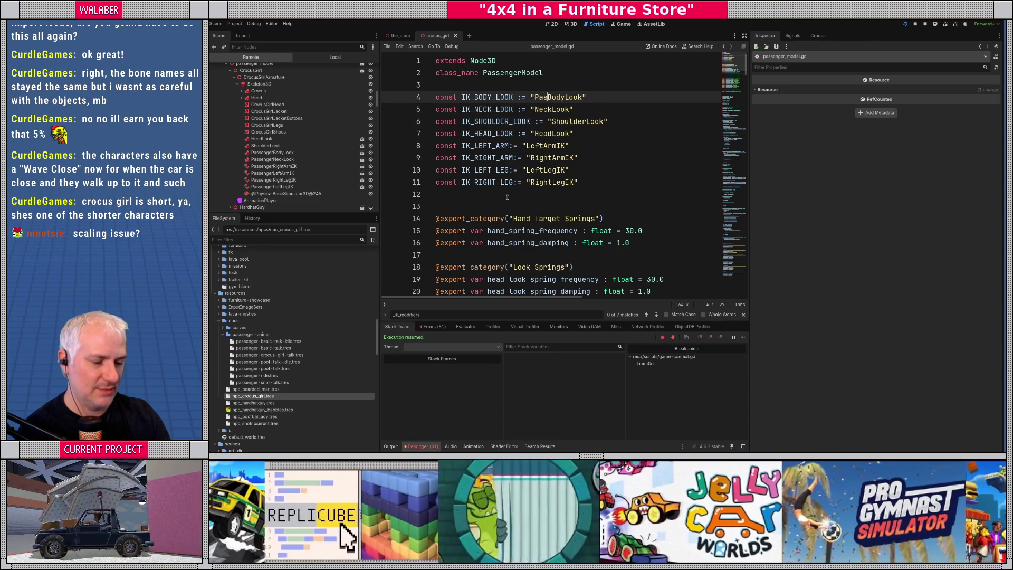
pyautogui.press('Down')
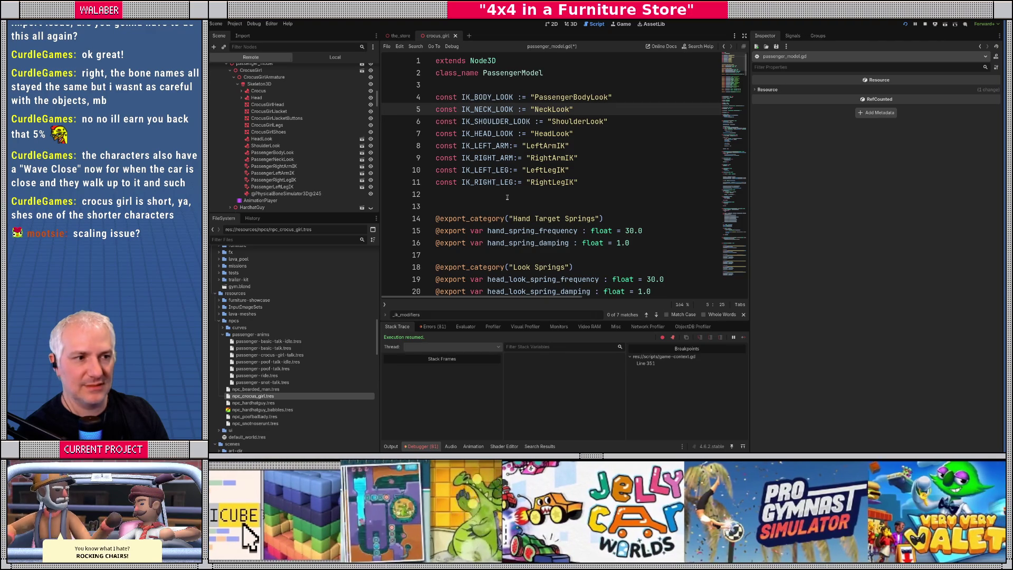
pyautogui.write('Passenger')
# Step: Rename the four arm and leg IK constants to PassengerLeftArmIK, PassengerRightArmIK, PassengerLeftLegIK, PassengerRightLegIK
pyautogui.press('Down')
pyautogui.press('Down')
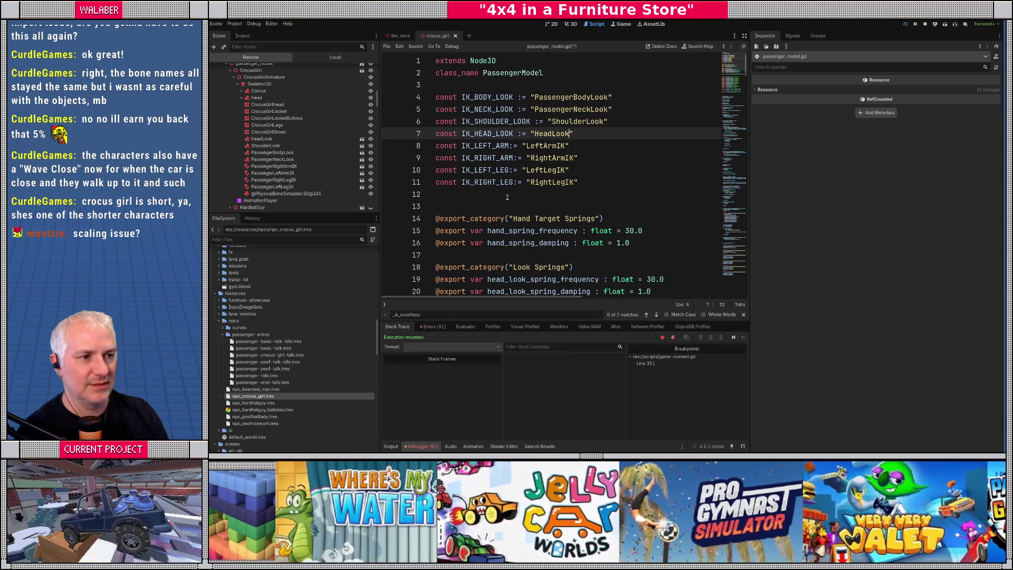
pyautogui.press('Up')
pyautogui.press('Down')
pyautogui.press('Down')
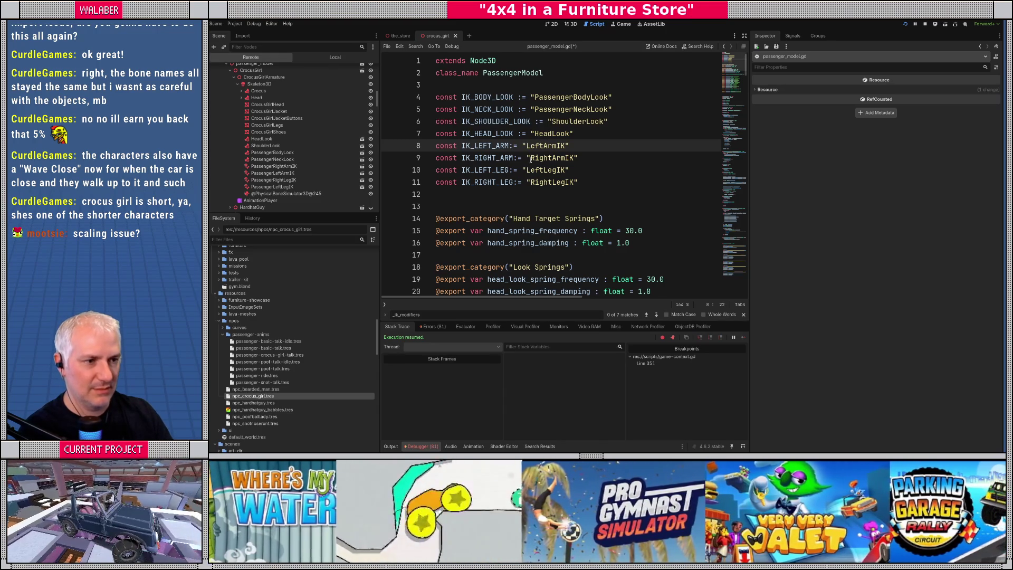
pyautogui.keyDown('alt'); pyautogui.click(529, 183); pyautogui.keyUp('alt')
pyautogui.write('PAssenger')
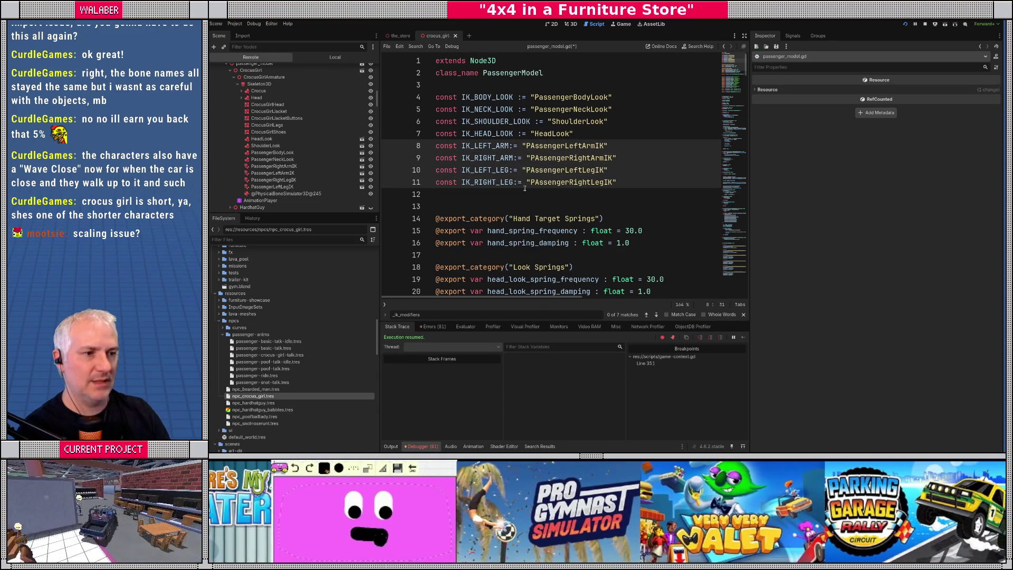
pyautogui.press('BackSpace')
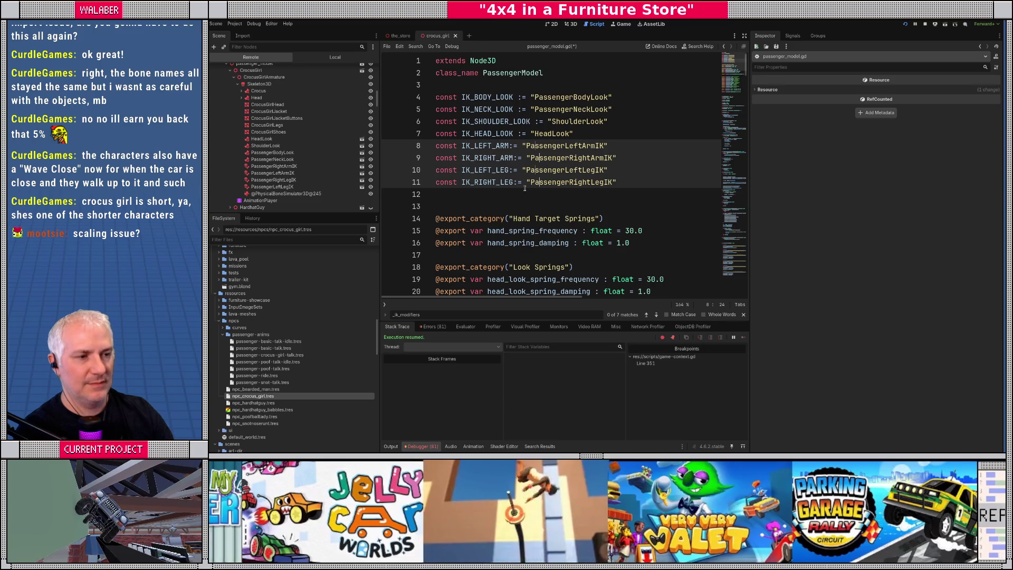
pyautogui.write('a')
# Step: Save passenger_model.gd and stop the running game
pyautogui.hotkey('ctrl', 's')
pyautogui.click(509, 121)
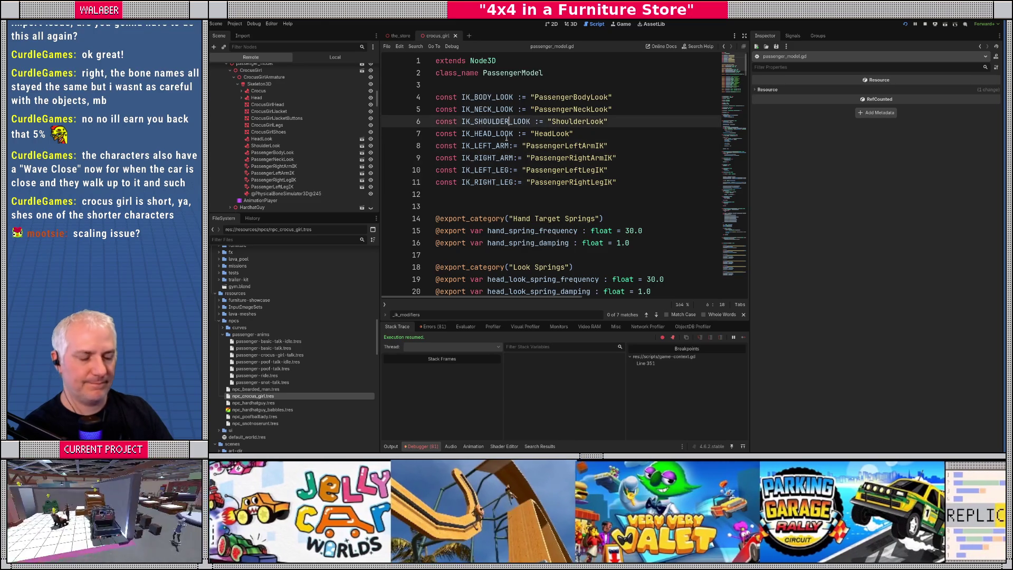
pyautogui.press('F8')
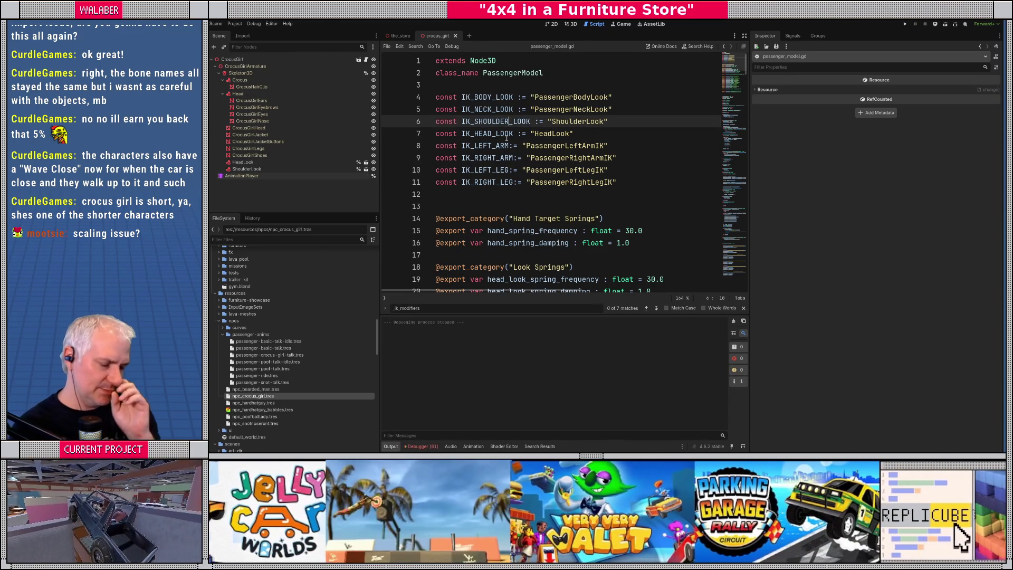
# Step: Relaunch the game, remove the line 351 breakpoint when it pauses, and resume execution
pyautogui.press('F5')
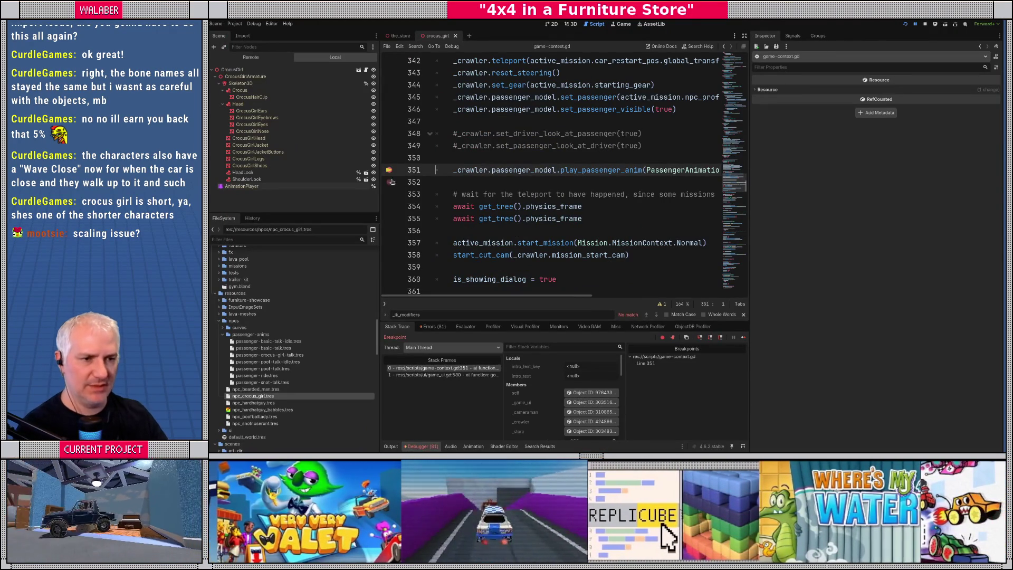
pyautogui.click(390, 169)
pyautogui.press('F12')
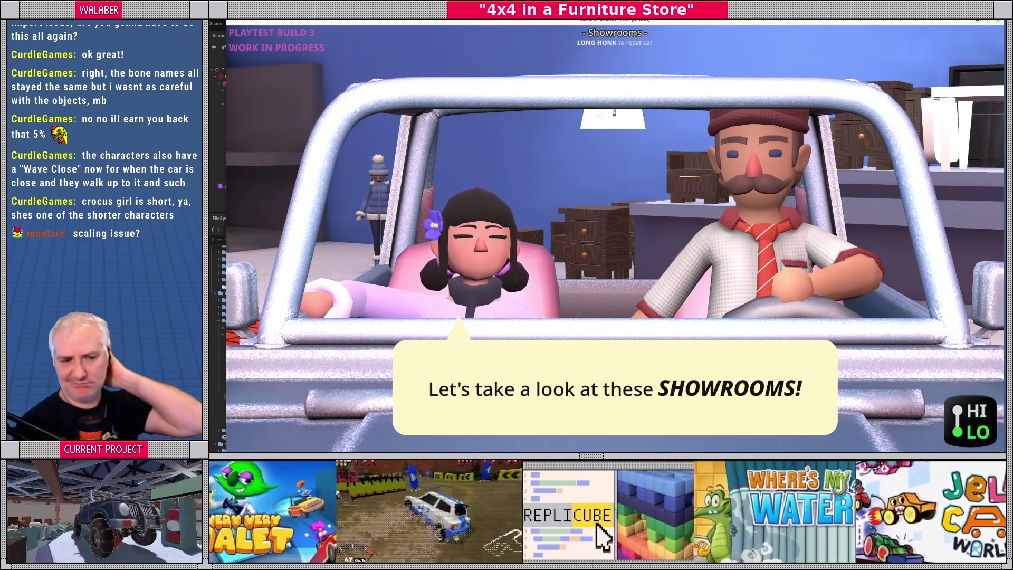
pyautogui.hotkey('alt', 'Tab')
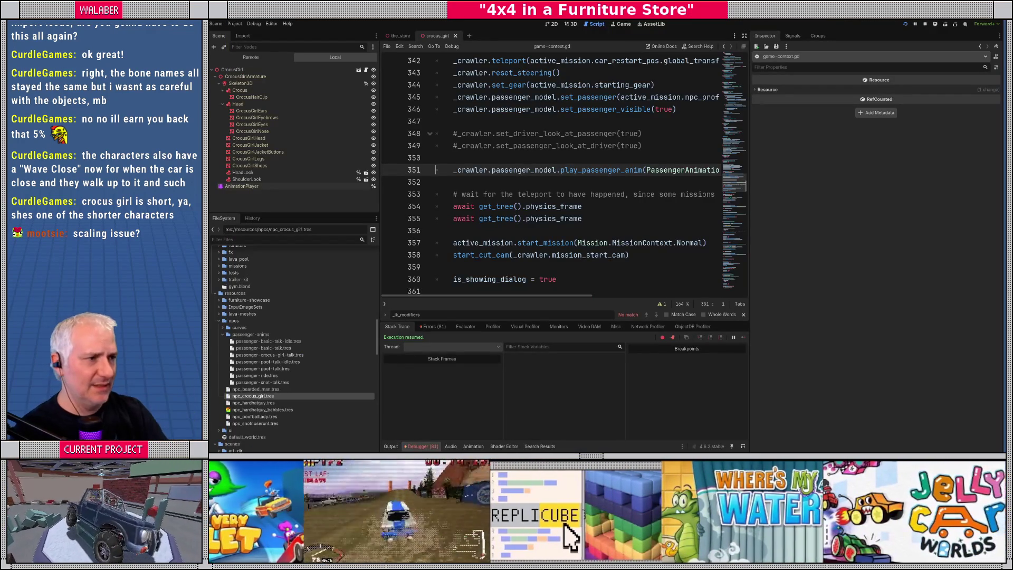
# Step: Skim passenger_model.gd in full width, then switch to and browse npc_model.gd
pyautogui.click(744, 35)
pyautogui.scroll(-2, 410, 173)
pyautogui.scroll(-20, 410, 173)
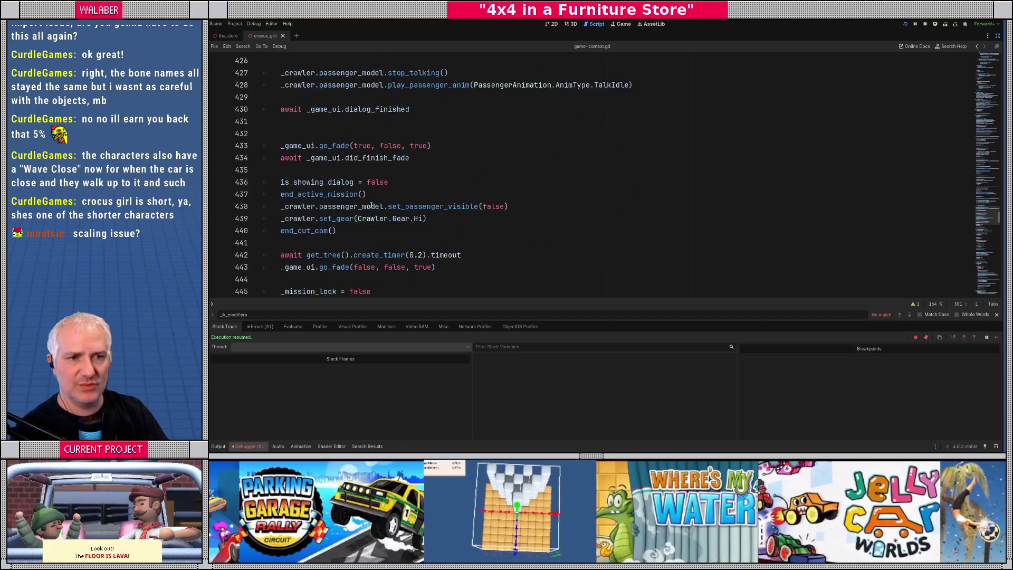
pyautogui.scroll(4, 372, 206)
pyautogui.hotkey('ctrl', 'shift', 'F11')
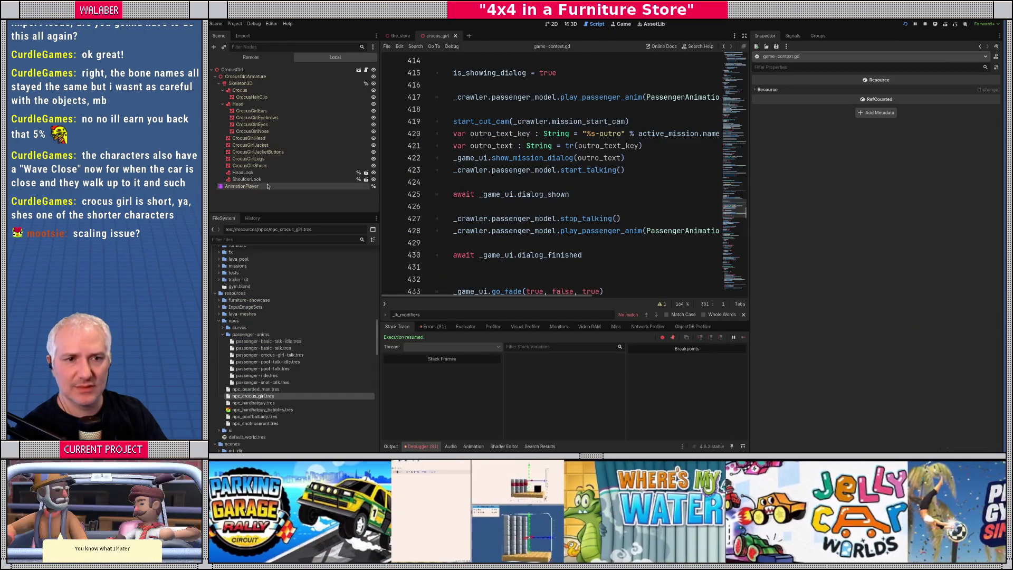
pyautogui.click(359, 70)
pyautogui.scroll(-10, 531, 185)
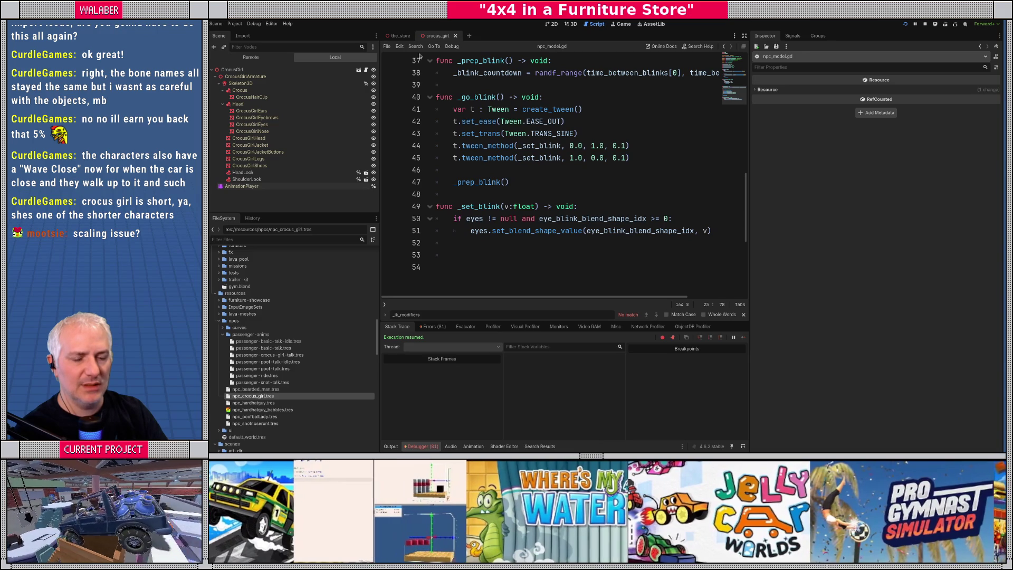
# Step: Show the open-scripts list, view passenger_animation.gd, then return to passenger_model.gd full width
pyautogui.click(385, 305)
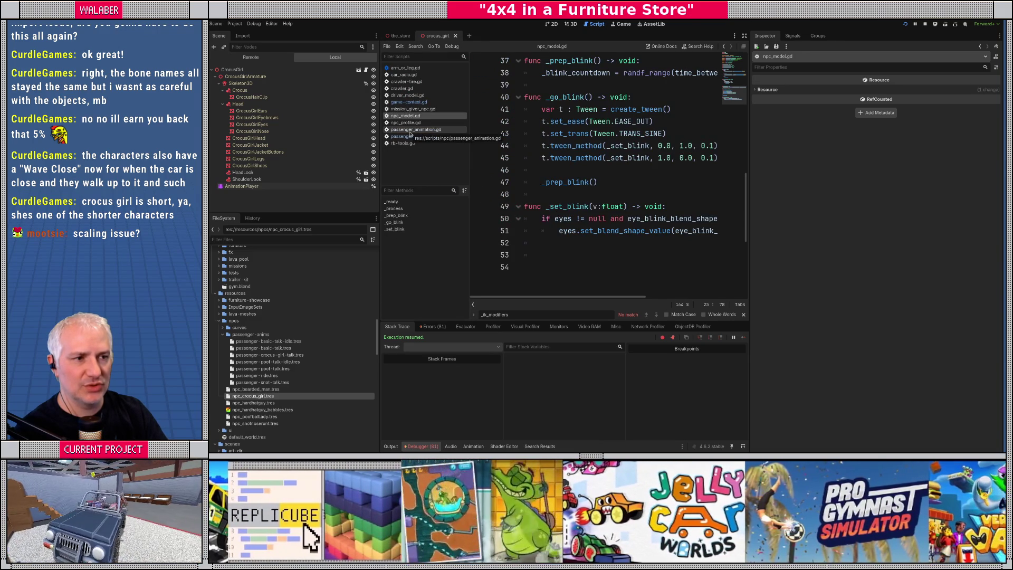
pyautogui.click(410, 131)
pyautogui.scroll(-8, 604, 199)
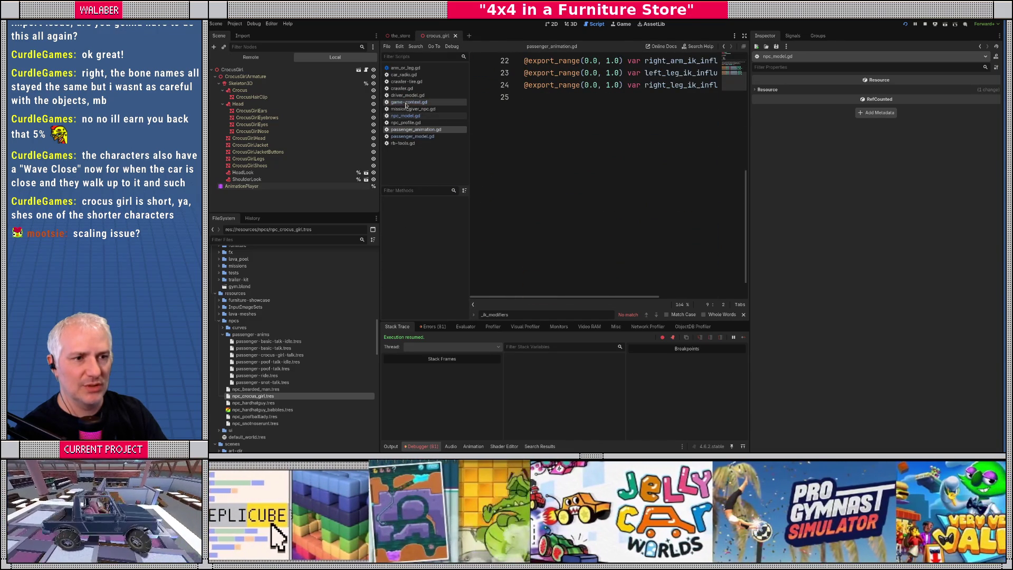
pyautogui.click(413, 136)
pyautogui.hotkey('ctrl', 'shift', 'F11')
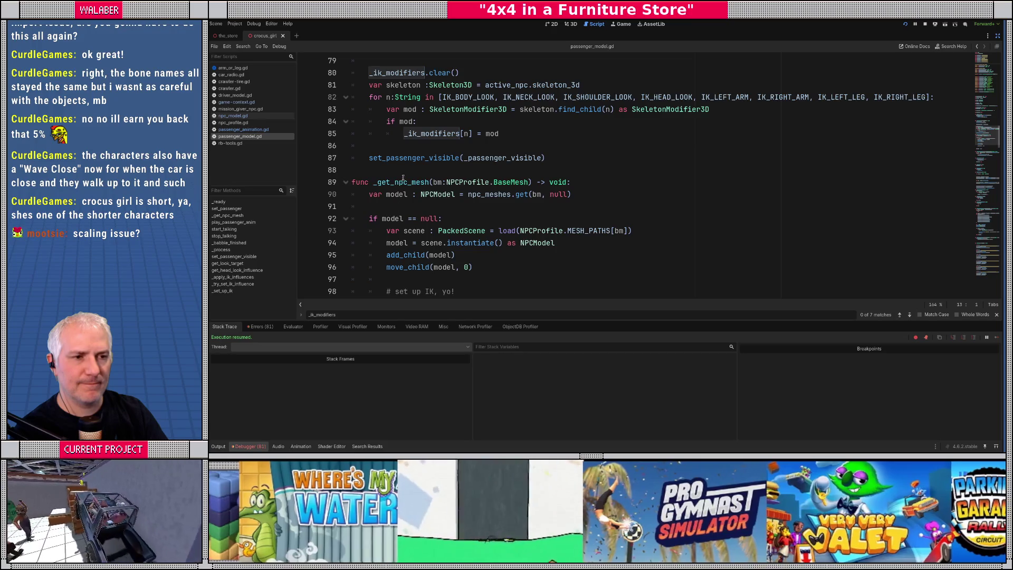
# Step: Under 'if mod:', add print("found modifier %s" % n)
pyautogui.click(431, 121)
pyautogui.press('Return')
pyautogui.write('print("')
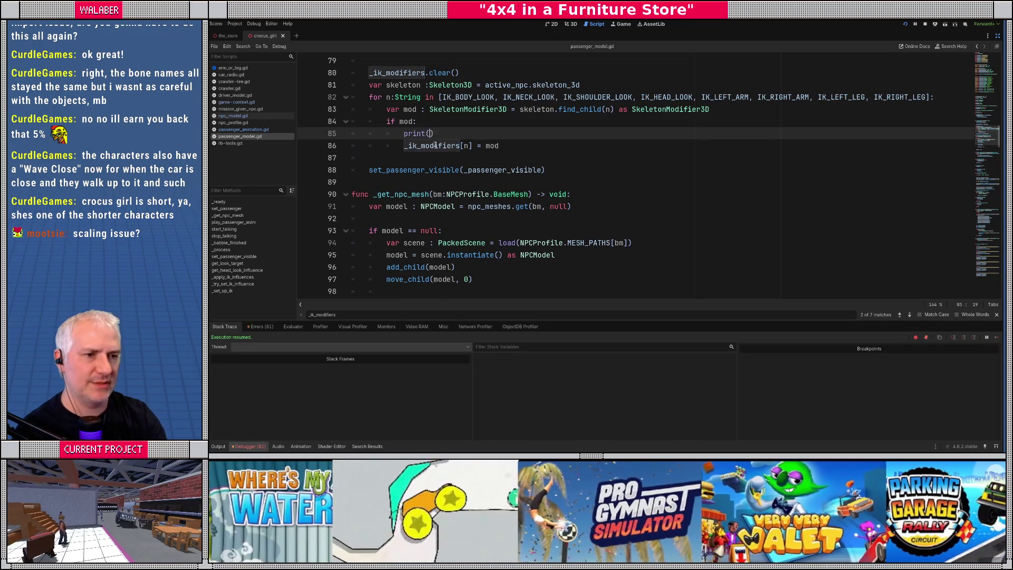
pyautogui.write('found modifier %s"')
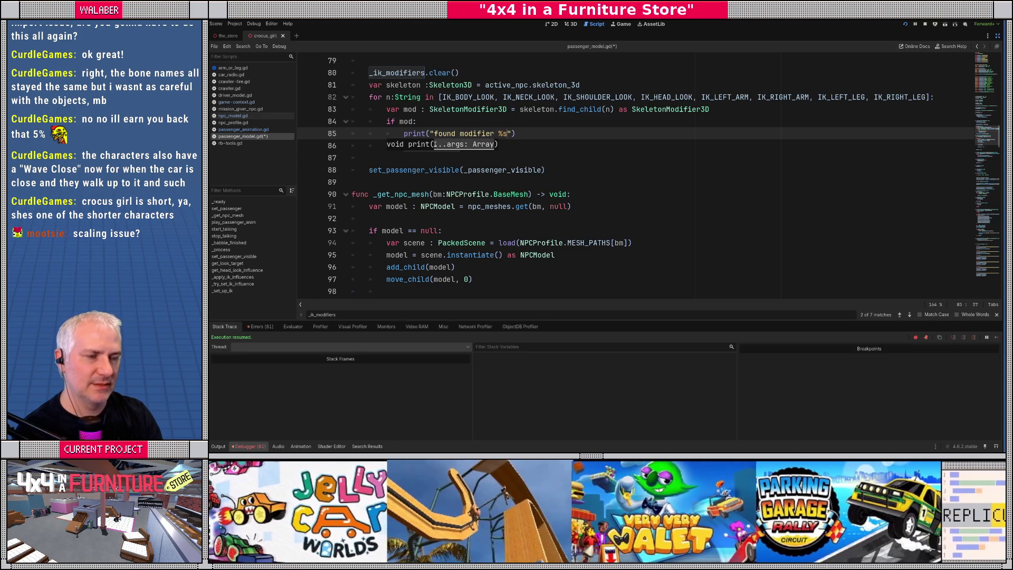
pyautogui.write(' % n')
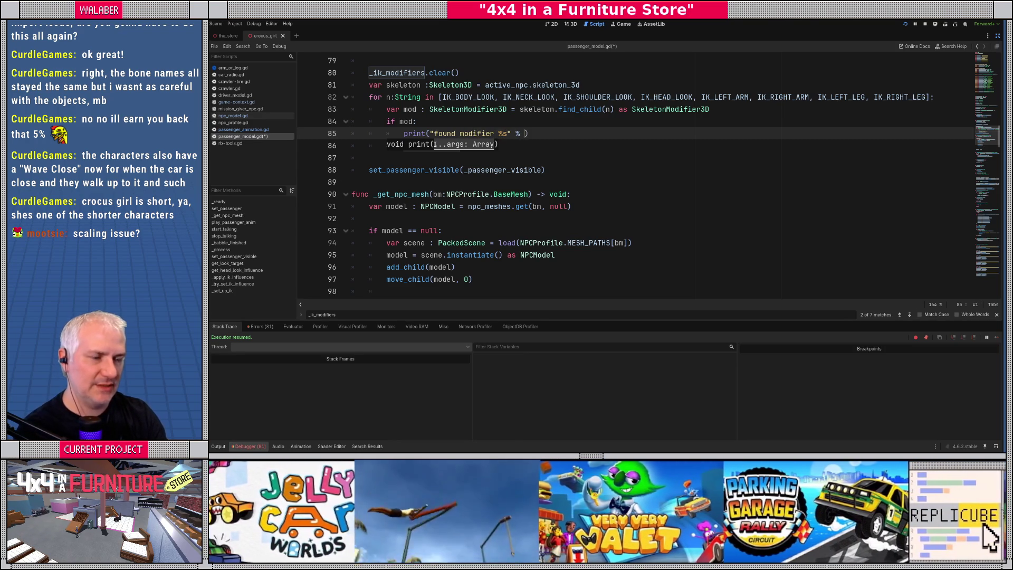
pyautogui.press('Escape')
# Step: Add an else: branch printing "modifier '%s' NOT FOUND!" and save the script
pyautogui.press('Down')
pyautogui.press('Return')
pyautogui.press('BackSpace')
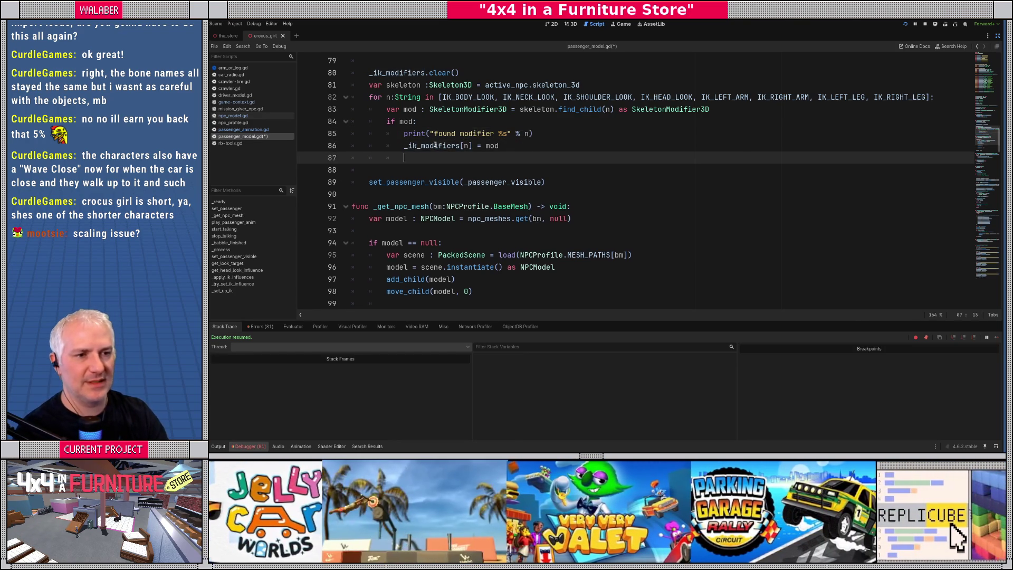
pyautogui.write('else:')
pyautogui.press('Return')
pyautogui.write('print')
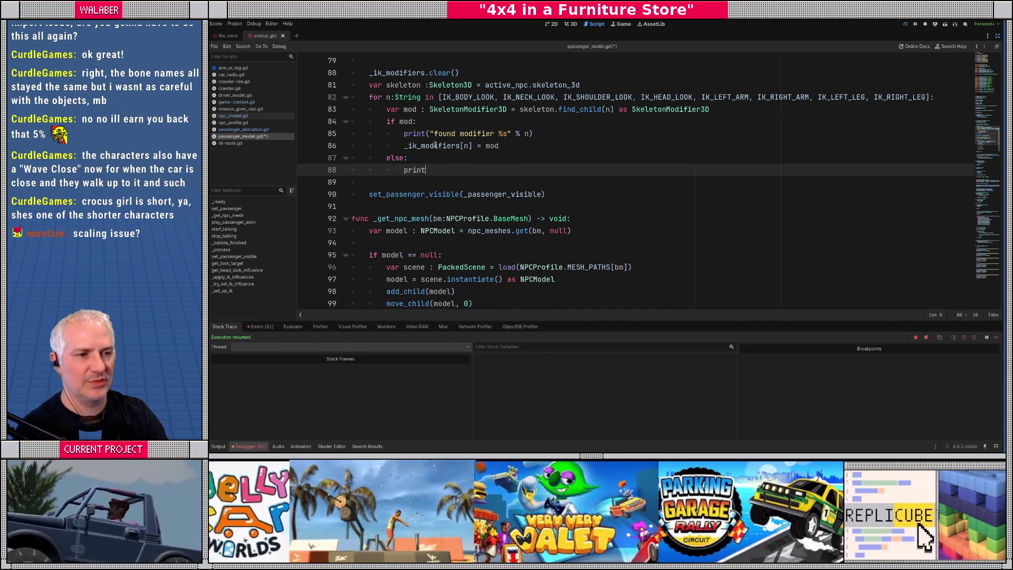
pyautogui.write('("modifier')
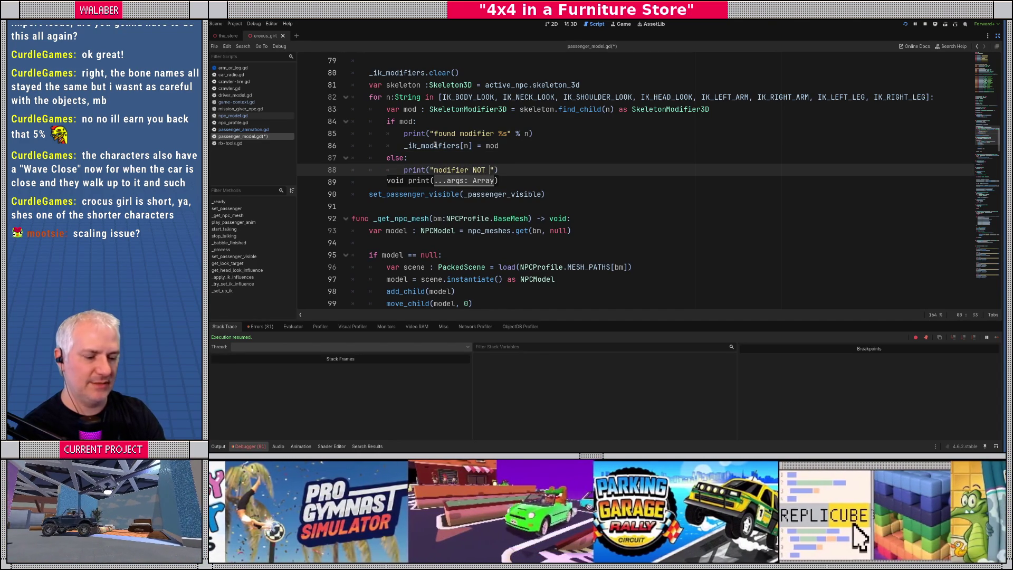
pyautogui.write(" '%s' NO")
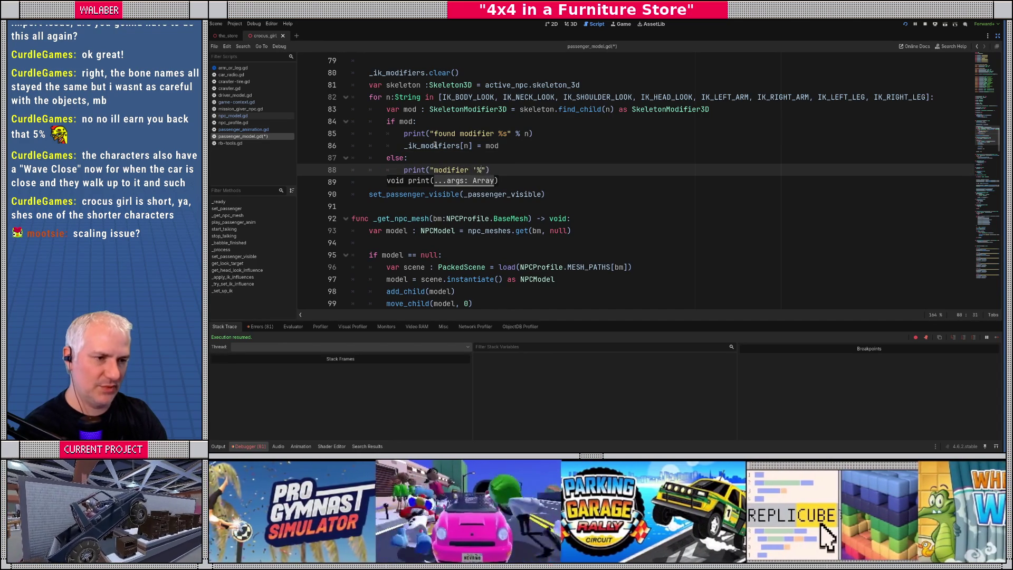
pyautogui.write('T FOUND!"')
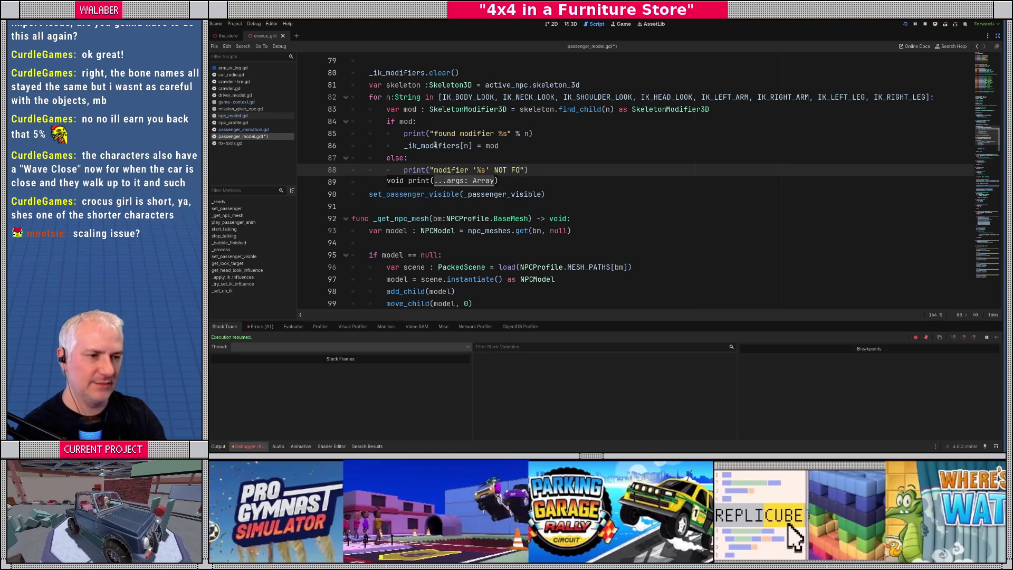
pyautogui.write(' %')
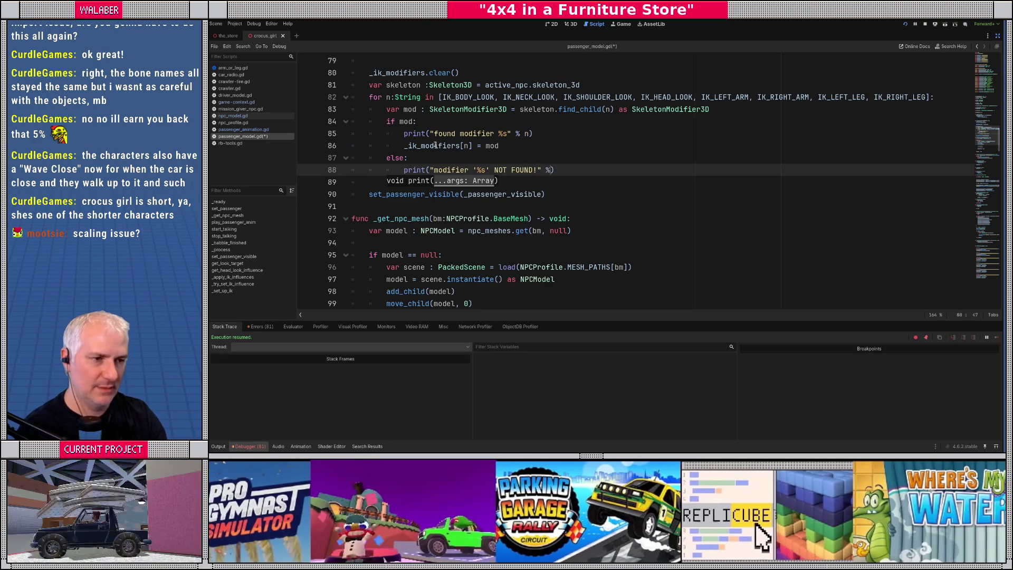
pyautogui.write(' s')
pyautogui.hotkey('ctrl', 's')
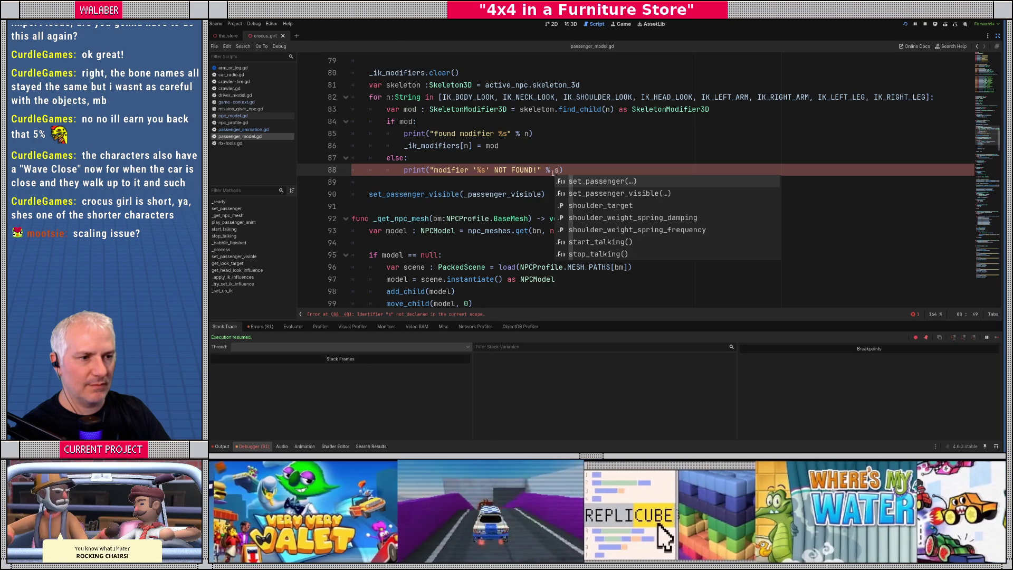
# Step: Correct the NOT FOUND format variable from s to n, save again, and restore the side docks
pyautogui.press('Escape')
pyautogui.press('BackSpace')
pyautogui.write('n')
pyautogui.hotkey('ctrl', 's')
pyautogui.hotkey('ctrl', 'shift', 'F11')
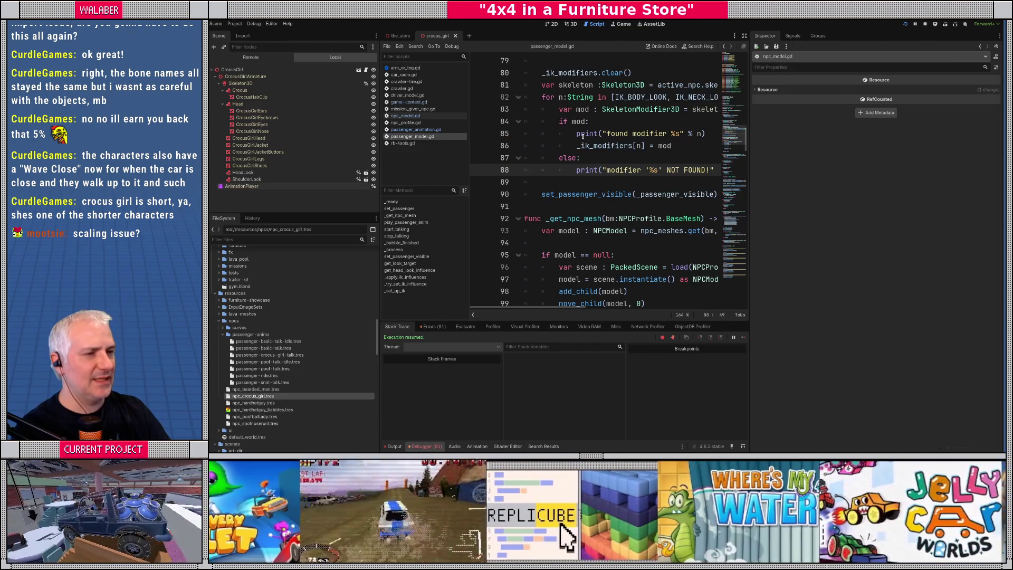
# Step: Check the running game, then review the modifier found / NOT FOUND lines in the output log
pyautogui.scroll(1, 583, 137)
pyautogui.moveTo(543, 96); pyautogui.dragTo(615, 230)
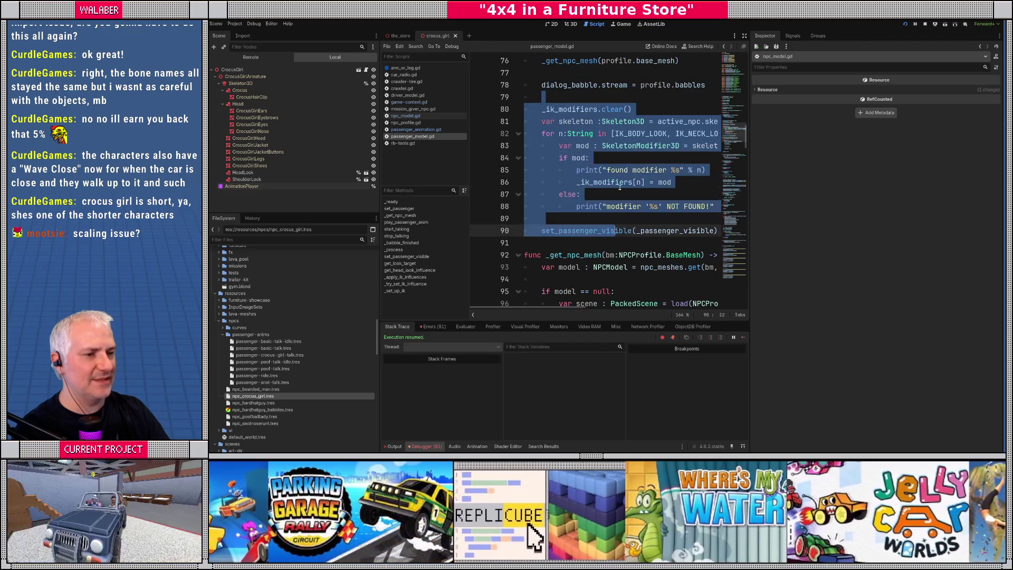
pyautogui.click(620, 184)
pyautogui.hotkey('alt', 'Tab')
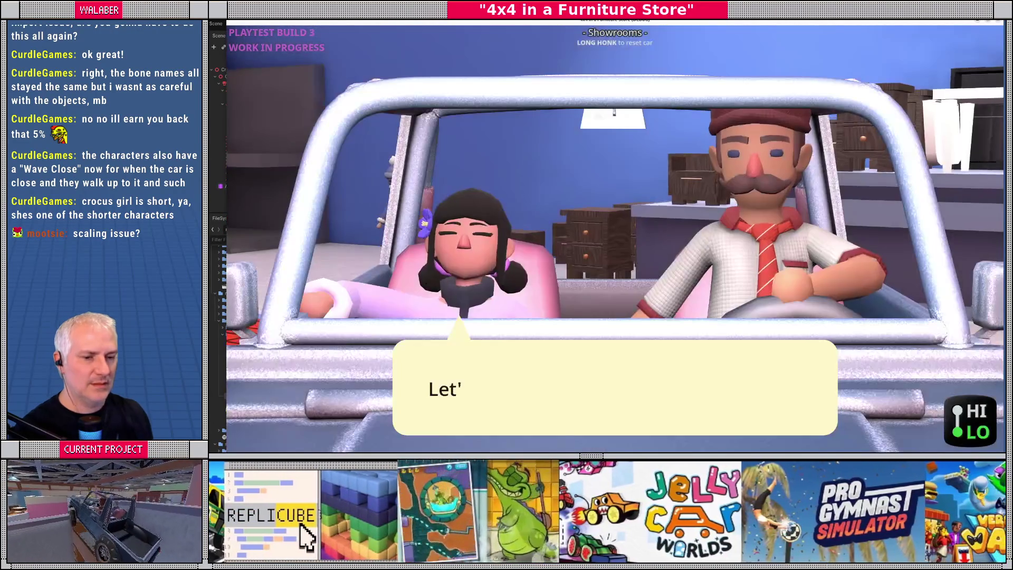
pyautogui.hotkey('alt', 'Tab')
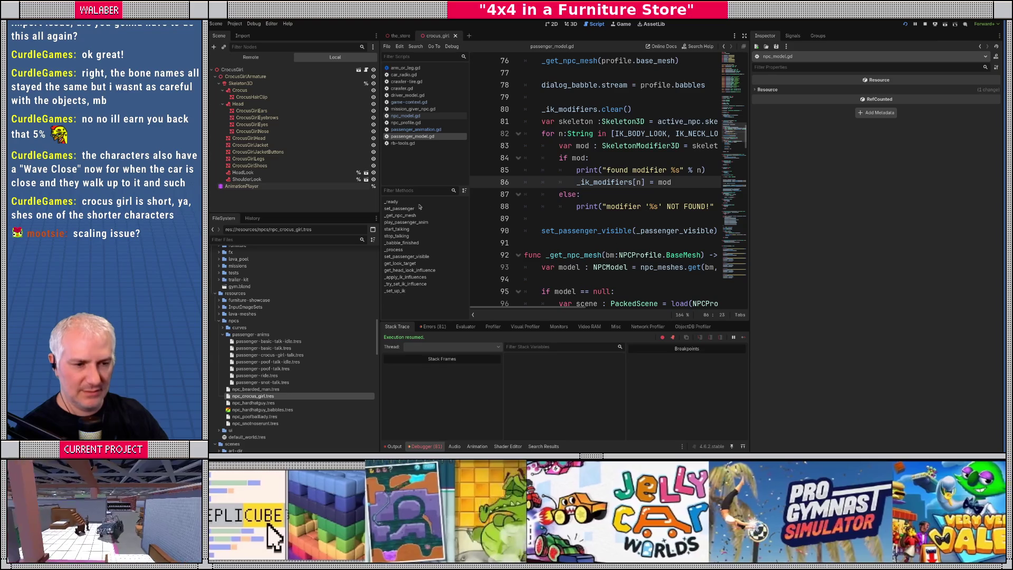
pyautogui.click(395, 447)
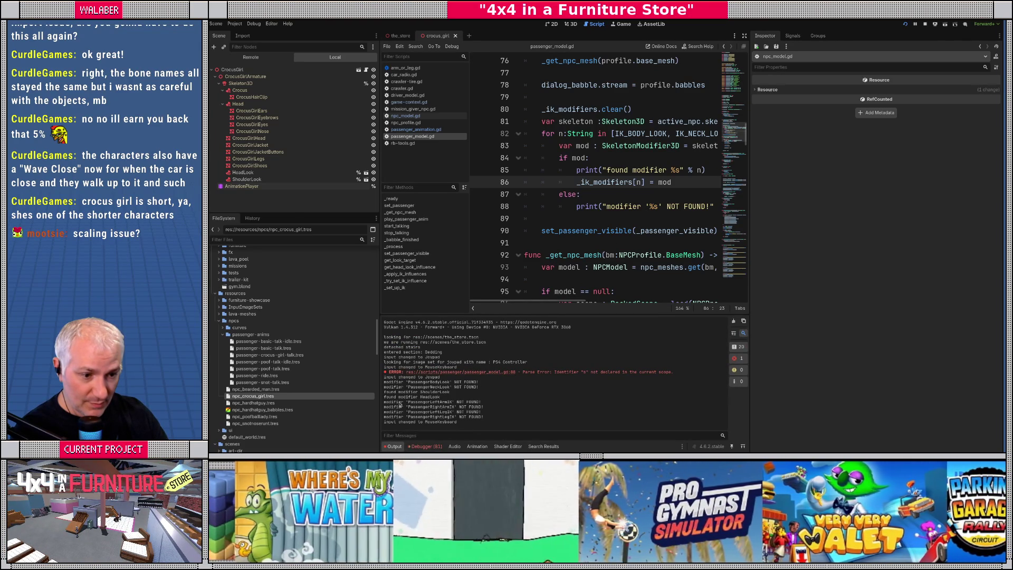
pyautogui.moveTo(406, 381)
pyautogui.mouseDown()
pyautogui.moveTo(477, 387)
pyautogui.moveTo(470, 402)
pyautogui.moveTo(495, 418)
pyautogui.mouseUp()
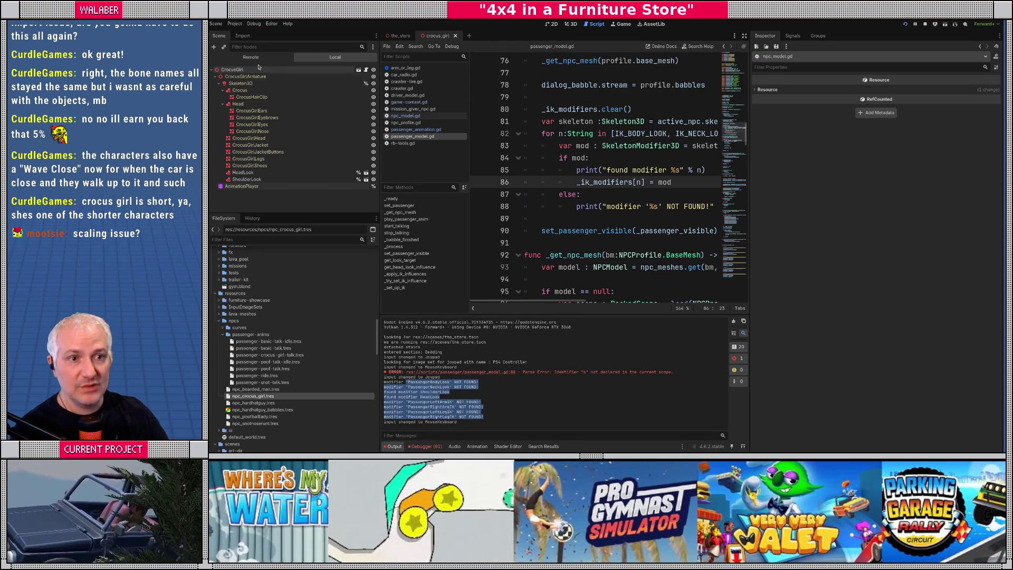
# Step: Expand CrocusGirl > CrocusGirlArmature > Skeleton3D in the Remote tree, then make the script editor distraction-free
pyautogui.click(250, 57)
pyautogui.scroll(-5, 254, 148)
pyautogui.scroll(-10, 254, 150)
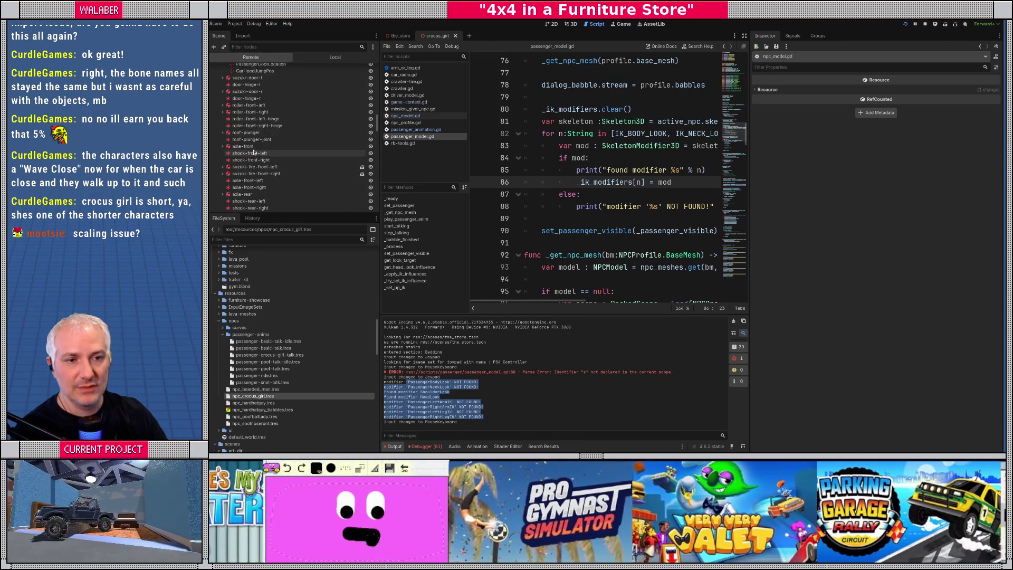
pyautogui.scroll(-4, 254, 158)
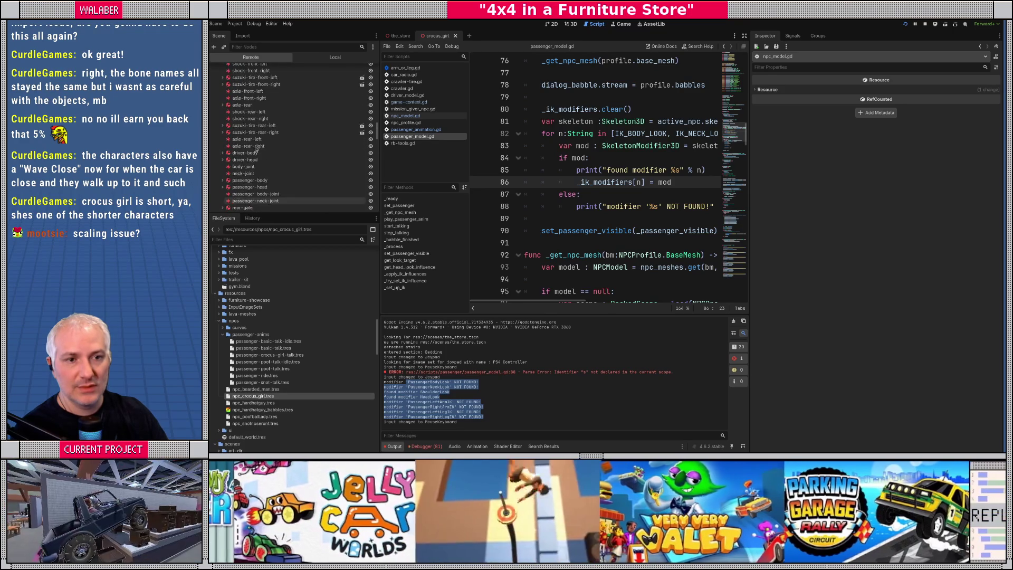
pyautogui.scroll(12, 259, 149)
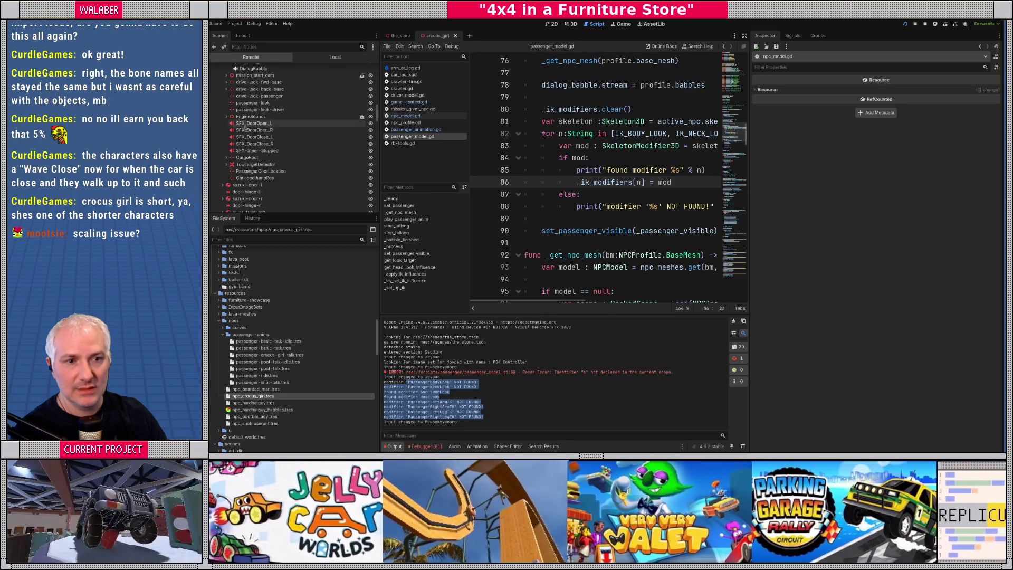
pyautogui.scroll(-10, 275, 139)
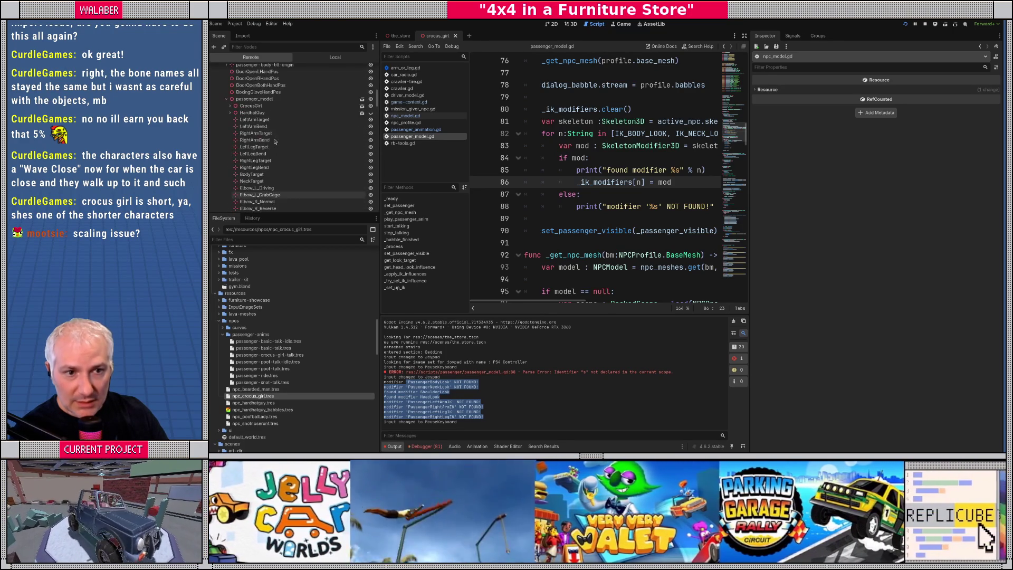
pyautogui.click(231, 142)
pyautogui.click(234, 148)
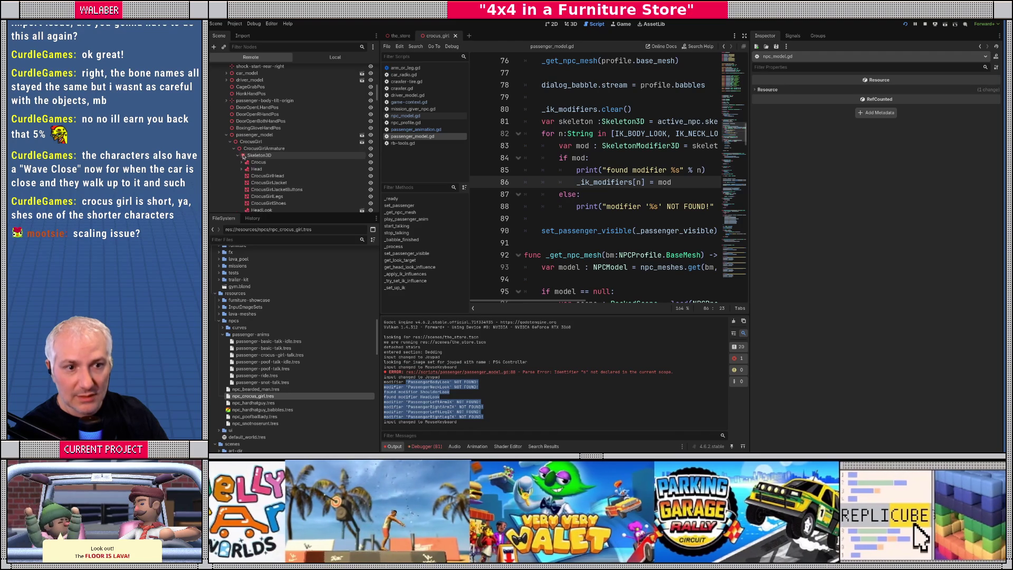
pyautogui.click(238, 156)
pyautogui.scroll(-4, 280, 152)
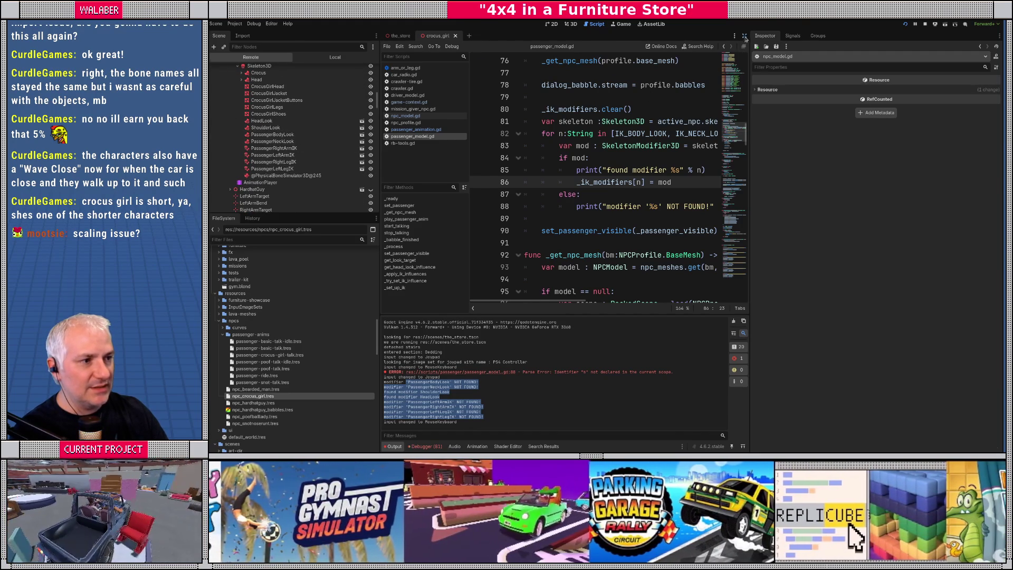
pyautogui.click(745, 36)
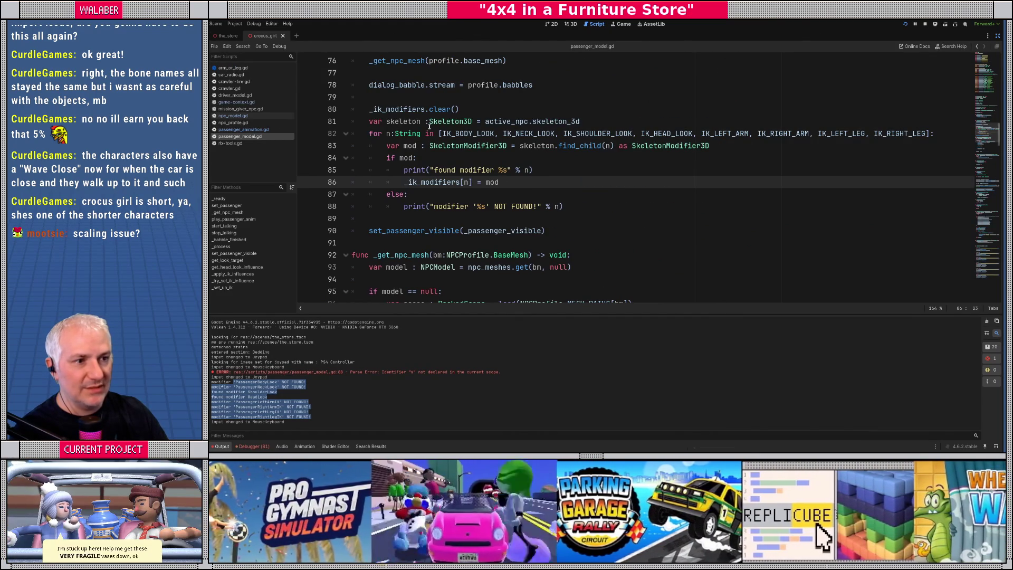
# Step: Restore the docks and jump to the _get_npc_mesh and _set_up_ik definitions
pyautogui.moveTo(555, 123)
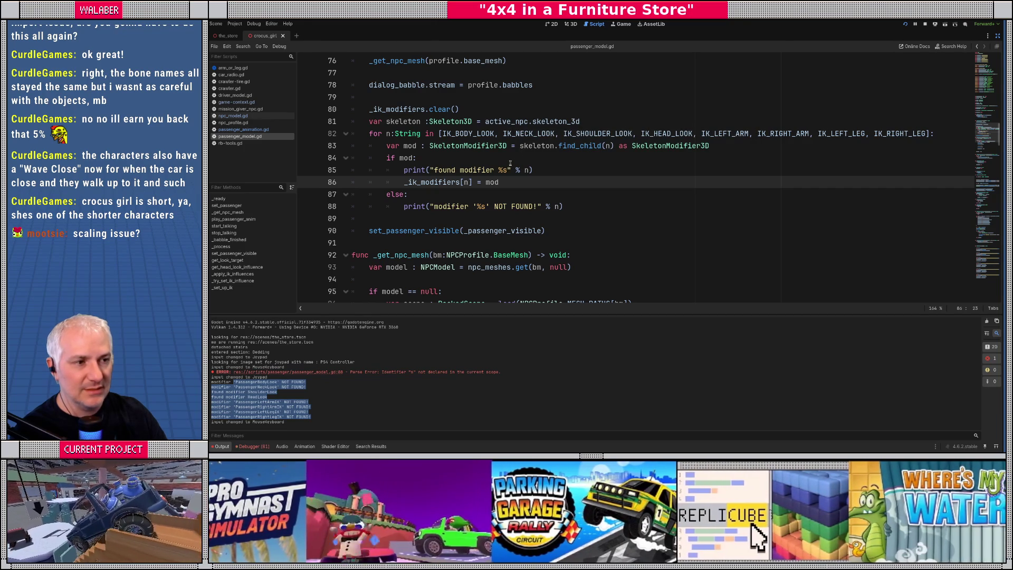
pyautogui.click(998, 35)
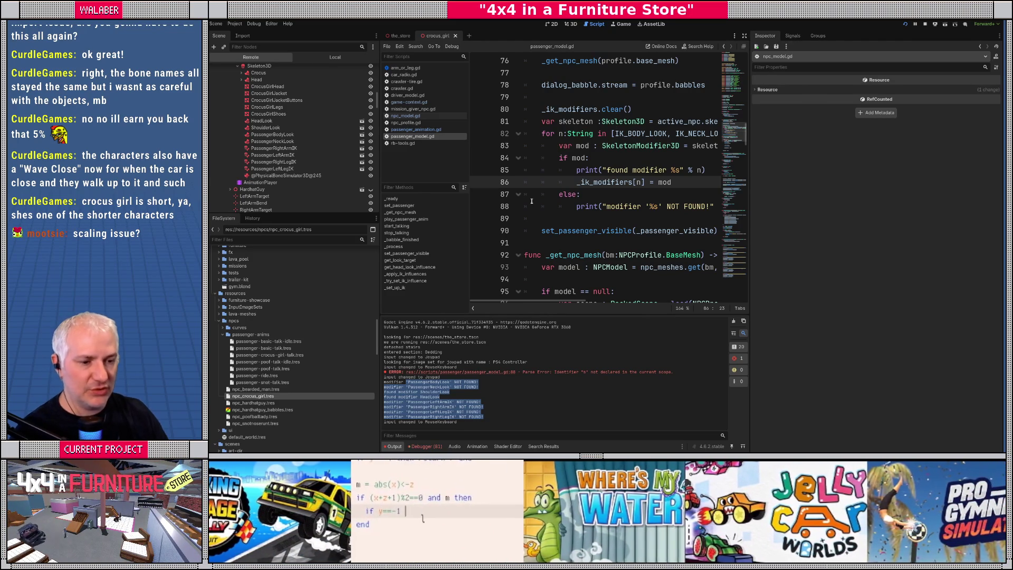
pyautogui.scroll(1, 588, 127)
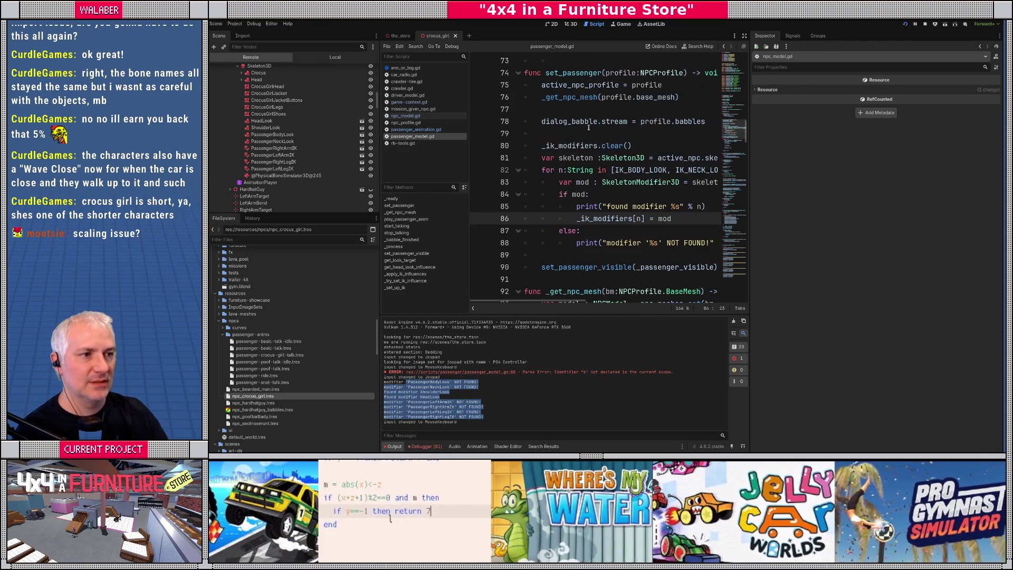
pyautogui.keyDown('ctrl'); pyautogui.click(561, 101); pyautogui.keyUp('ctrl')
pyautogui.scroll(-1, 547, 187)
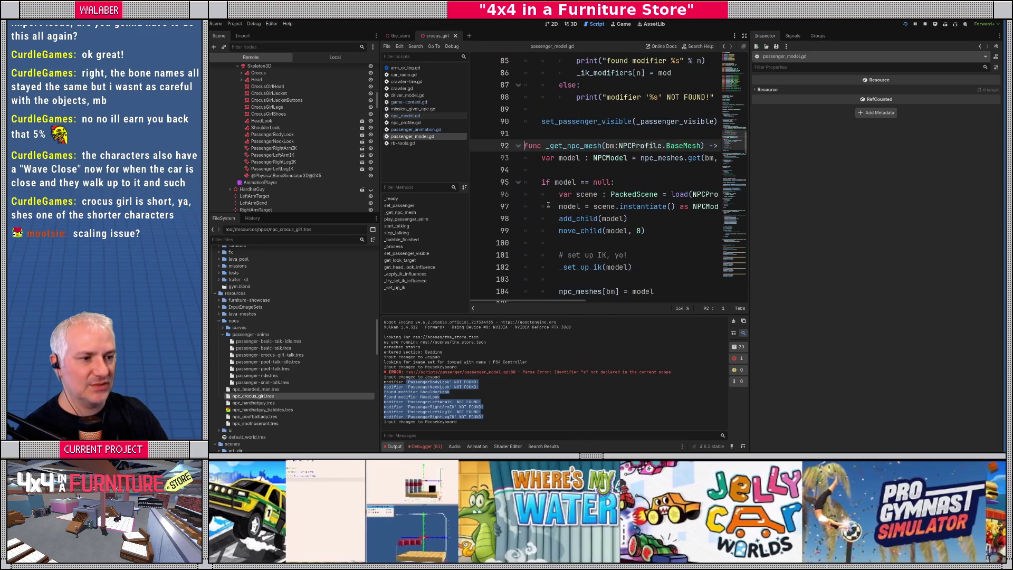
pyautogui.scroll(-1, 547, 188)
pyautogui.keyDown('ctrl'); pyautogui.click(580, 232); pyautogui.keyUp('ctrl')
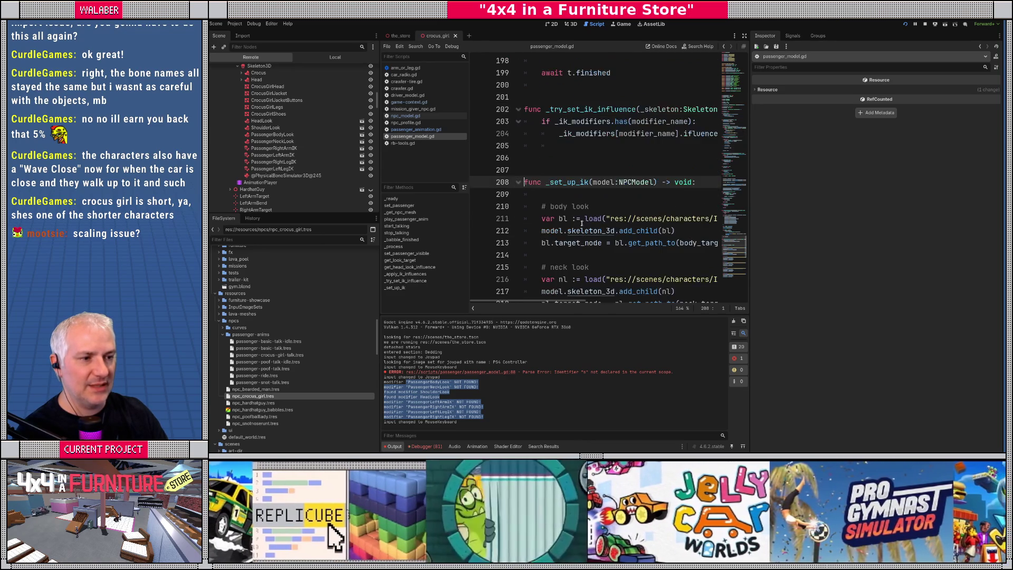
# Step: Read through _set_up_ik and return to where it is called
pyautogui.scroll(-1, 574, 213)
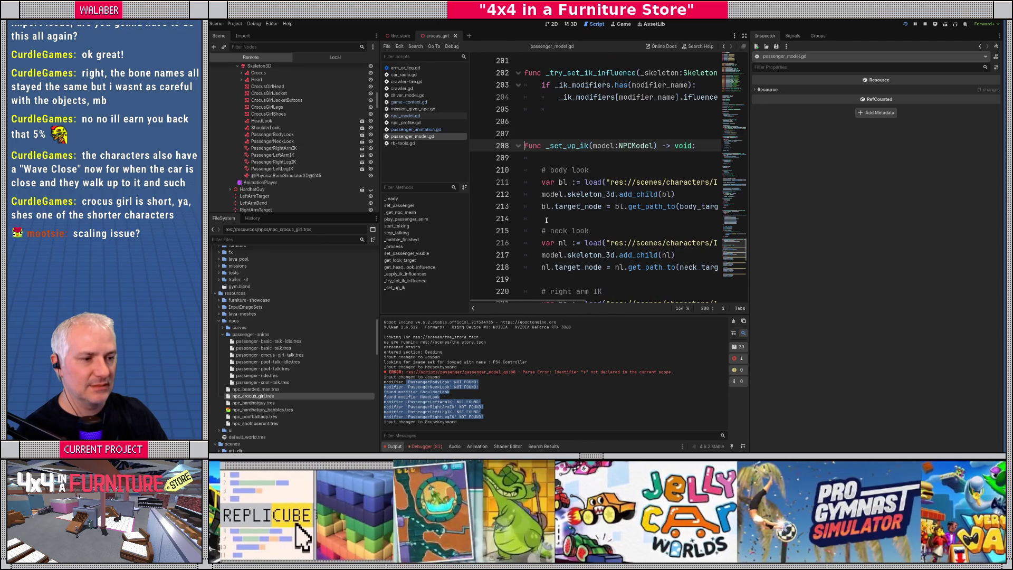
pyautogui.scroll(-3, 547, 220)
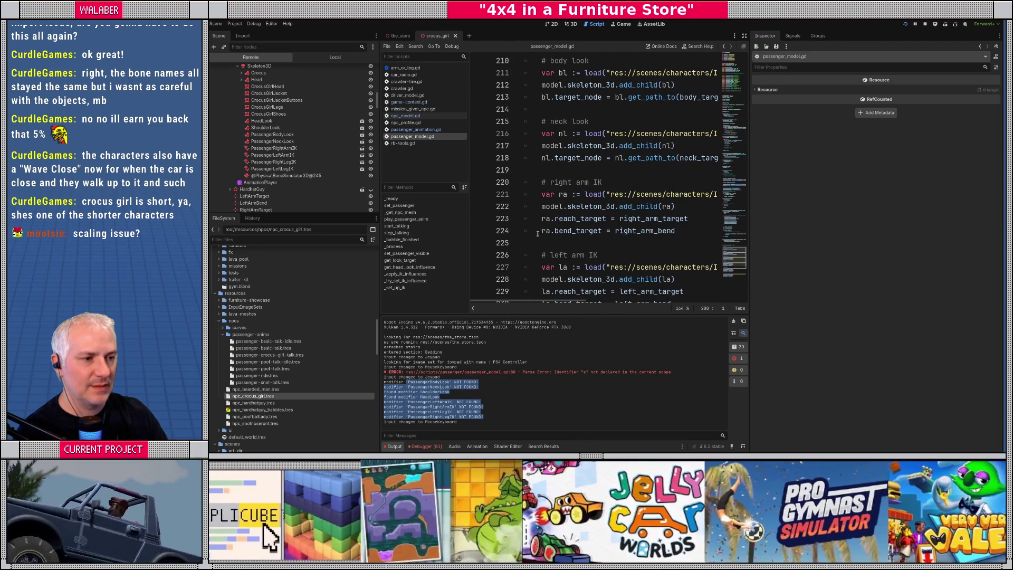
pyautogui.scroll(-4, 543, 240)
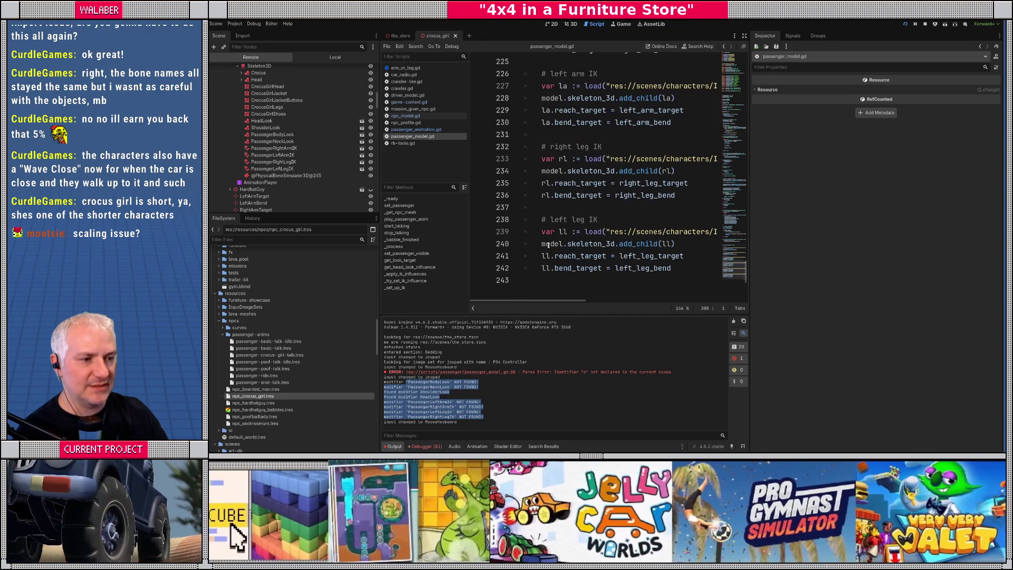
pyautogui.scroll(-1, 548, 245)
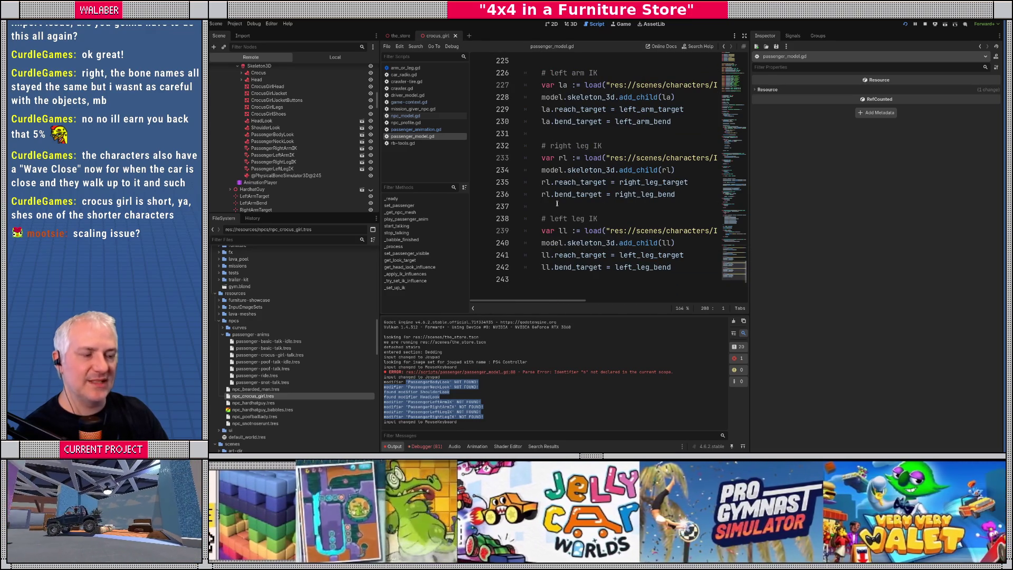
pyautogui.click(557, 204)
pyautogui.press('Up')
pyautogui.press('Up')
pyautogui.press('Up')
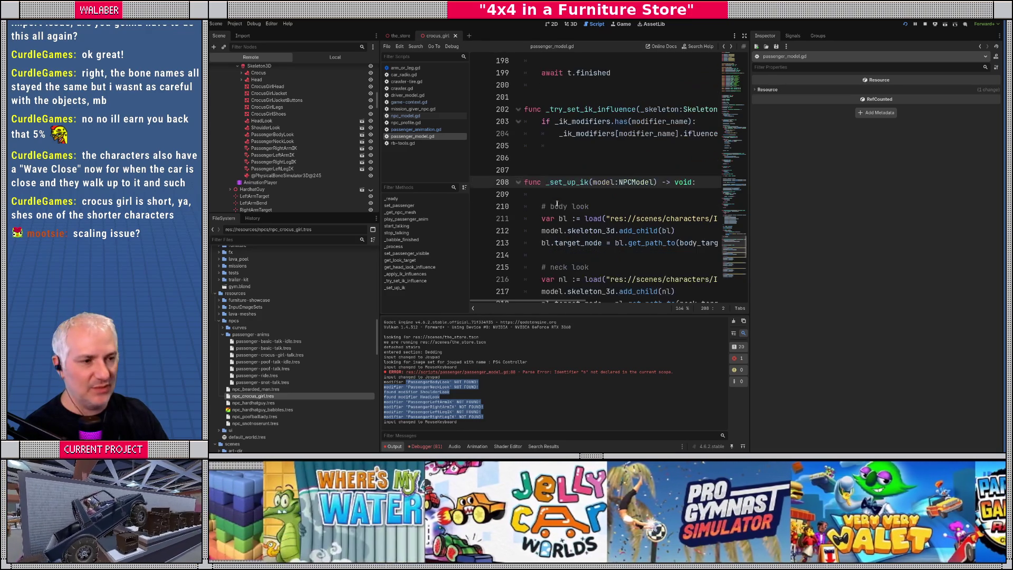
pyautogui.press('pageup')
pyautogui.press('pageup')
pyautogui.press('pageup')
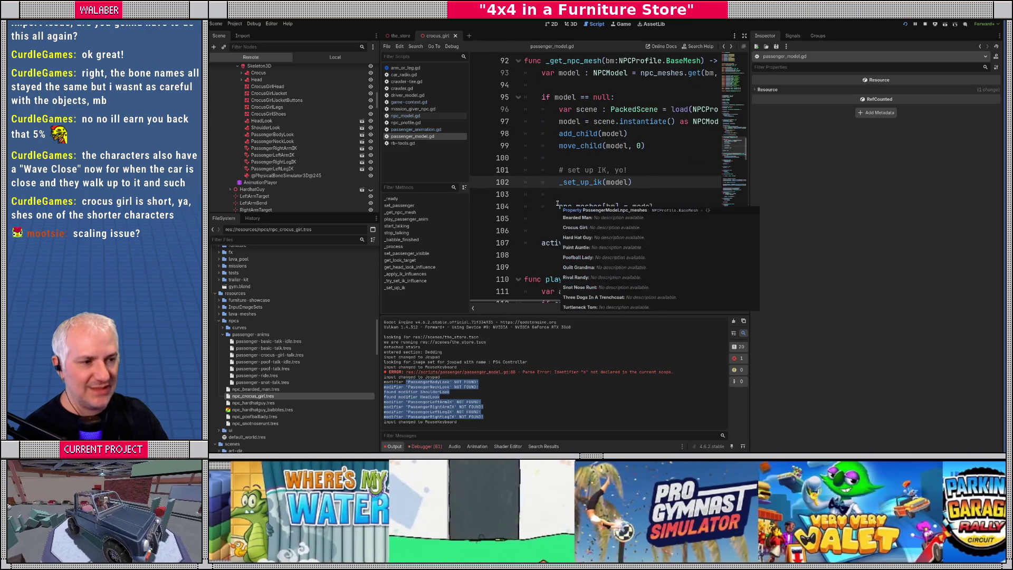
# Step: In distraction-free mode, set a breakpoint on line 80's _ik_modifiers.clear() call
pyautogui.click(744, 36)
pyautogui.scroll(-1, 476, 189)
pyautogui.scroll(2, 459, 179)
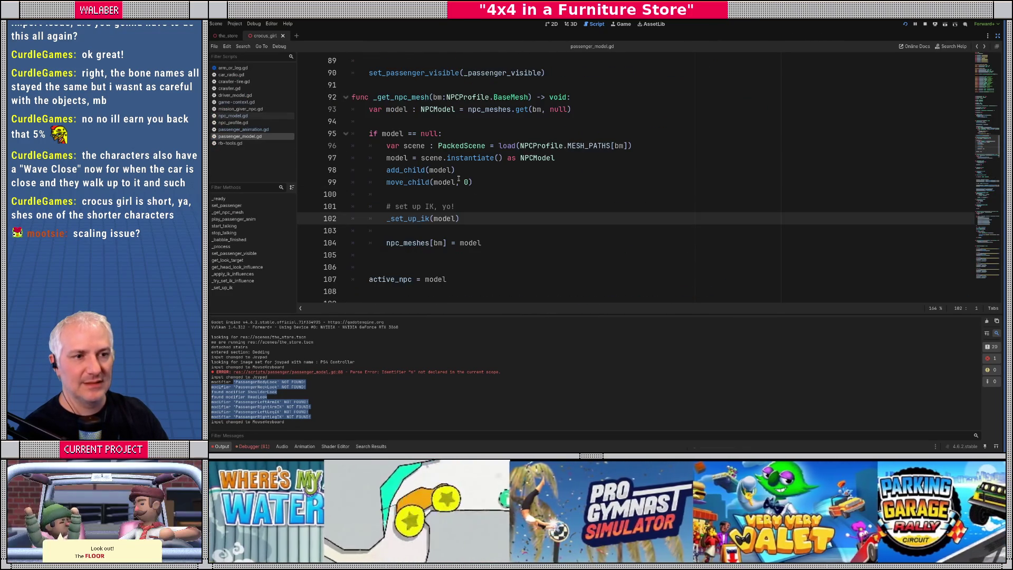
pyautogui.scroll(2, 459, 179)
pyautogui.click(459, 180)
pyautogui.scroll(3, 459, 180)
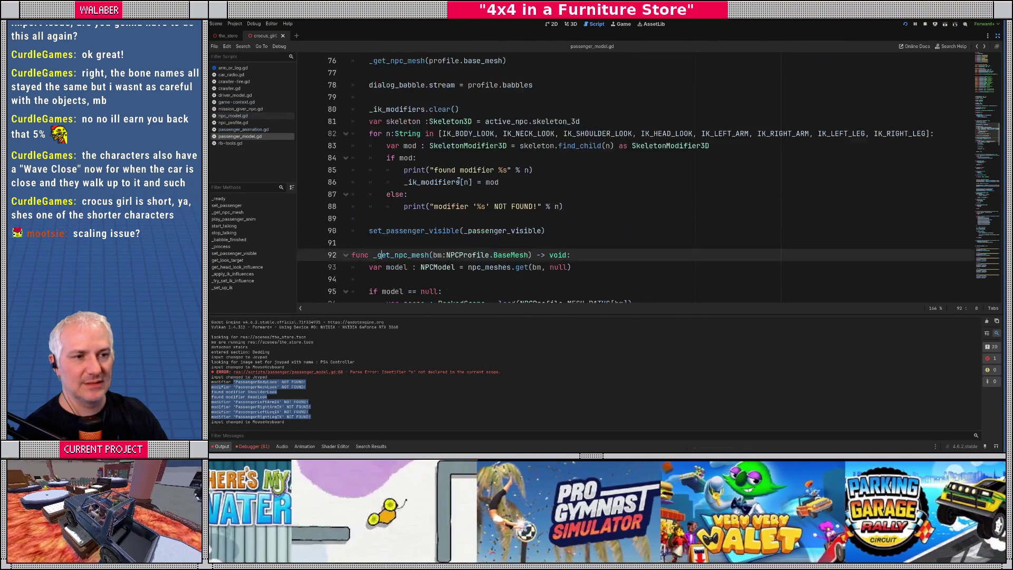
pyautogui.click(307, 146)
# Step: In the running game, dismiss the Showrooms dialog to trigger the breakpoint
pyautogui.hotkey('alt', 'Tab')
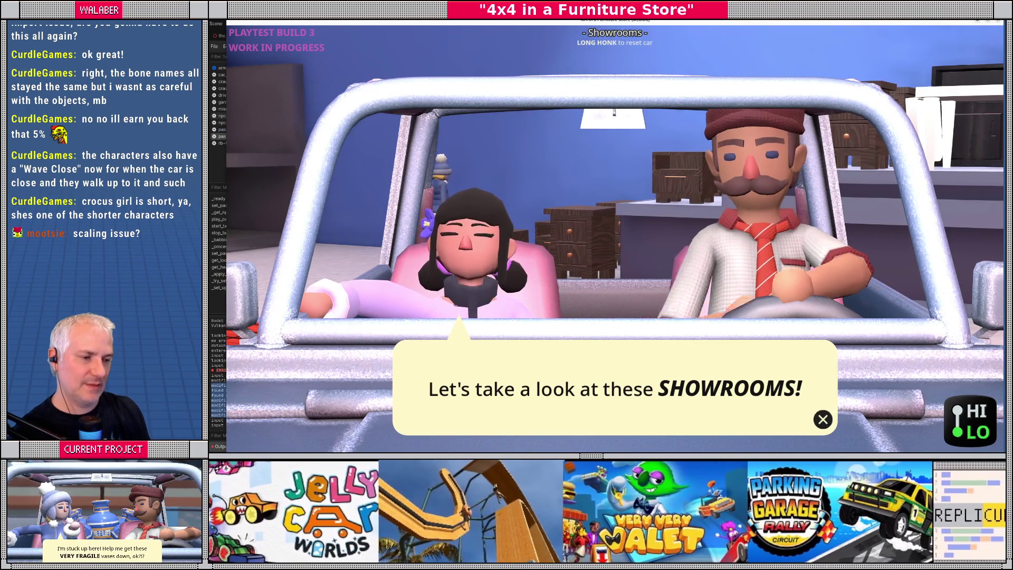
pyautogui.press('Escape')
pyautogui.press('Return')
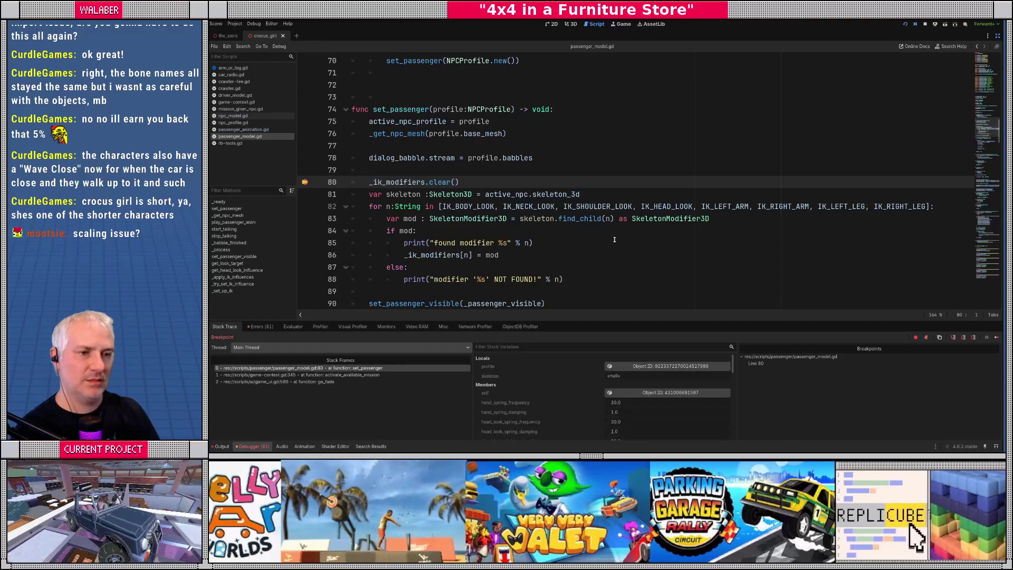
# Step: Select the live Skeleton3D in the Remote tree, step with F10, and inspect the skeleton object
pyautogui.click(998, 35)
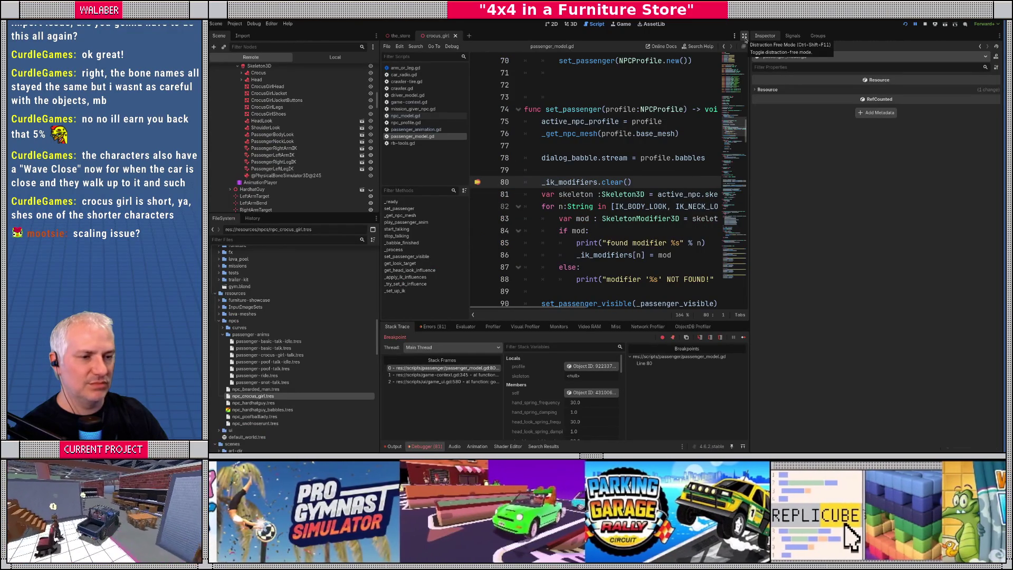
pyautogui.scroll(3, 274, 111)
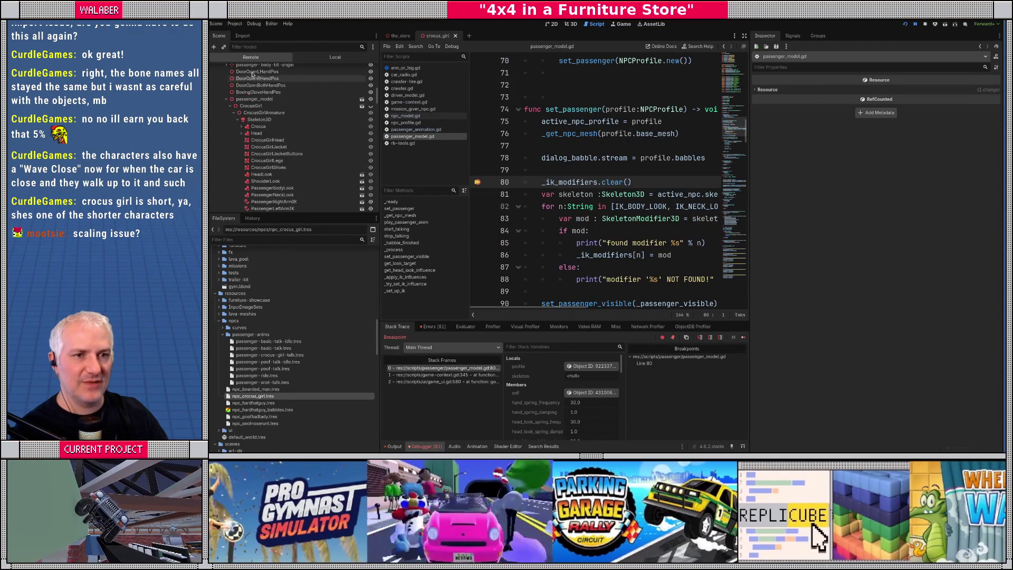
pyautogui.click(258, 120)
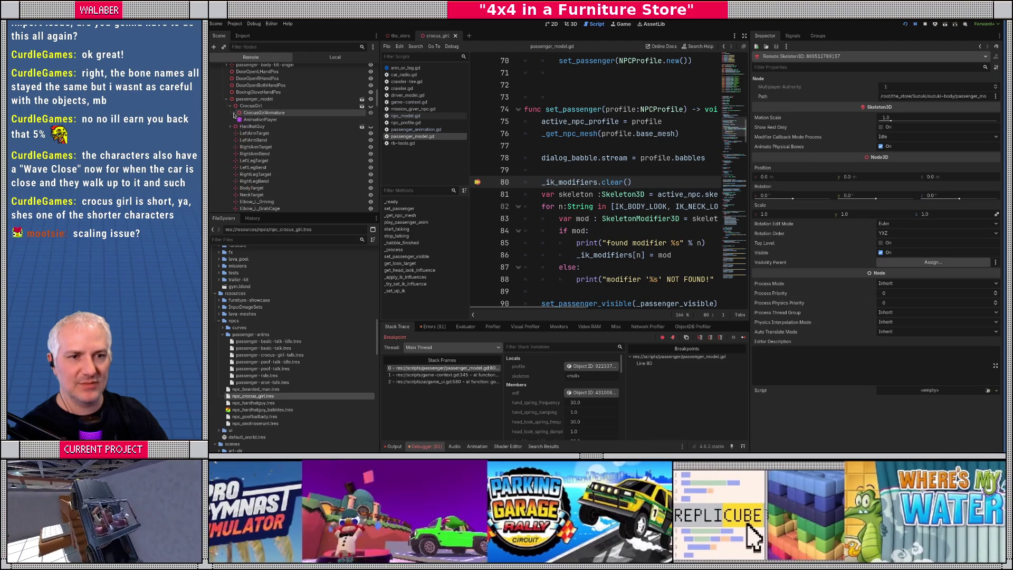
pyautogui.scroll(-1, 248, 145)
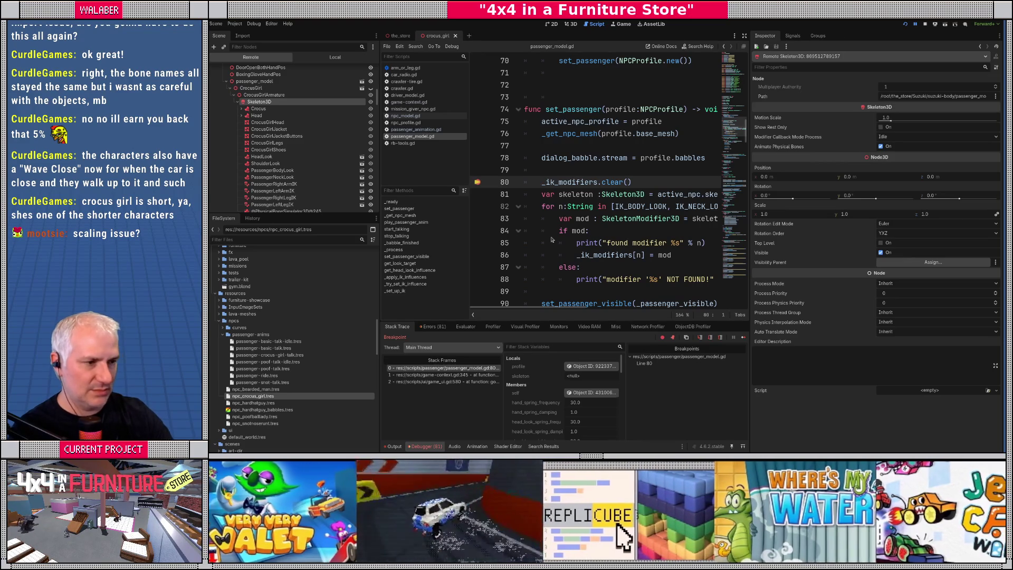
pyautogui.press('F10')
pyautogui.press('F10')
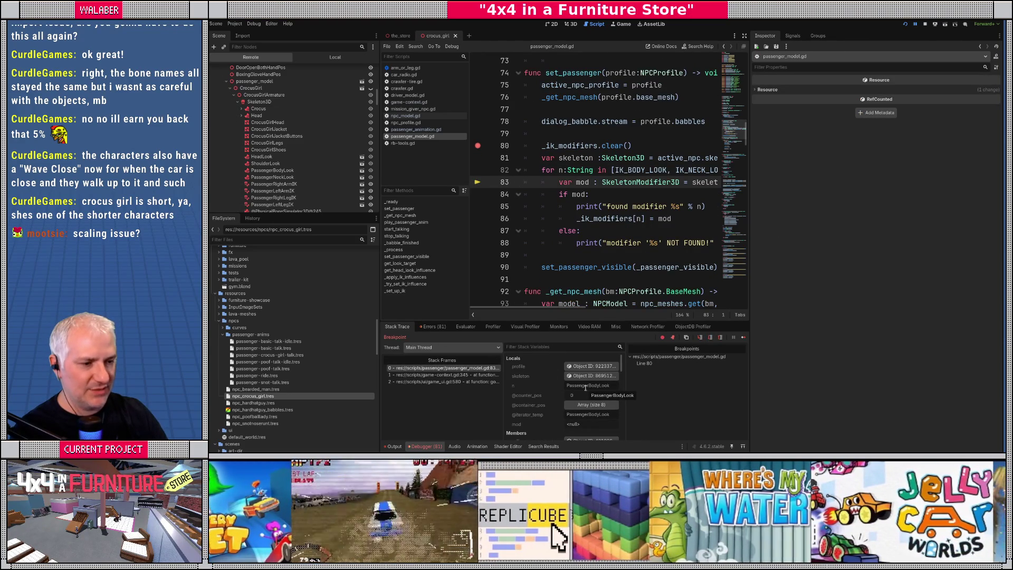
pyautogui.click(591, 376)
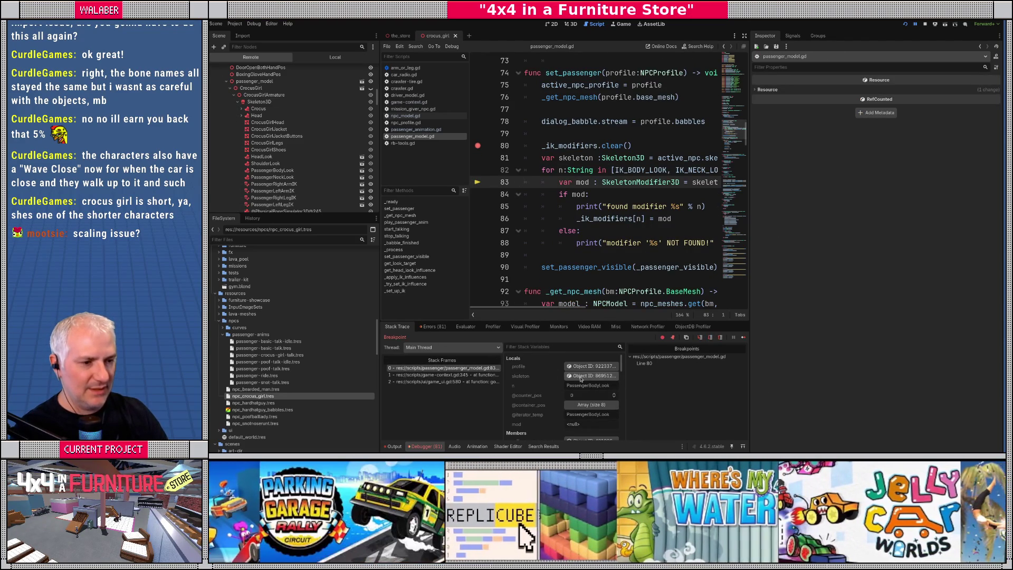
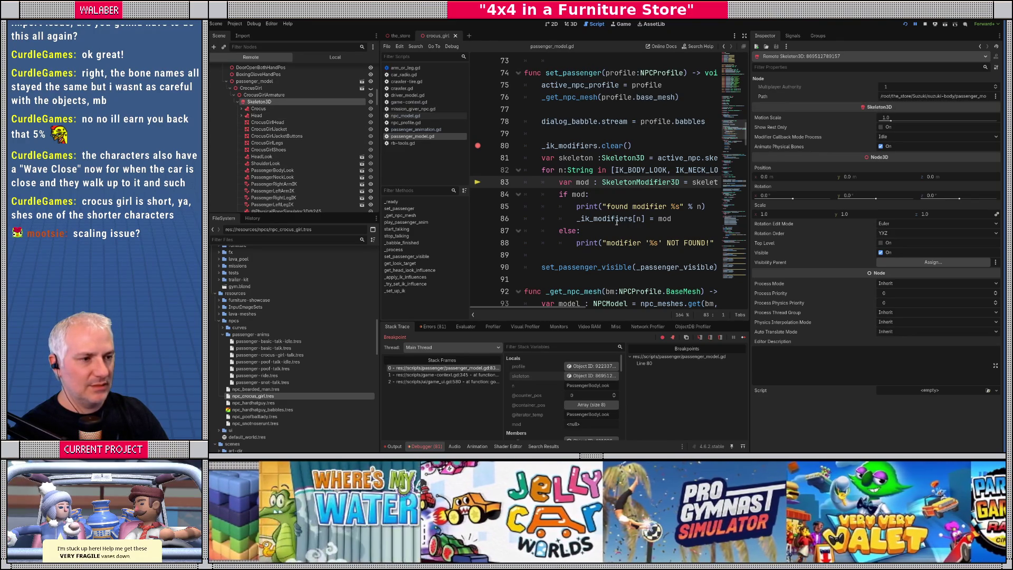
# Step: Step over to line 88, inspect the live skeleton object, enlarge the debugger, and hide the docks
pyautogui.moveTo(639, 173)
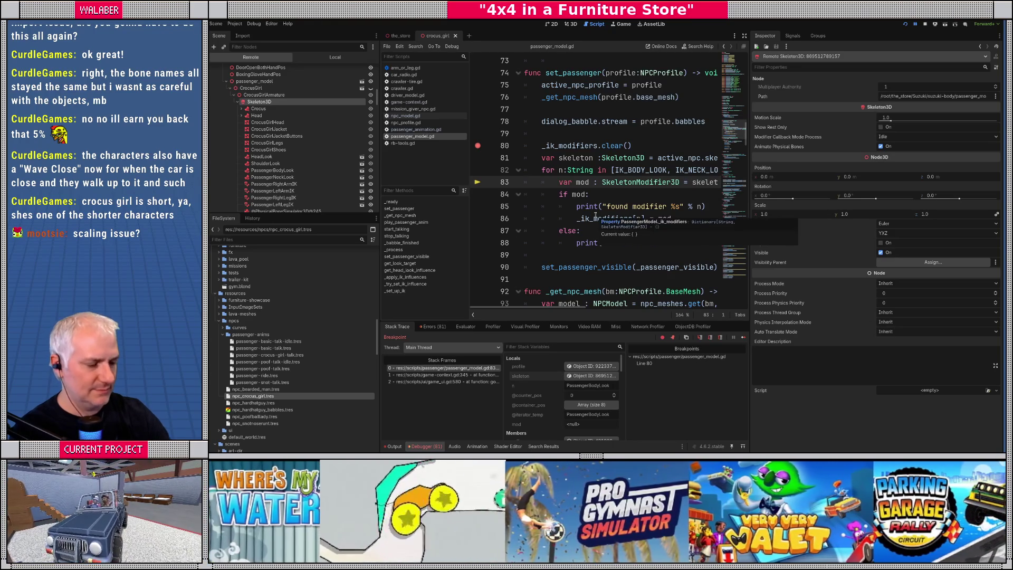
pyautogui.press('F10')
pyautogui.press('F10')
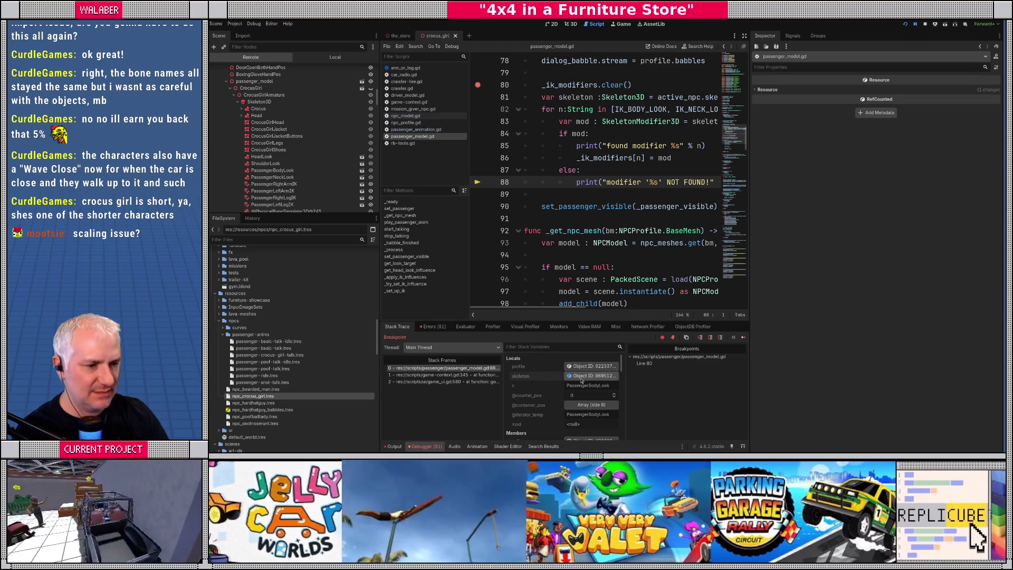
pyautogui.click(581, 378)
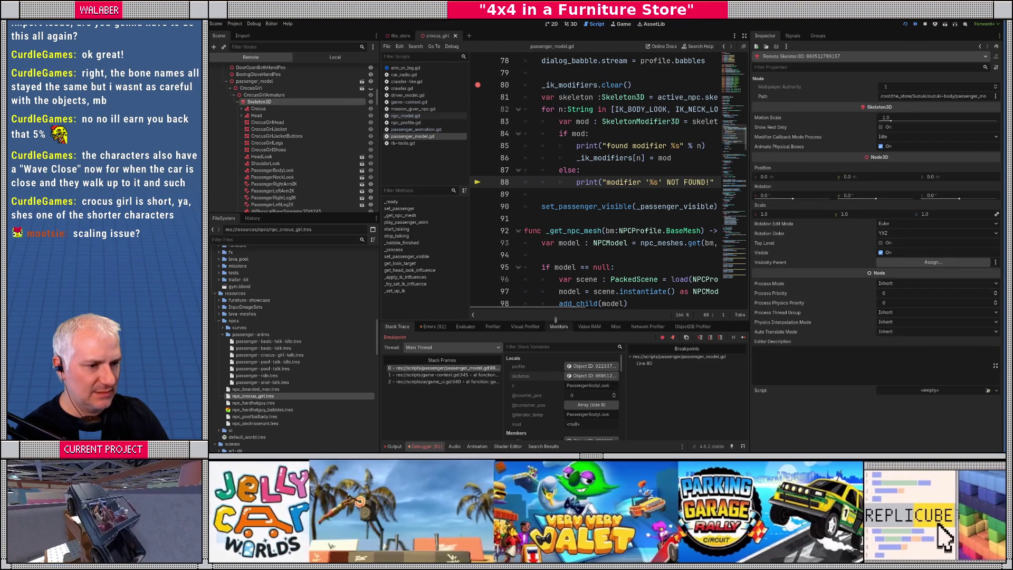
pyautogui.moveTo(562, 320)
pyautogui.mouseDown()
pyautogui.moveTo(602, 282)
pyautogui.moveTo(659, 285)
pyautogui.mouseUp()
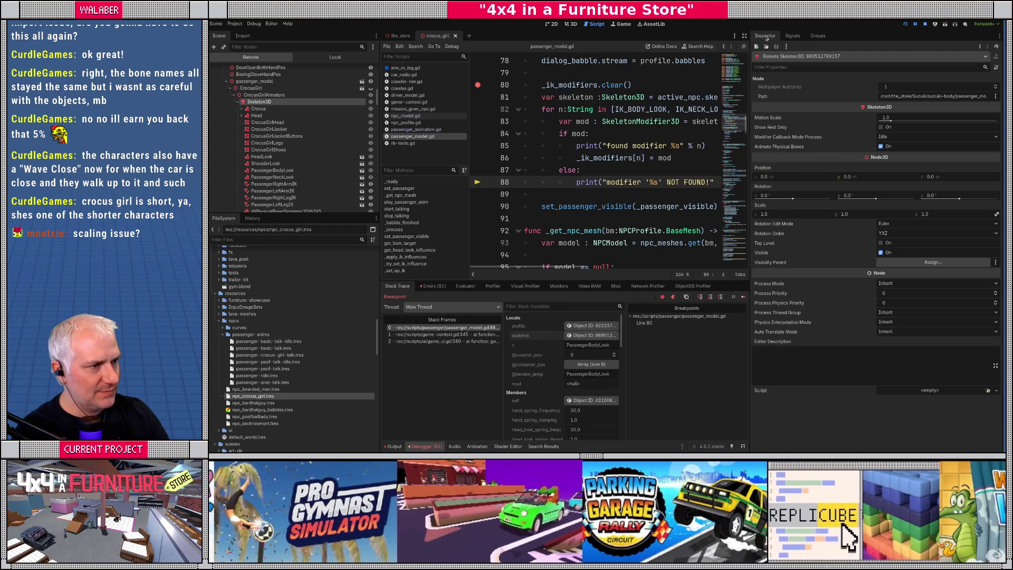
pyautogui.click(745, 36)
# Step: Drop the line-80 breakpoint, add a loop printing each skeleton child's kid.name, and run the game
pyautogui.click(305, 84)
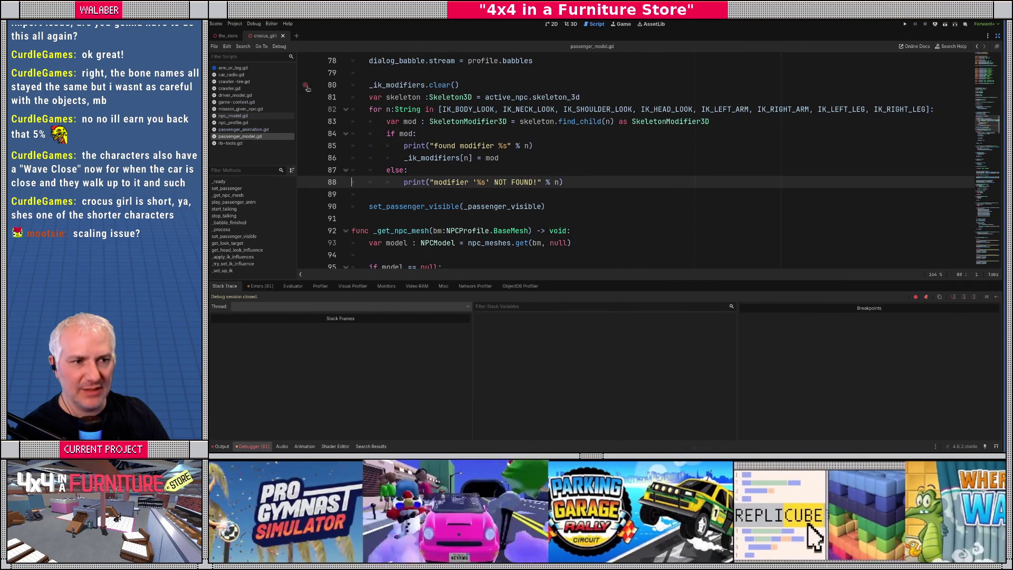
pyautogui.click(631, 96)
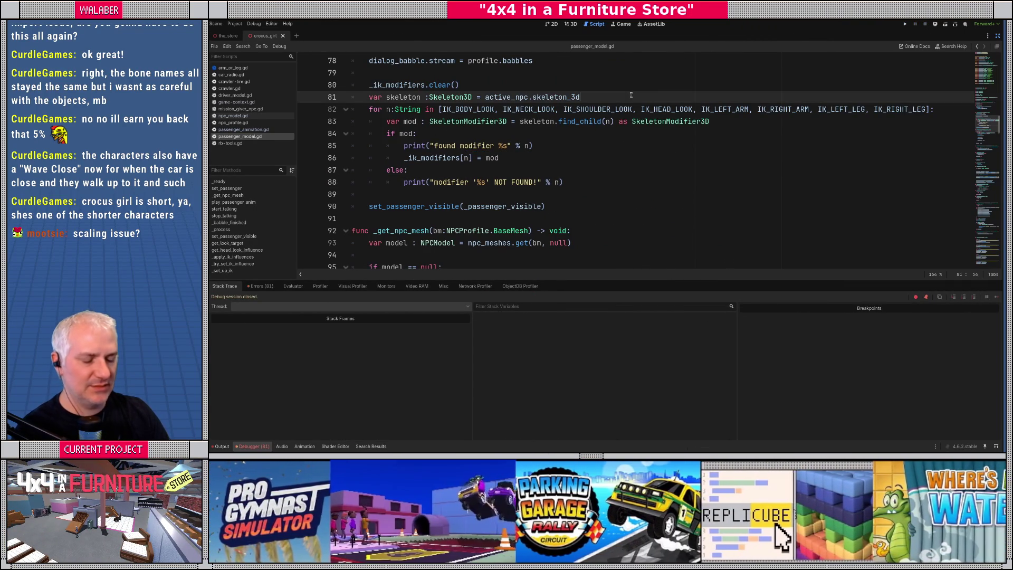
pyautogui.press('Return')
pyautogui.write('for')
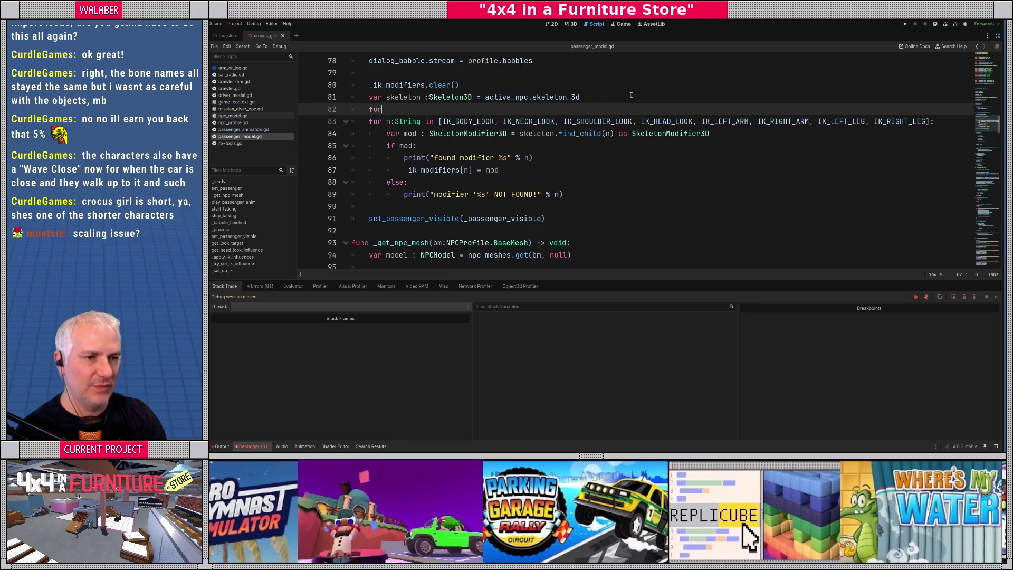
pyautogui.write(' kid : ')
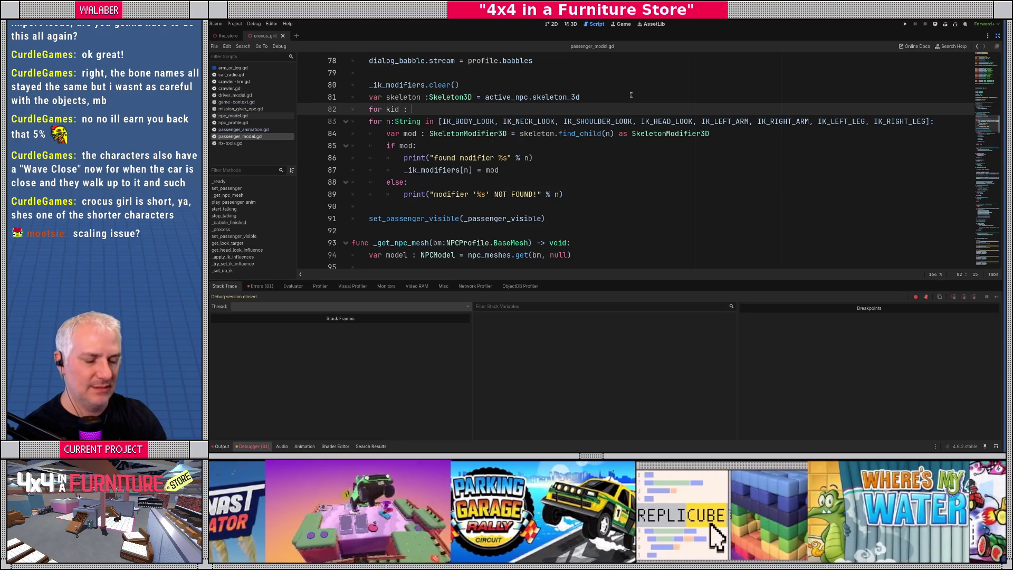
pyautogui.write('Node in s')
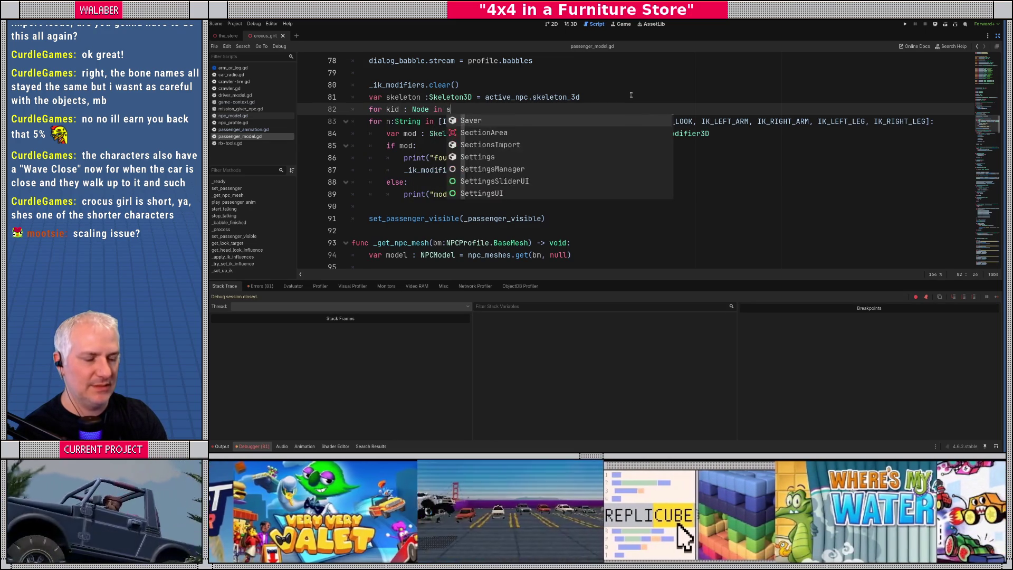
pyautogui.write('keleton.get_chil')
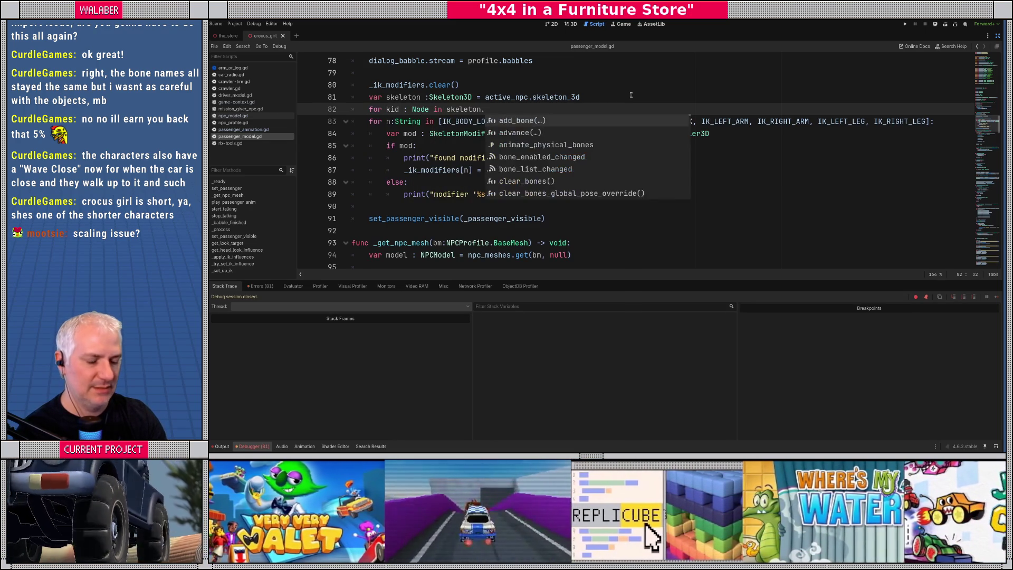
pyautogui.press('Down')
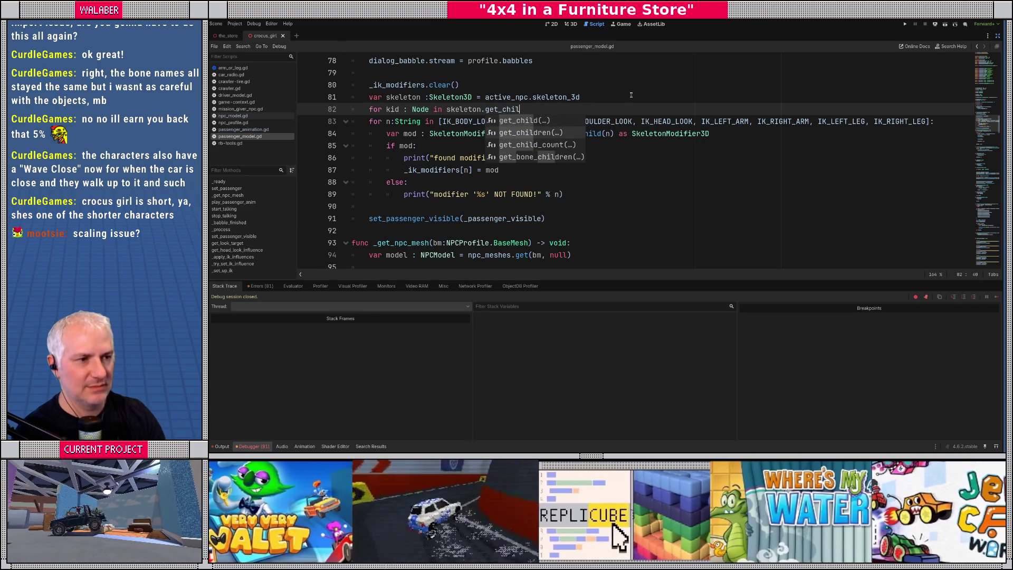
pyautogui.press('Return')
pyautogui.write('):')
pyautogui.press('Return')
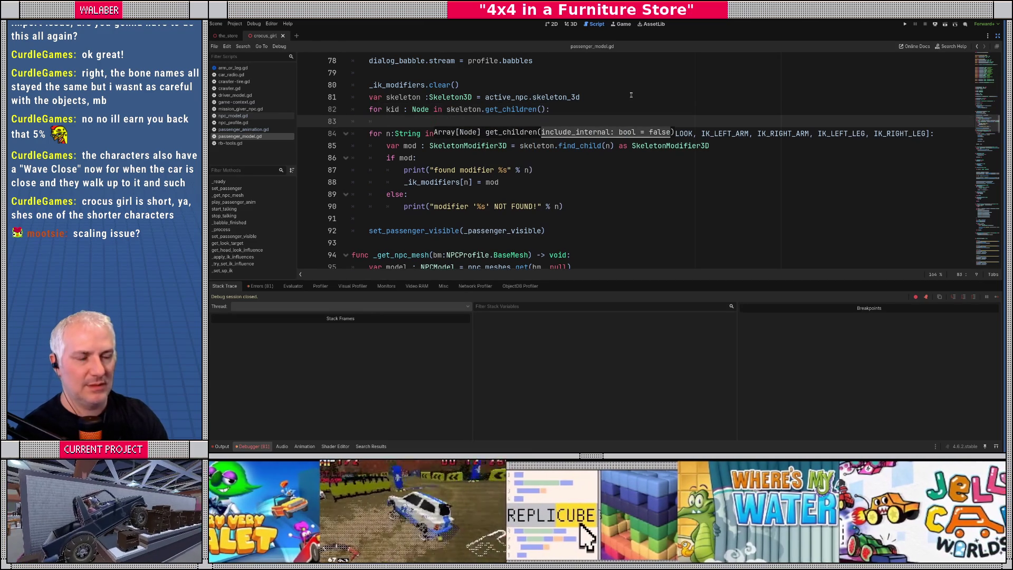
pyautogui.write('print')
pyautogui.write('("skeleton')
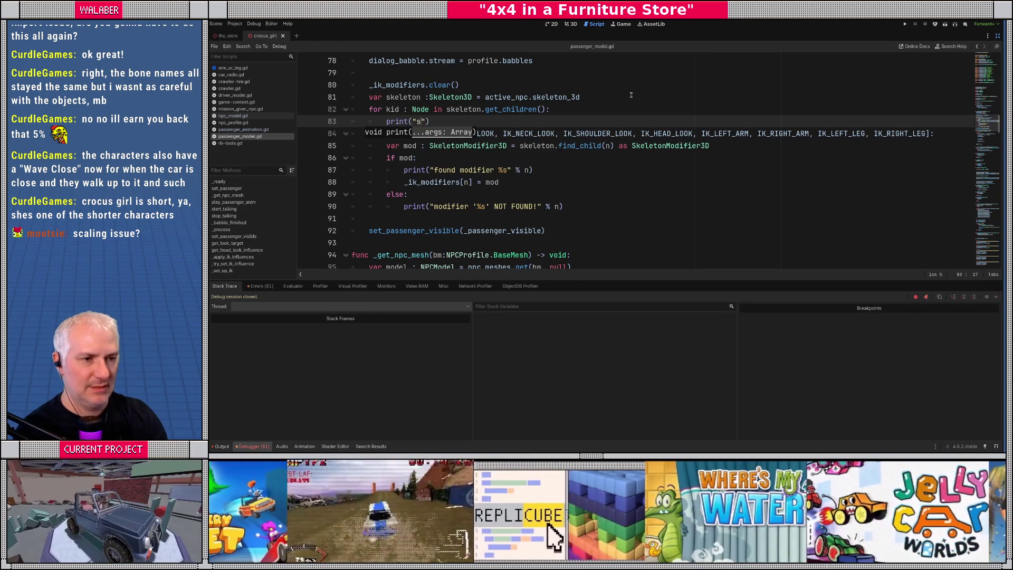
pyautogui.write(' child')
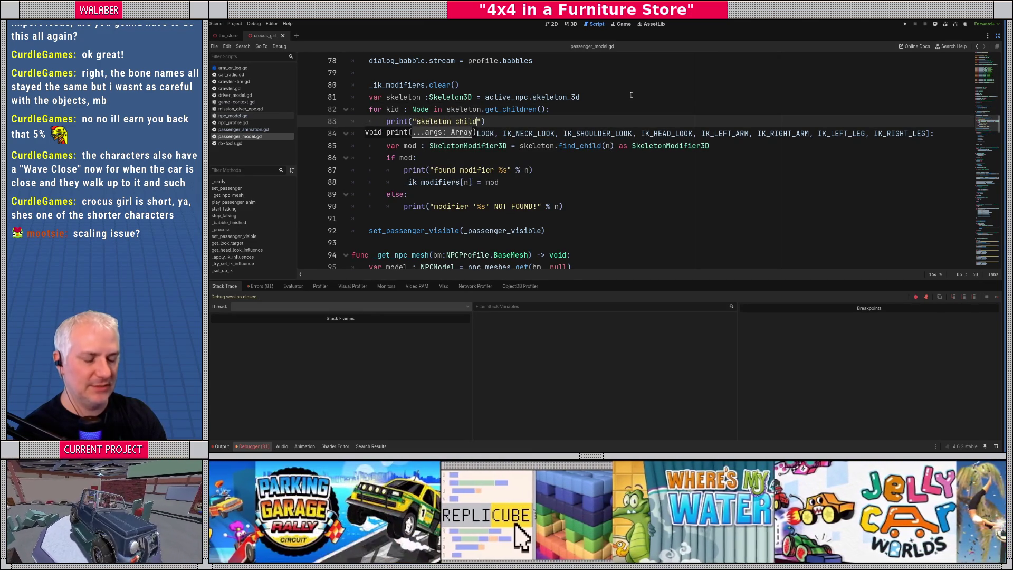
pyautogui.write(' \'%s\'"')
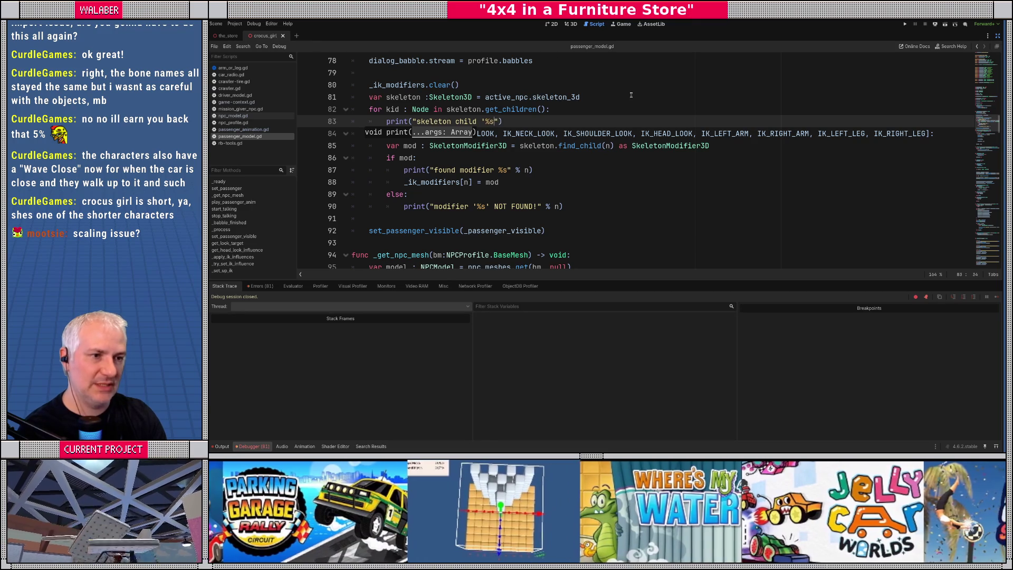
pyautogui.write(' % ')
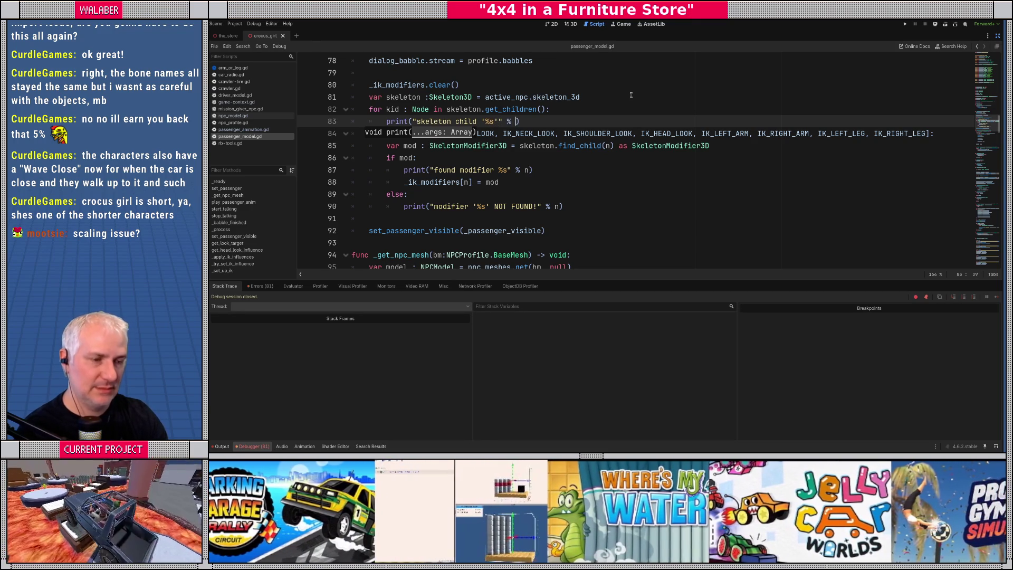
pyautogui.write('kid.name)')
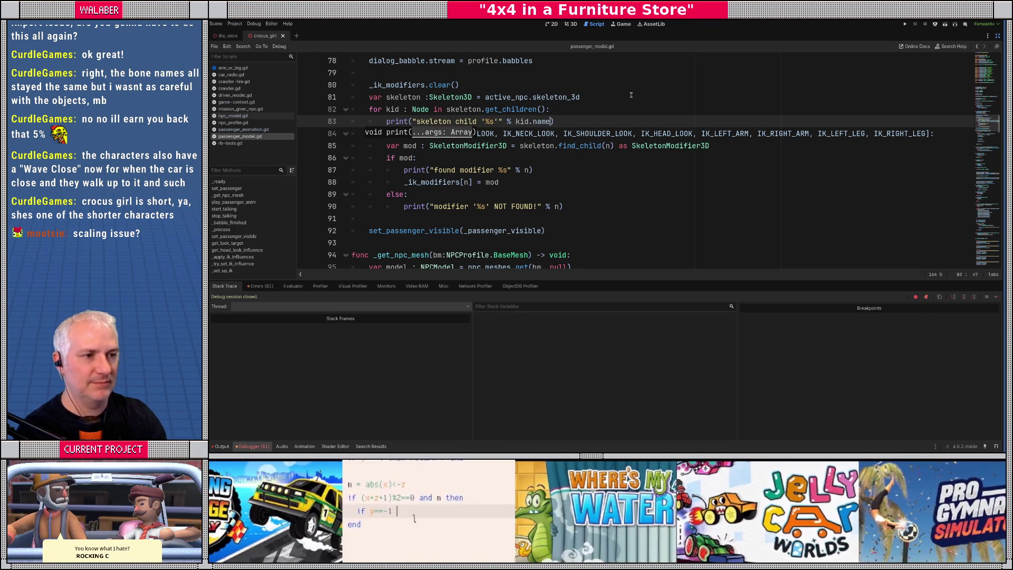
pyautogui.press('Return')
pyautogui.press('F5')
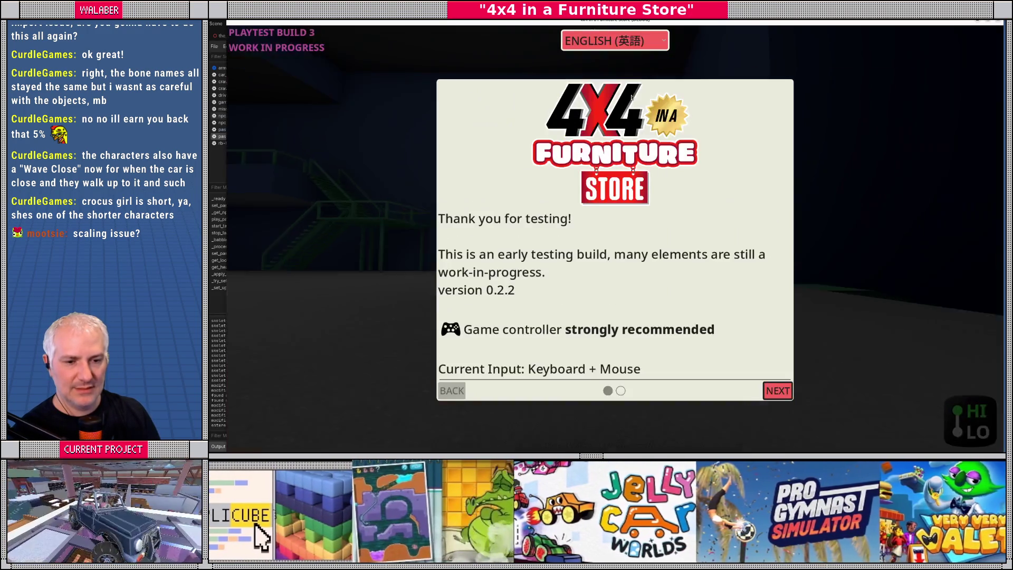
# Step: Play through the welcome dialogs into the in-car cutscene and read the printed skeleton child names
pyautogui.press('Return')
pyautogui.press('Return')
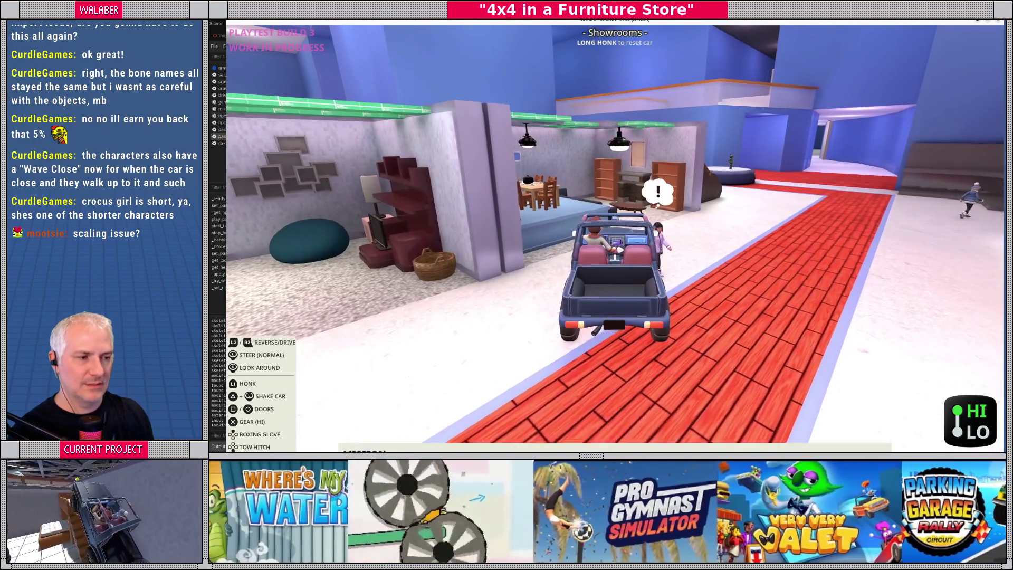
pyautogui.press('F8')
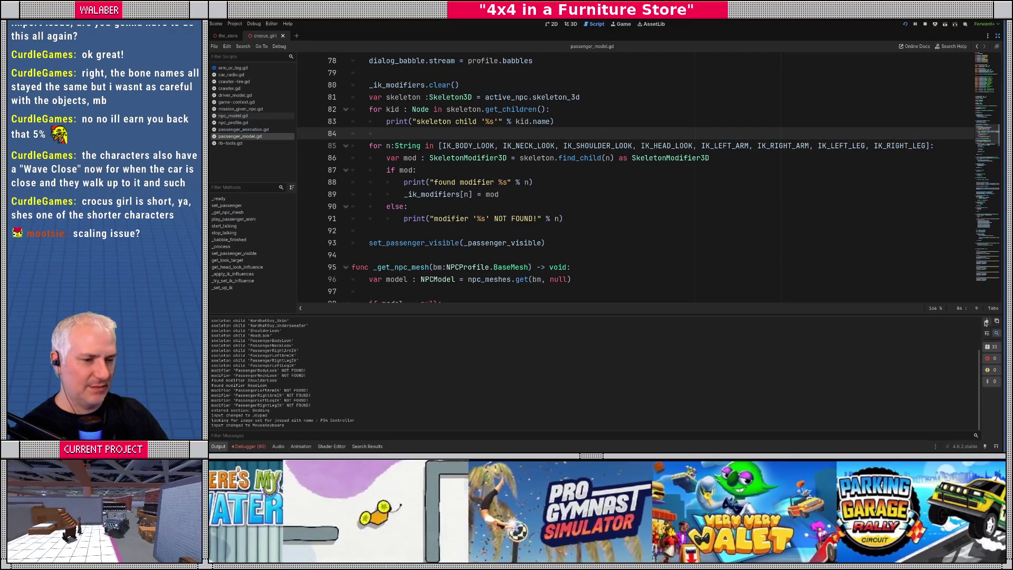
pyautogui.hotkey('alt', 'Tab')
pyautogui.press('shift')
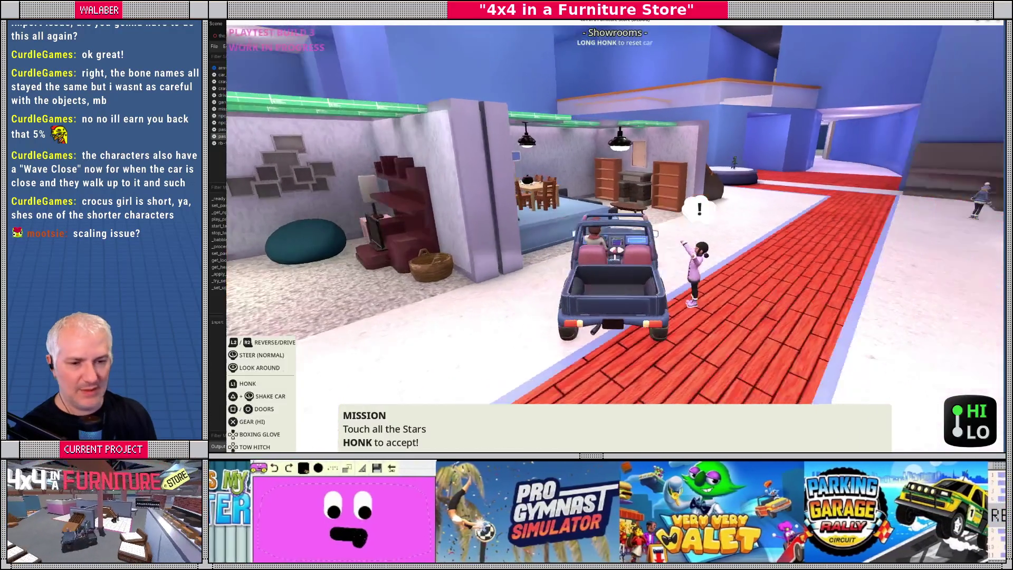
pyautogui.press('F8')
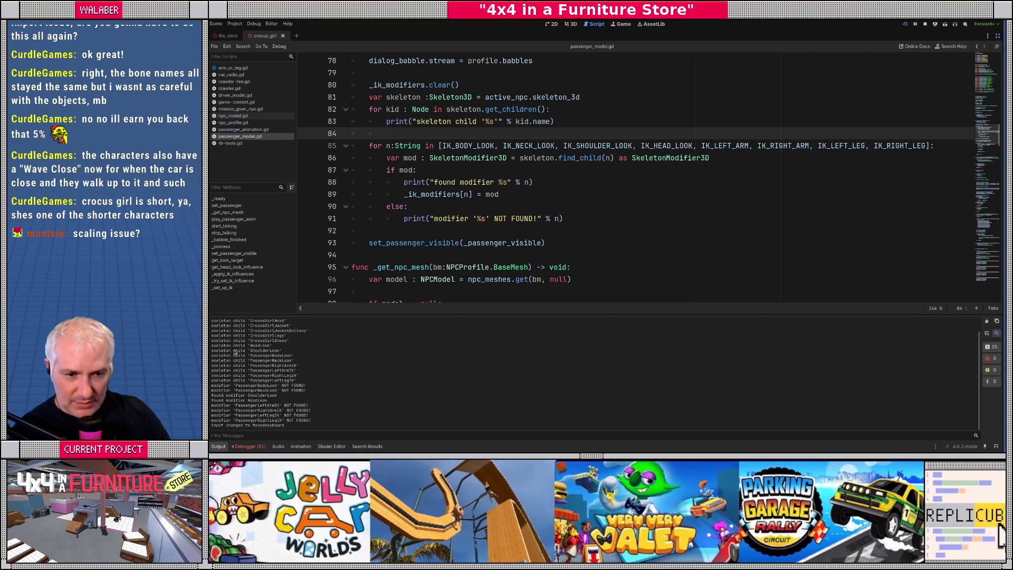
pyautogui.moveTo(222, 345)
pyautogui.mouseDown()
pyautogui.moveTo(272, 351)
pyautogui.moveTo(298, 380)
pyautogui.moveTo(318, 382)
pyautogui.mouseUp()
pyautogui.click(255, 380)
pyautogui.doubleClick(260, 381)
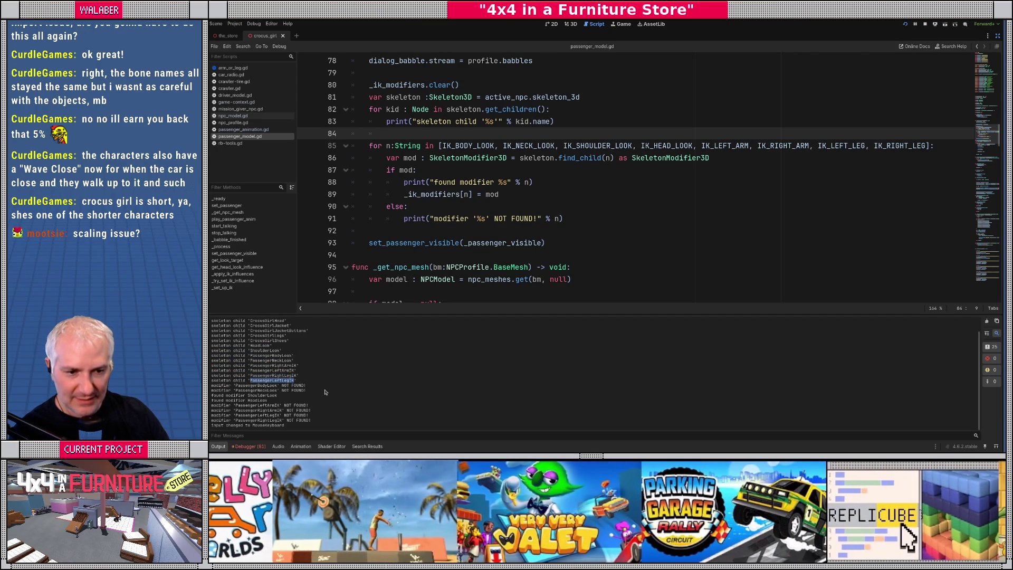
pyautogui.doubleClick(252, 416)
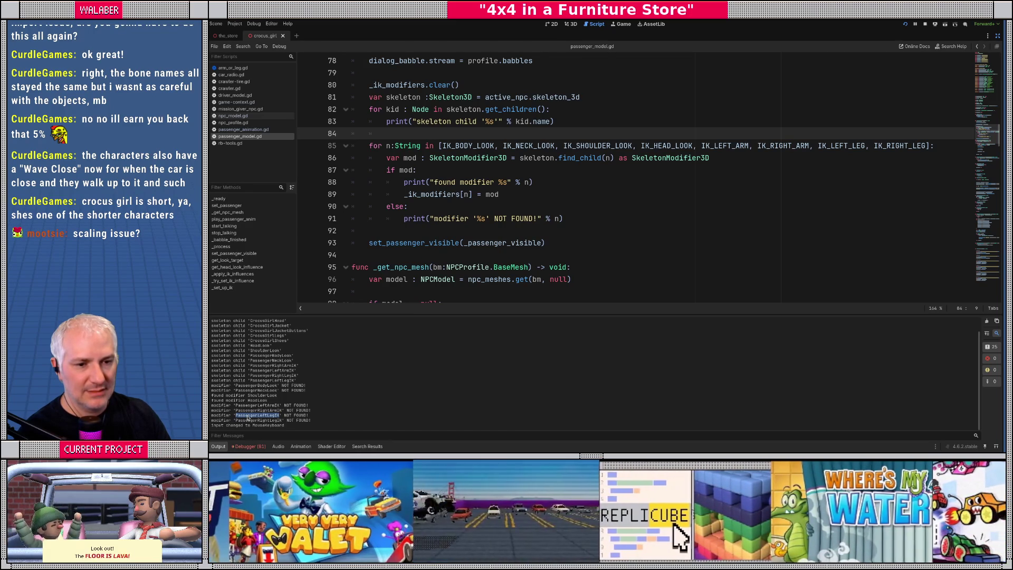
pyautogui.moveTo(251, 345)
pyautogui.mouseDown()
pyautogui.moveTo(287, 352)
pyautogui.moveTo(253, 357)
pyautogui.moveTo(308, 380)
pyautogui.mouseUp()
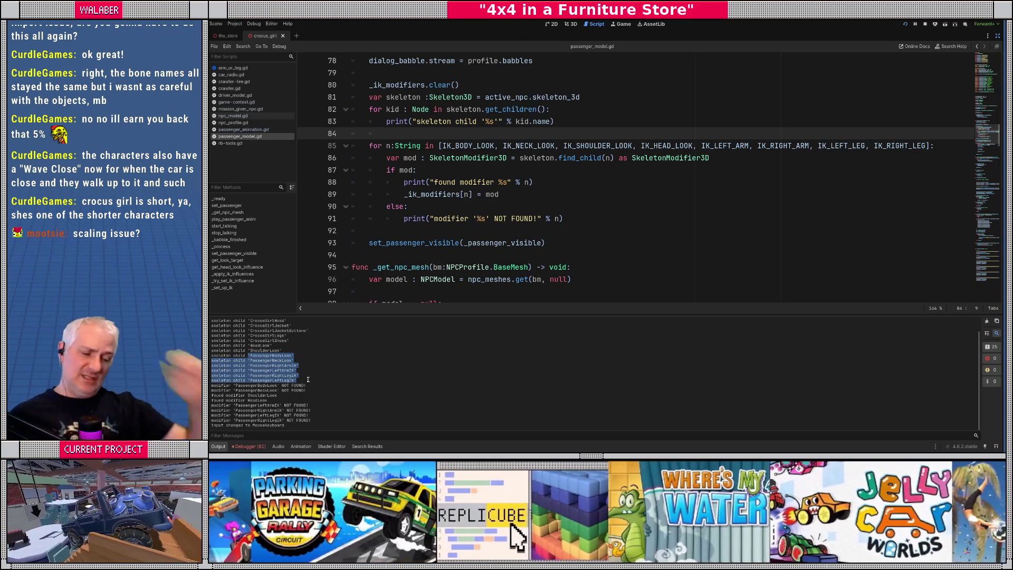
pyautogui.moveTo(579, 157)
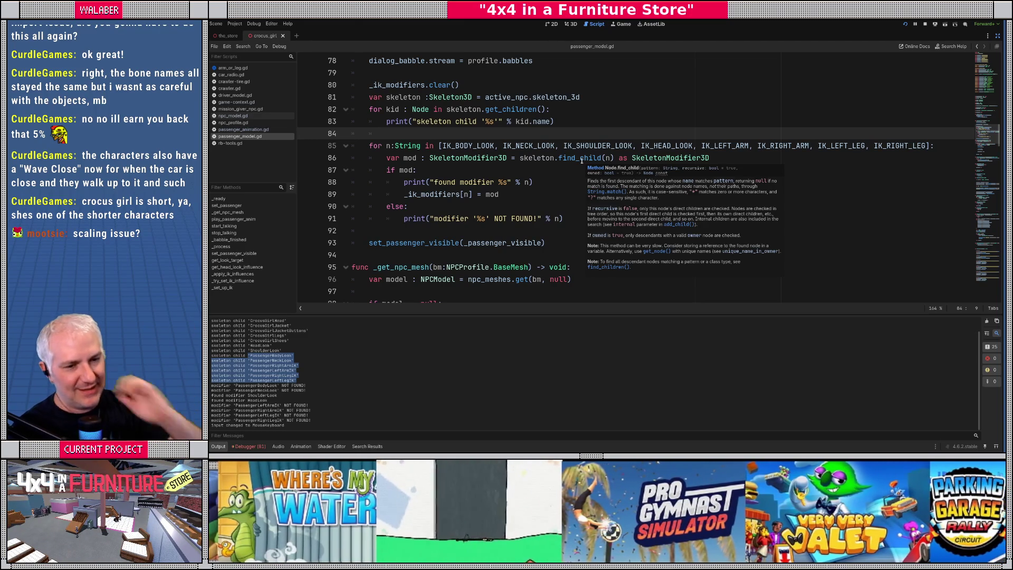
pyautogui.click(926, 25)
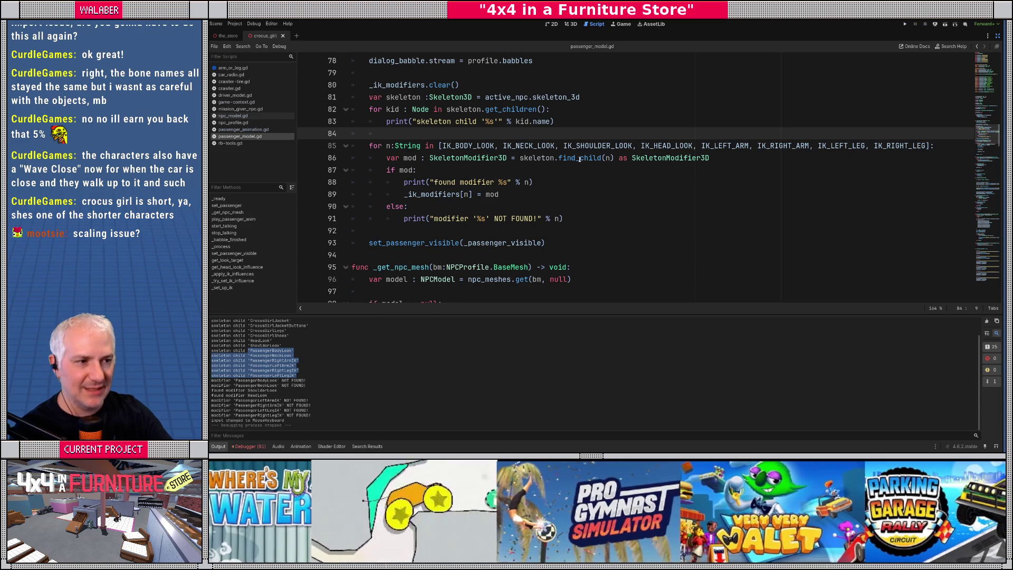
# Step: Replace find_child with get_node_or_null on line 86, save passenger_model.gd, and rerun the game
pyautogui.doubleClick(580, 158)
pyautogui.write('get_n')
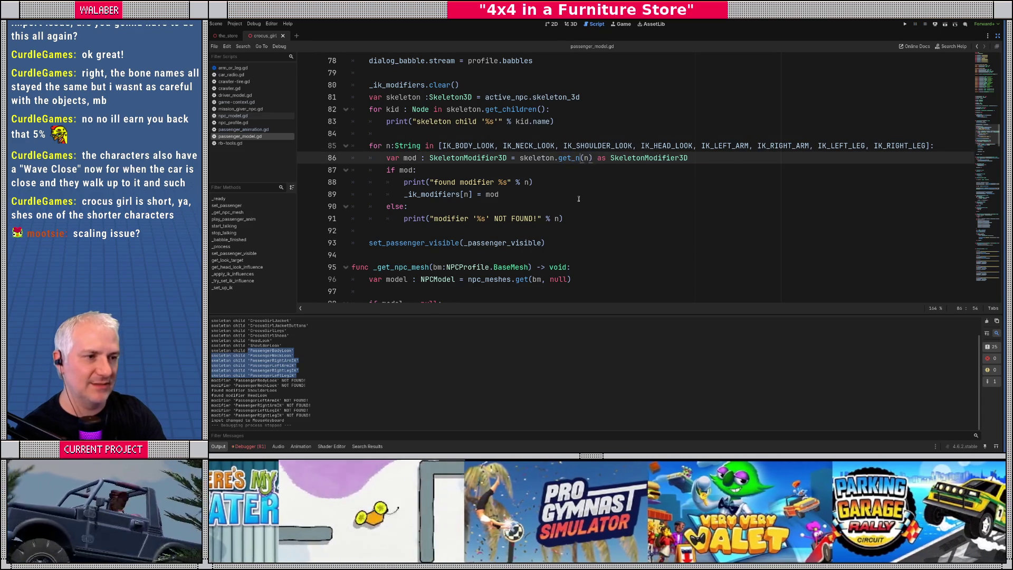
pyautogui.press('Down')
pyautogui.press('Down')
pyautogui.press('Return')
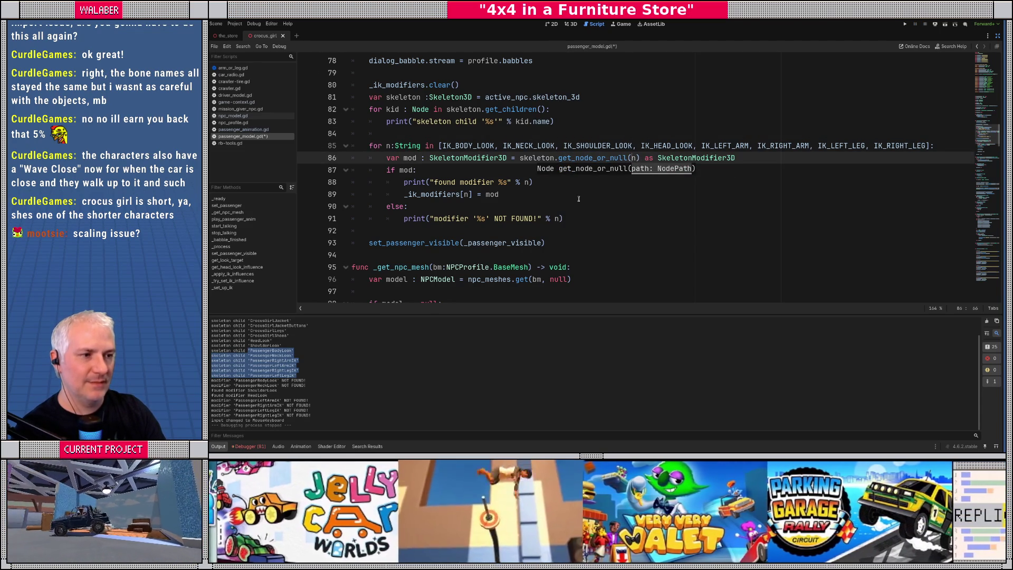
pyautogui.hotkey('ctrl', 's')
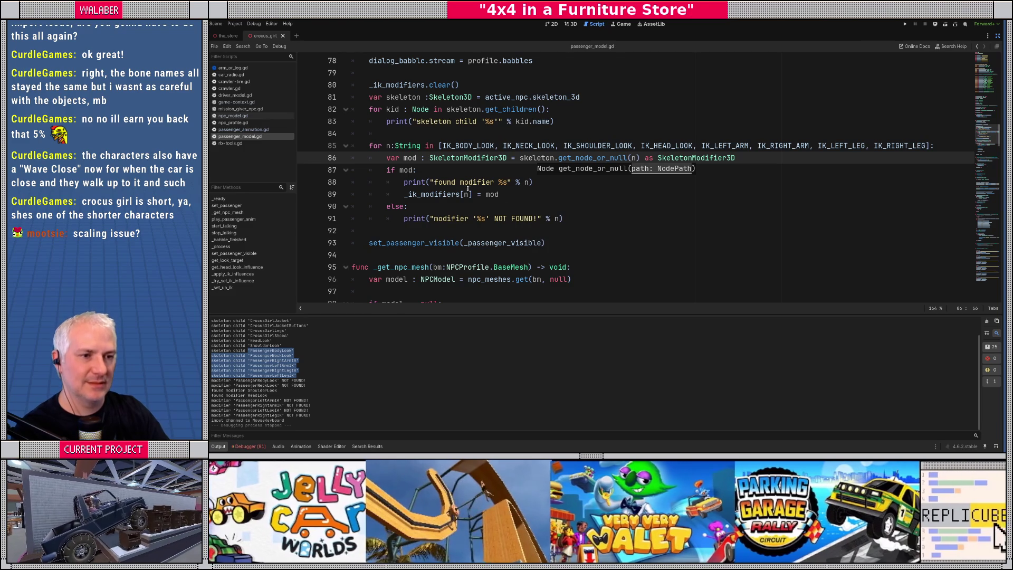
pyautogui.click(460, 169)
pyautogui.press('F5')
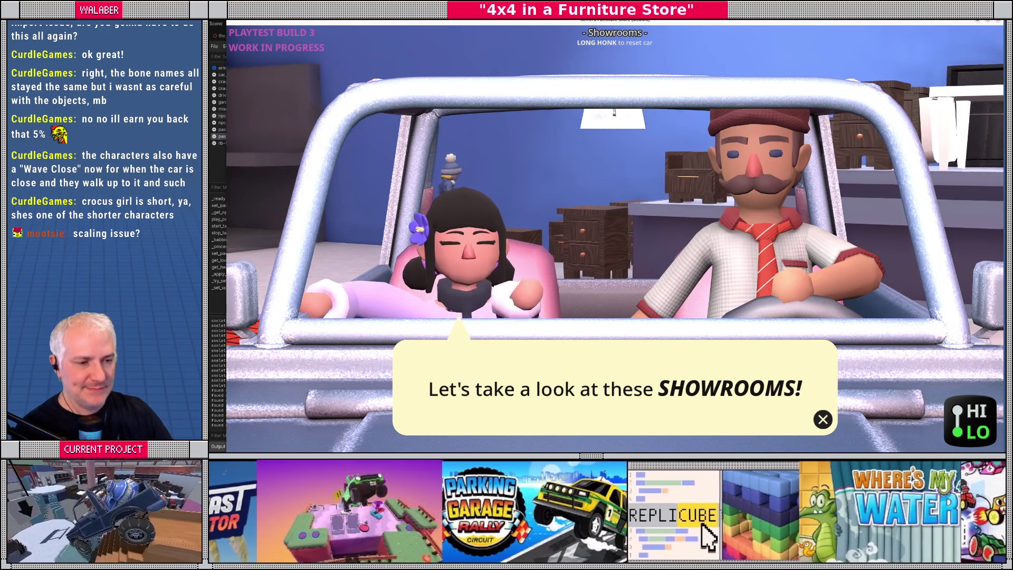
# Step: Close the running game, put the caret at the end of line 88, and run the project again
pyautogui.press('F8')
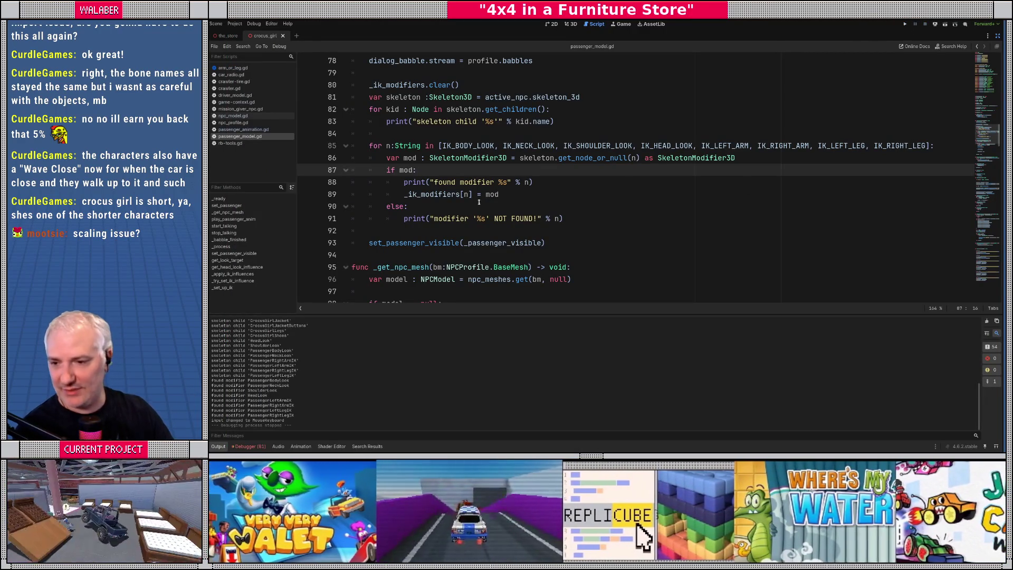
pyautogui.click(554, 181)
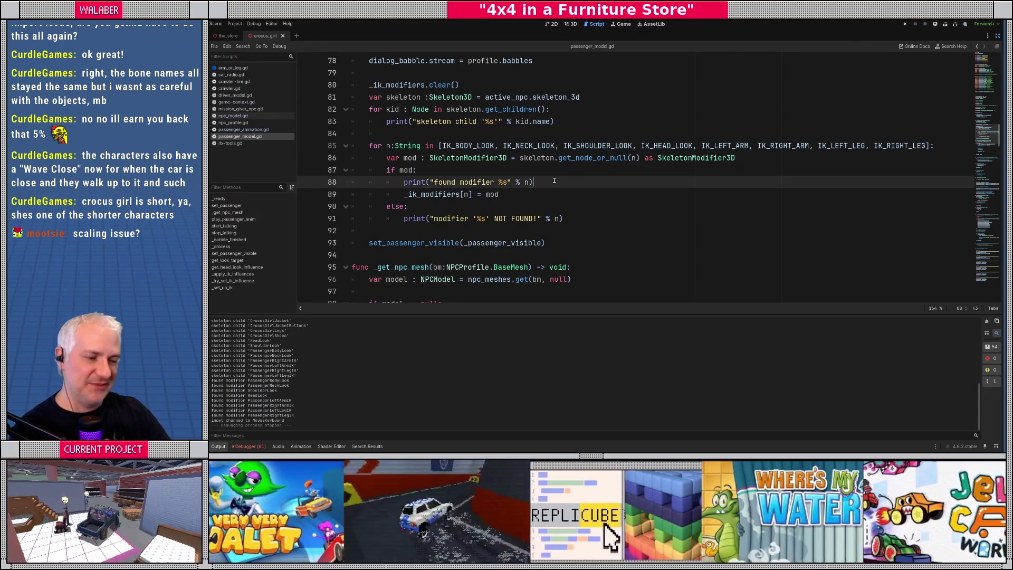
pyautogui.press('F5')
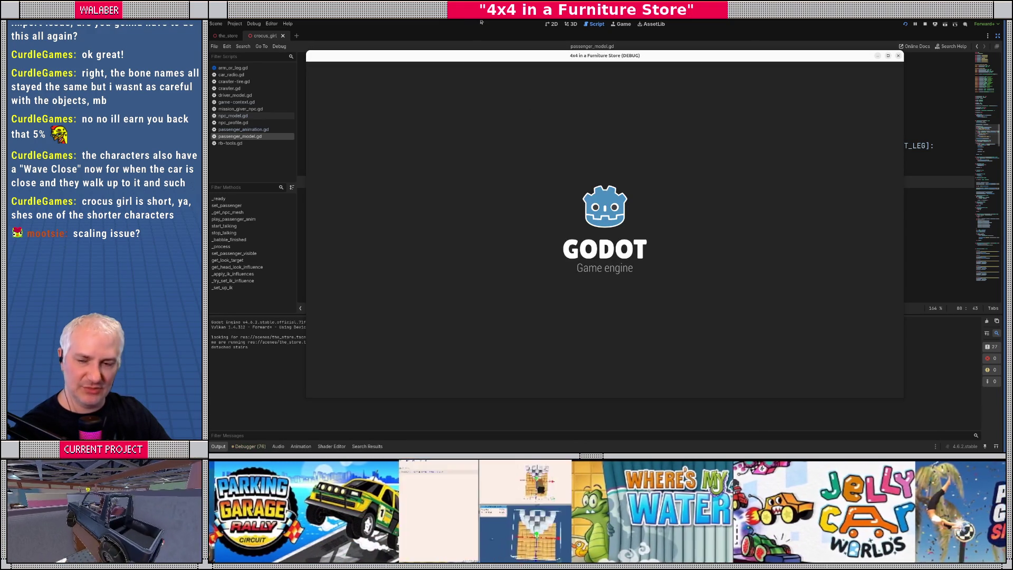
# Step: Return to the editor and review the set_passenger code and line 86's get_node_or_null lookup
pyautogui.press('Return')
pyautogui.hotkey('alt', 'Tab')
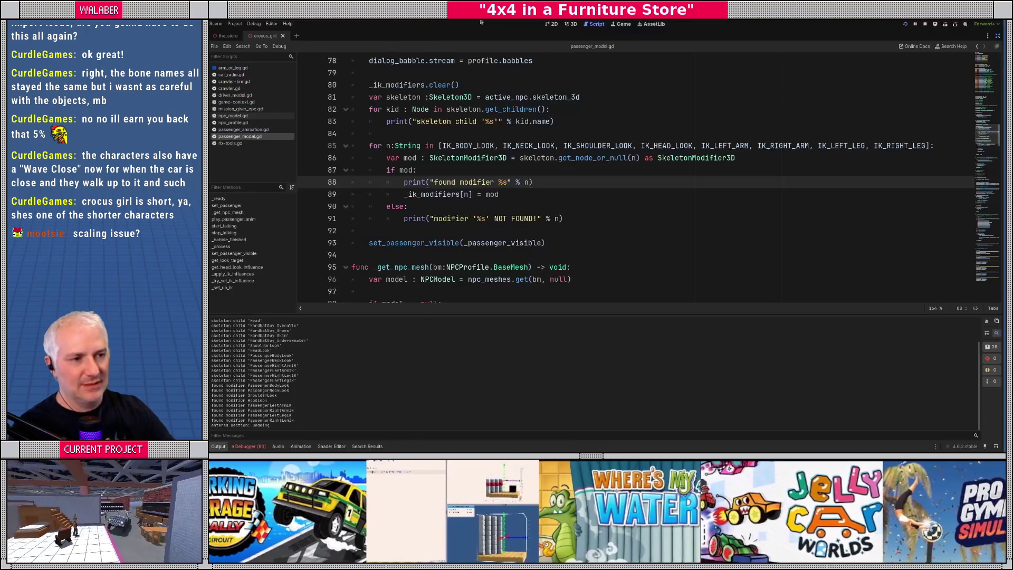
pyautogui.click(470, 135)
pyautogui.scroll(2, 470, 135)
pyautogui.click(371, 109)
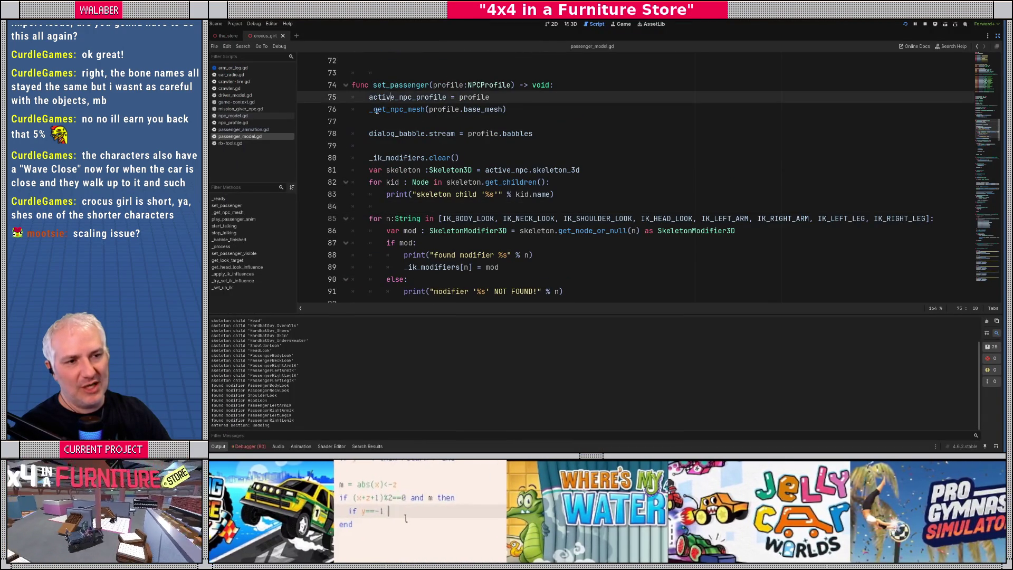
pyautogui.moveTo(411, 112); pyautogui.dragTo(551, 112)
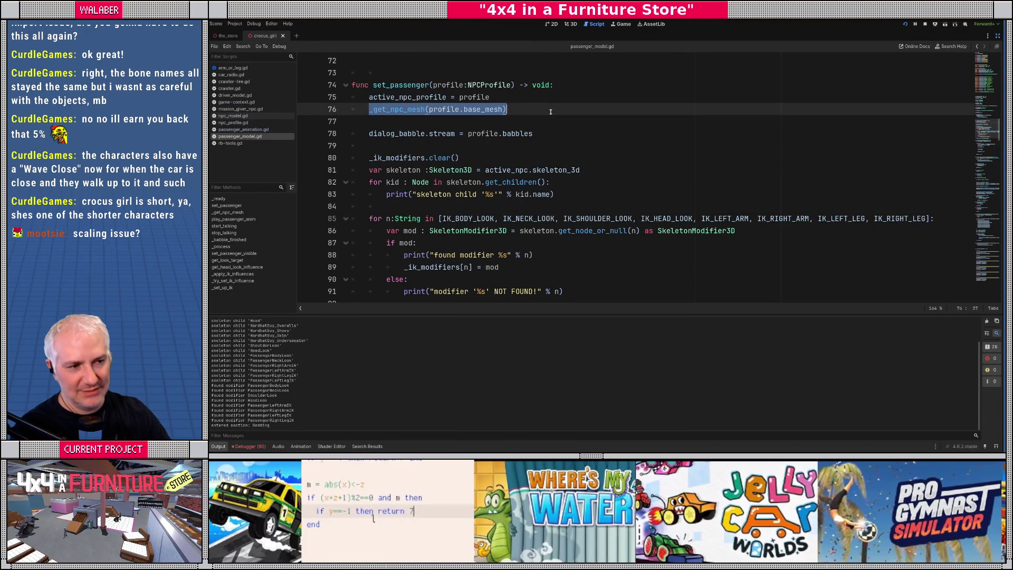
pyautogui.scroll(-1, 491, 171)
pyautogui.doubleClick(580, 195)
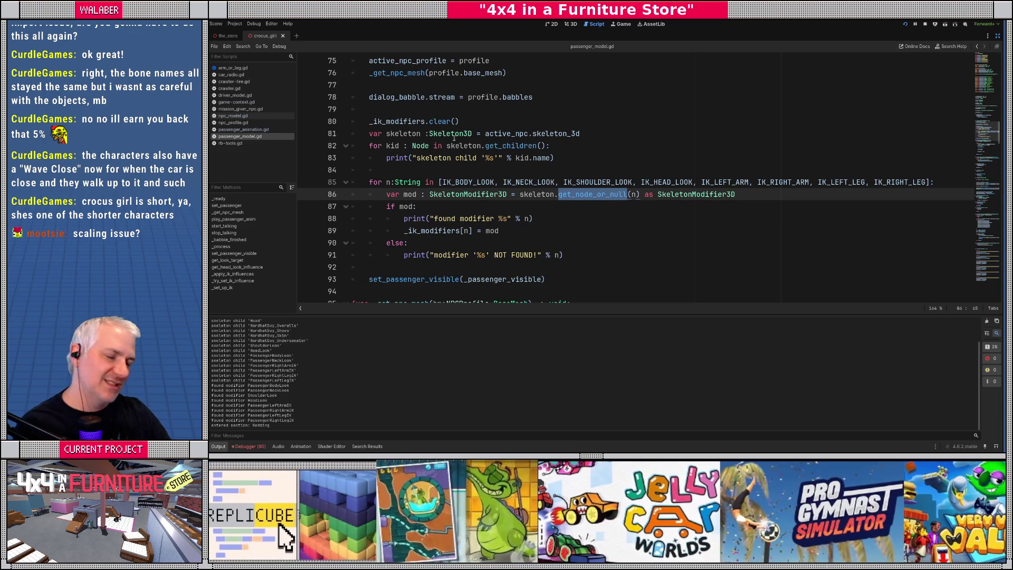
pyautogui.moveTo(443, 135)
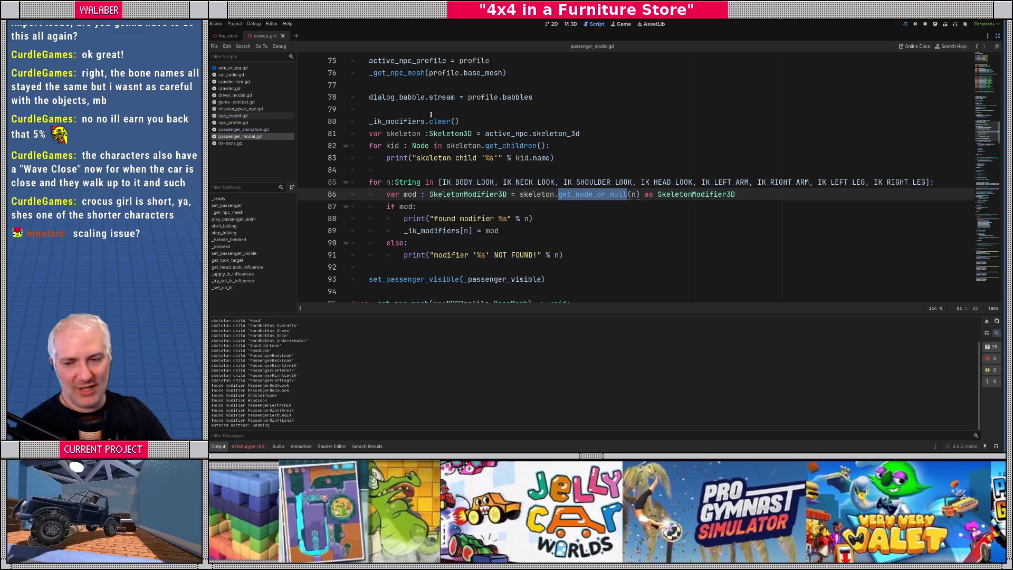
pyautogui.click(431, 114)
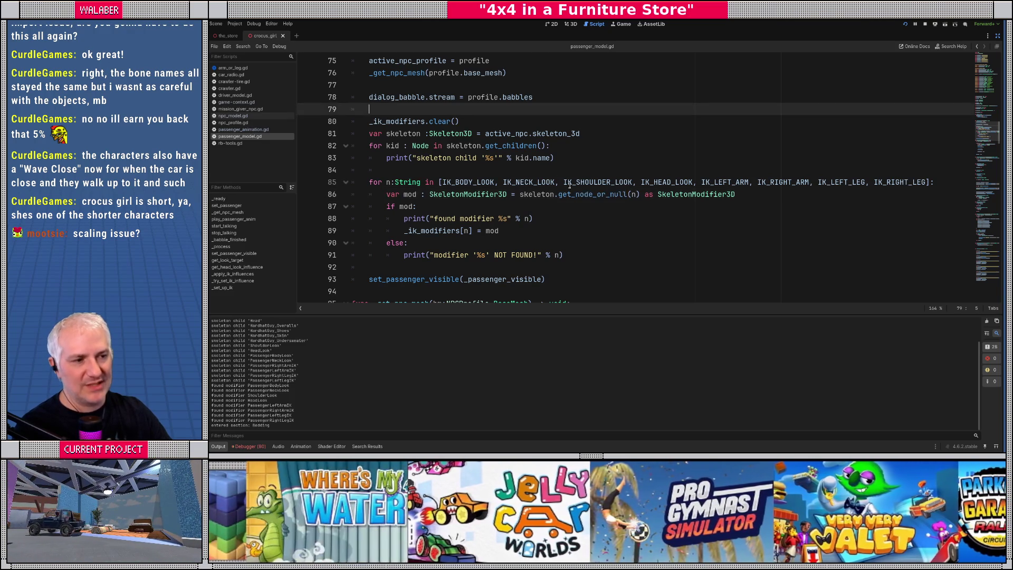
pyautogui.doubleClick(586, 194)
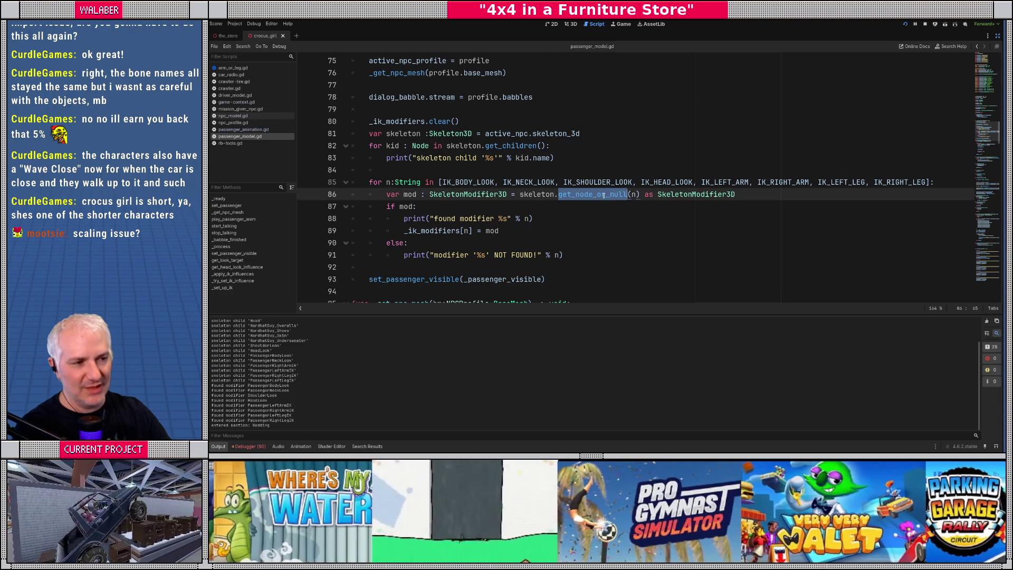
pyautogui.moveTo(590, 196)
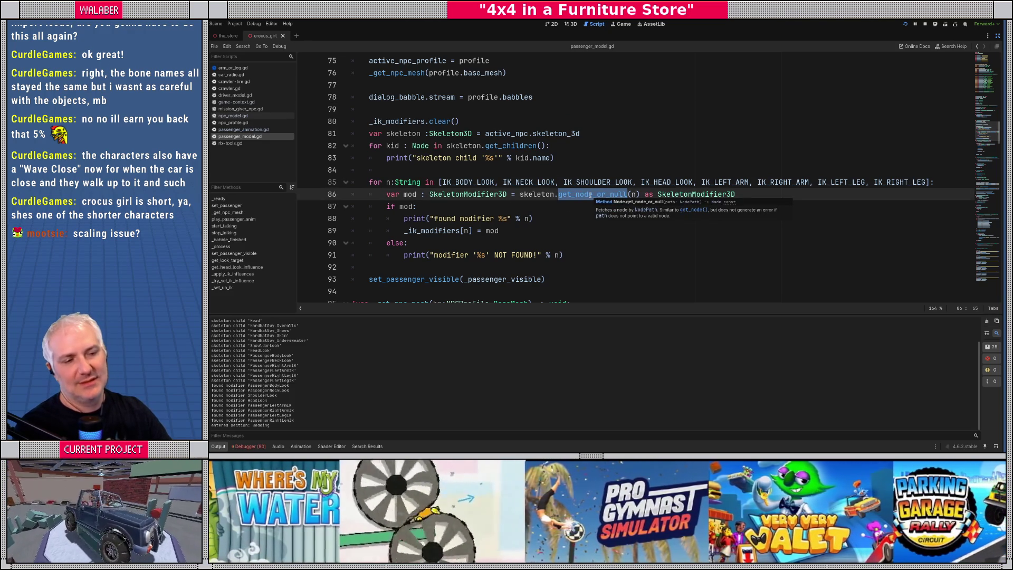
# Step: Delete the skeleton-children debug loop and the found-modifier print line
pyautogui.click(482, 175)
pyautogui.moveTo(407, 169); pyautogui.dragTo(311, 146)
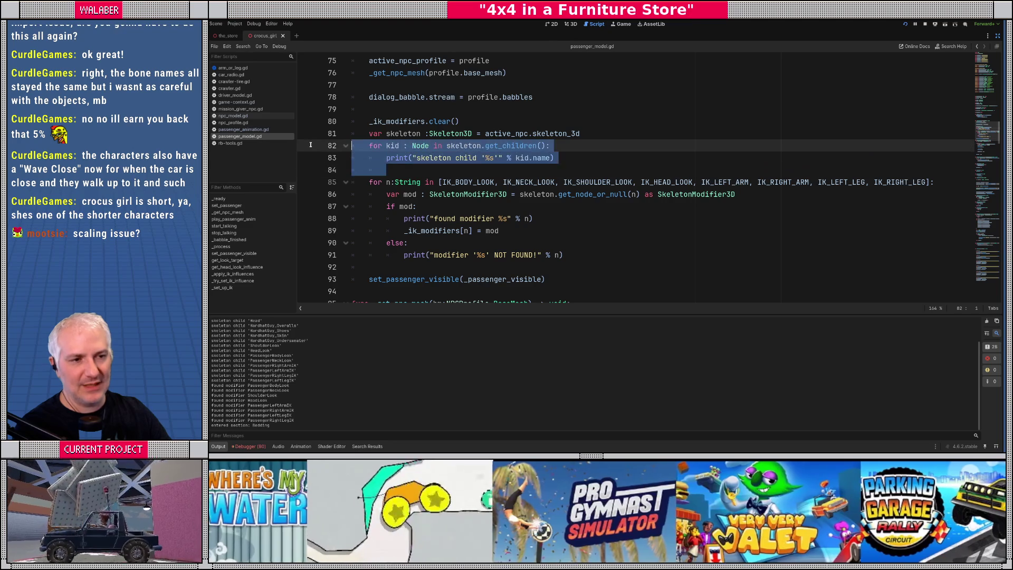
pyautogui.press('Delete')
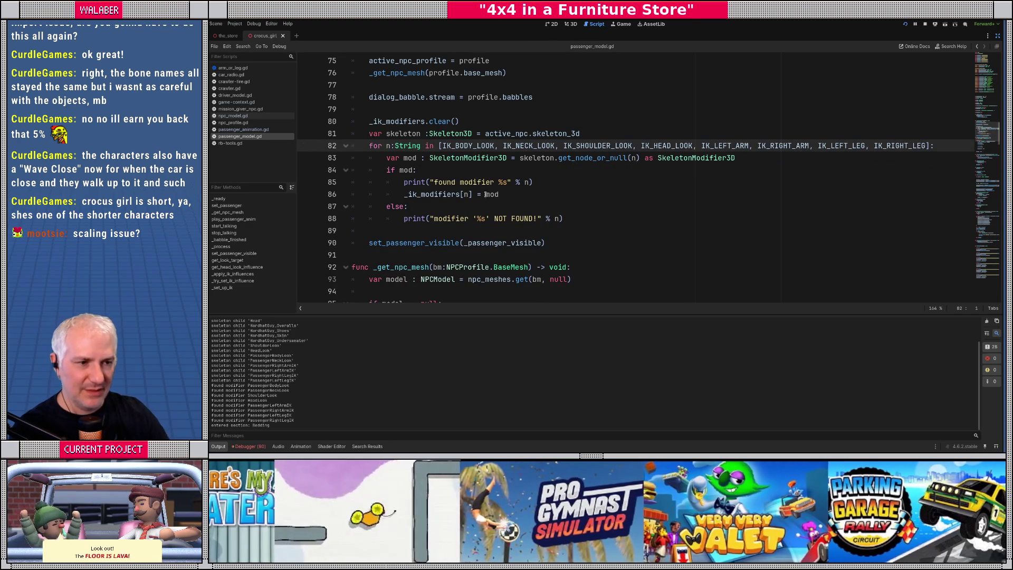
pyautogui.moveTo(542, 181); pyautogui.dragTo(286, 182)
pyautogui.press('Delete')
pyautogui.press('BackSpace')
# Step: Remove the else branch with its NOT FOUND print and save passenger_model.gd
pyautogui.press('Down')
pyautogui.press('Down')
pyautogui.press('Down')
pyautogui.press('End')
pyautogui.hotkey('shift', 'Home')
pyautogui.hotkey('shift', 'Home')
pyautogui.hotkey('shift', 'Up')
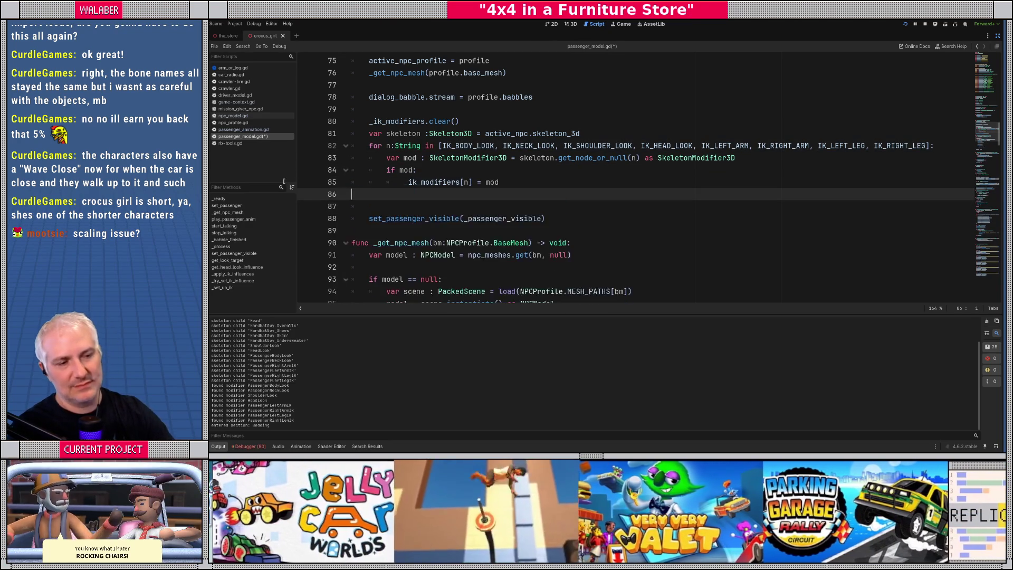
pyautogui.press('Delete')
pyautogui.press('BackSpace')
pyautogui.hotkey('ctrl', 's')
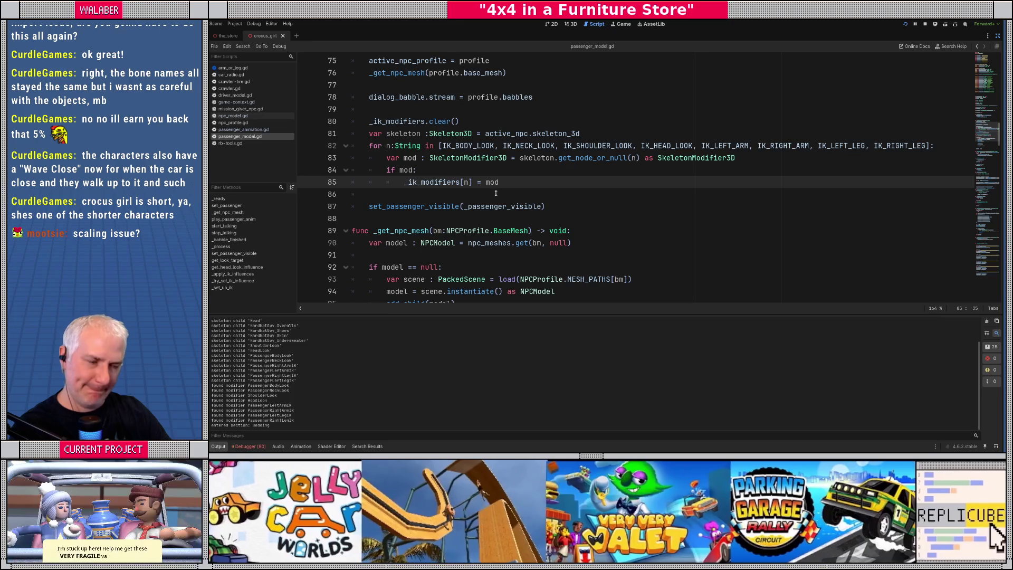
pyautogui.click(500, 194)
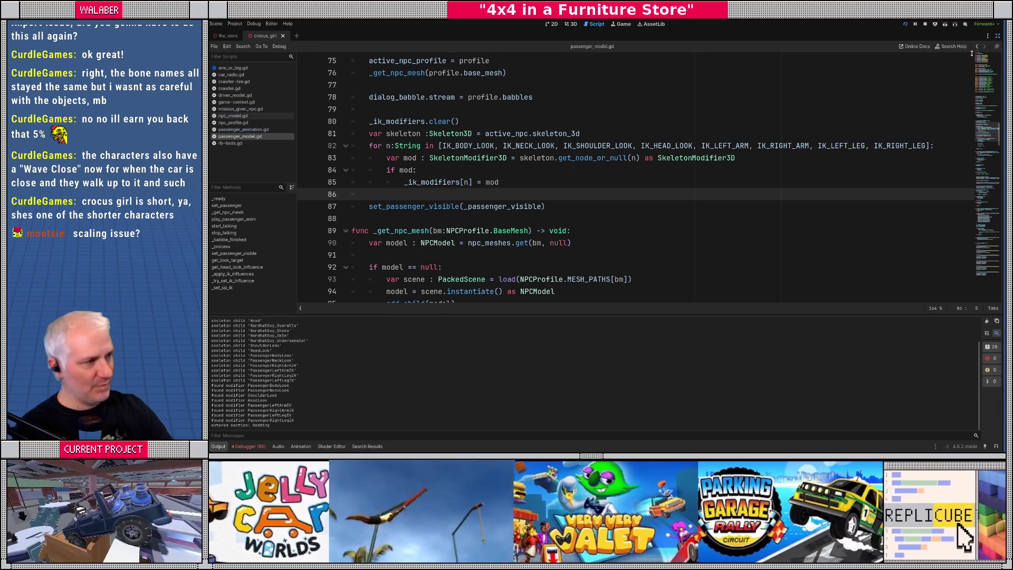
pyautogui.click(996, 36)
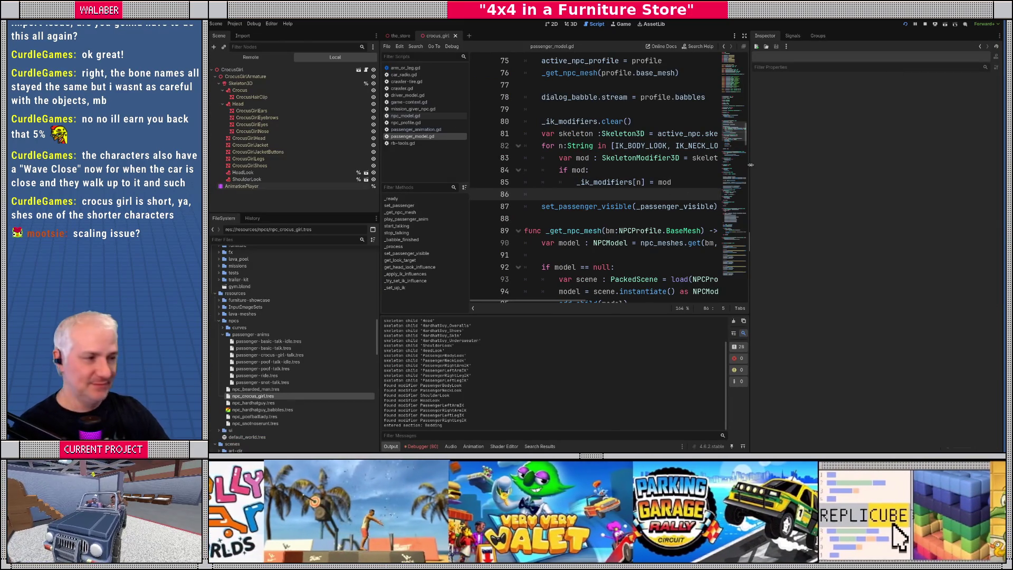
# Step: Resize the script editor and dock panels, then close the crocus_girl scene to show the store scene
pyautogui.moveTo(749, 165); pyautogui.dragTo(765, 169)
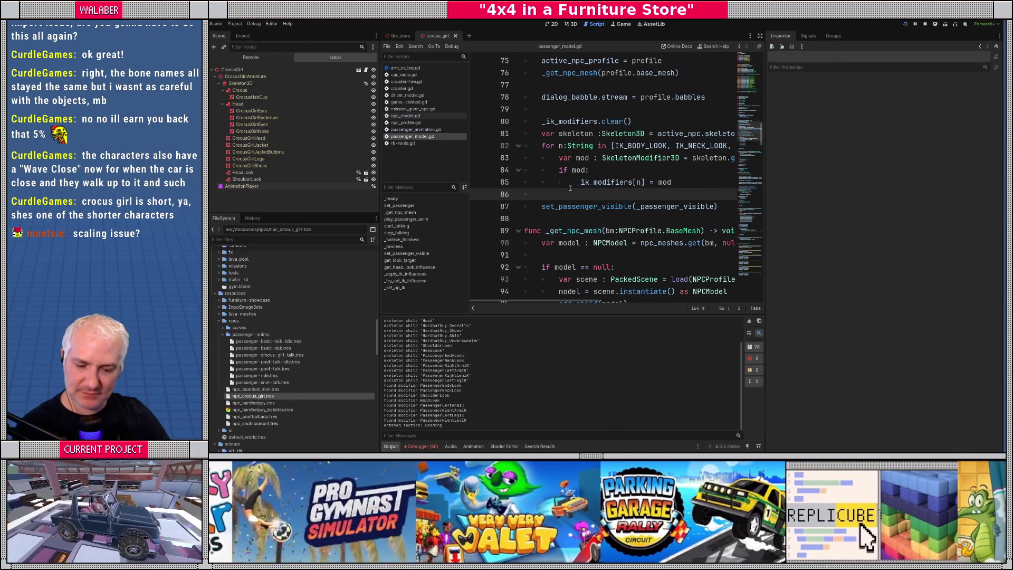
pyautogui.moveTo(378, 214); pyautogui.dragTo(358, 214)
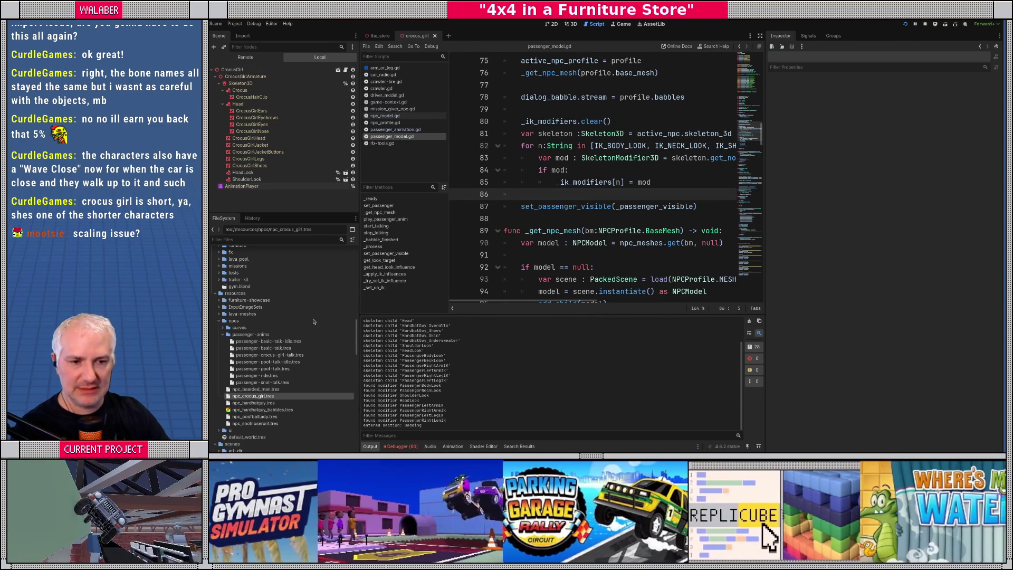
pyautogui.hotkey('ctrl', 'shift', 'w')
pyautogui.scroll(-10, 266, 329)
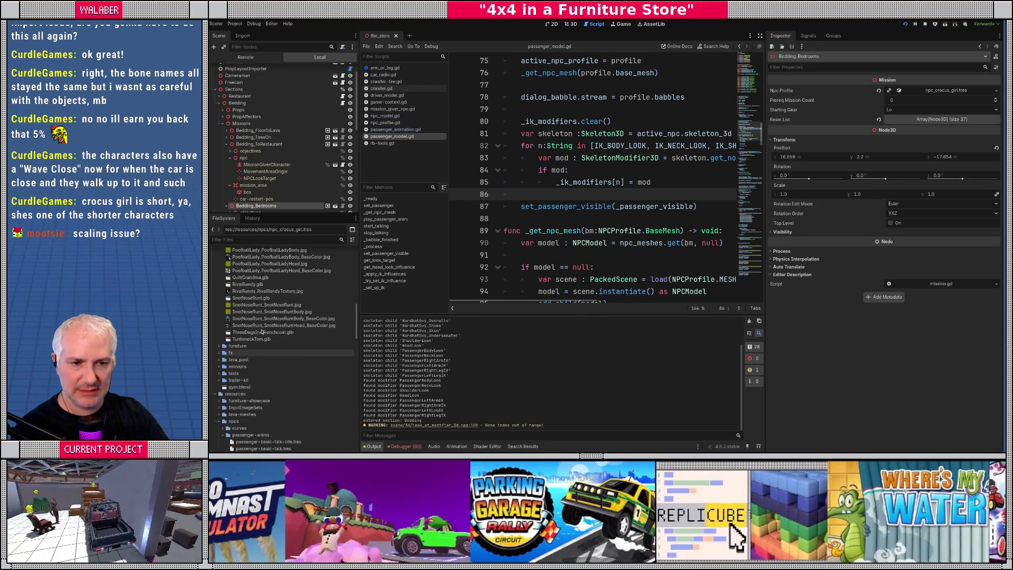
pyautogui.scroll(2, 262, 331)
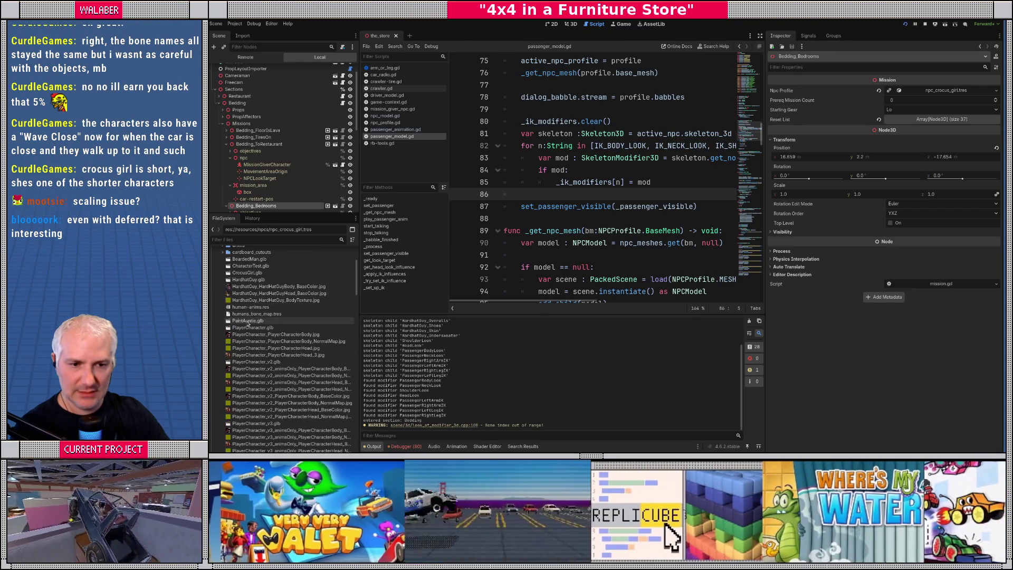
# Step: Create a new inherited scene from PaintAuntie.glb and view it in 3D
pyautogui.rightClick(247, 321)
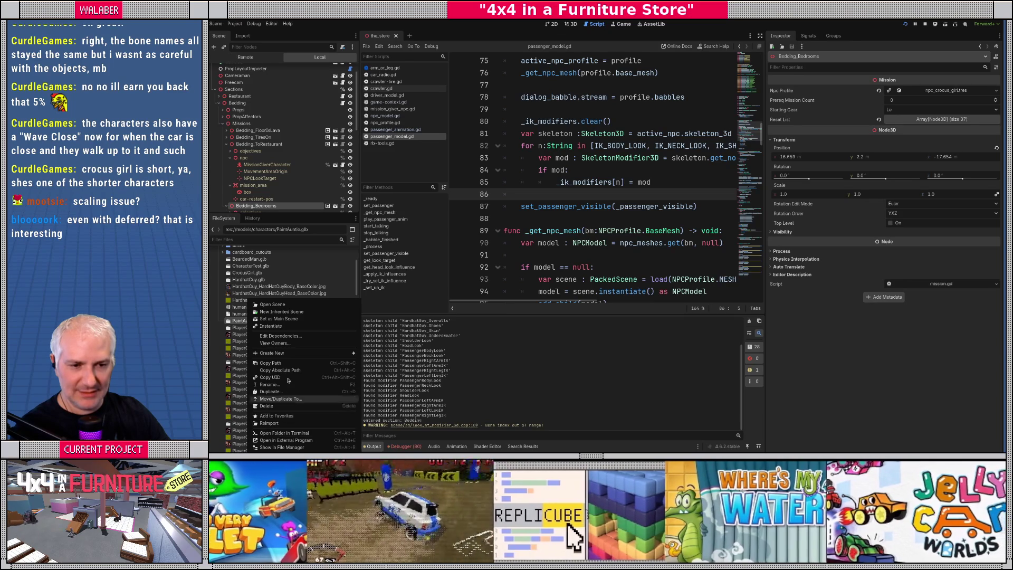
pyautogui.click(280, 312)
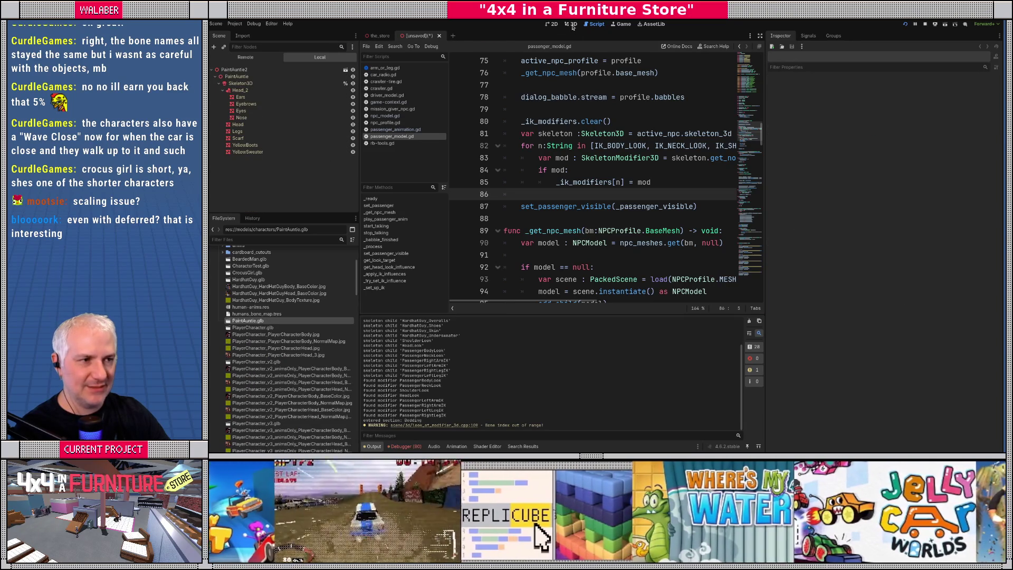
pyautogui.click(572, 24)
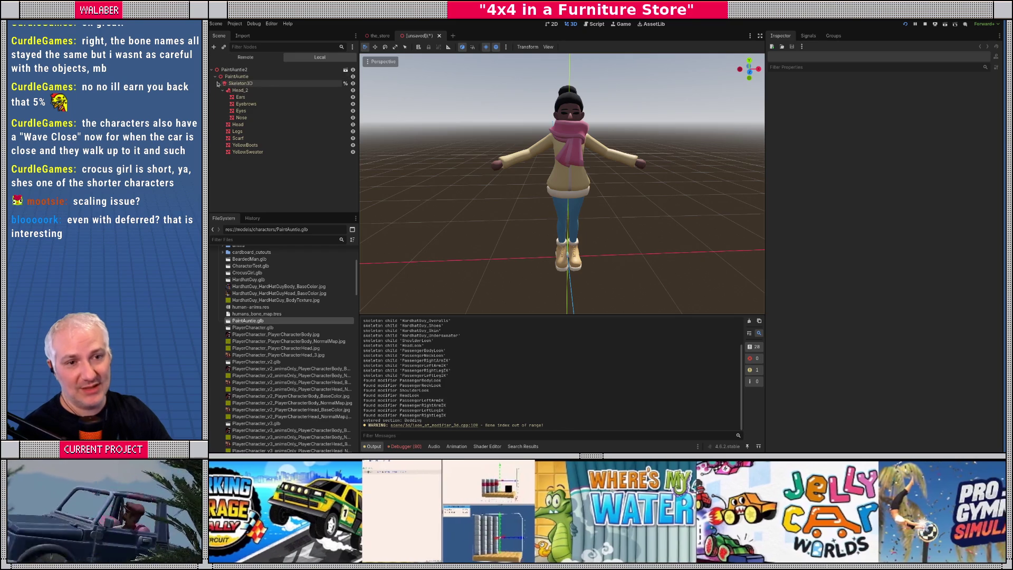
# Step: Add an AnimationPlayer child node and make it accessible by unique name
pyautogui.rightClick(236, 77)
pyautogui.click(260, 88)
pyautogui.write('animation')
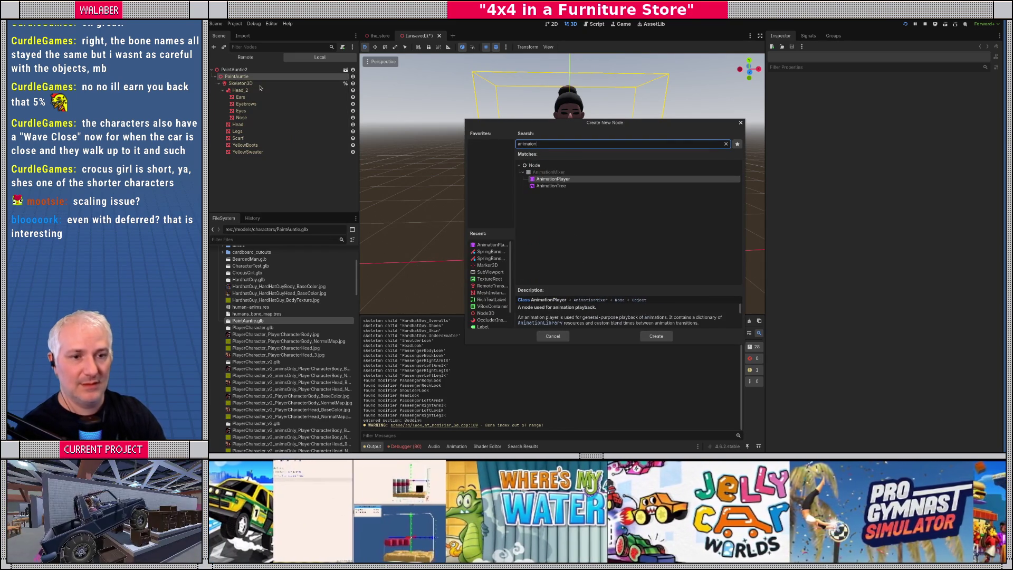
pyautogui.press('Up')
pyautogui.press('Return')
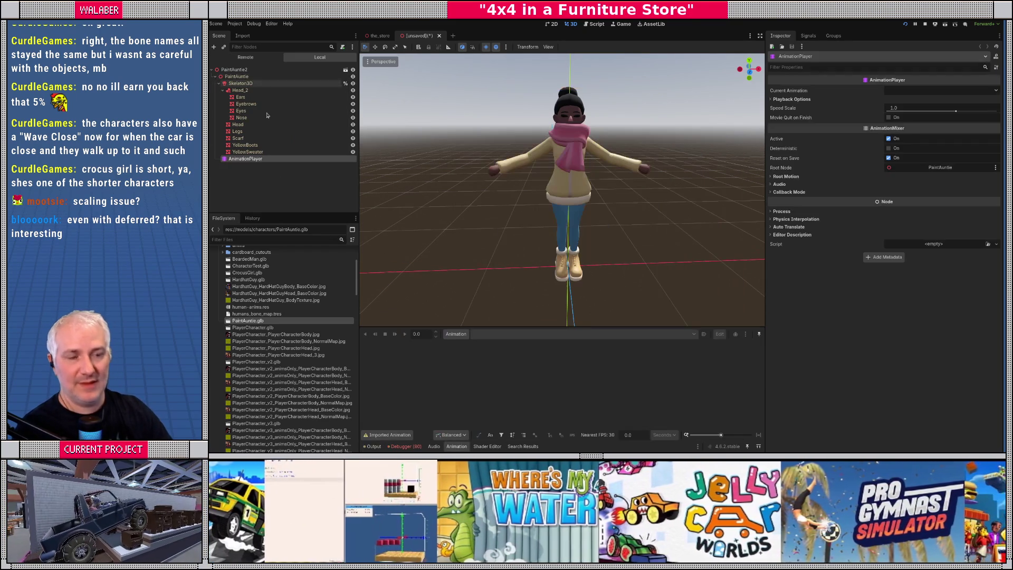
pyautogui.rightClick(248, 160)
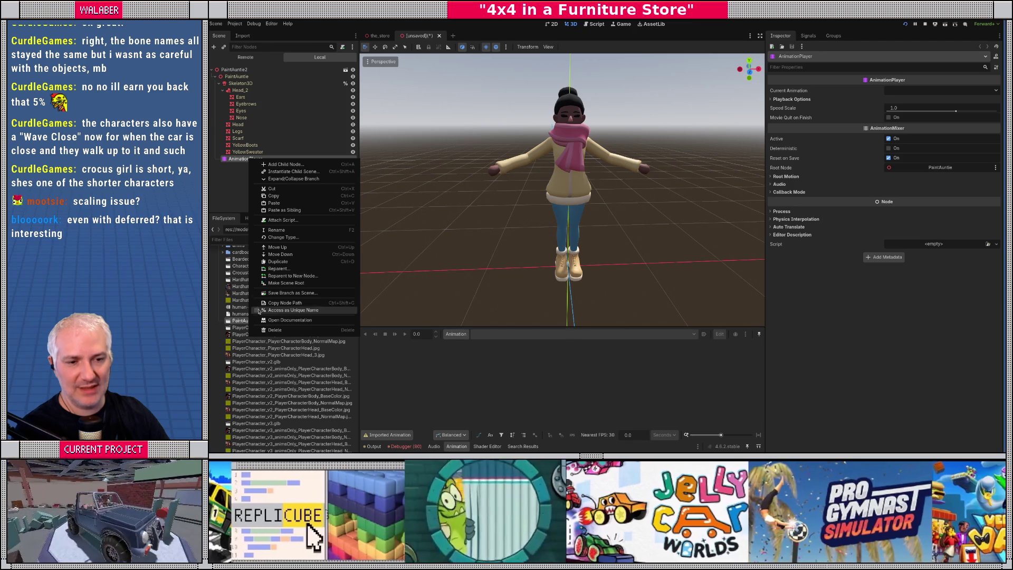
pyautogui.click(287, 310)
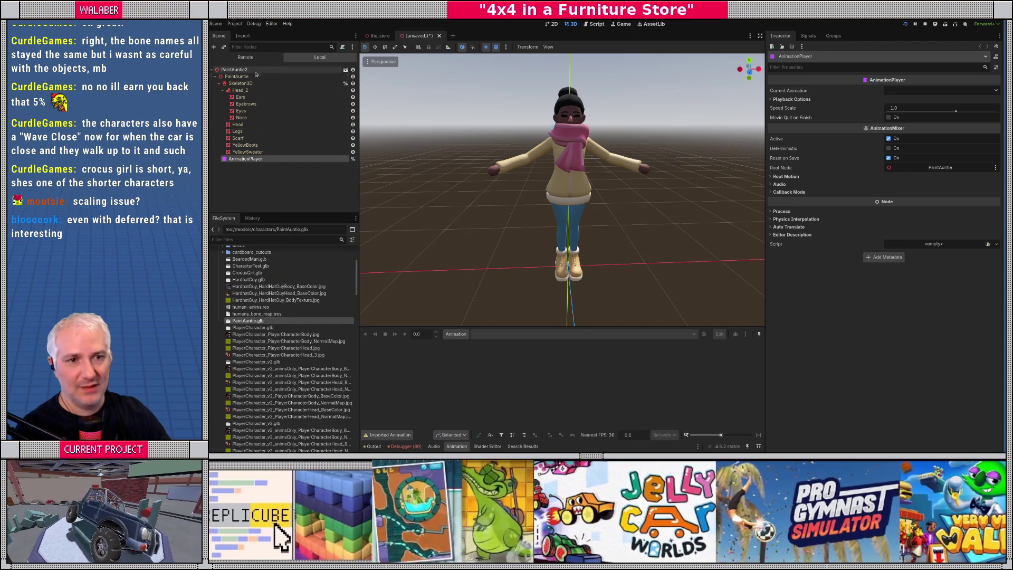
pyautogui.click(234, 69)
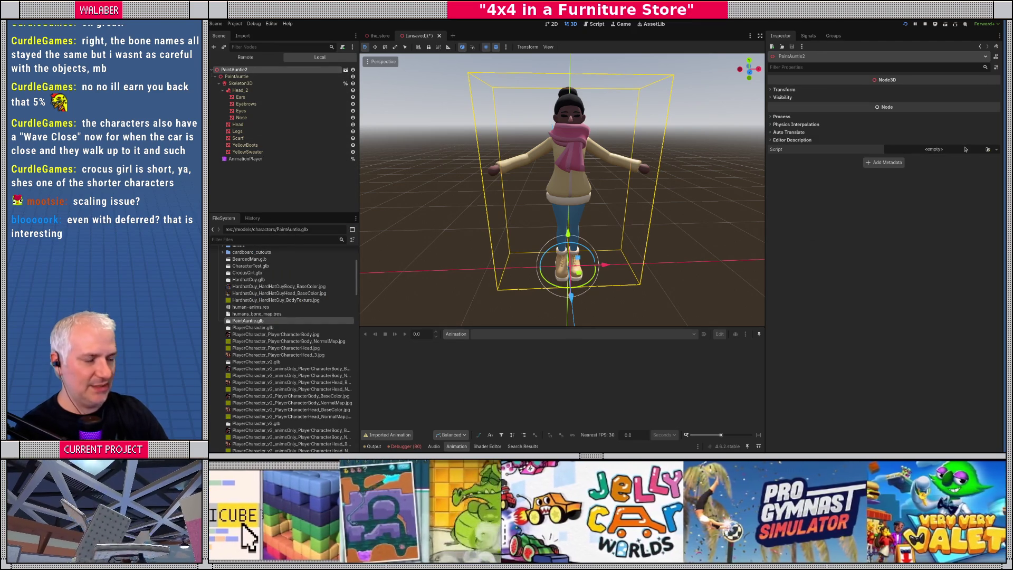
# Step: Attach the existing npc_model.gd script to the PaintAuntie2 root node
pyautogui.click(965, 150)
pyautogui.click(962, 171)
pyautogui.write('nopc')
pyautogui.press('BackSpace')
pyautogui.press('BackSpace')
pyautogui.press('BackSpace')
pyautogui.write('pc')
pyautogui.press('Return')
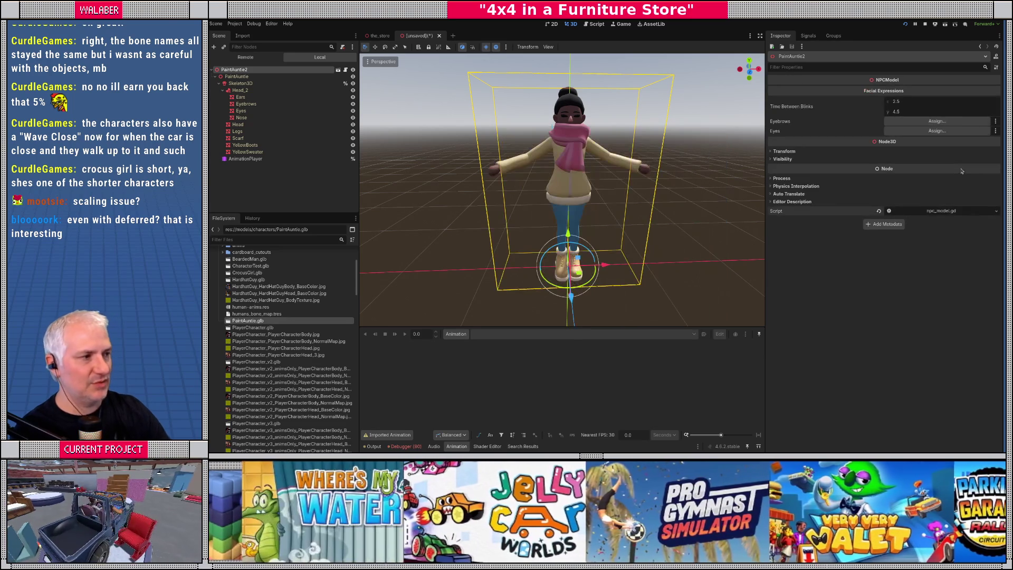
# Step: Assign the Eyebrows and Eyes mesh nodes to the matching facial-expression slots
pyautogui.click(937, 122)
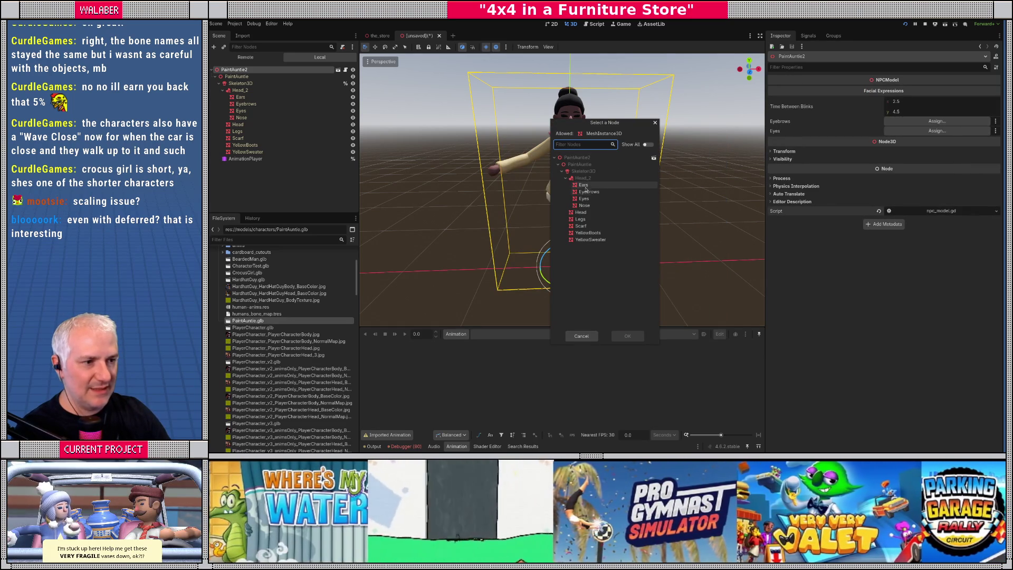
pyautogui.click(584, 199)
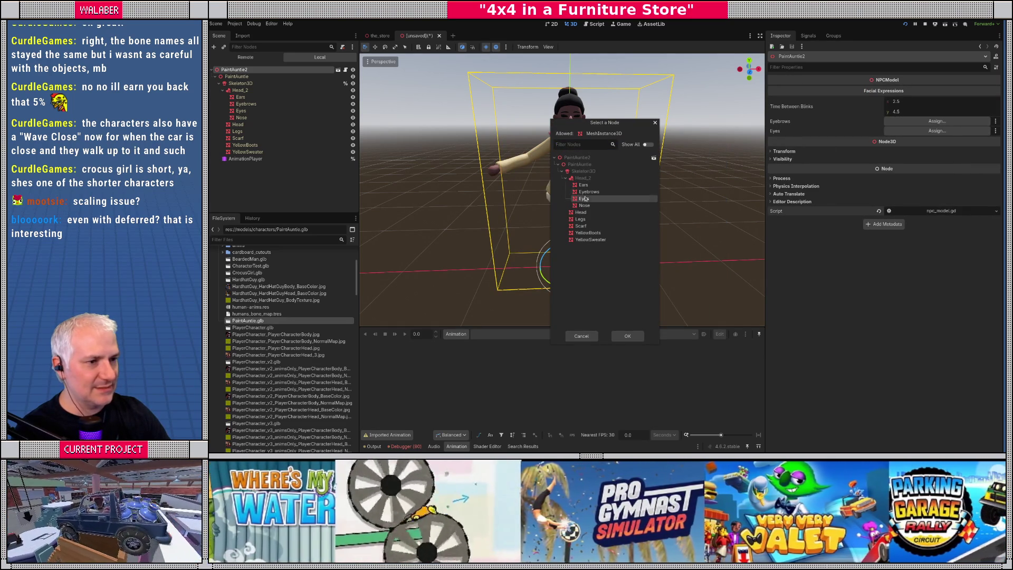
pyautogui.doubleClick(585, 200)
pyautogui.click(937, 131)
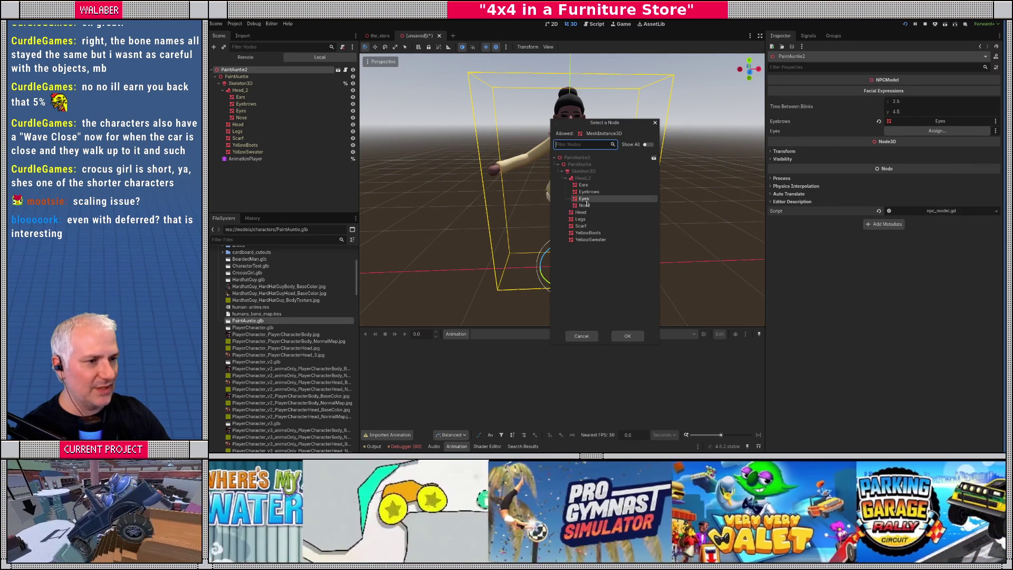
pyautogui.click(583, 193)
pyautogui.doubleClick(584, 193)
pyautogui.click(938, 130)
pyautogui.click(639, 198)
pyautogui.doubleClick(639, 197)
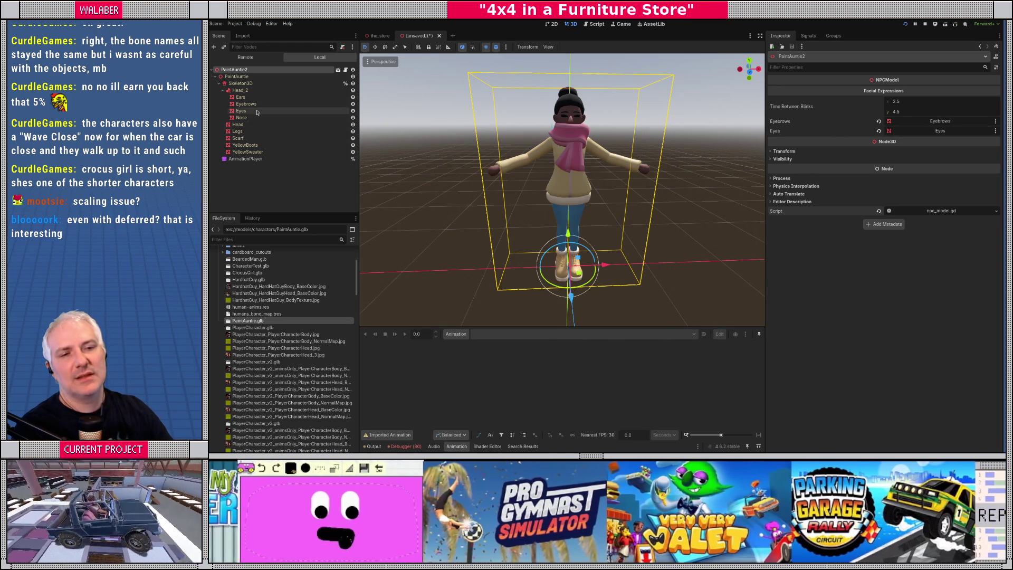
# Step: Add head_look.tscn and shoulder_look.tscn as HeadLook and ShoulderLook under Skeleton3D
pyautogui.click(258, 237)
pyautogui.write('look')
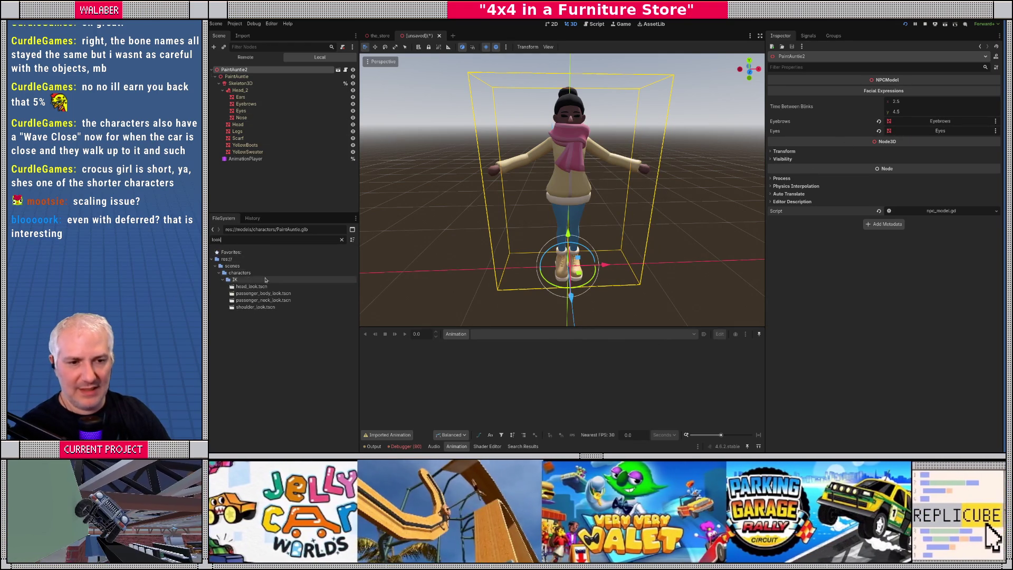
pyautogui.moveTo(251, 286); pyautogui.dragTo(240, 84)
pyautogui.moveTo(255, 306); pyautogui.dragTo(240, 83)
pyautogui.moveTo(243, 173)
pyautogui.mouseDown()
pyautogui.moveTo(243, 87)
pyautogui.moveTo(251, 162)
pyautogui.mouseUp()
pyautogui.keyDown('shift'); pyautogui.click(243, 158); pyautogui.keyUp('shift')
pyautogui.rightClick(250, 158)
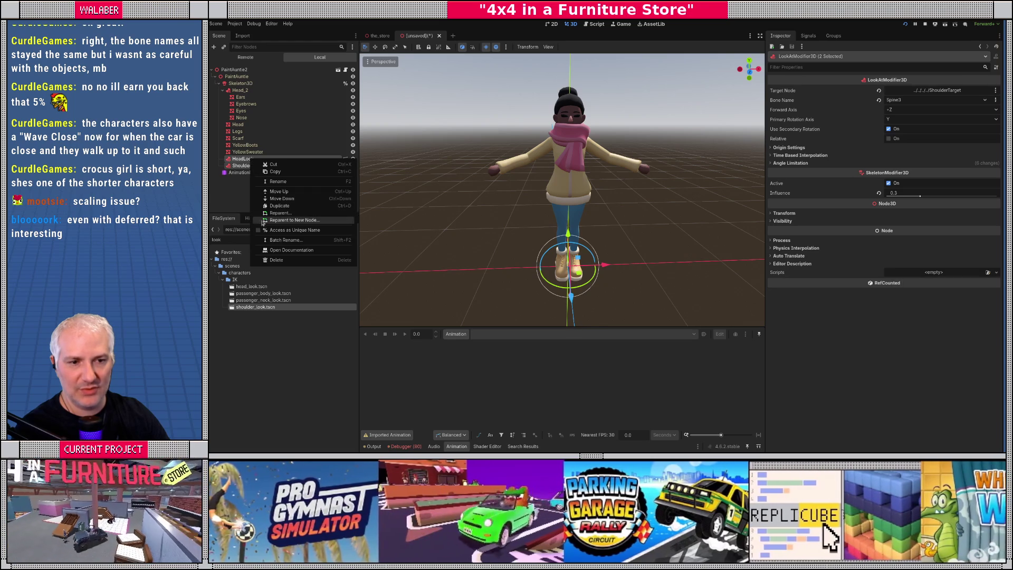
pyautogui.press('Escape')
pyautogui.click(274, 189)
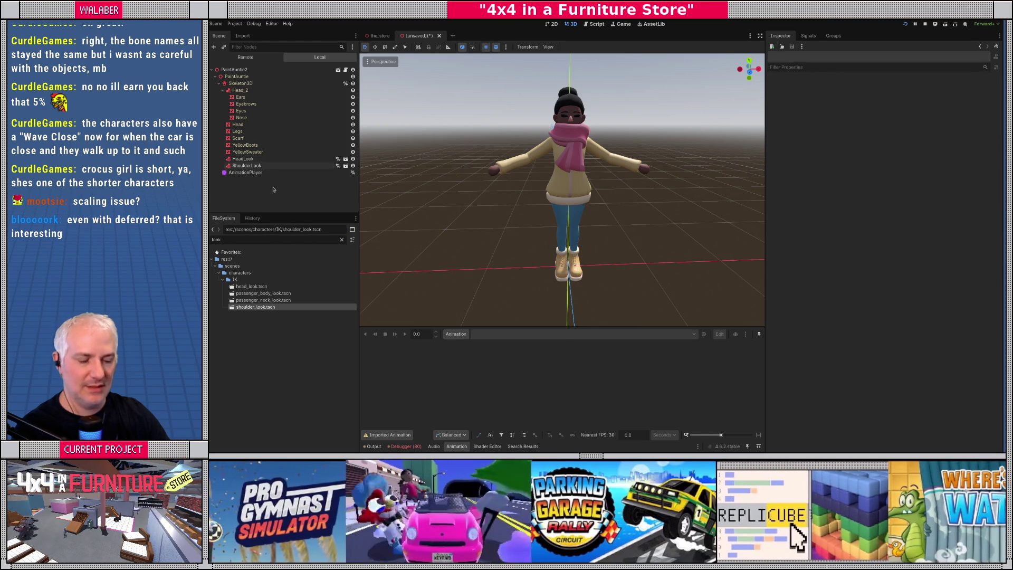
# Step: Save the scene as paint_auntie_2.tscn and rename the root node to PaintAuntie
pyautogui.hotkey('ctrl', 's')
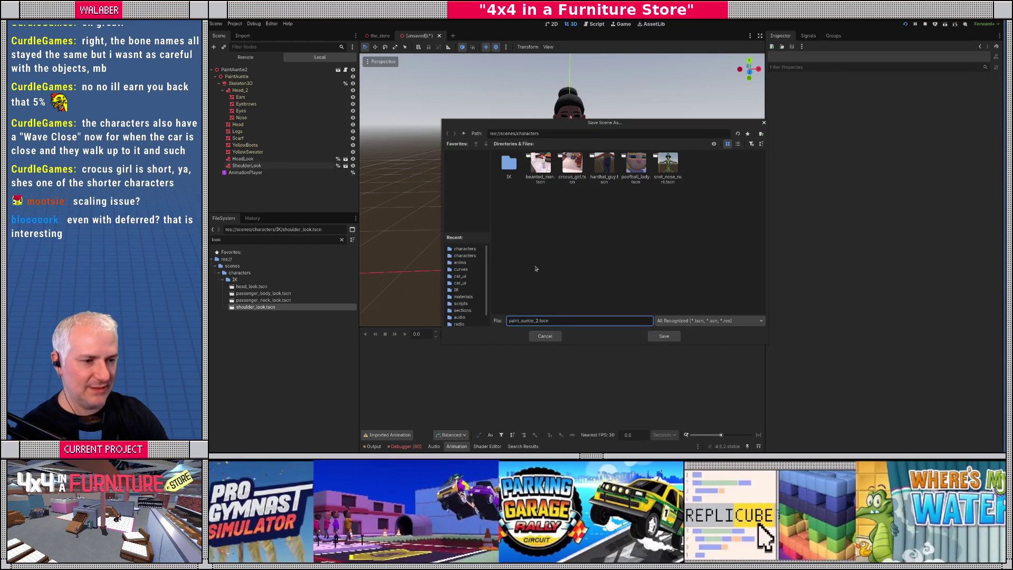
pyautogui.press('Return')
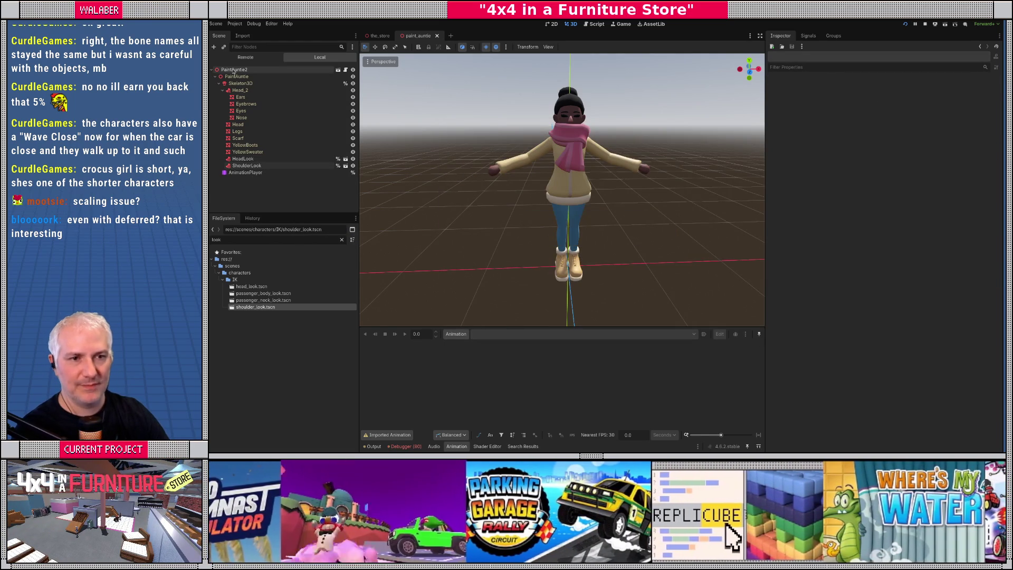
pyautogui.click(233, 69)
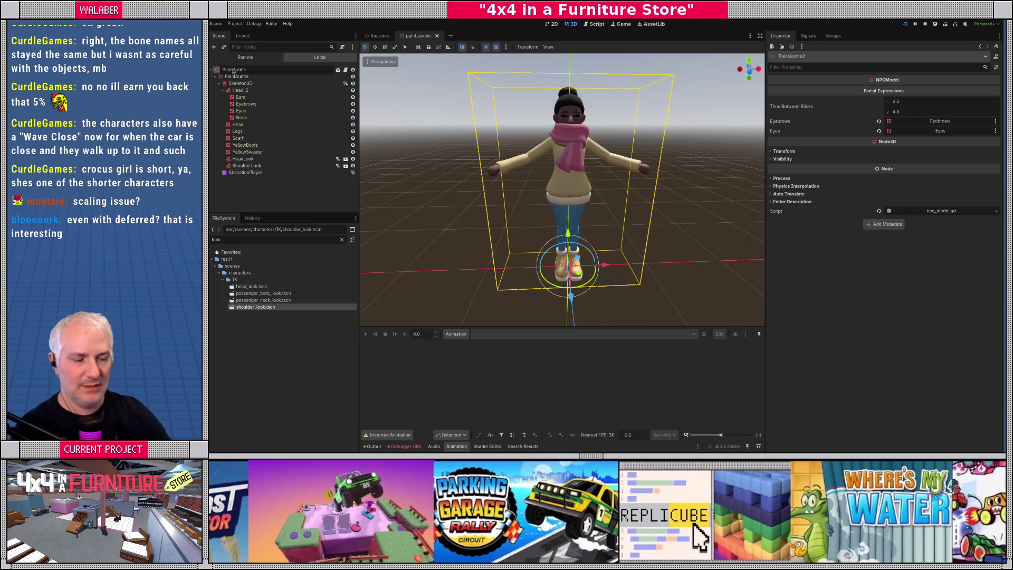
pyautogui.press('Return')
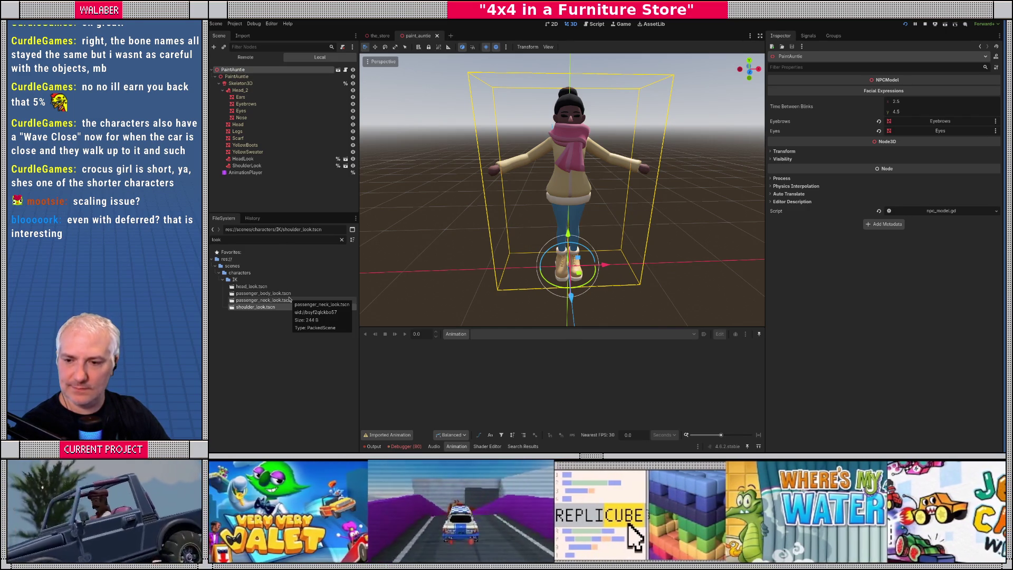
# Step: In the full-width script editor, trace the _get_npc_mesh call on line 76 to its definition and back
pyautogui.click(598, 25)
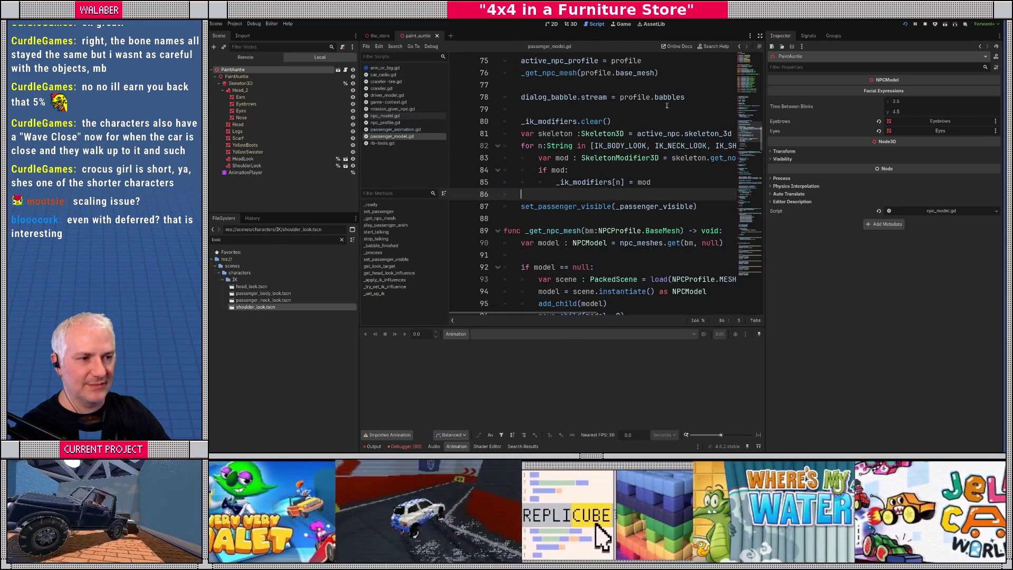
pyautogui.click(760, 36)
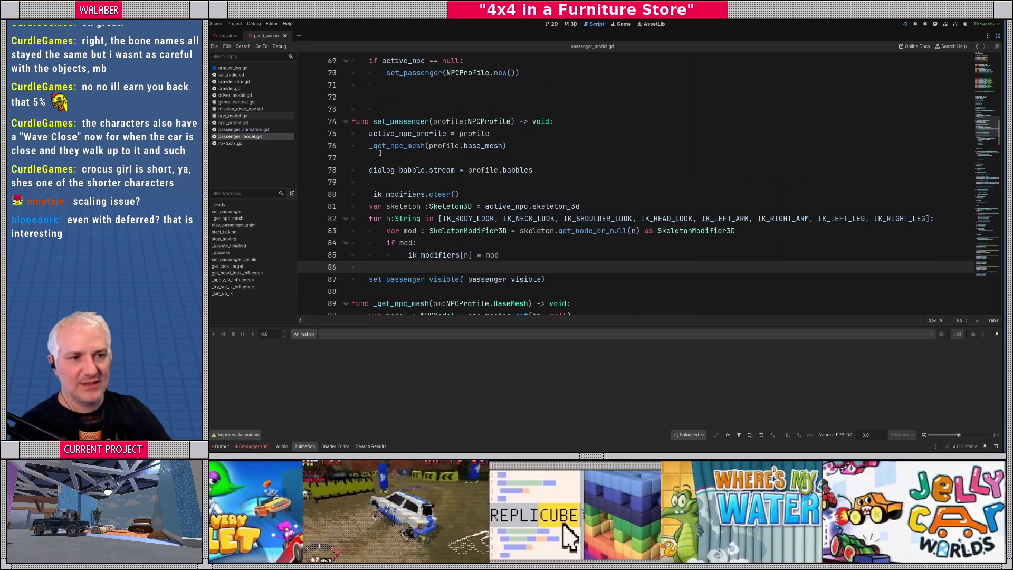
pyautogui.moveTo(370, 146); pyautogui.dragTo(530, 146)
pyautogui.keyDown('ctrl'); pyautogui.click(396, 147); pyautogui.keyUp('ctrl')
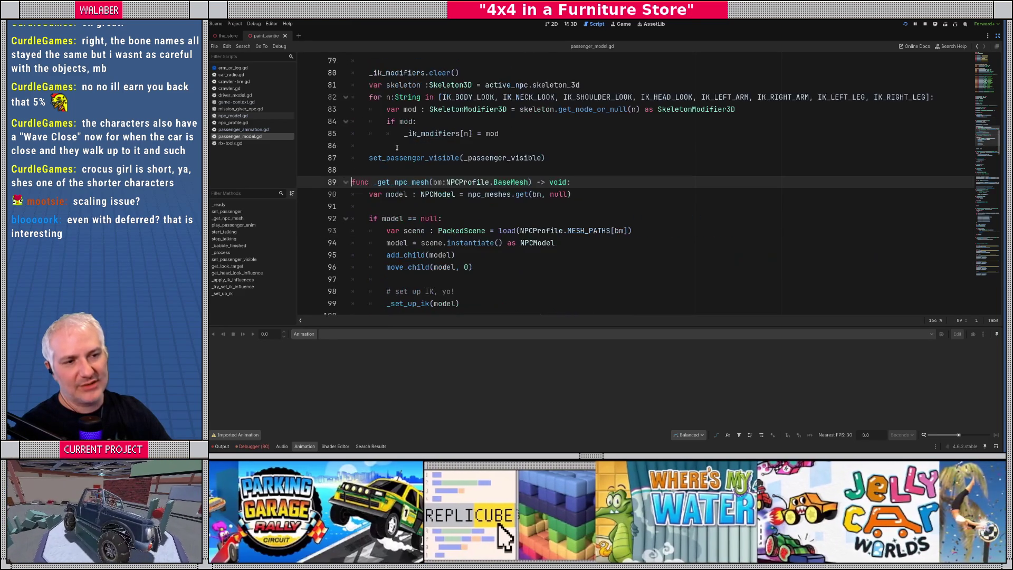
pyautogui.scroll(-1, 385, 206)
pyautogui.moveTo(387, 218); pyautogui.dragTo(457, 219)
pyautogui.click(414, 195)
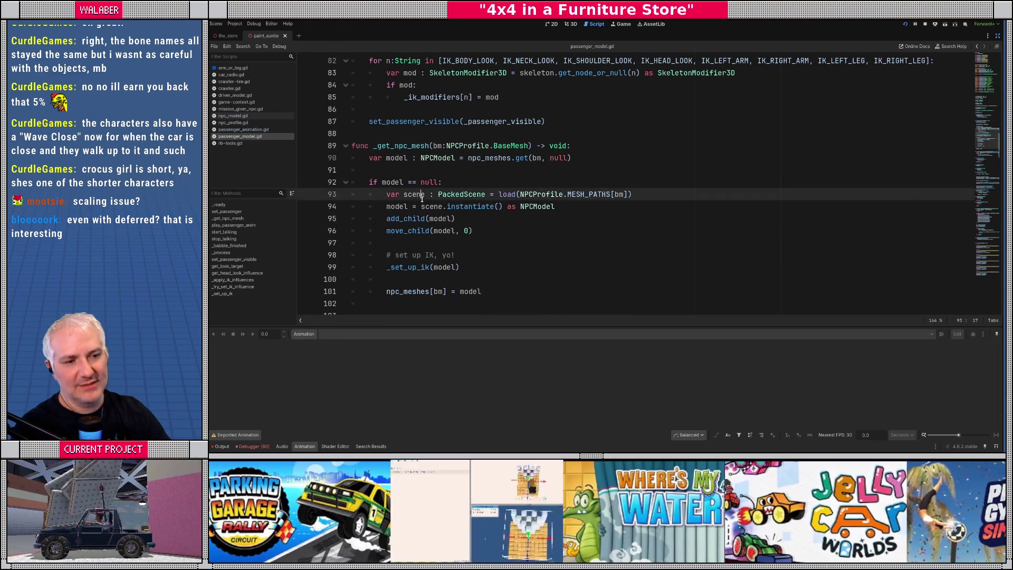
pyautogui.hotkey('alt', 'Left')
pyautogui.scroll(-1, 367, 185)
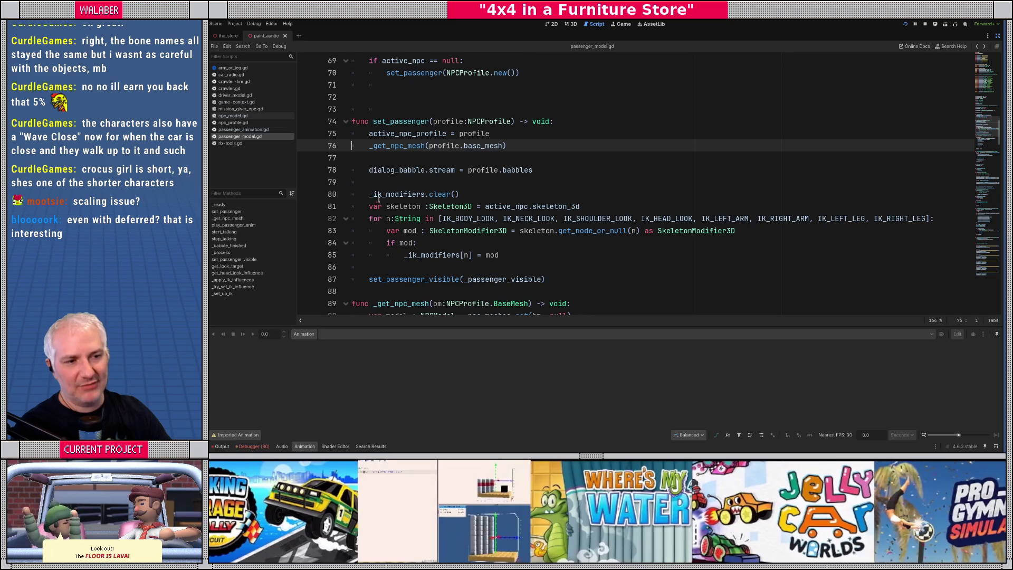
# Step: Review the IK setup block on lines 79–85, then open get_node_or_null's Node reference and start a search
pyautogui.moveTo(368, 194)
pyautogui.mouseDown()
pyautogui.moveTo(459, 205)
pyautogui.moveTo(528, 258)
pyautogui.mouseUp()
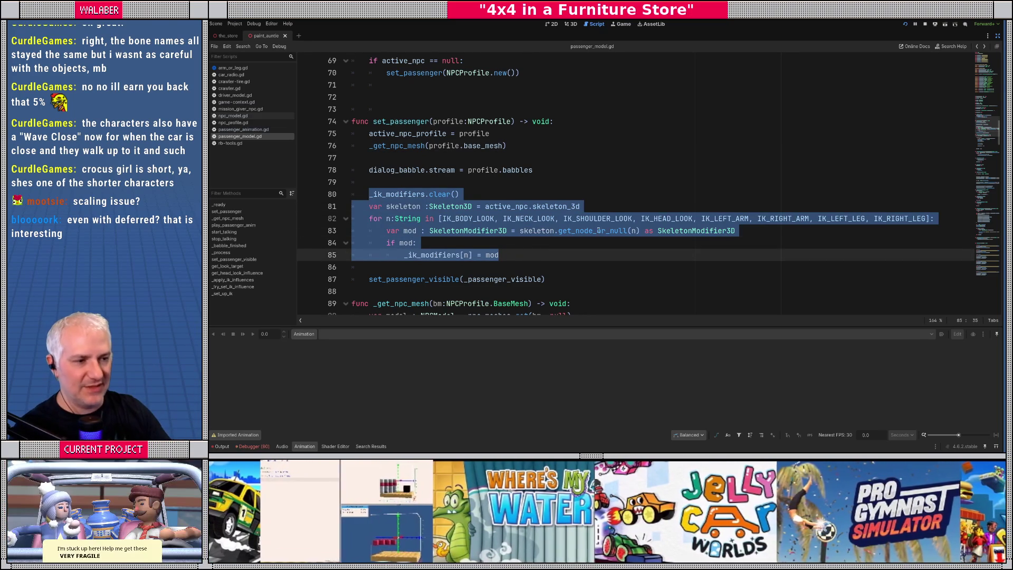
pyautogui.doubleClick(562, 232)
pyautogui.click(397, 182)
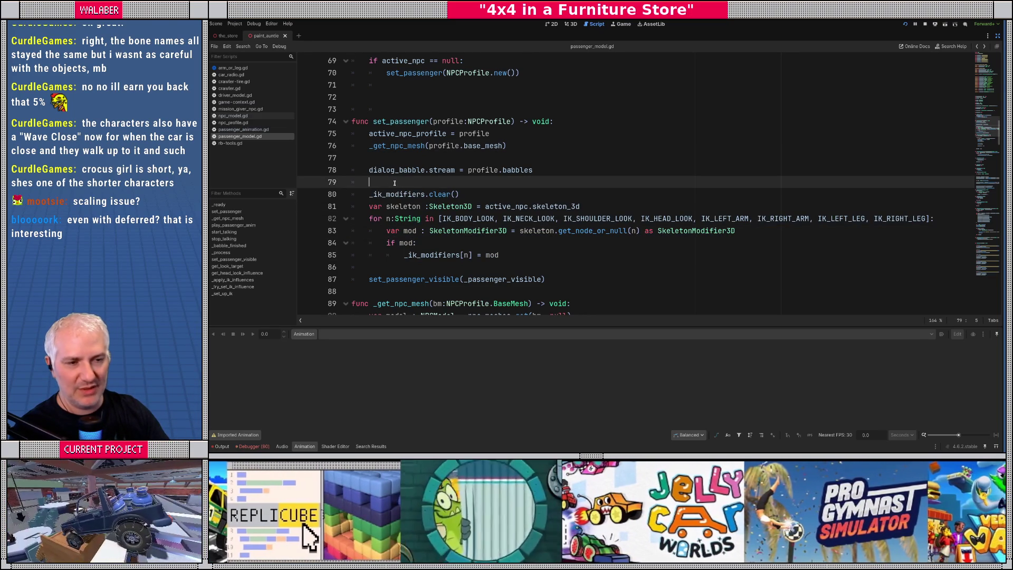
pyautogui.moveTo(369, 194)
pyautogui.mouseDown()
pyautogui.moveTo(459, 197)
pyautogui.moveTo(515, 251)
pyautogui.mouseUp()
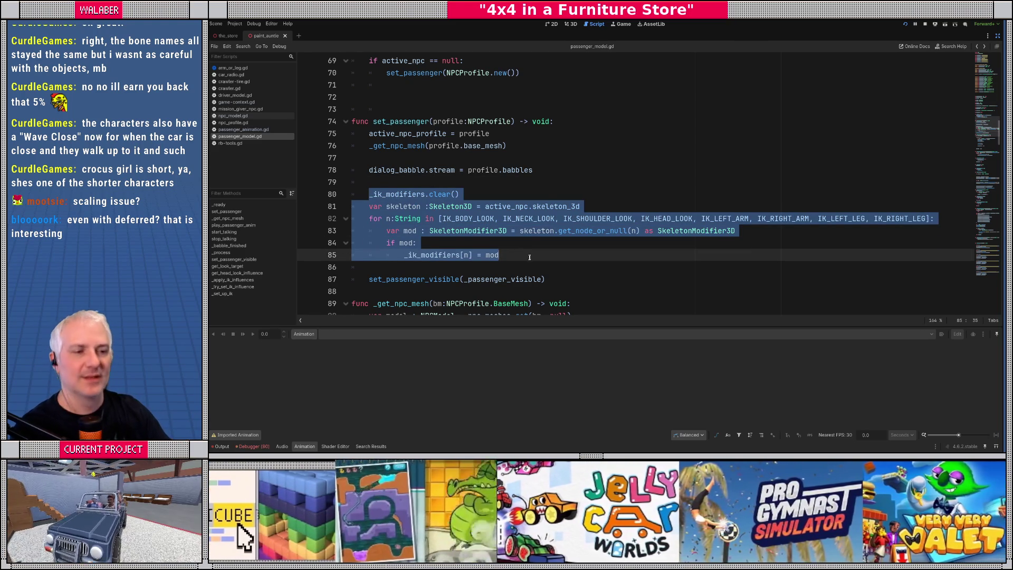
pyautogui.click(477, 183)
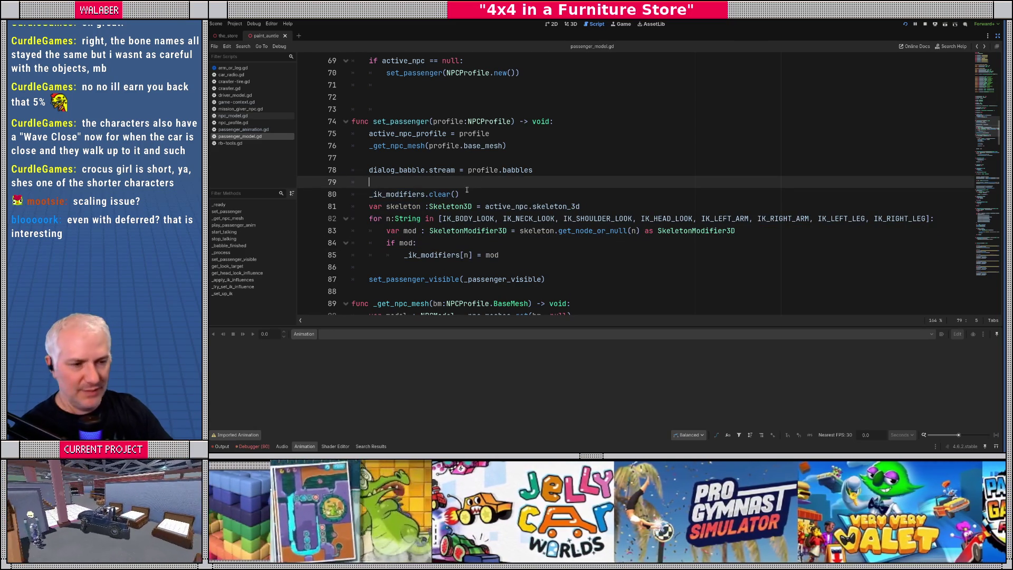
pyautogui.moveTo(374, 184); pyautogui.dragTo(545, 258)
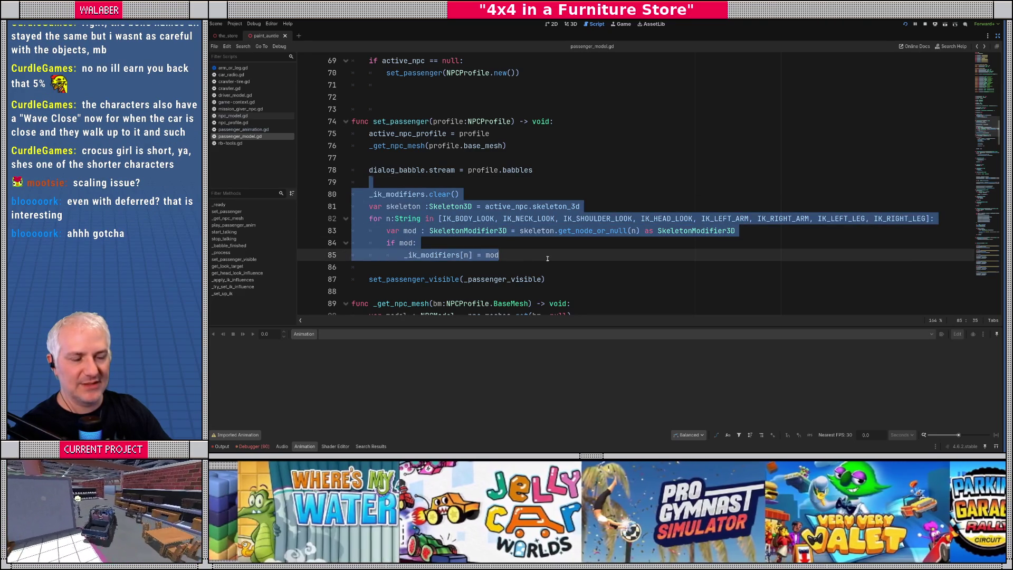
pyautogui.click(548, 258)
pyautogui.click(365, 146)
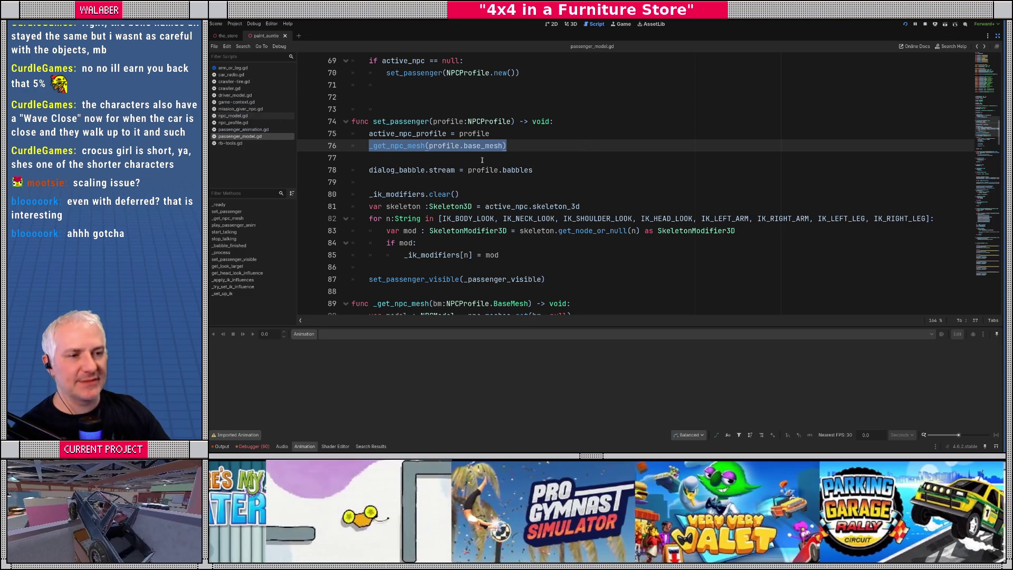
pyautogui.click(482, 159)
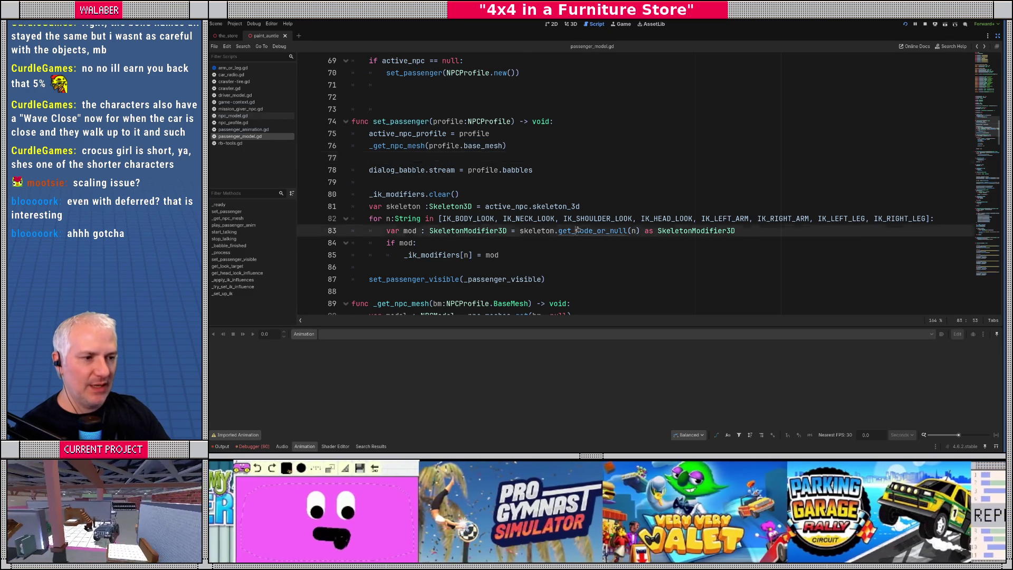
pyautogui.keyDown('ctrl'); pyautogui.click(578, 231); pyautogui.keyUp('ctrl')
pyautogui.hotkey('ctrl', 'f')
# Step: Search the Node reference for find_child, read its description, and restore the side panels
pyautogui.write('find_child')
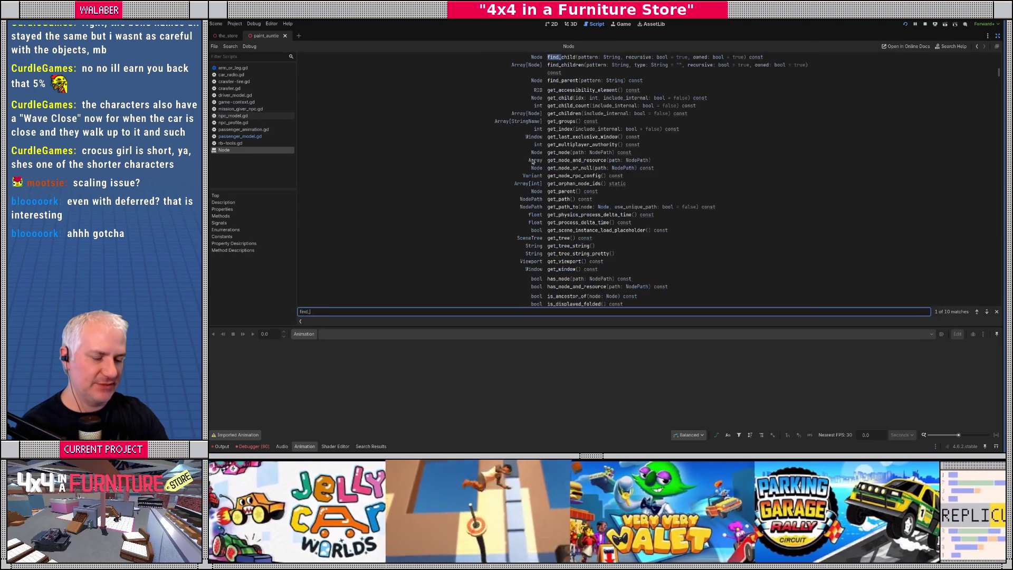
pyautogui.click(568, 56)
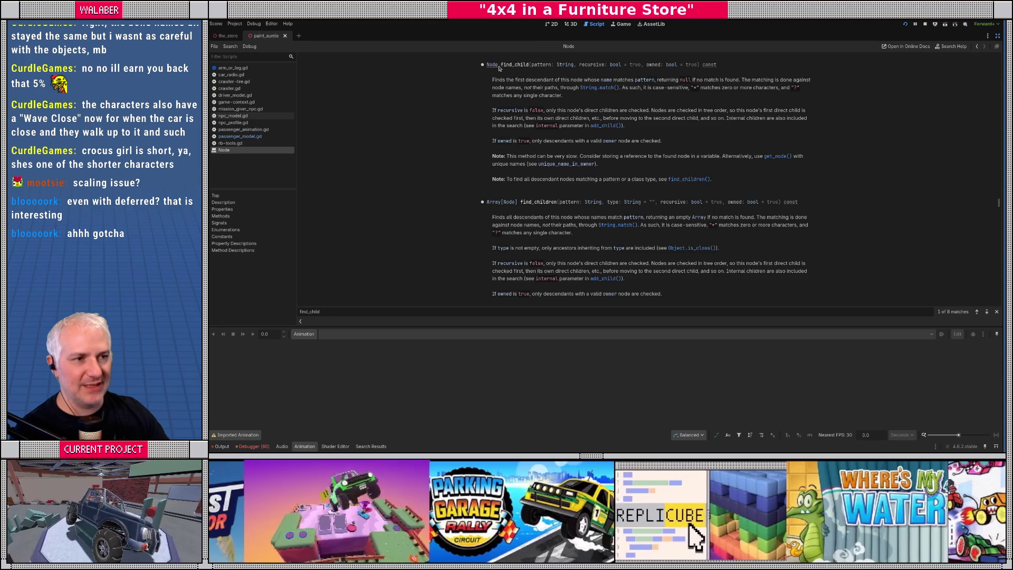
pyautogui.moveTo(503, 66)
pyautogui.mouseDown()
pyautogui.moveTo(581, 127)
pyautogui.moveTo(629, 183)
pyautogui.mouseUp()
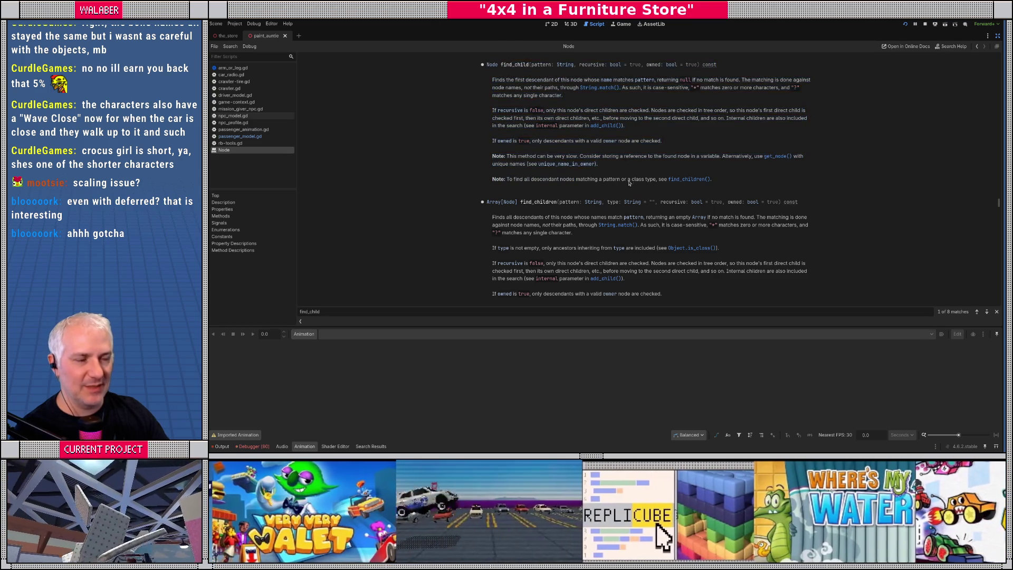
pyautogui.click(998, 35)
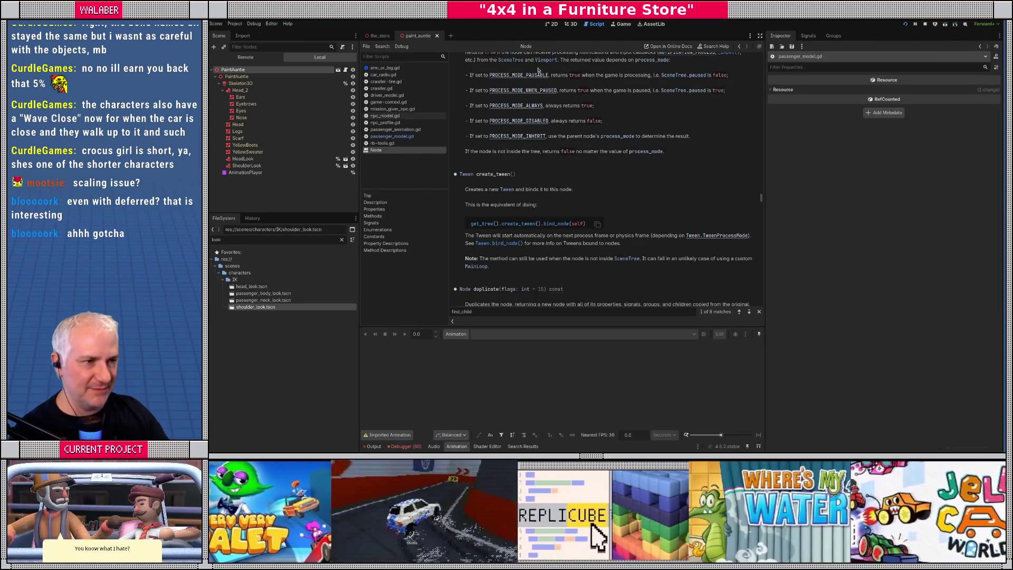
# Step: Save the scene and duplicate npc_poofballlady.tres as npc_paint_auntie.tres
pyautogui.click(571, 24)
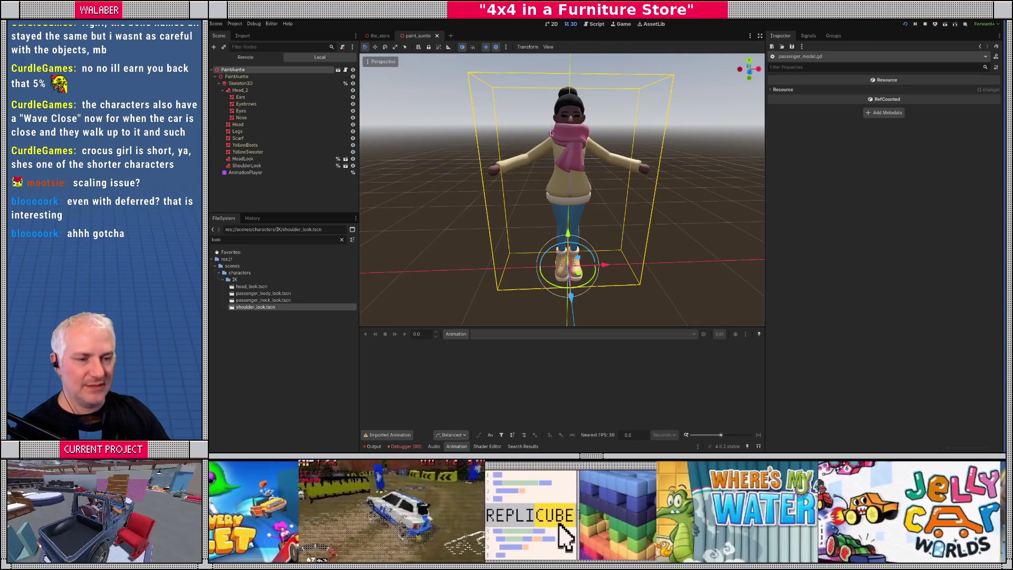
pyautogui.hotkey('ctrl', 's')
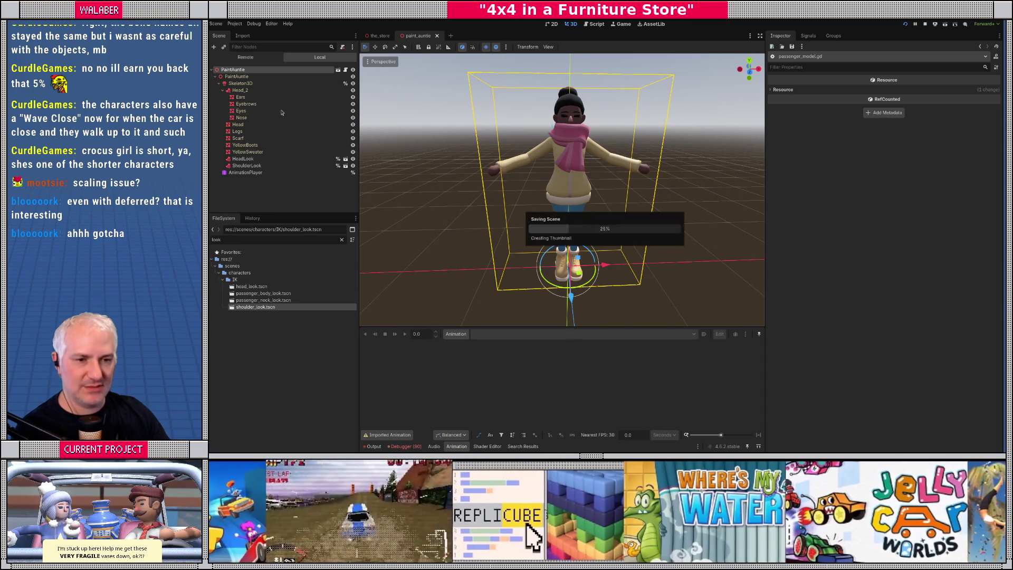
pyautogui.click(342, 240)
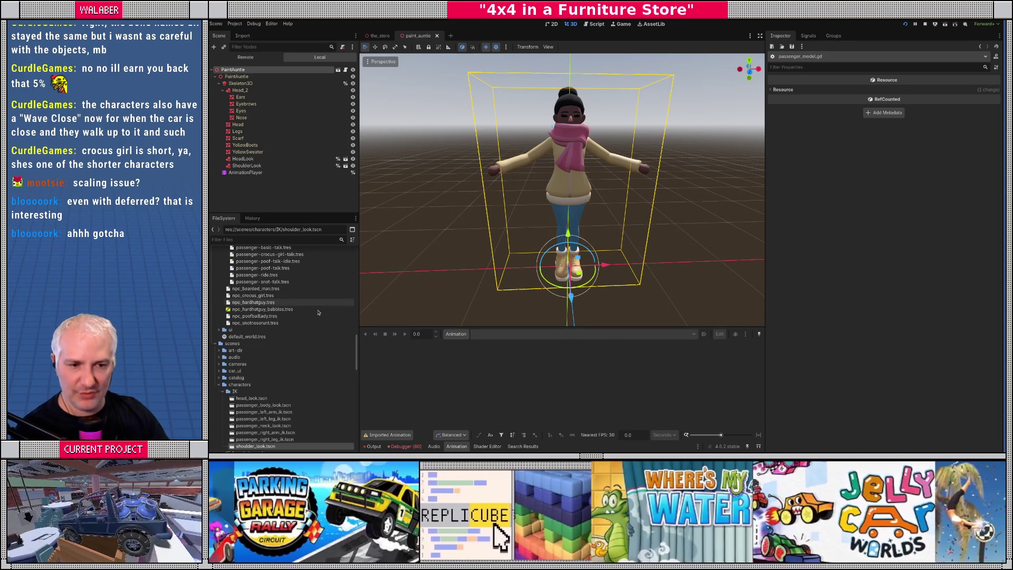
pyautogui.click(257, 316)
pyautogui.rightClick(253, 320)
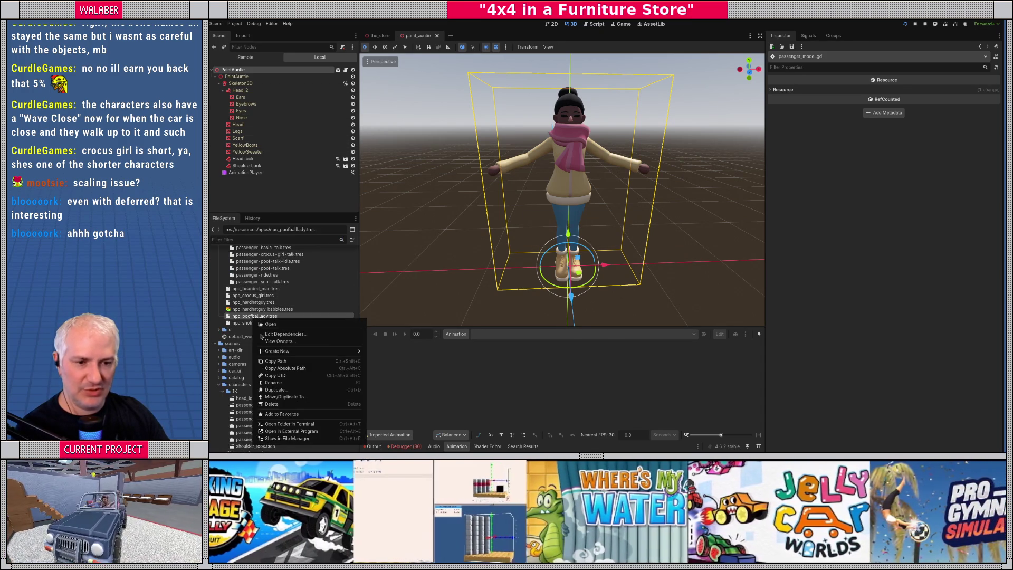
pyautogui.click(279, 390)
pyautogui.press('Right')
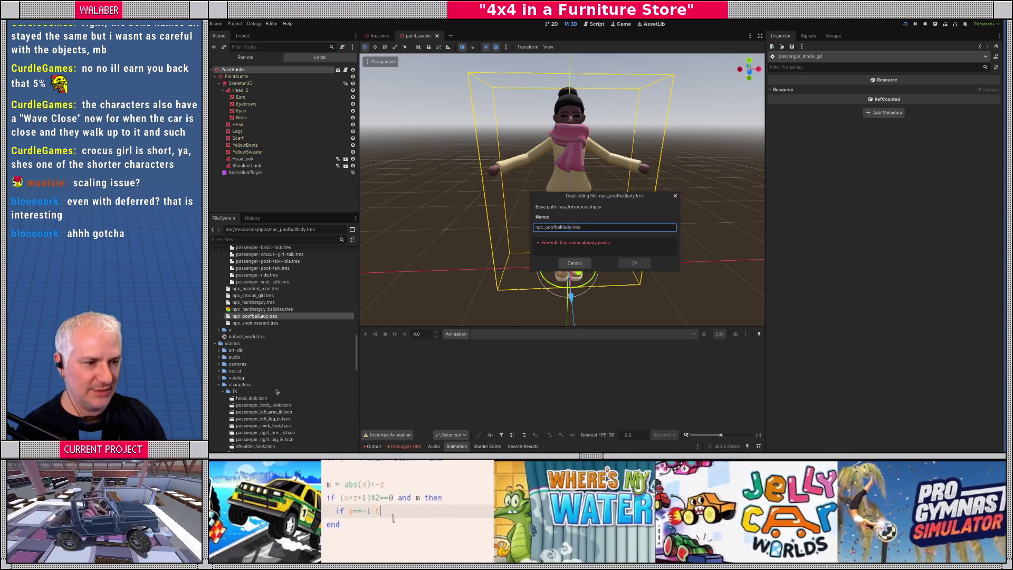
pyautogui.press('BackSpace')
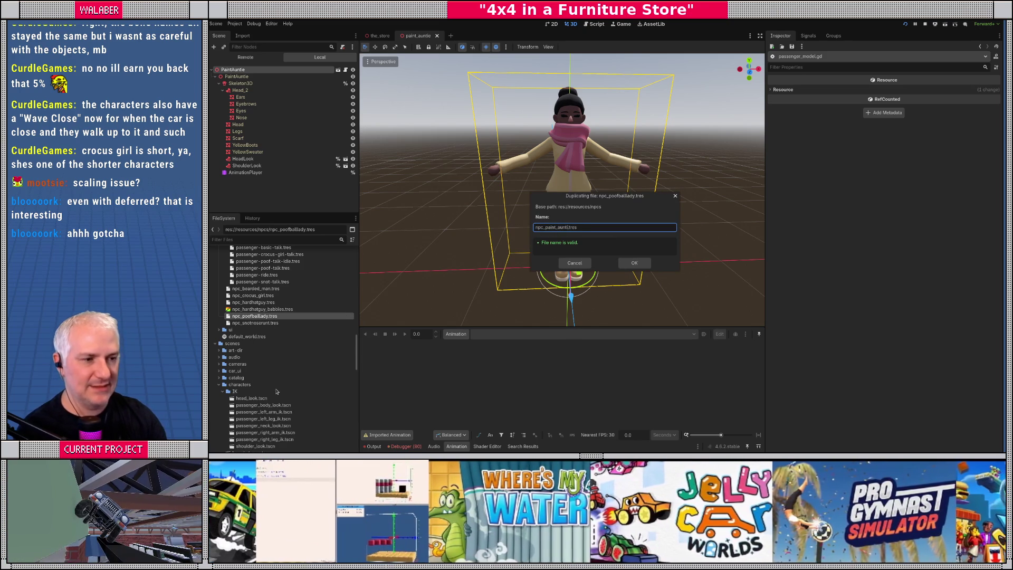
pyautogui.press('Return')
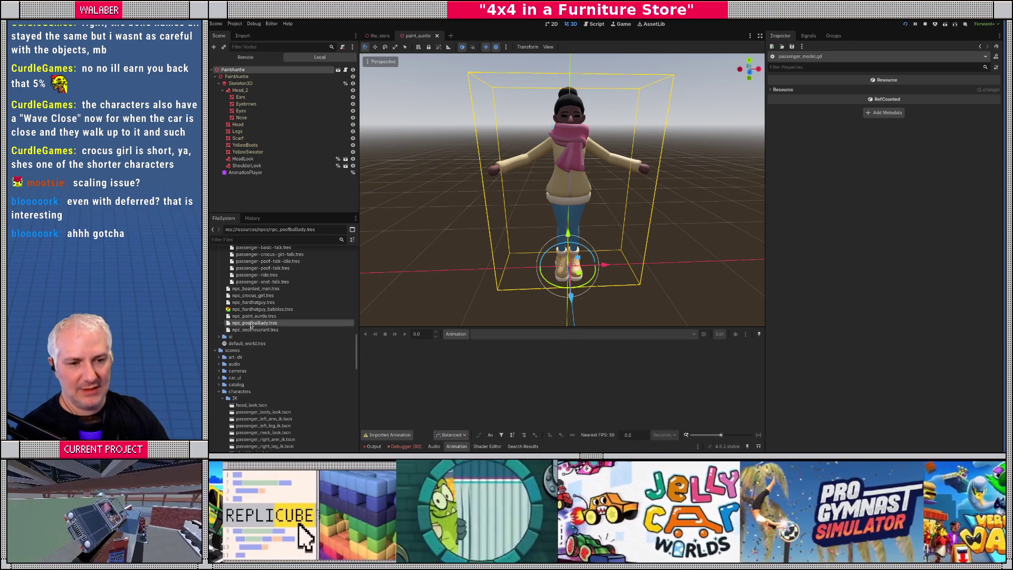
# Step: Set npc_paint_auntie.tres Base Mesh to Paint Auntie and save the Paint Auntie scene
pyautogui.click(252, 317)
pyautogui.click(912, 92)
pyautogui.click(910, 122)
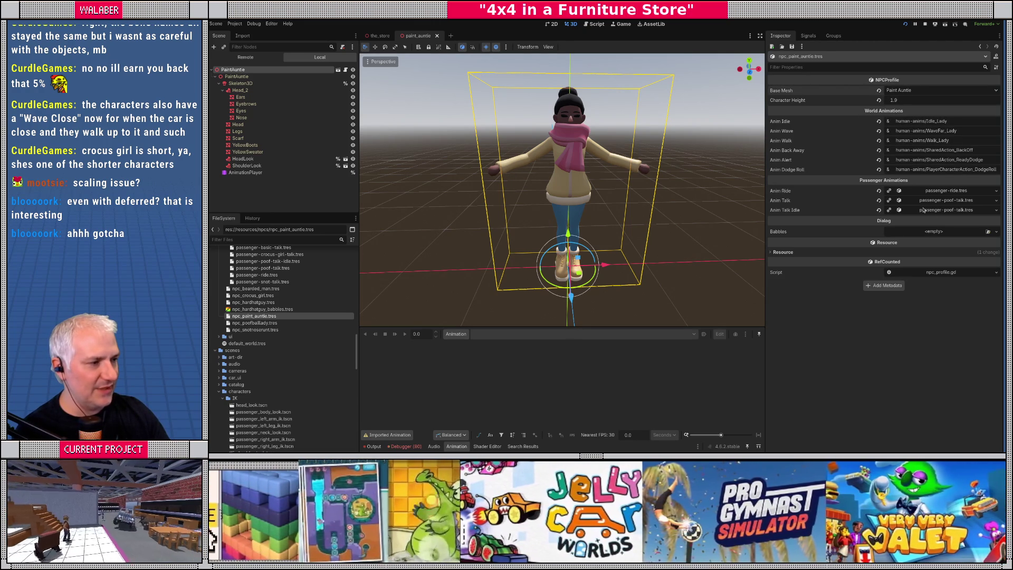
pyautogui.moveTo(432, 191); pyautogui.dragTo(446, 196)
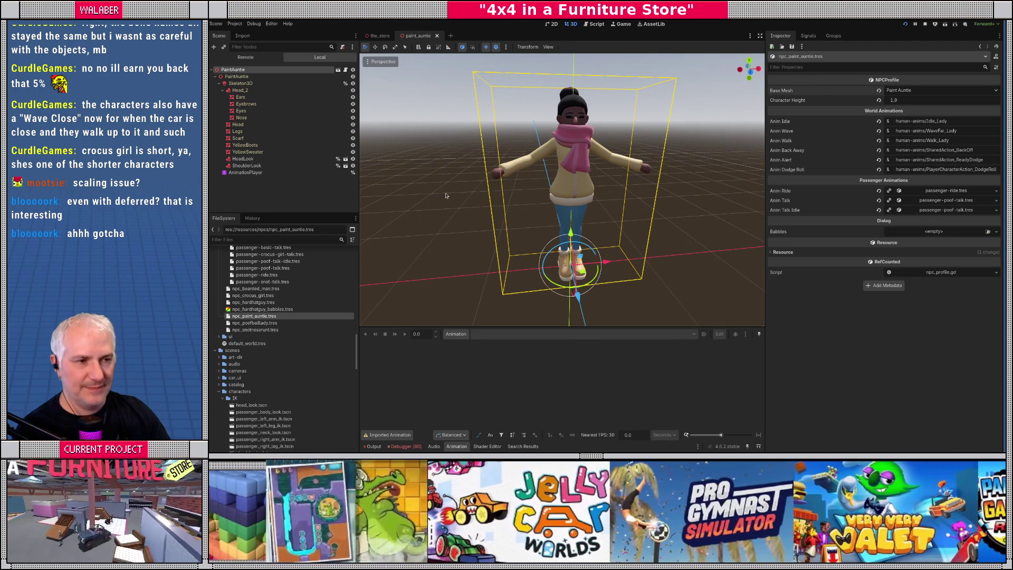
pyautogui.hotkey('ctrl', 's')
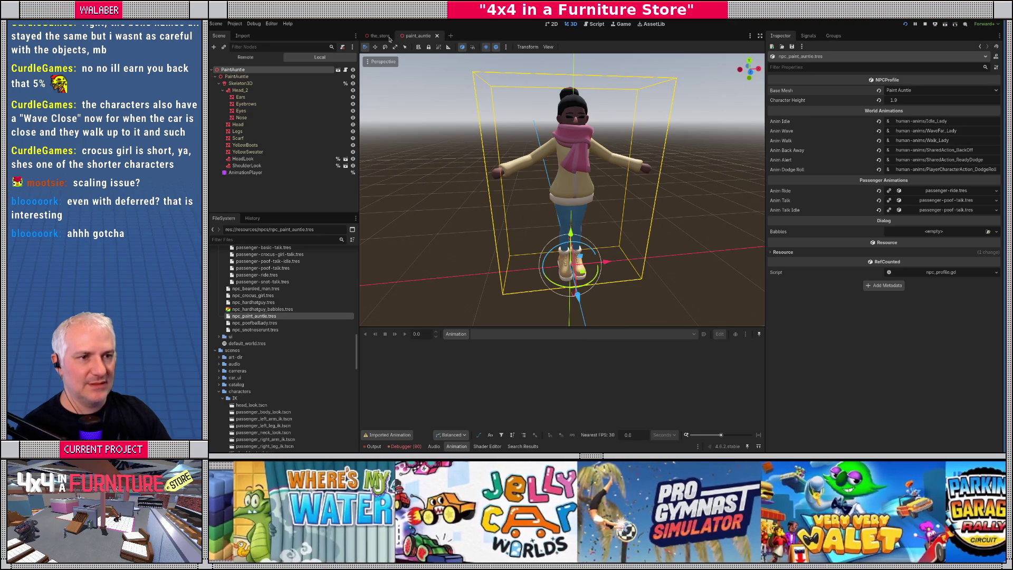
pyautogui.click(379, 35)
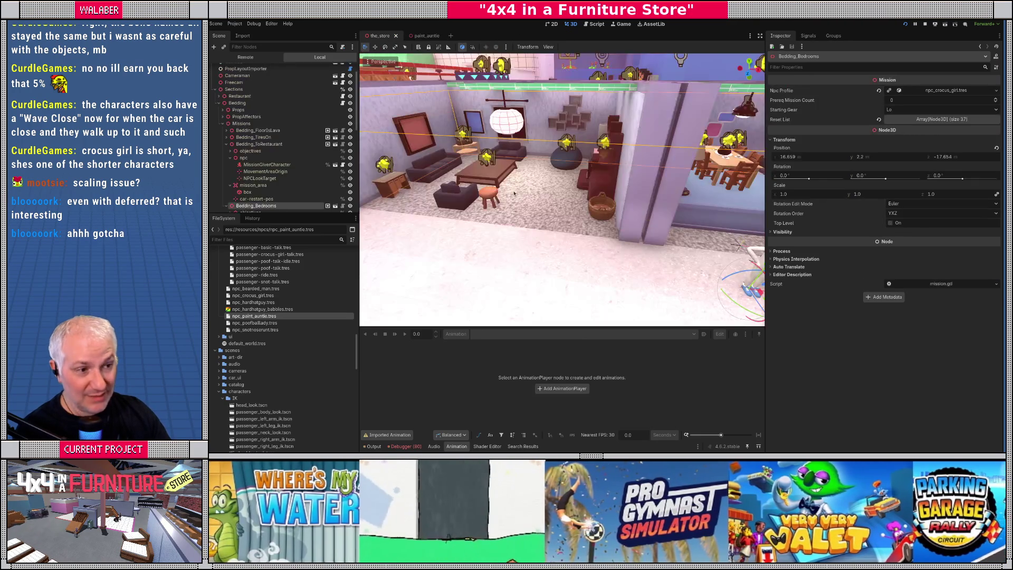
# Step: Fly to the lavender room's mission giver and select the Paint_Paint mission
pyautogui.press('w')
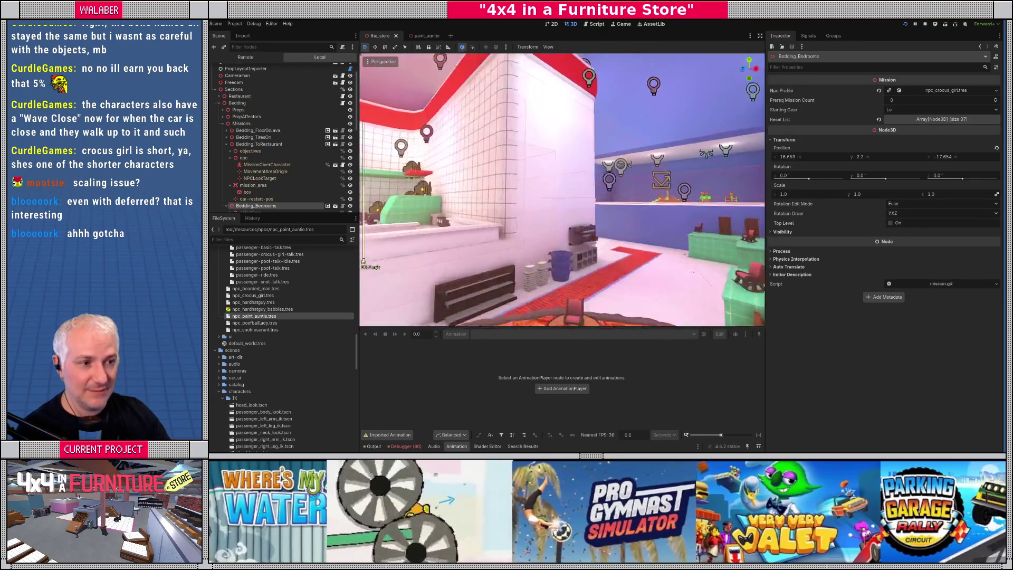
pyautogui.press('w')
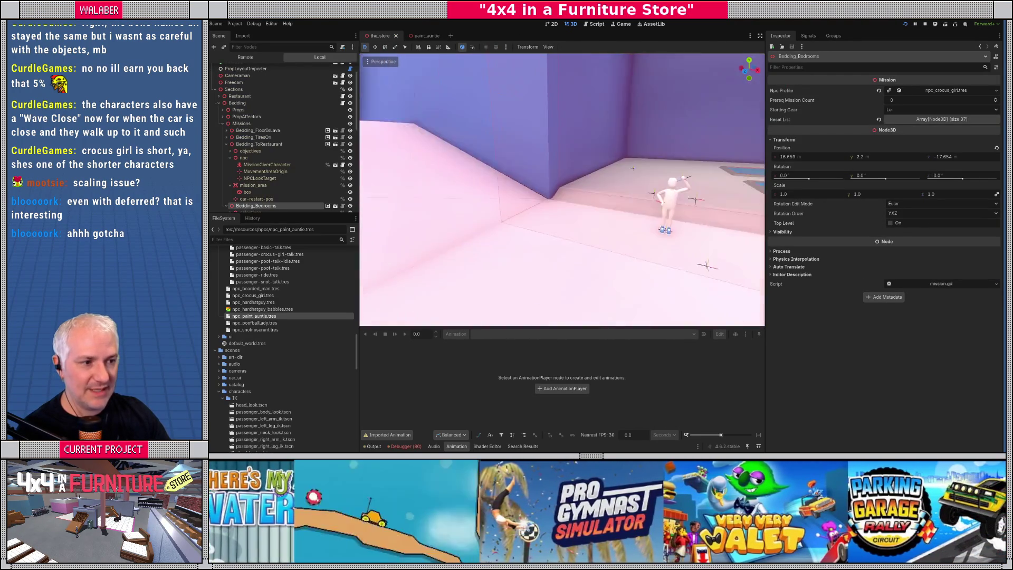
pyautogui.click(600, 198)
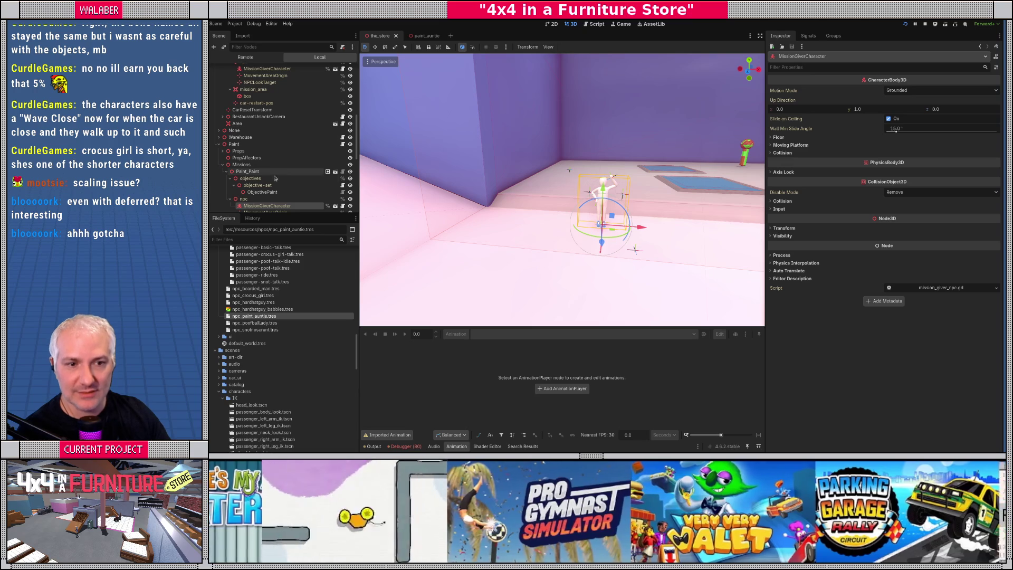
pyautogui.click(255, 171)
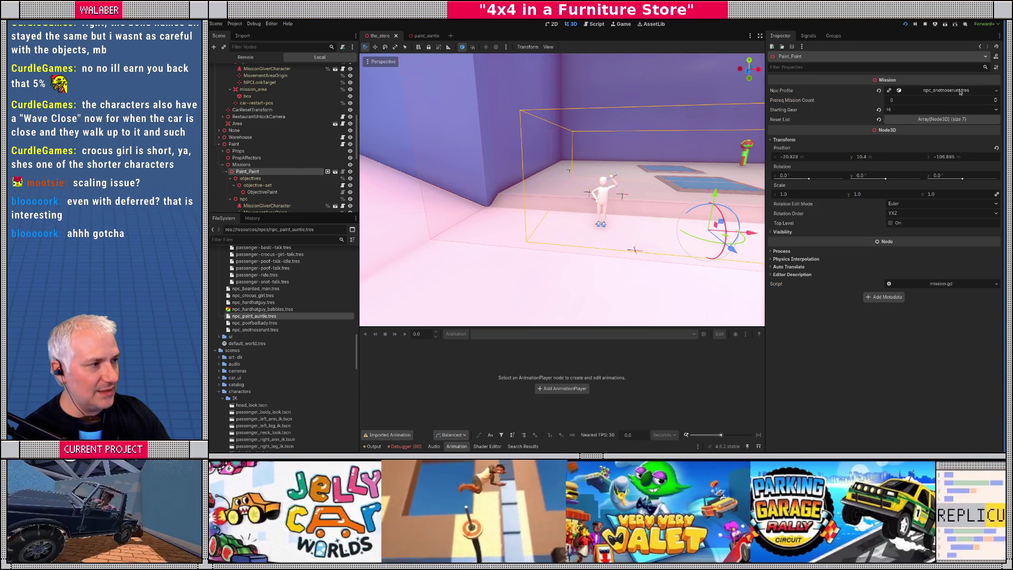
# Step: Quick Load npc_paint_auntie.tres into its Npc Profile, save the store scene, and run the game
pyautogui.click(997, 92)
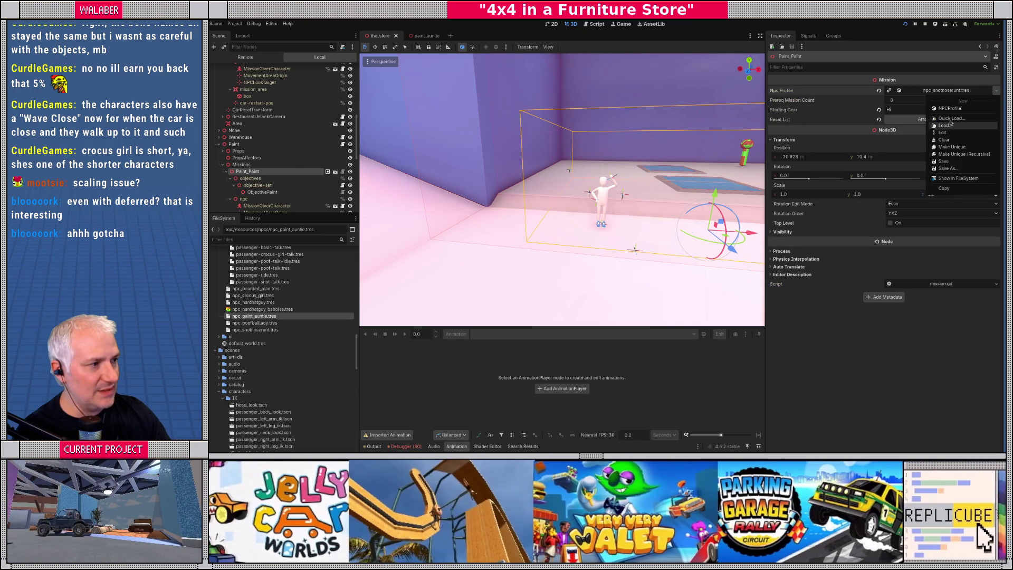
pyautogui.click(955, 118)
pyautogui.click(526, 235)
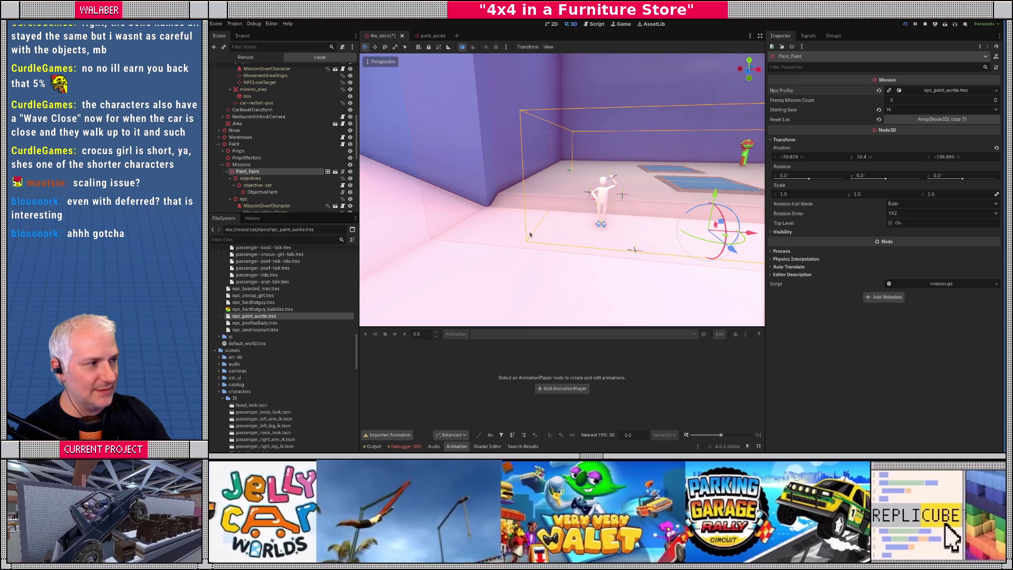
pyautogui.hotkey('ctrl', 's')
pyautogui.scroll(-5, 554, 248)
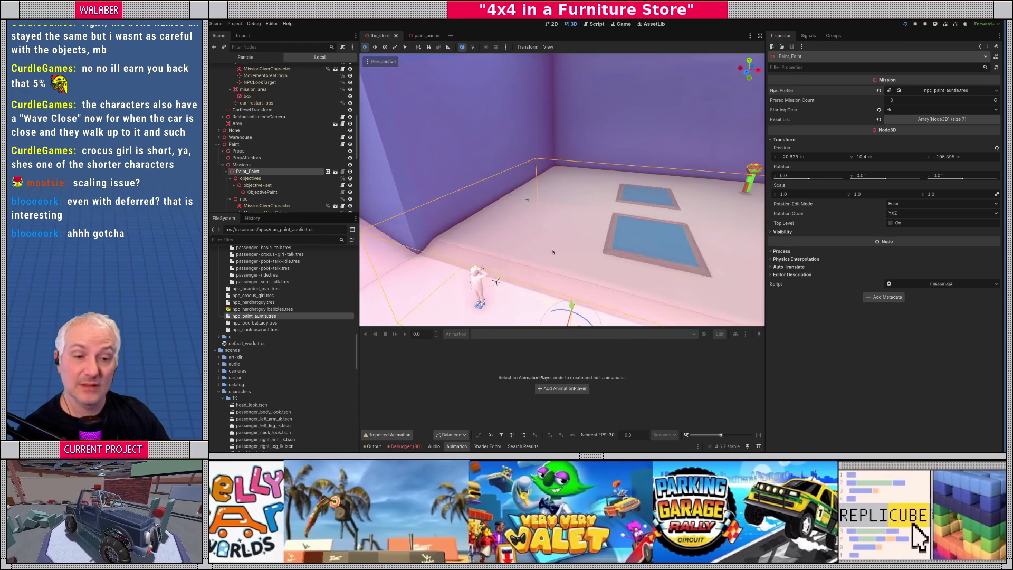
pyautogui.scroll(-3, 554, 248)
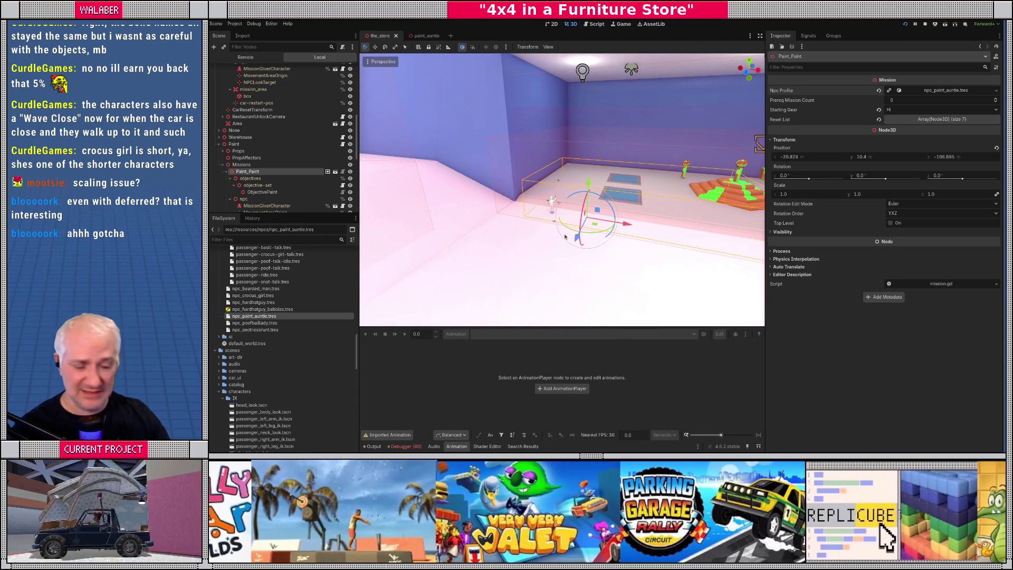
pyautogui.press('F5')
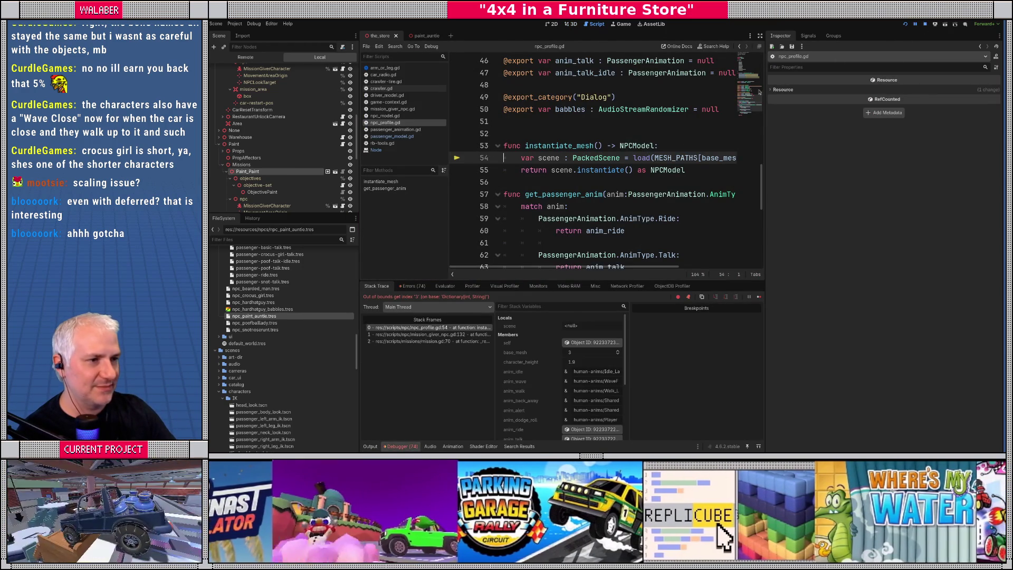
# Step: Stop the game and jump to npc_profile.gd's MESH_PATHS definition in a widened code view
pyautogui.press('F8')
pyautogui.keyDown('ctrl'); pyautogui.click(678, 161); pyautogui.keyUp('ctrl')
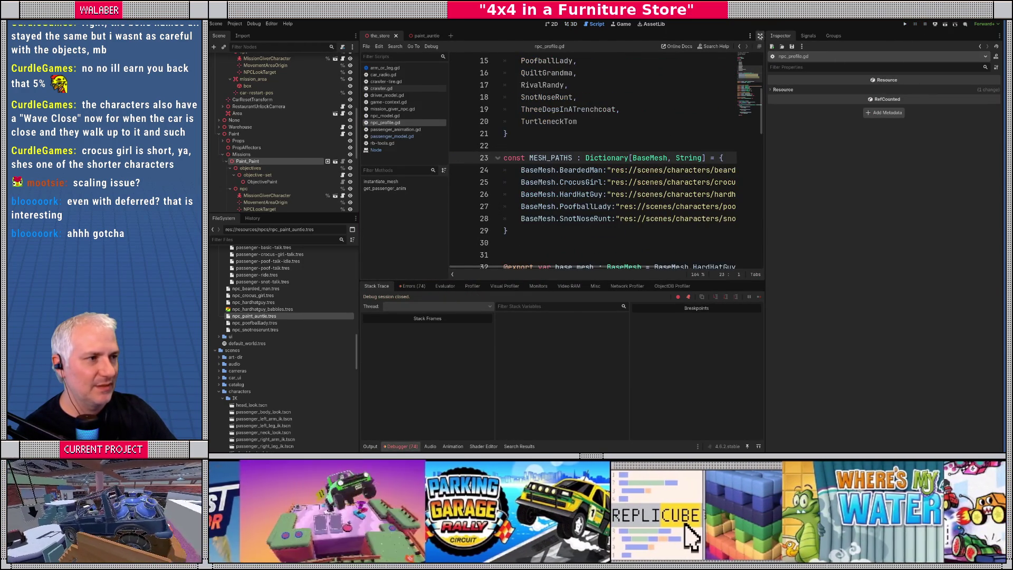
pyautogui.click(760, 35)
# Step: Add a BaseMesh.PaintAuntie entry below HardHatGuy with the paint_auntie.tscn path and save the script
pyautogui.click(654, 182)
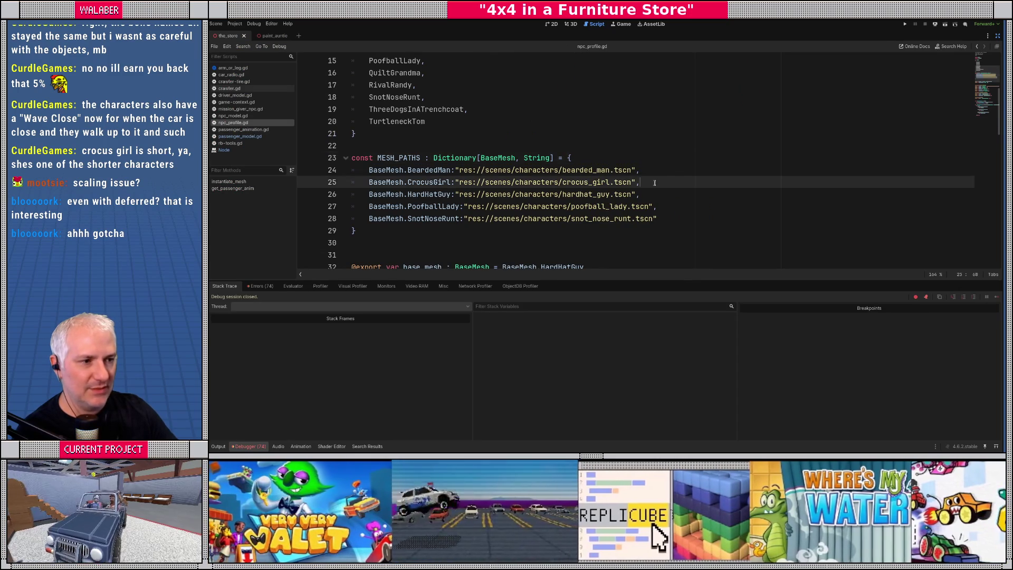
pyautogui.press('Down')
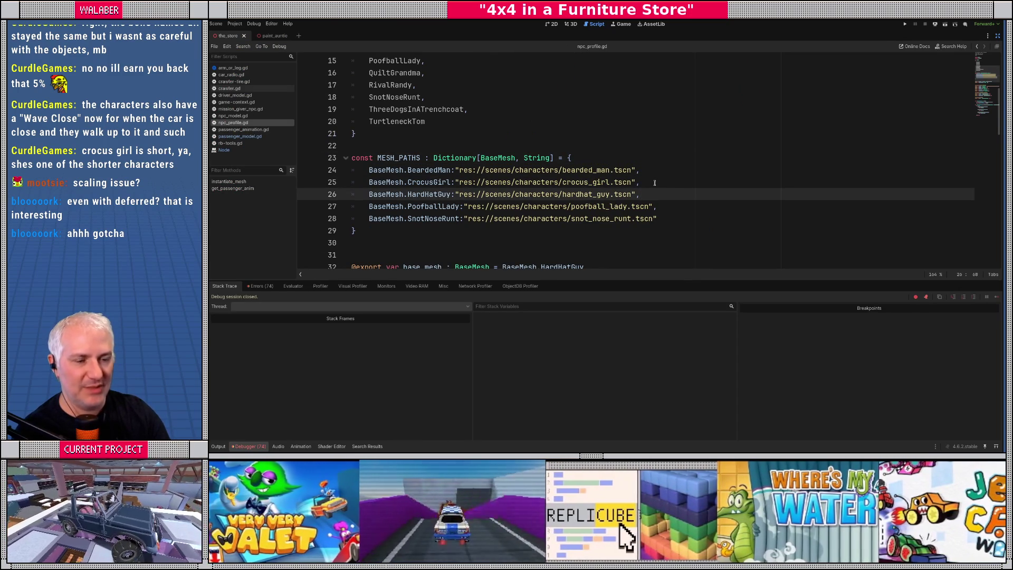
pyautogui.press('Return')
pyautogui.write('BaseMesh.pa')
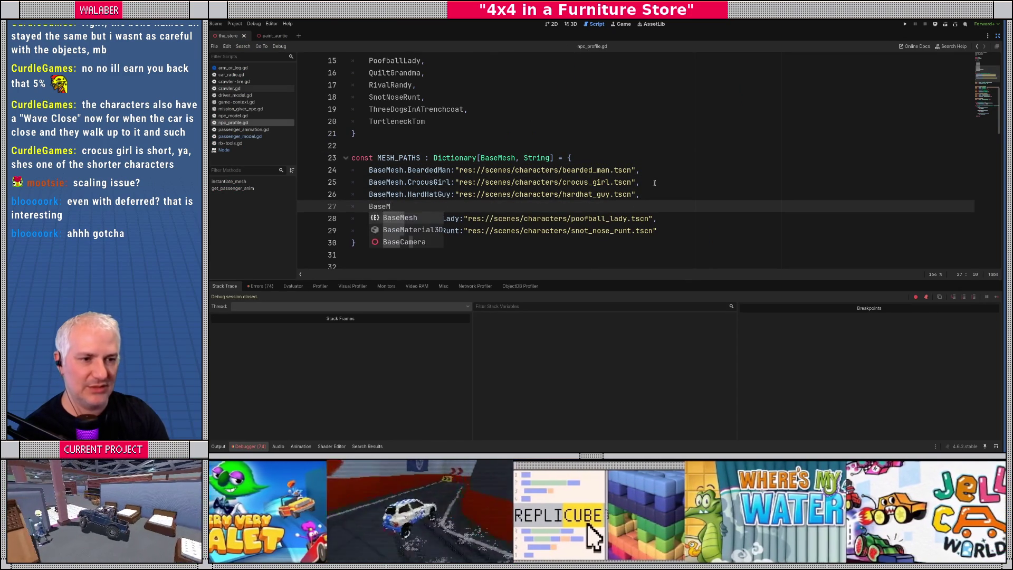
pyautogui.press('Return')
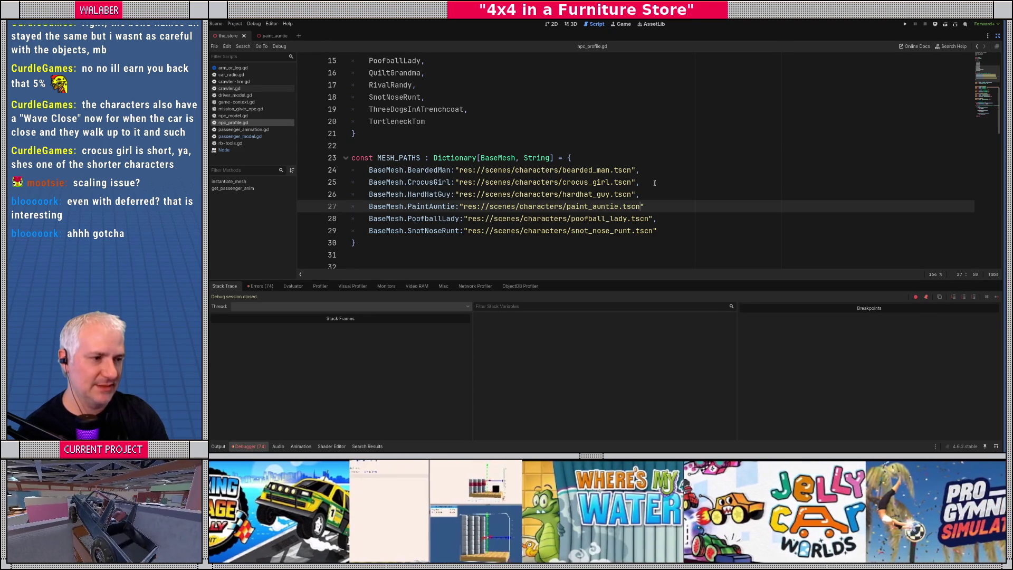
pyautogui.write(',')
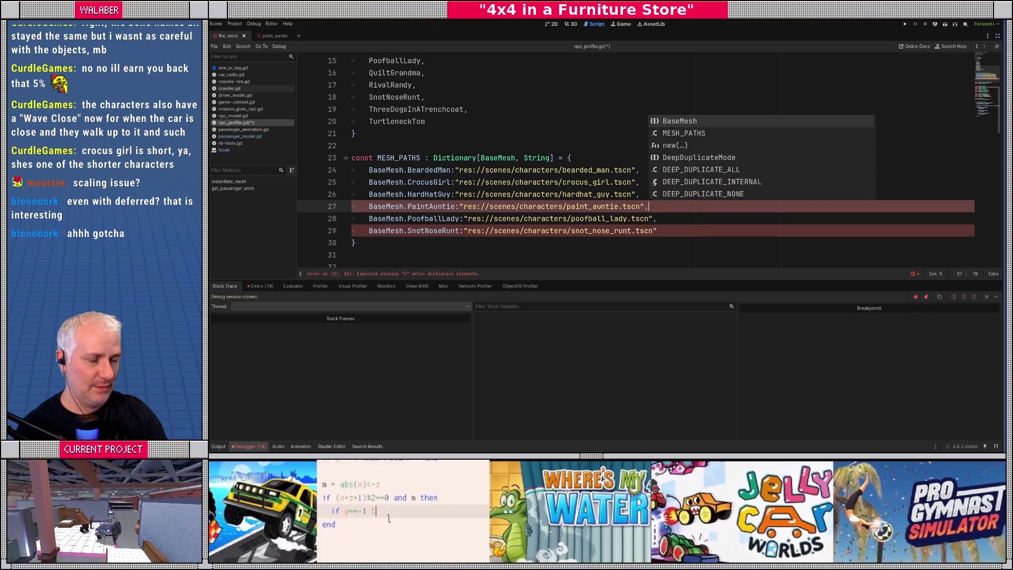
pyautogui.hotkey('ctrl', 's')
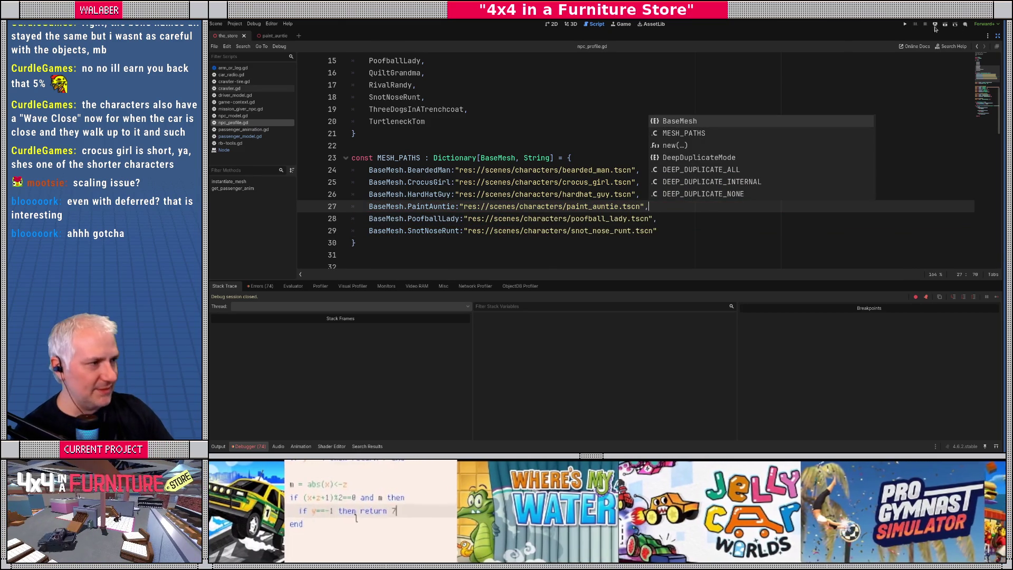
pyautogui.click(997, 36)
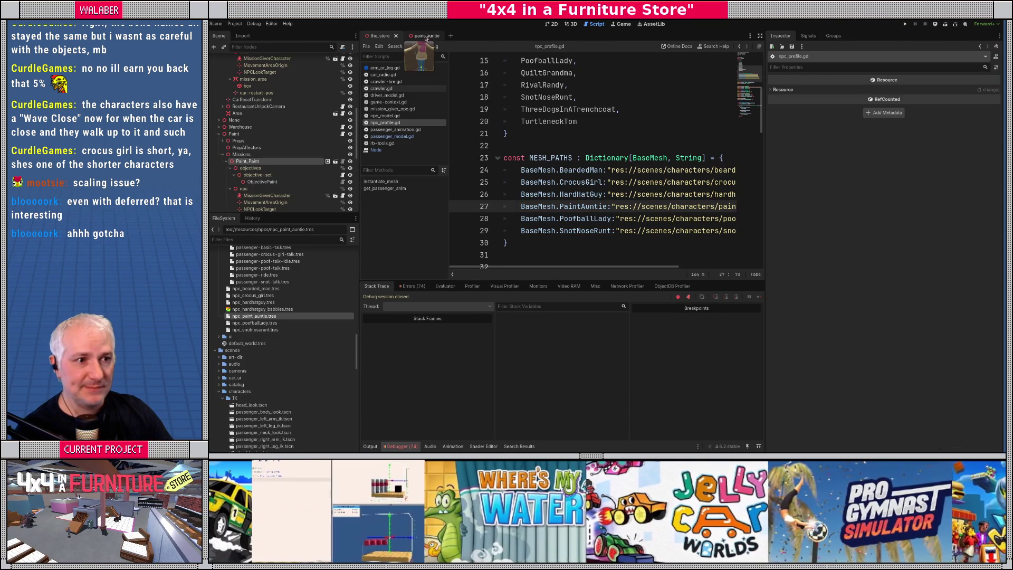
pyautogui.click(425, 36)
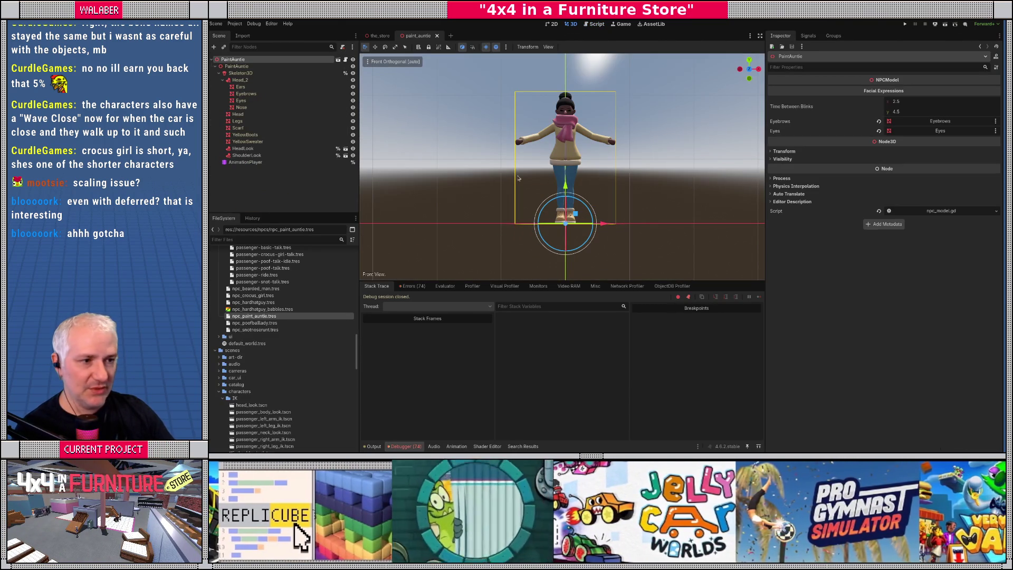
# Step: Load the human-anims.res library into Paint Auntie's AnimationPlayer through Manage Animations
pyautogui.click(245, 162)
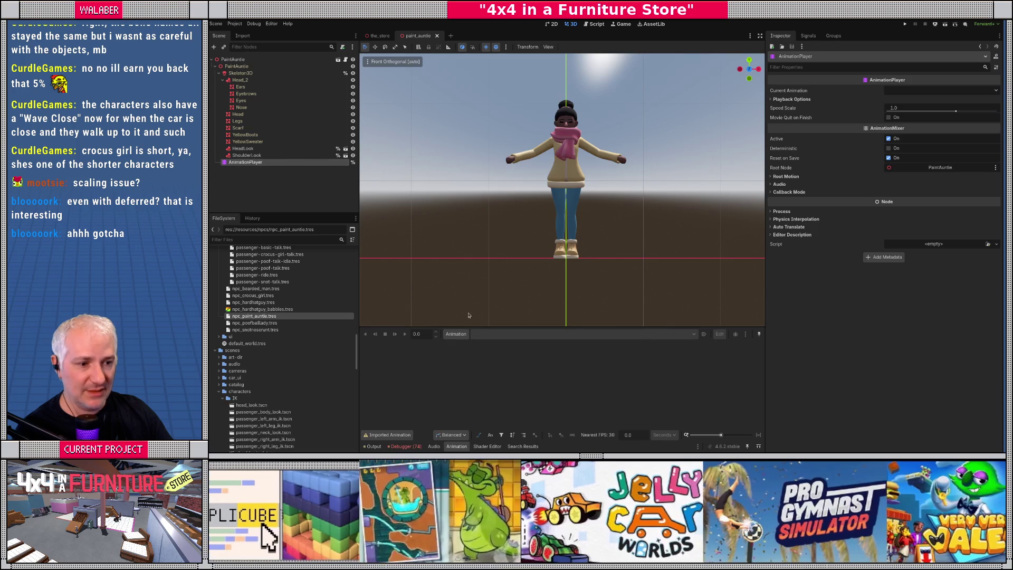
pyautogui.click(457, 334)
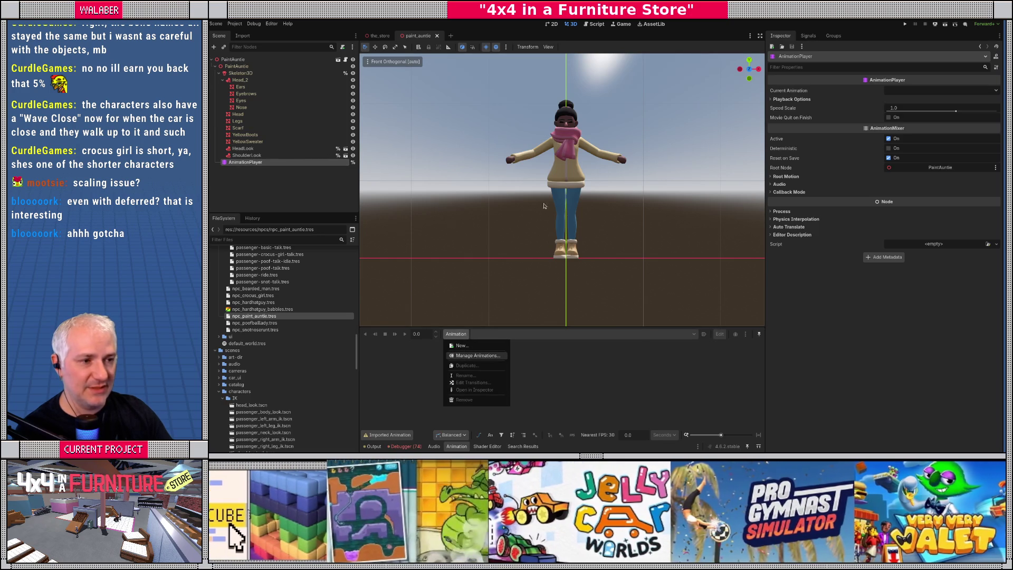
pyautogui.click(478, 356)
pyautogui.click(783, 135)
pyautogui.click(549, 106)
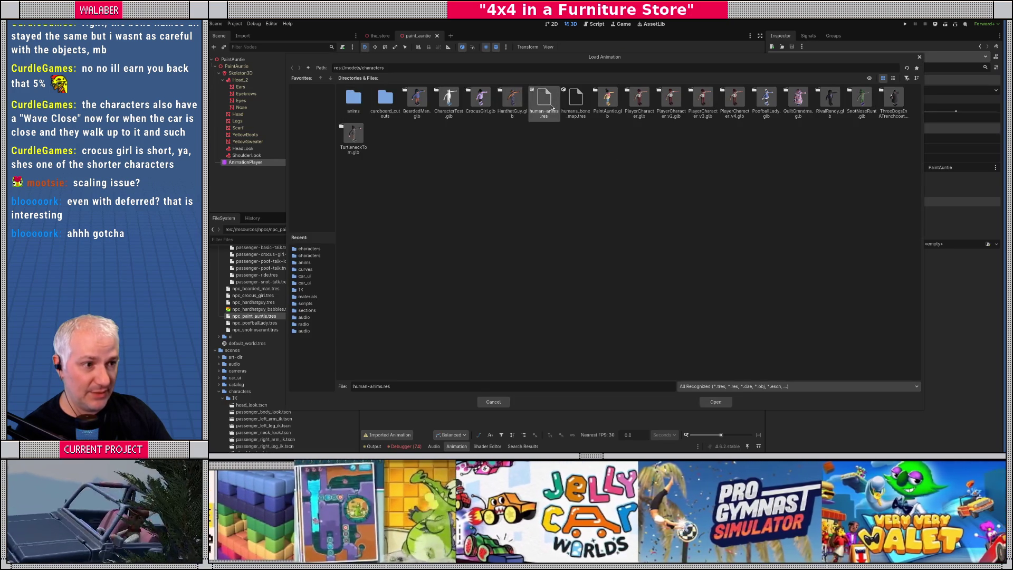
pyautogui.doubleClick(552, 107)
pyautogui.click(603, 340)
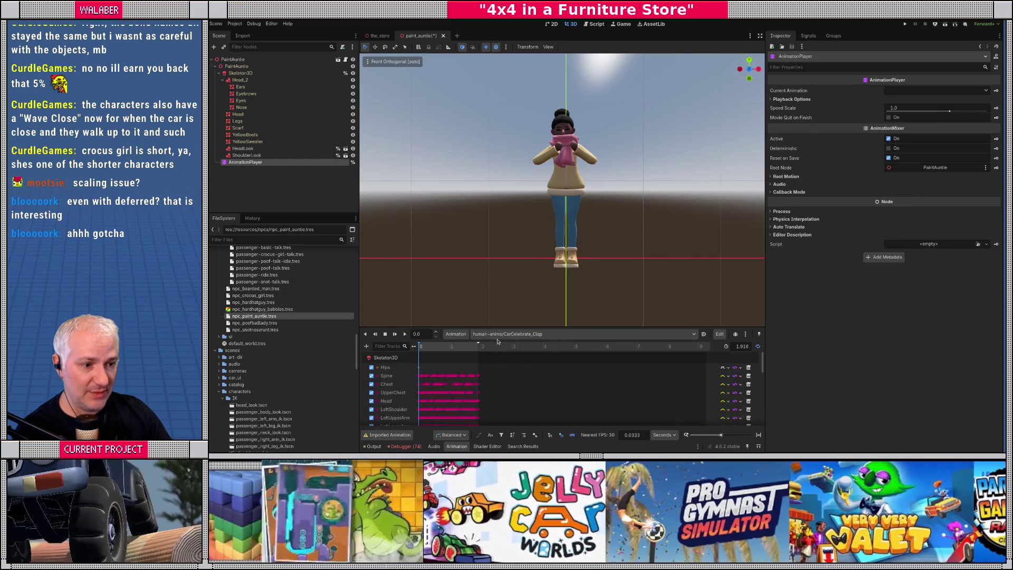
# Step: Preview the Idle_Lady animation, raise the PaintAuntie node slightly on Y, and run the game
pyautogui.click(498, 334)
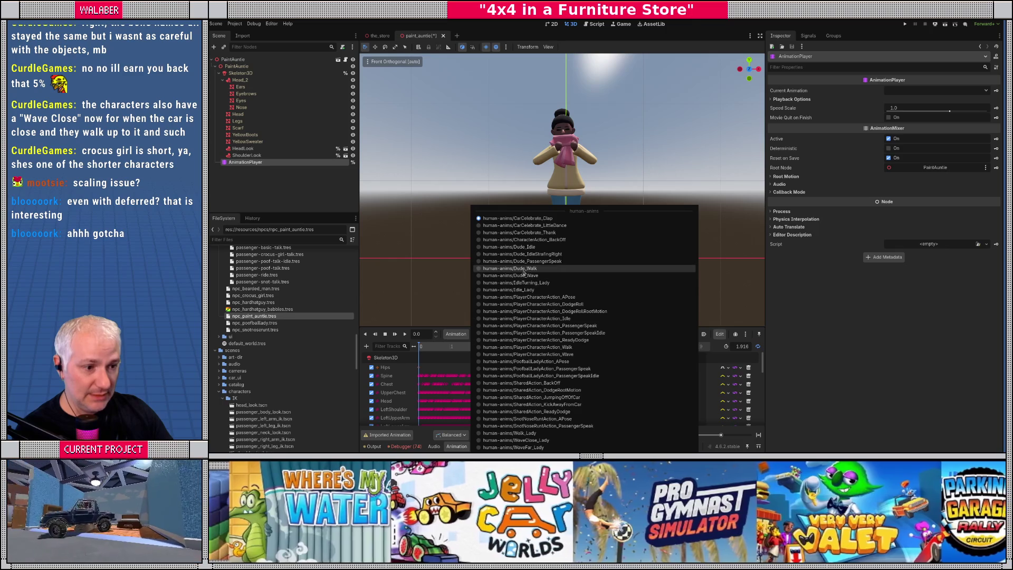
pyautogui.click(515, 289)
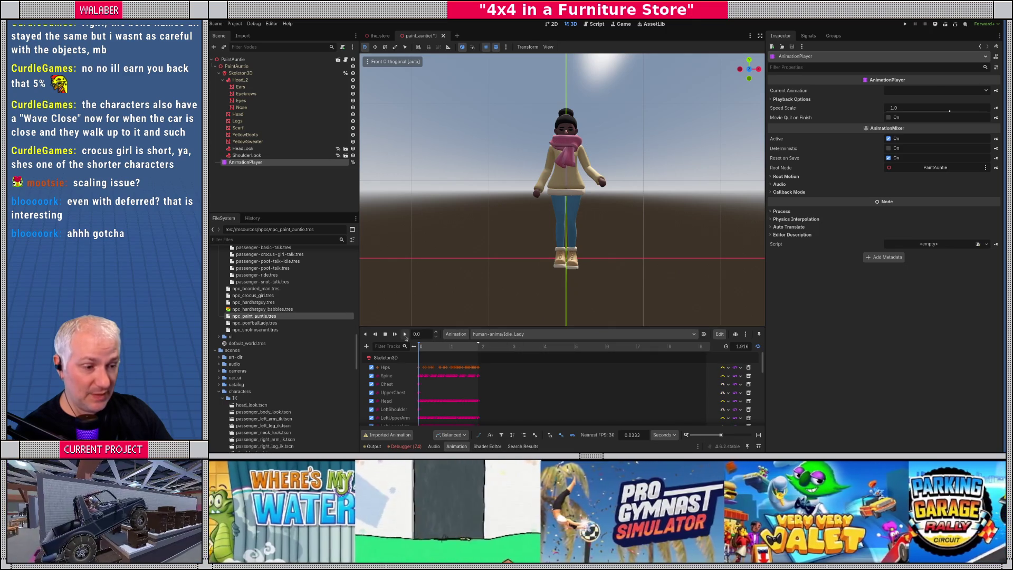
pyautogui.click(405, 334)
pyautogui.click(237, 66)
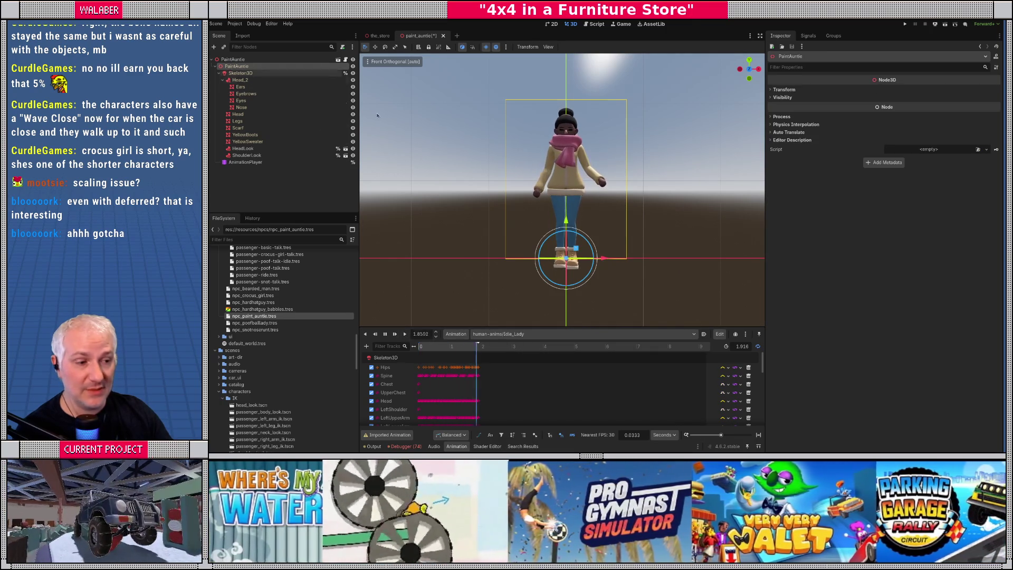
pyautogui.moveTo(566, 220); pyautogui.dragTo(566, 210)
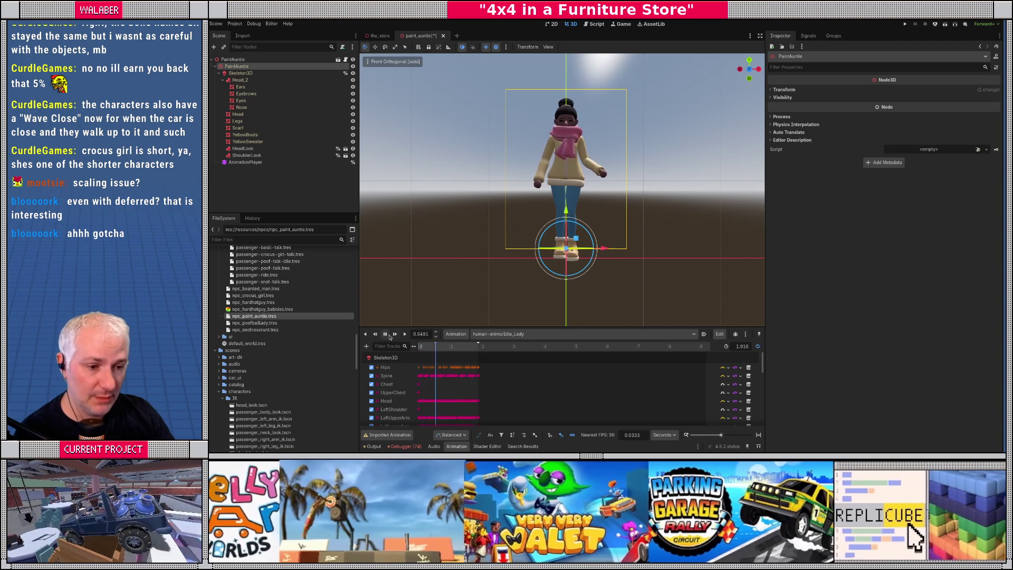
pyautogui.click(386, 334)
pyautogui.click(270, 194)
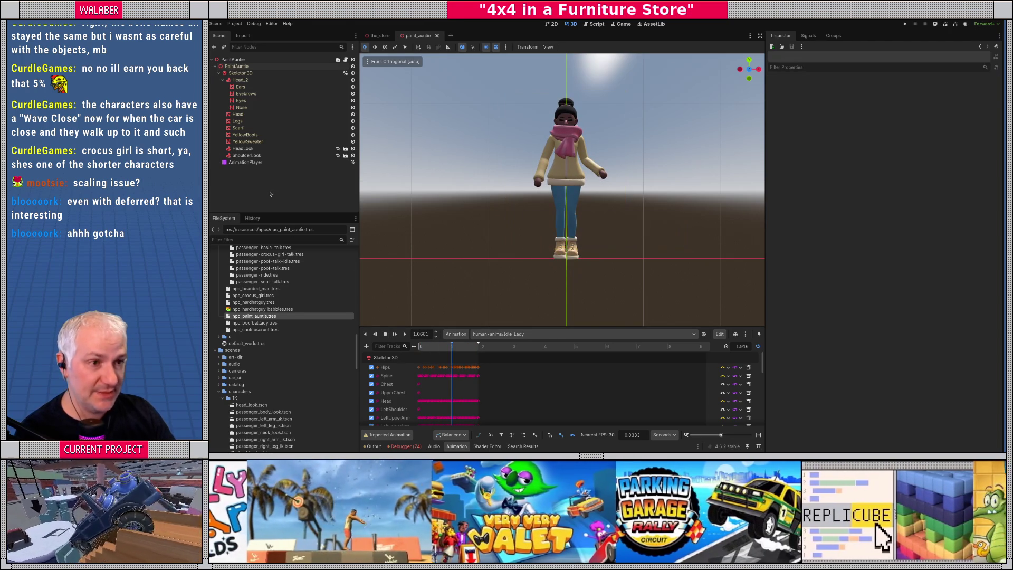
pyautogui.press('F5')
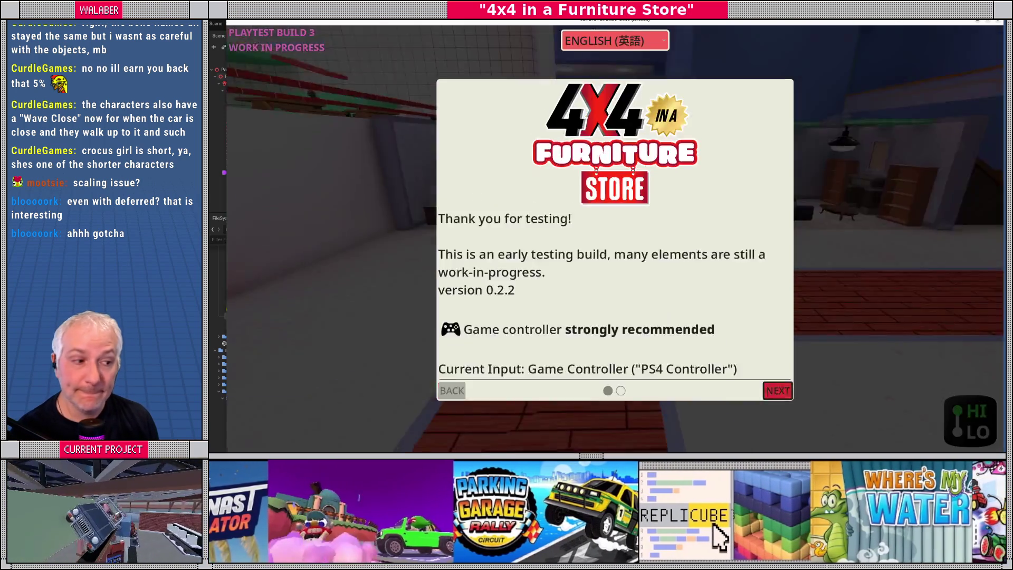
# Step: Skip the testing notice and enter the ts command in the game's development console
pyautogui.press('Return')
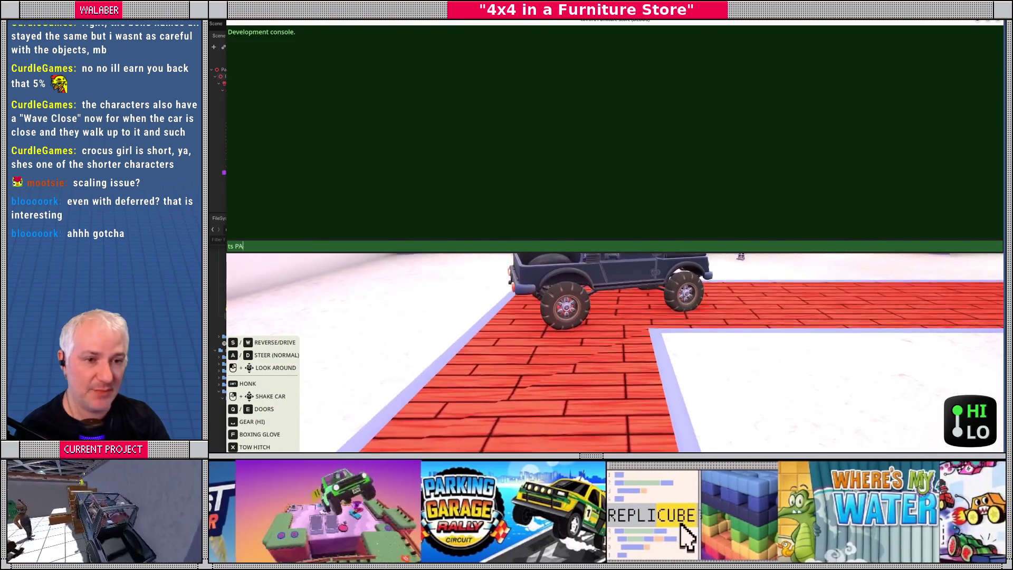
pyautogui.press('`')
pyautogui.write('ts ')
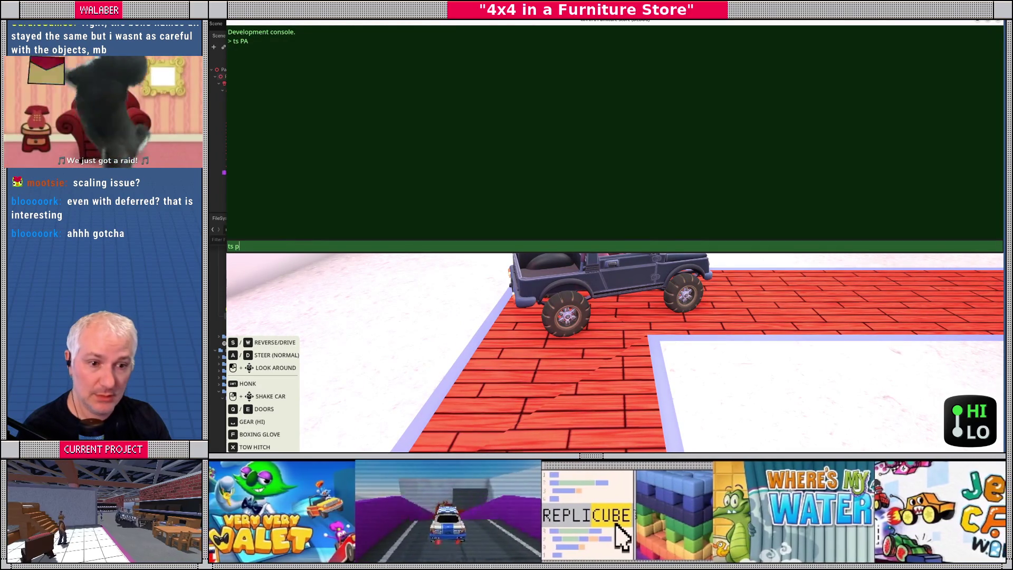
pyautogui.write('p')
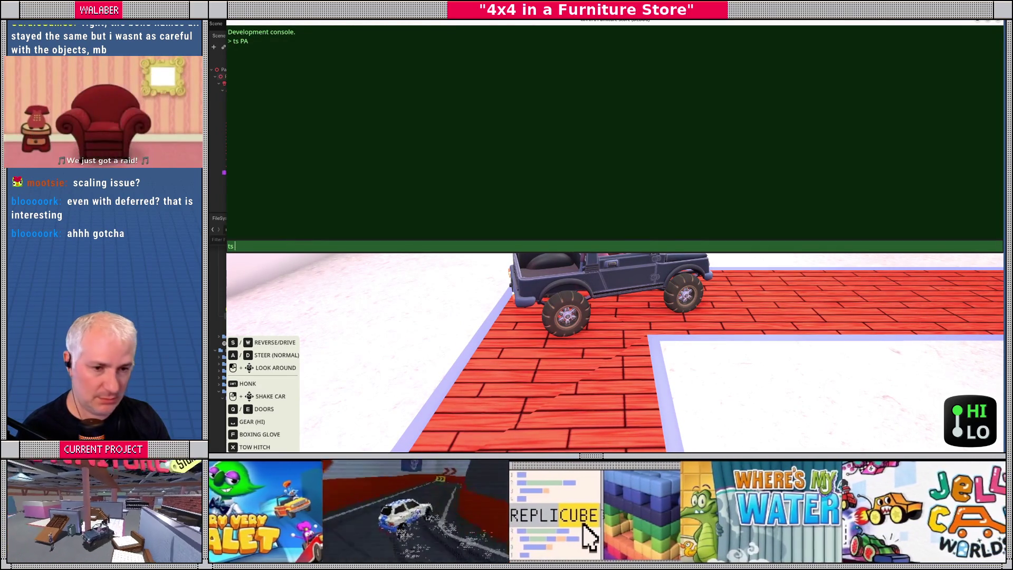
pyautogui.press('BackSpace')
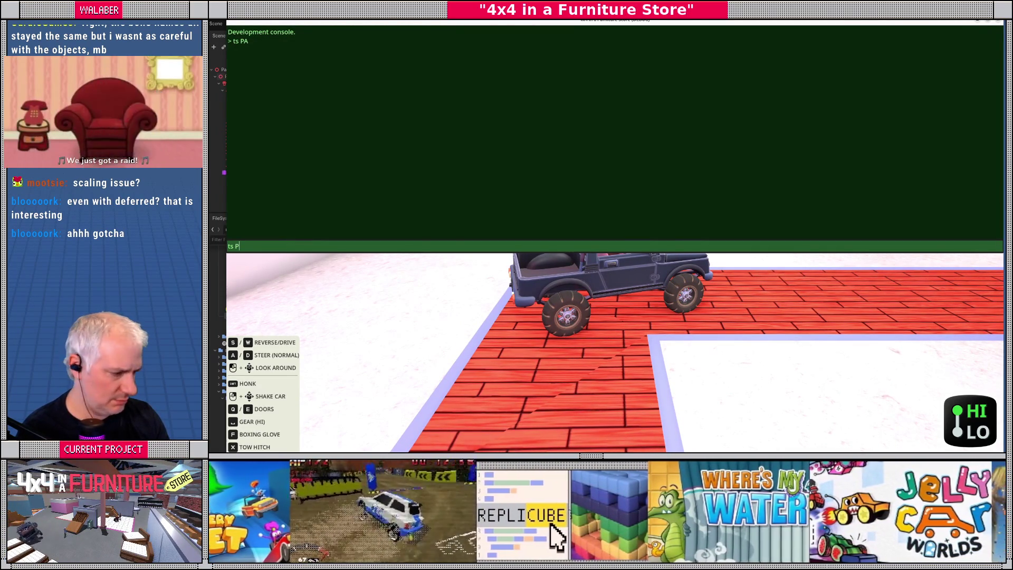
pyautogui.press('Return')
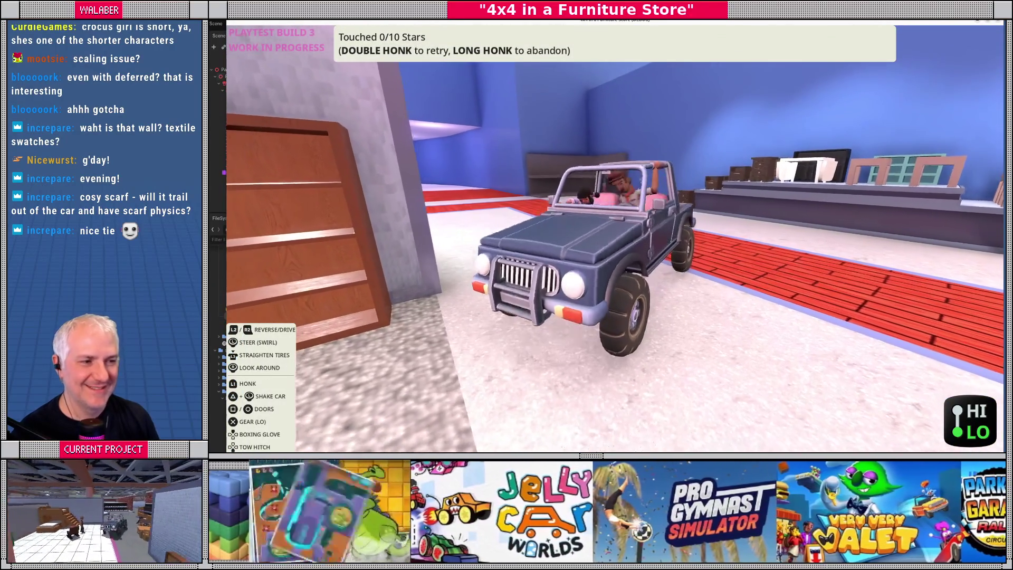
# Step: Quit the running game with F8 and return to the editor
pyautogui.press('F8')
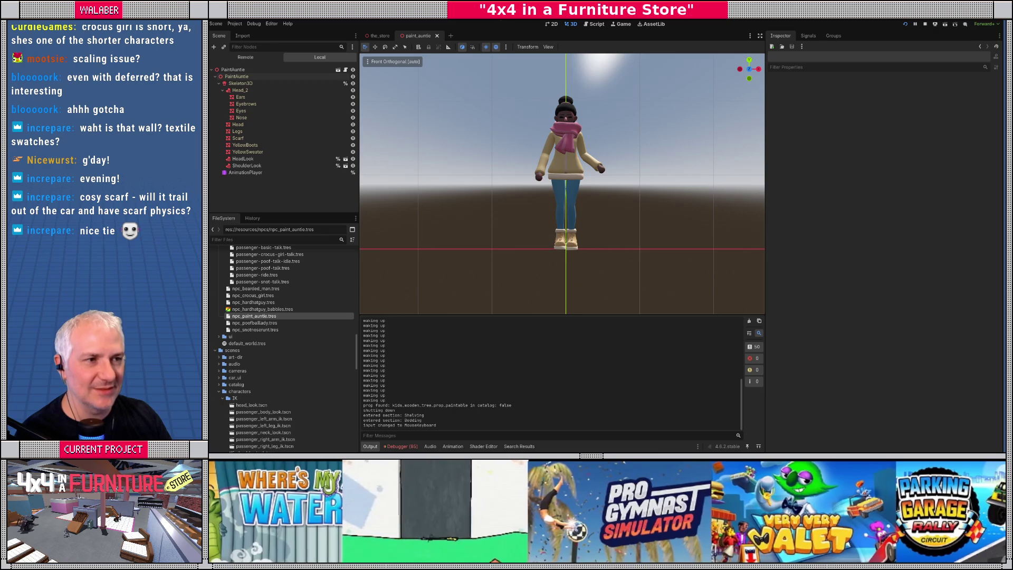
# Step: Select Paint Auntie's skeleton, orbit to its side, and compare the Remote and local scene trees
pyautogui.scroll(5, 566, 111)
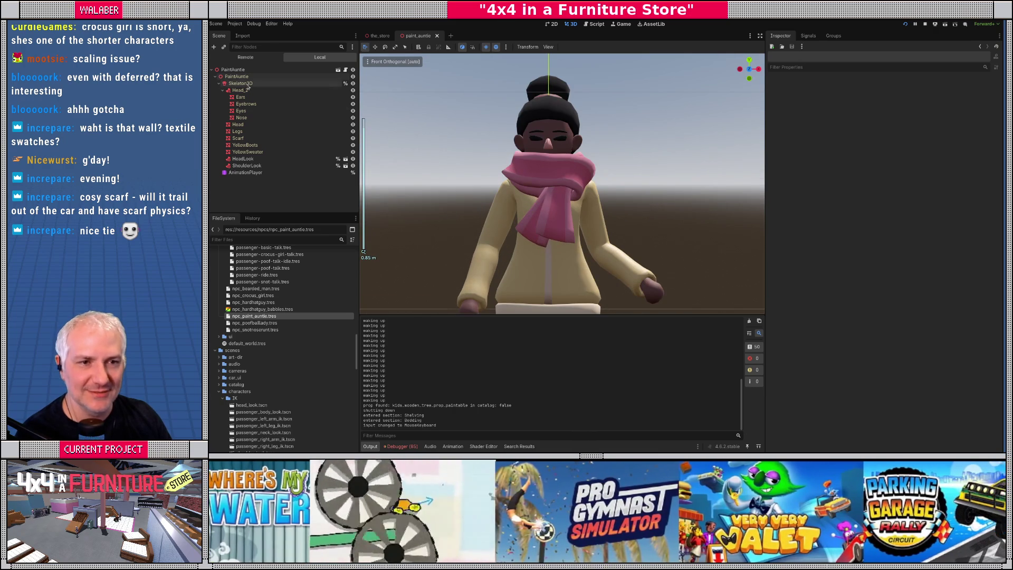
pyautogui.click(240, 83)
pyautogui.moveTo(527, 211)
pyautogui.mouseDown()
pyautogui.moveTo(433, 210)
pyautogui.moveTo(528, 202)
pyautogui.mouseUp()
pyautogui.click(244, 58)
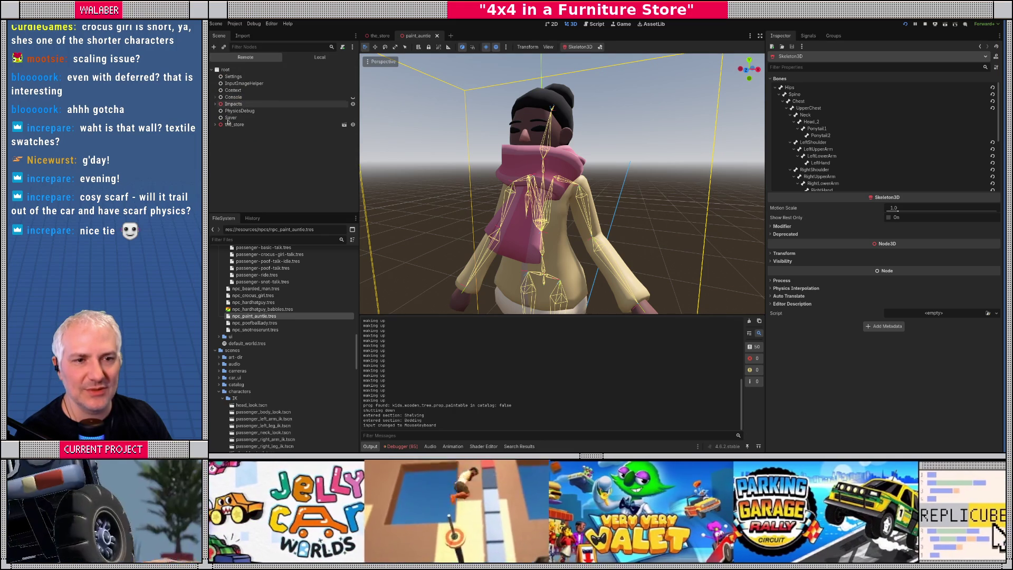
pyautogui.click(305, 59)
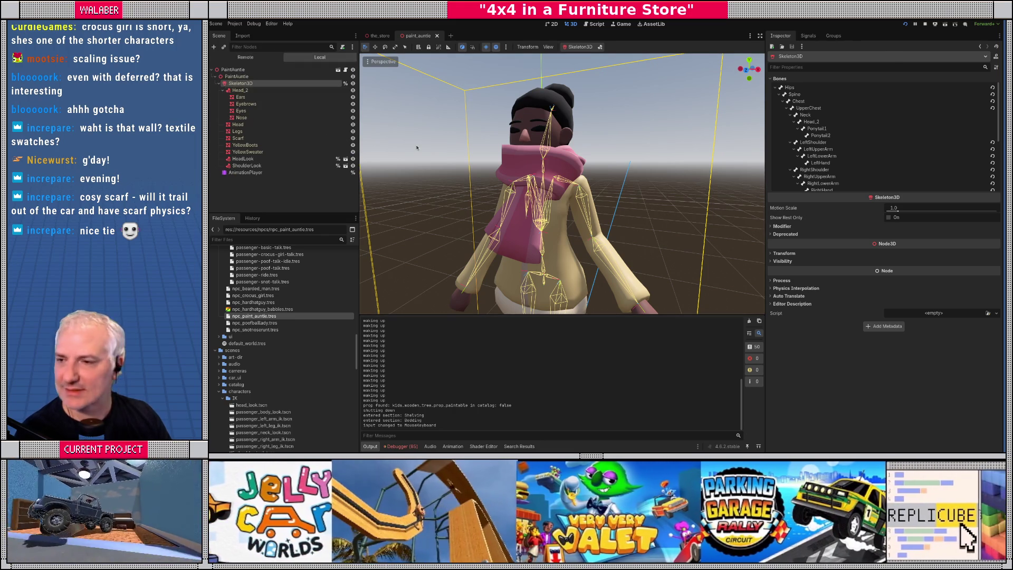
pyautogui.hotkey('alt', 'Tab')
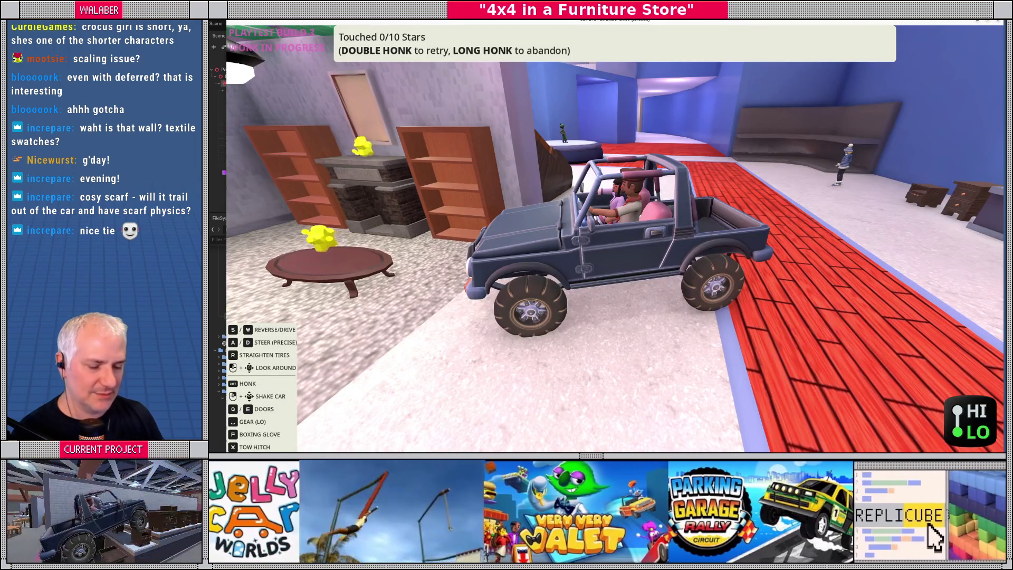
pyautogui.hotkey('alt', 'Tab')
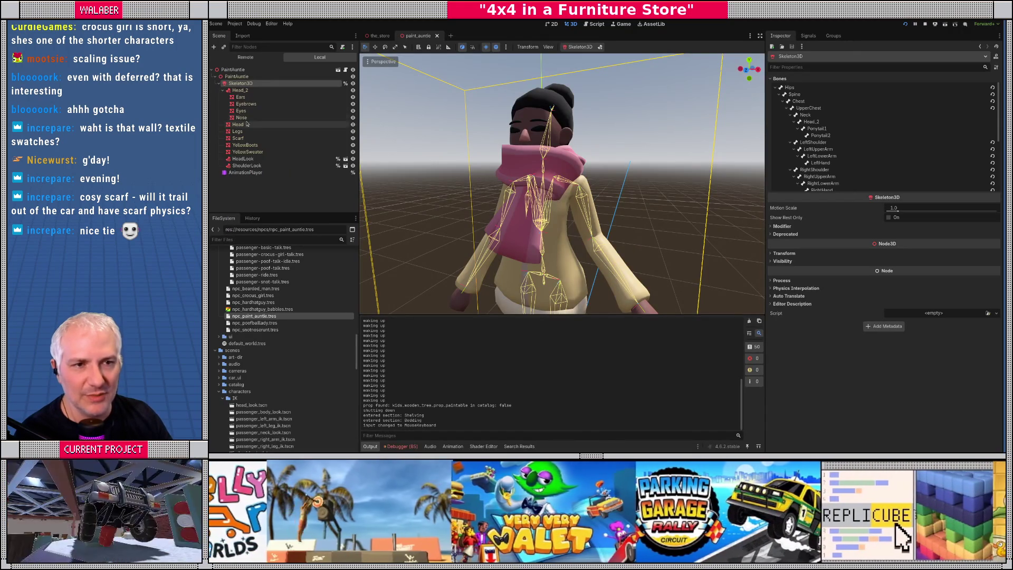
# Step: In the Remote scene tree, expand the_store and its Suzuki node
pyautogui.click(246, 57)
pyautogui.click(216, 138)
pyautogui.scroll(-3, 226, 157)
pyautogui.click(219, 146)
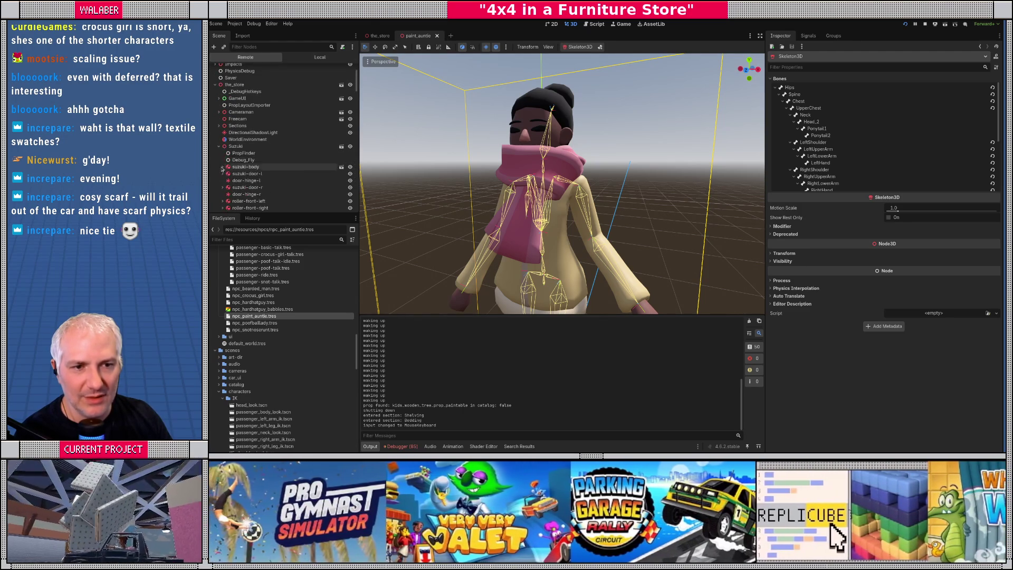
pyautogui.scroll(-3, 220, 158)
pyautogui.scroll(-10, 221, 176)
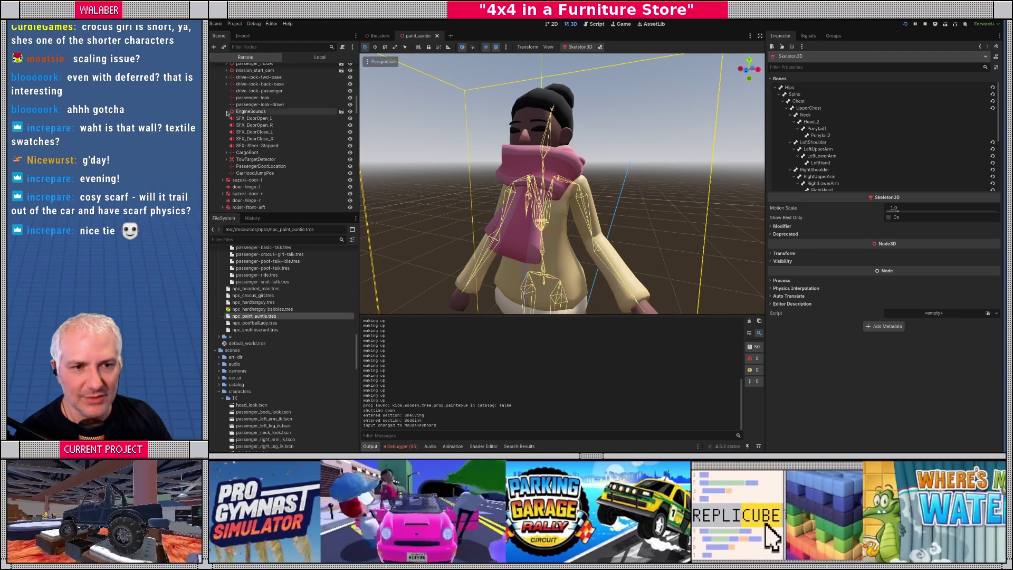
pyautogui.scroll(1, 227, 147)
# Step: Expand passenger_model > CrocusGirl > Skeleton3D, inspect PhysicalBoneSimulator3D, then view npc_profile.gd
pyautogui.click(227, 82)
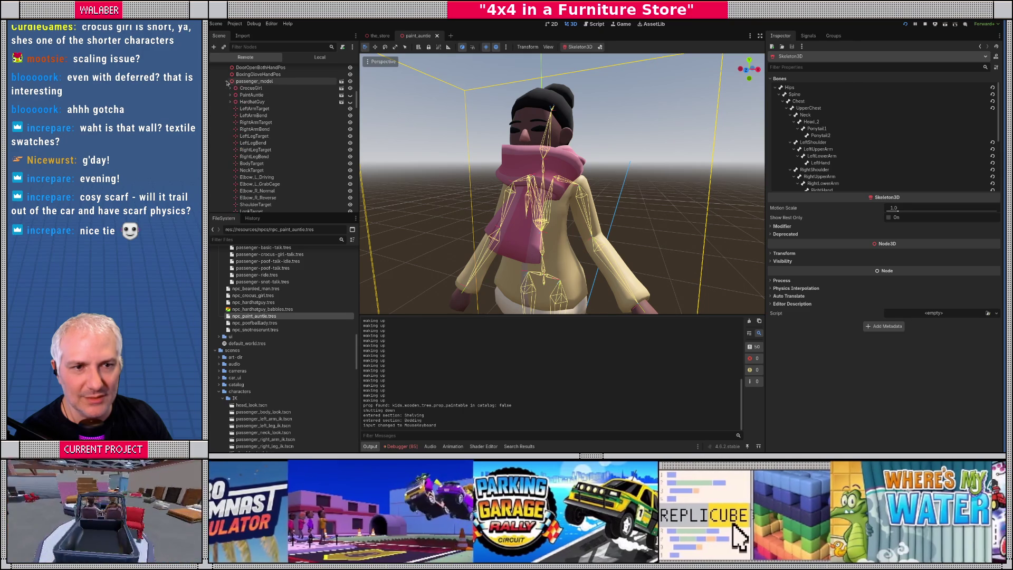
pyautogui.click(230, 88)
pyautogui.click(235, 95)
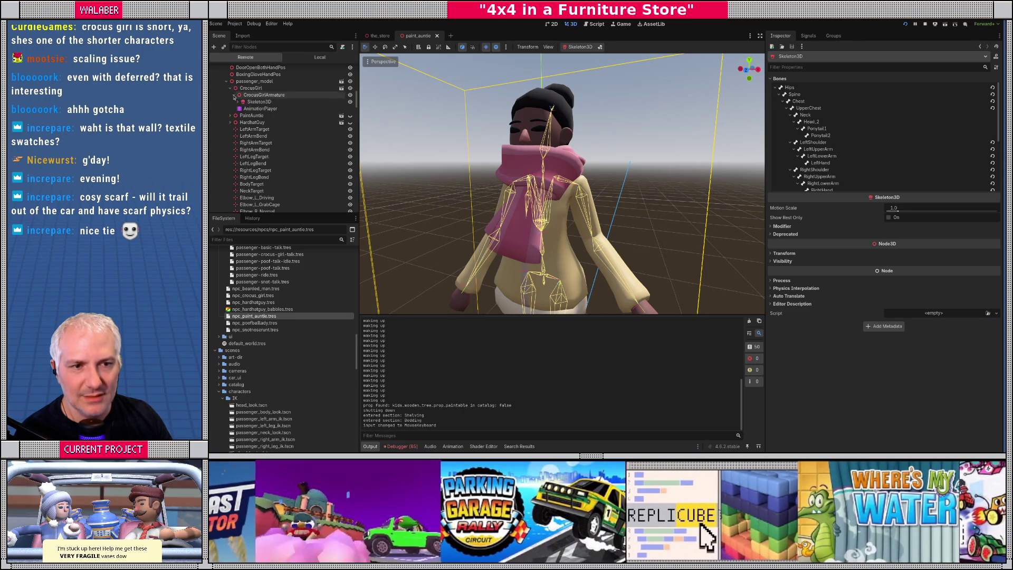
pyautogui.click(238, 102)
pyautogui.scroll(-1, 252, 200)
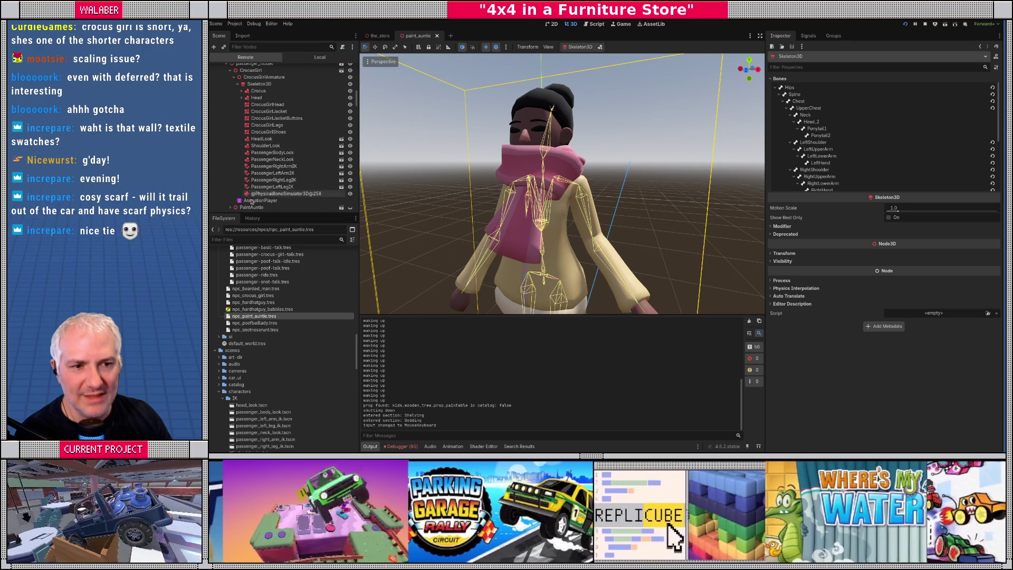
pyautogui.click(293, 194)
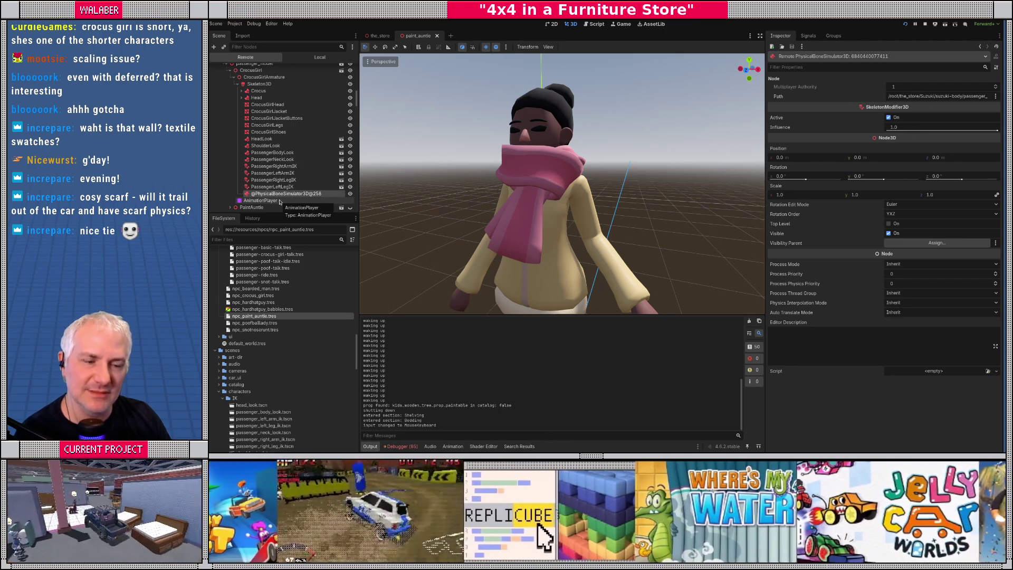
pyautogui.scroll(-3, 275, 182)
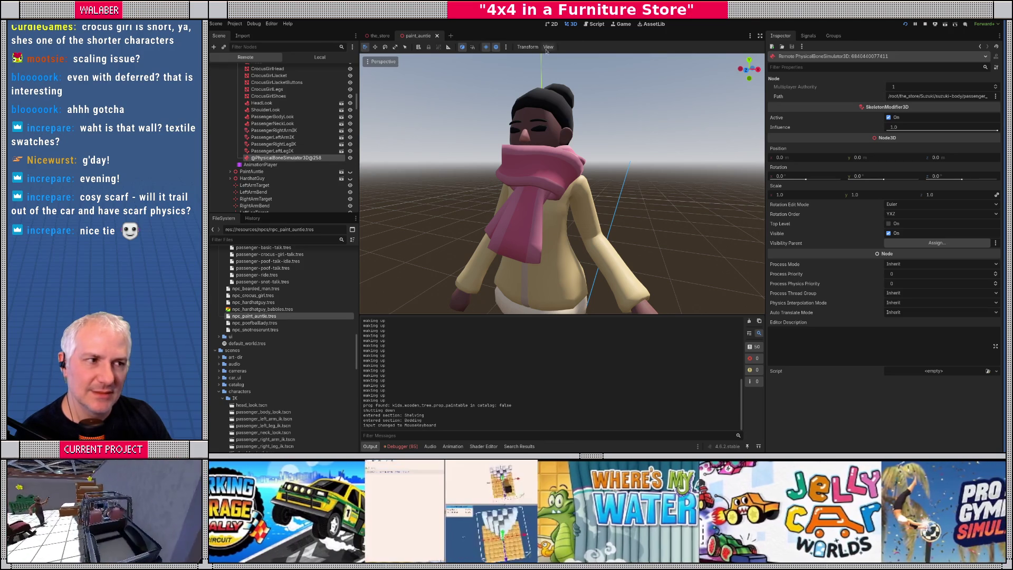
pyautogui.click(593, 24)
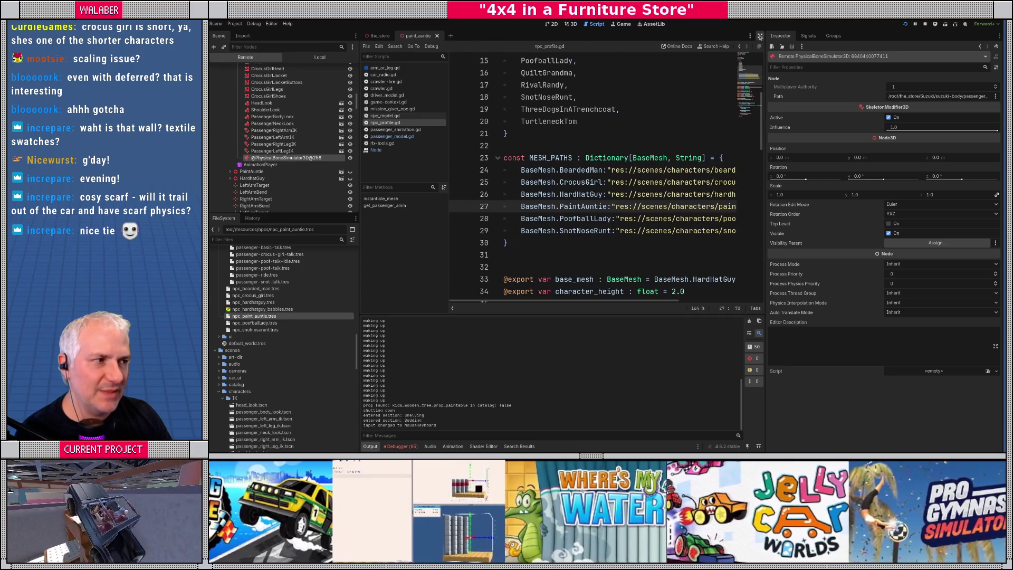
# Step: Hide the side panels and open npc_model.gd, then passenger_model.gd
pyautogui.click(760, 36)
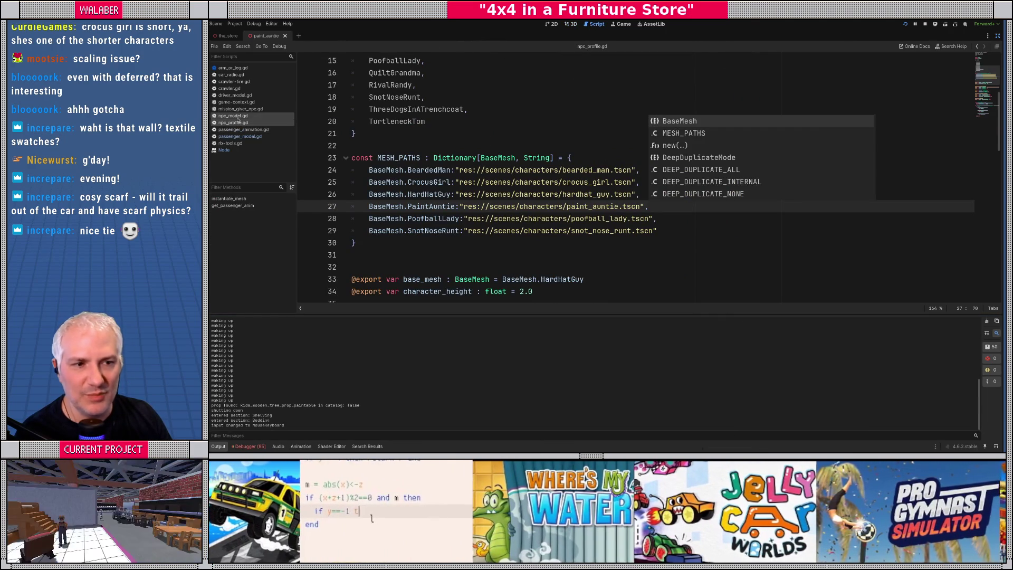
pyautogui.click(234, 116)
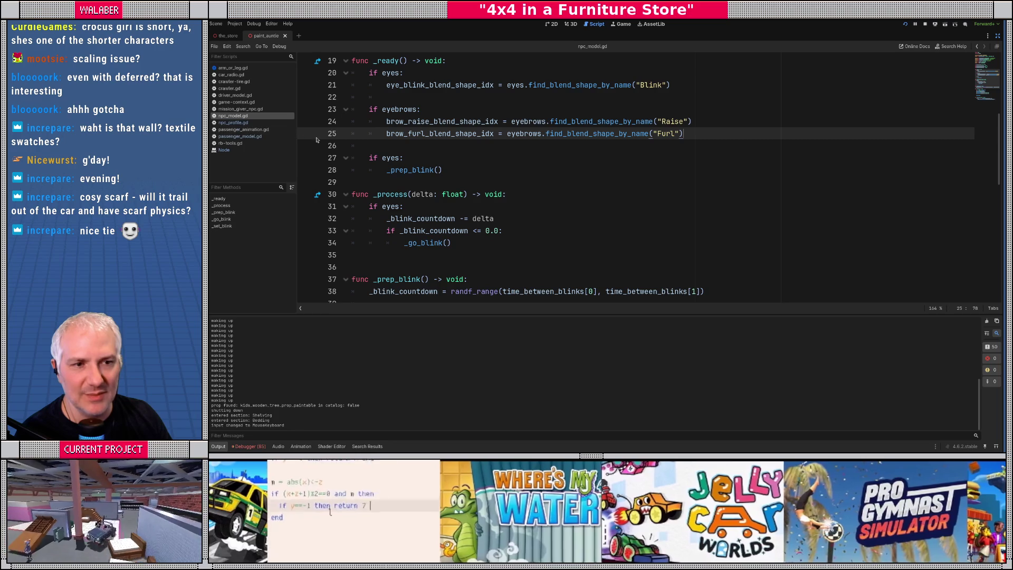
pyautogui.scroll(6, 428, 160)
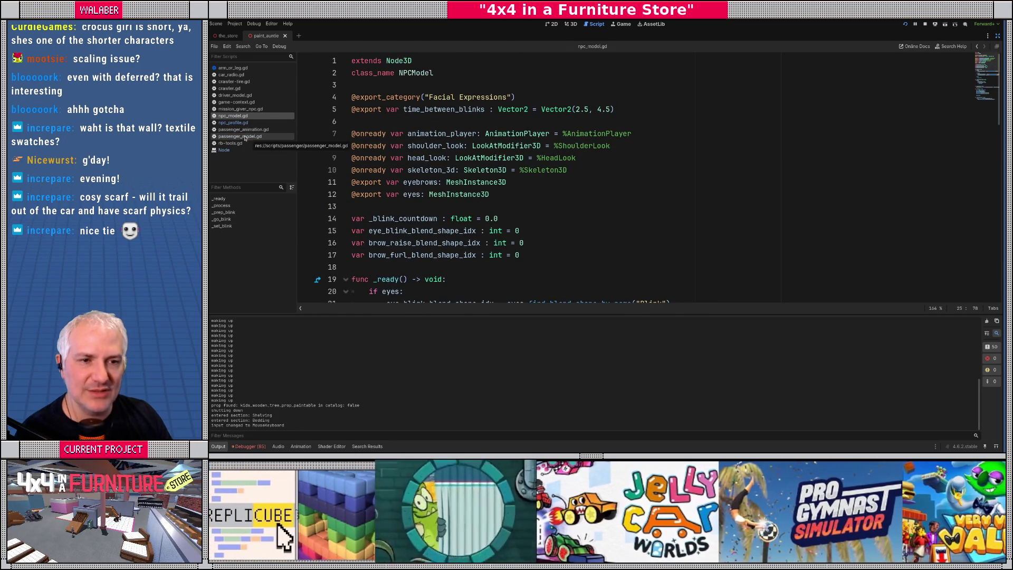
pyautogui.click(240, 136)
# Step: Read _set_up_ik's body, neck, arm and leg IK loading, restore the panels, and return to the game
pyautogui.scroll(-3, 440, 172)
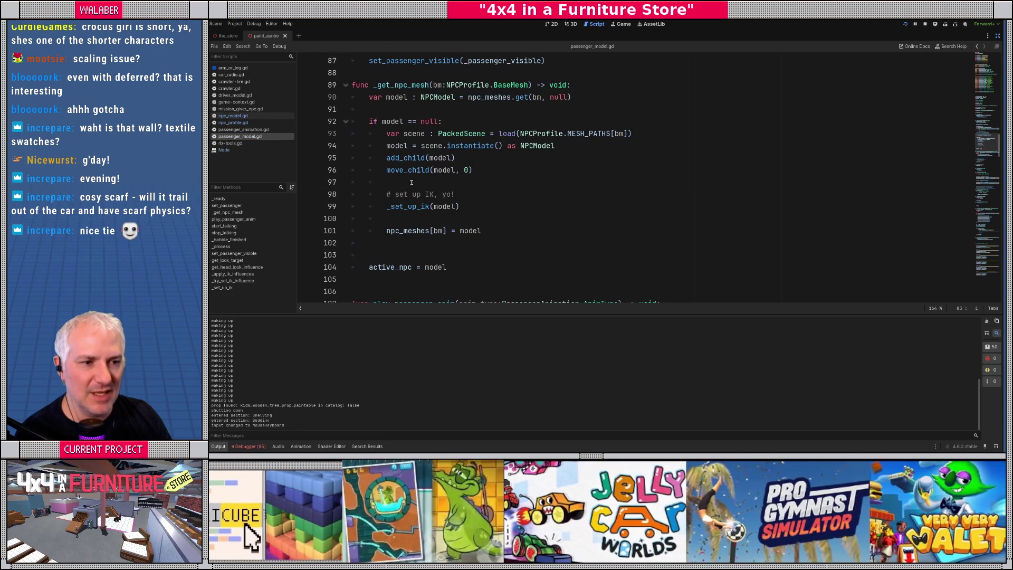
pyautogui.keyDown('ctrl'); pyautogui.click(412, 206); pyautogui.keyUp('ctrl')
pyautogui.scroll(-3, 401, 203)
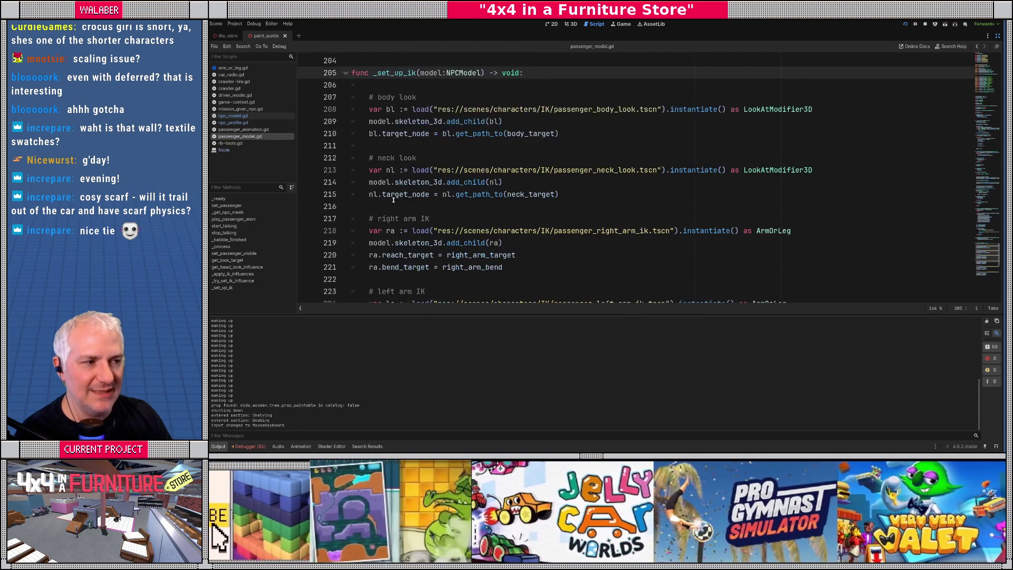
pyautogui.scroll(-5, 394, 199)
pyautogui.scroll(7, 393, 199)
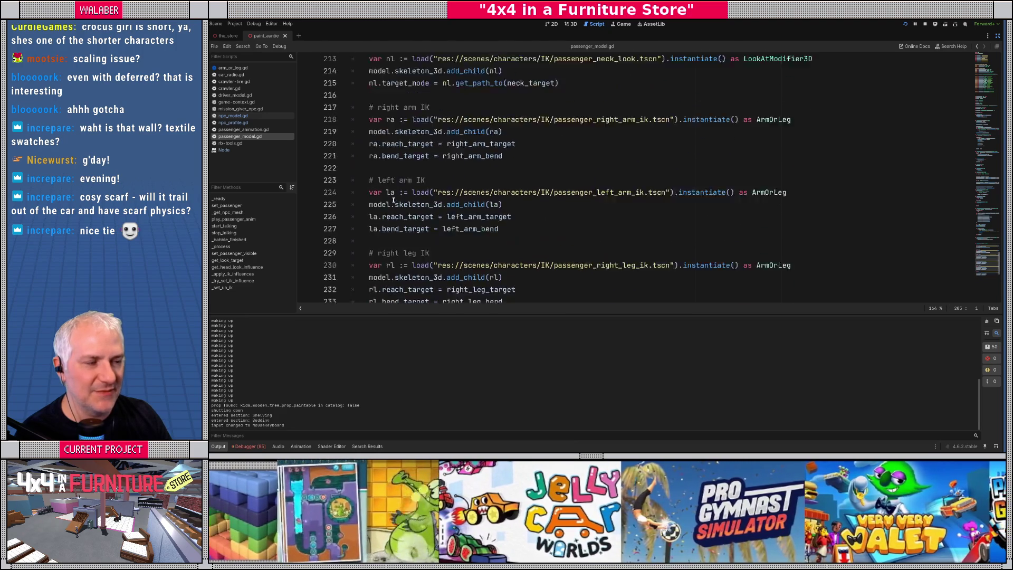
pyautogui.scroll(-6, 393, 199)
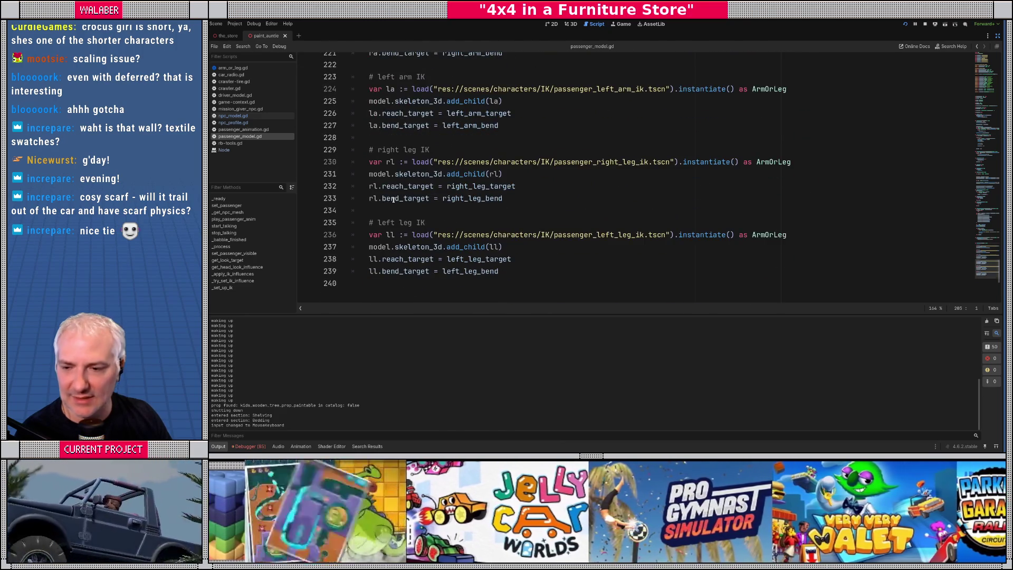
pyautogui.scroll(6, 394, 200)
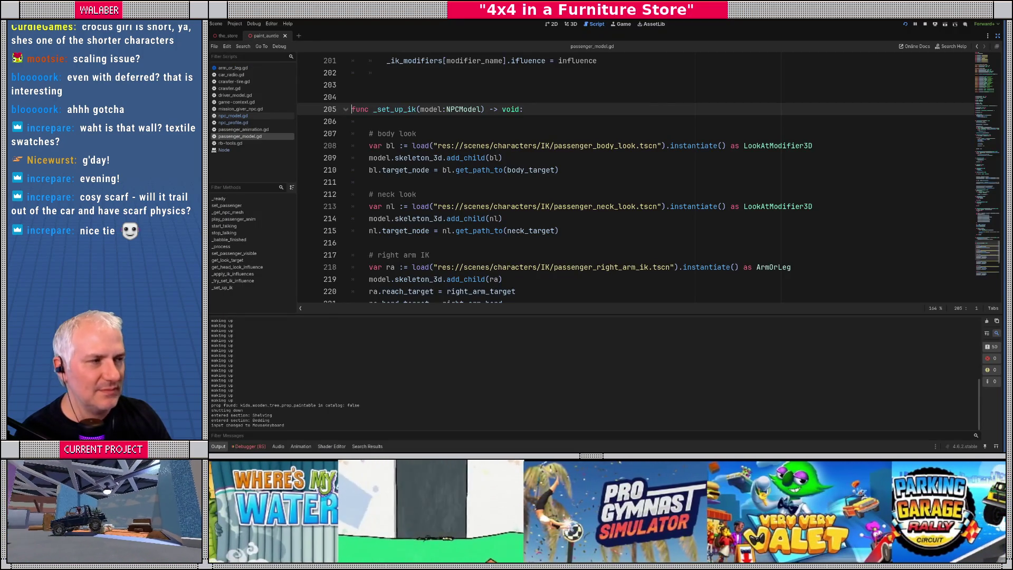
pyautogui.click(998, 36)
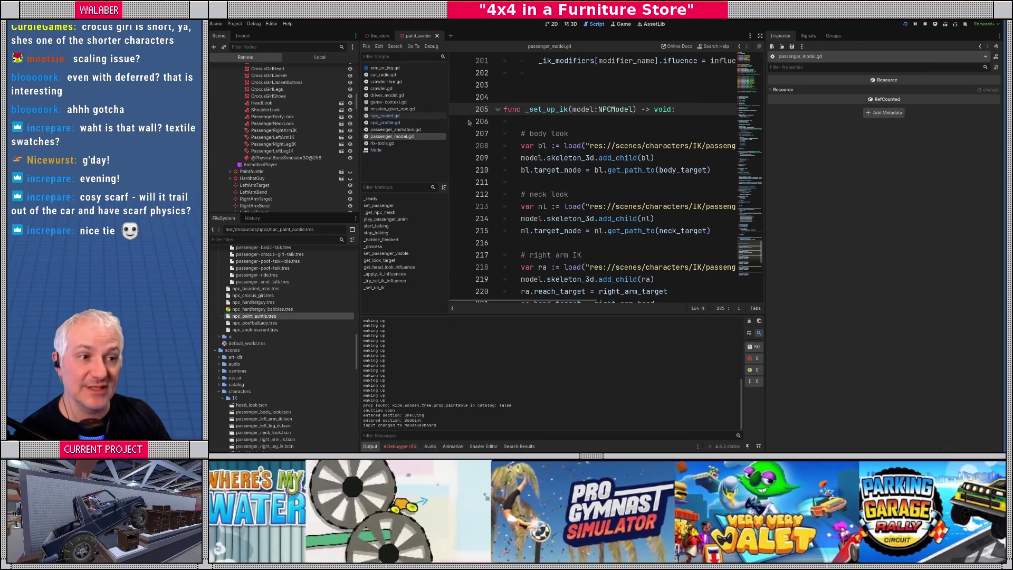
pyautogui.moveTo(451, 129); pyautogui.dragTo(447, 128)
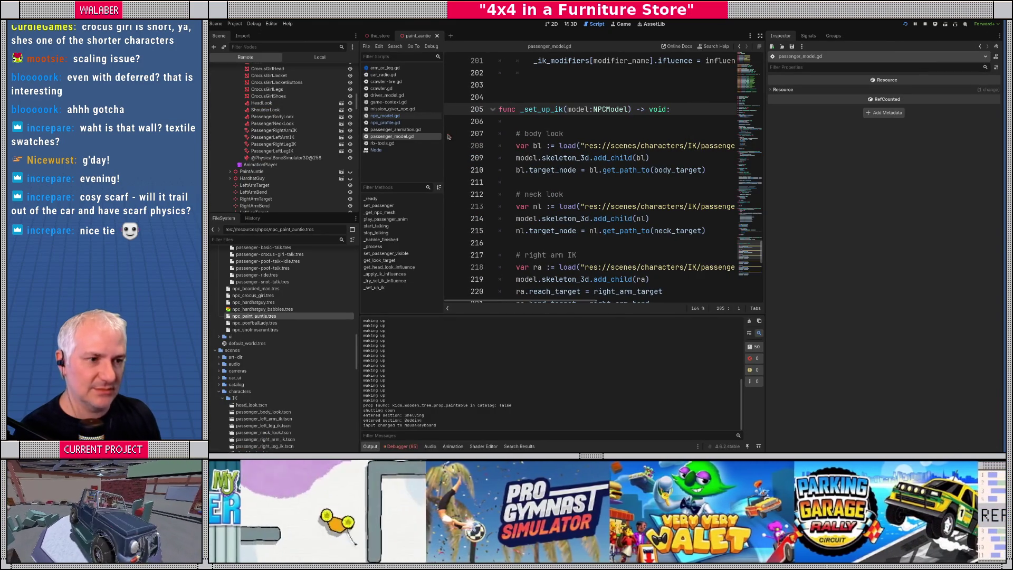
pyautogui.hotkey('alt', 'Tab')
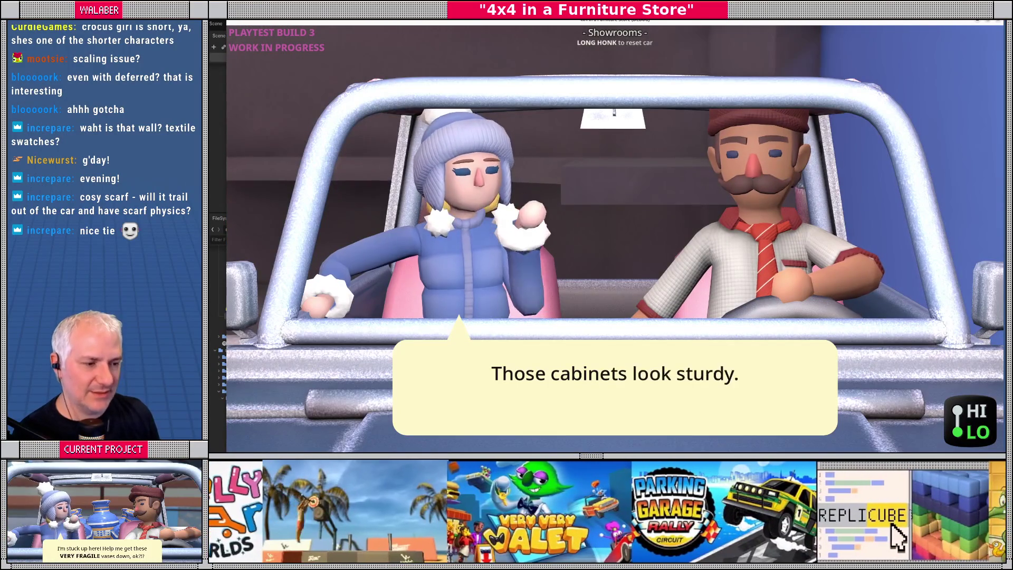
# Step: Close the running game and inspect PoofballLady's live PhysicalBoneSimulator3D in the Remote tree
pyautogui.press('Escape')
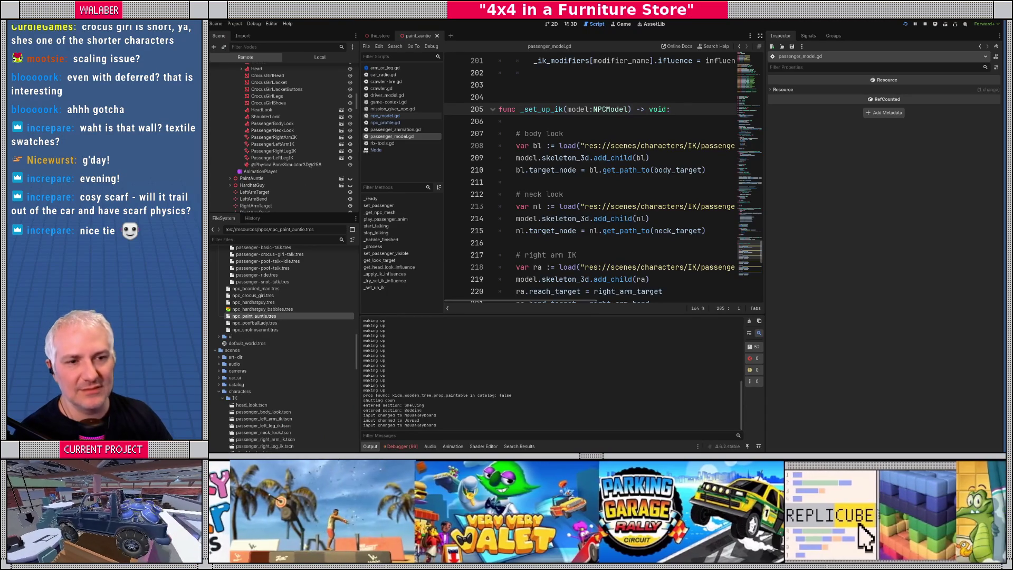
pyautogui.scroll(3, 274, 159)
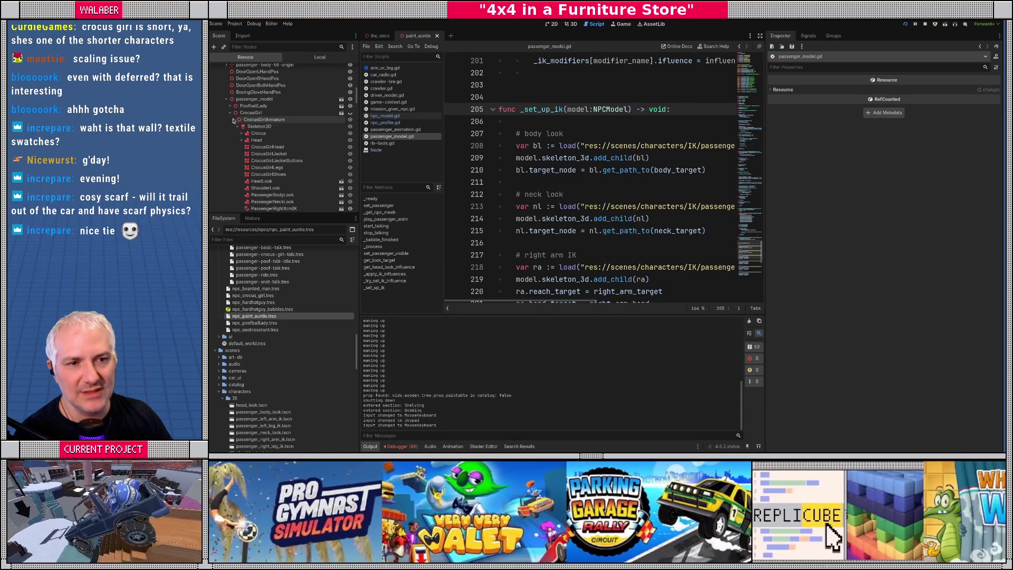
pyautogui.click(233, 119)
pyautogui.click(230, 113)
pyautogui.click(231, 105)
pyautogui.click(234, 112)
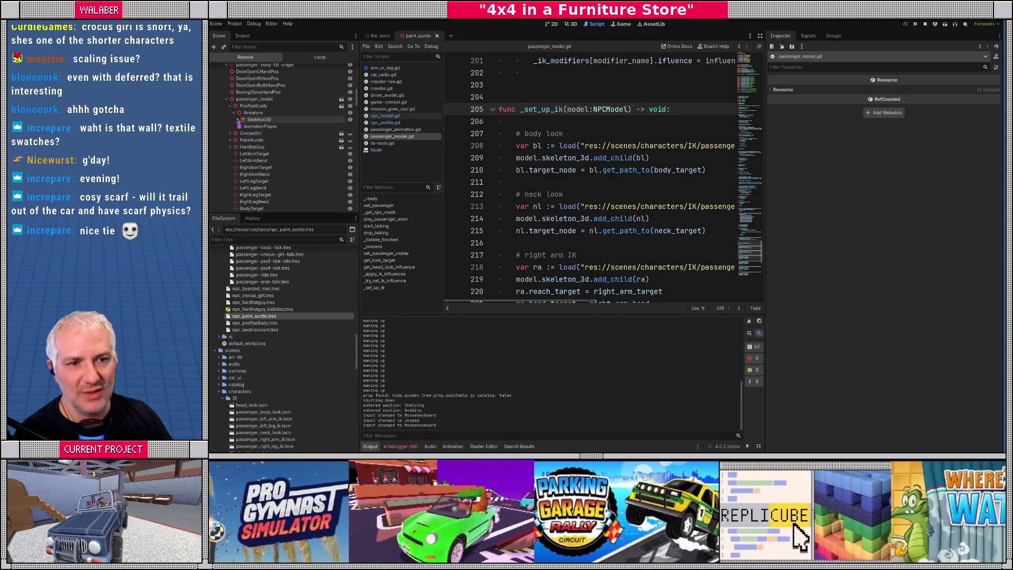
pyautogui.click(238, 120)
pyautogui.scroll(-2, 231, 167)
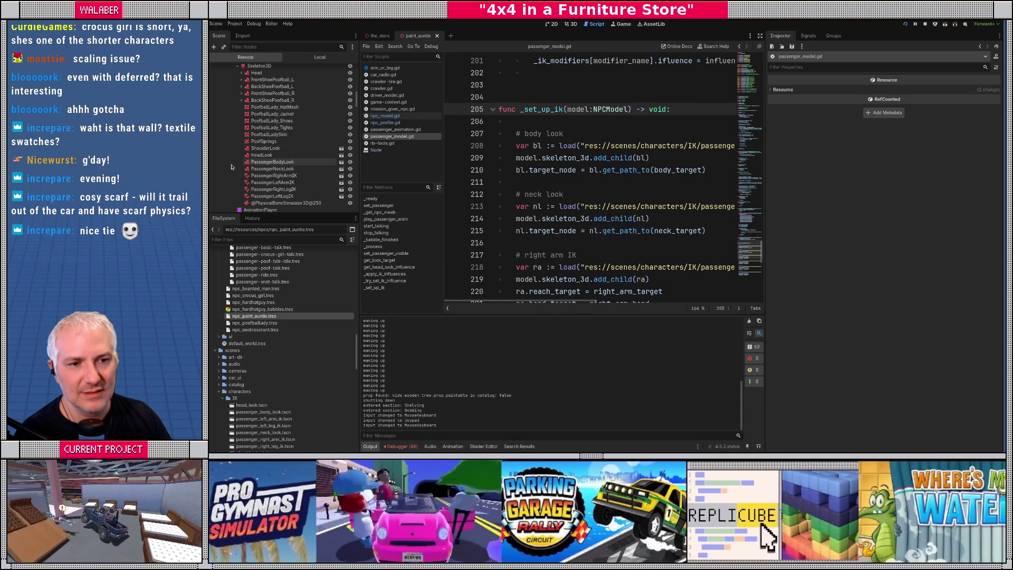
pyautogui.click(278, 204)
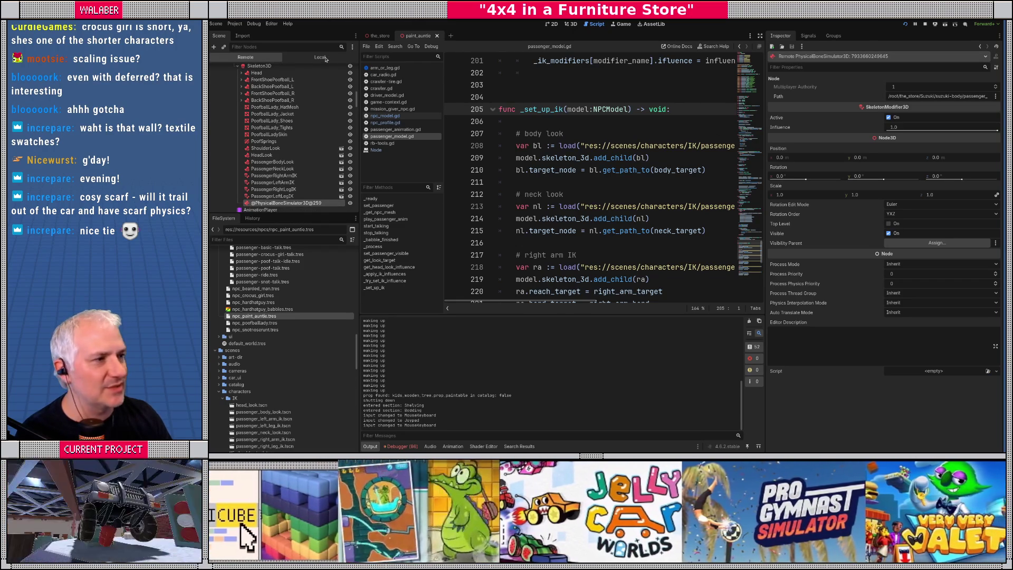
# Step: Compare the local YellowBoots mesh with the live left-arm IK modifier and bone simulator
pyautogui.click(322, 57)
pyautogui.click(245, 144)
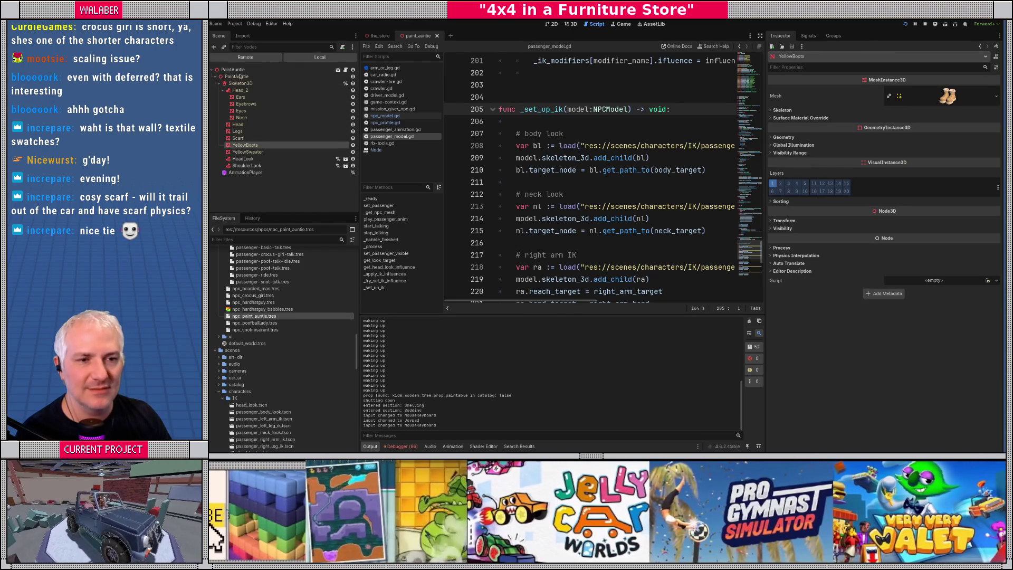
pyautogui.click(239, 58)
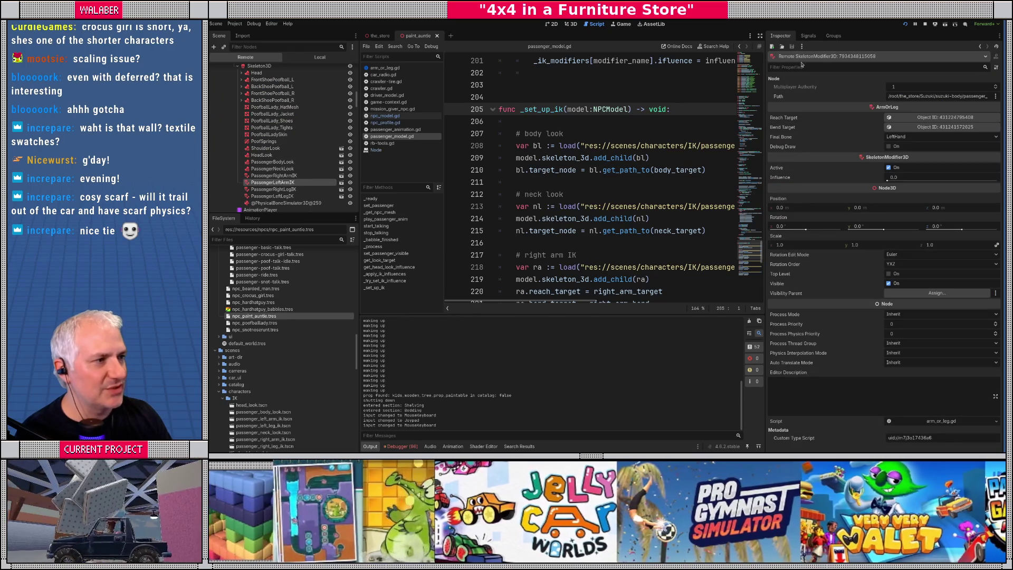
pyautogui.click(338, 203)
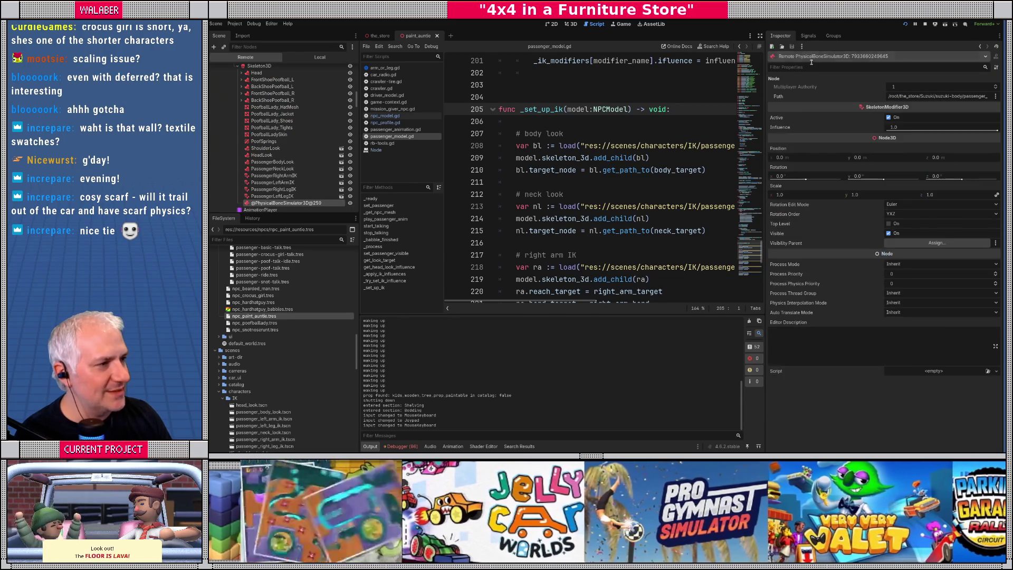
# Step: Briefly hide the side panels and try a script search, then return to Local nodes and the 3D view
pyautogui.click(760, 37)
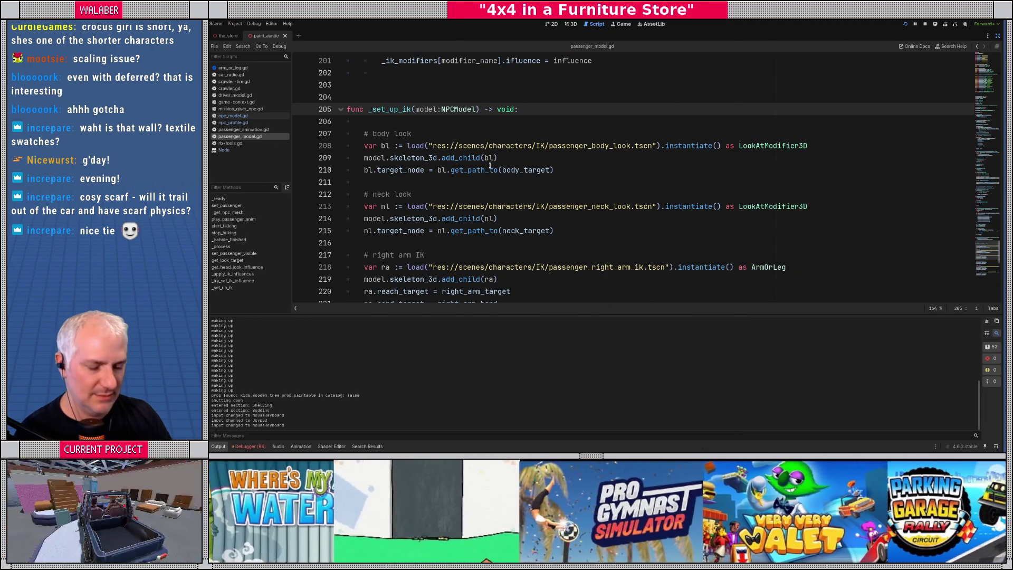
pyautogui.hotkey('ctrl', 'alt', 'o')
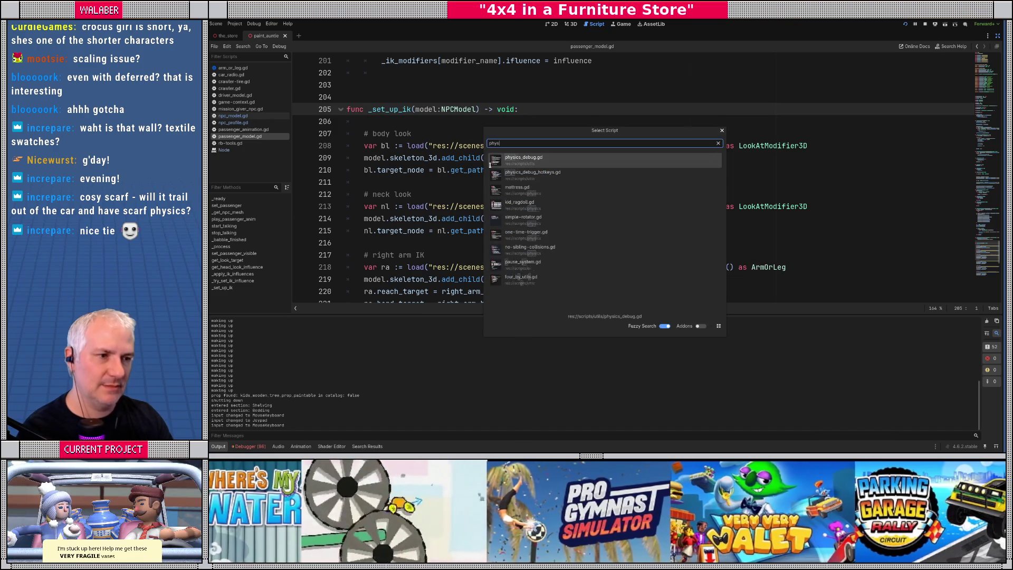
pyautogui.press('Escape')
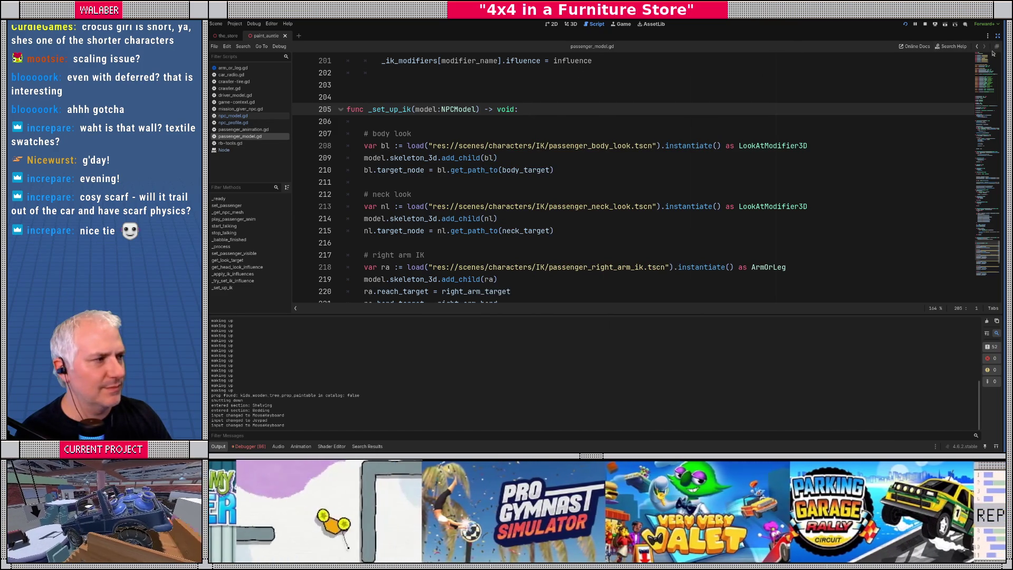
pyautogui.click(998, 35)
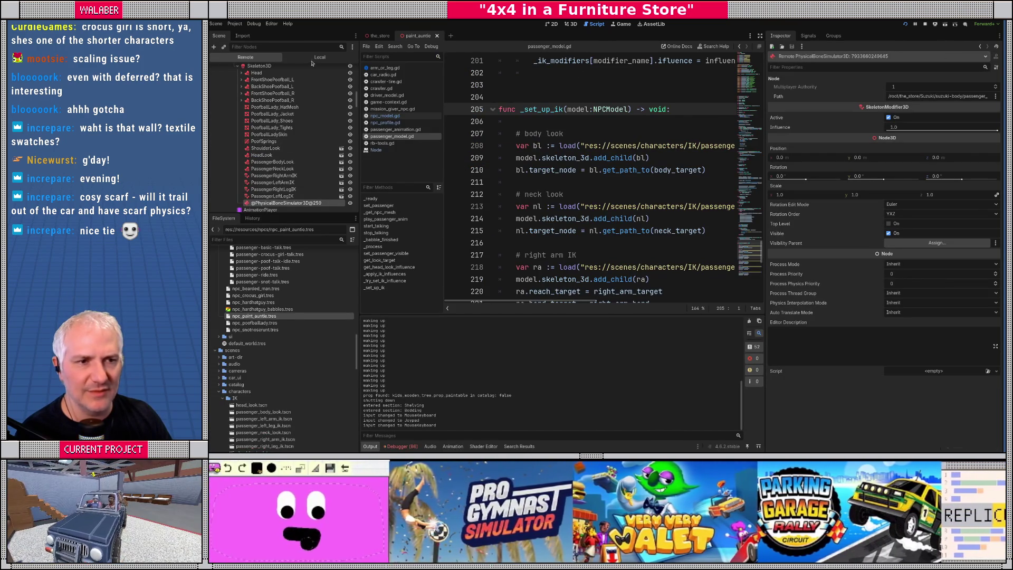
pyautogui.click(319, 58)
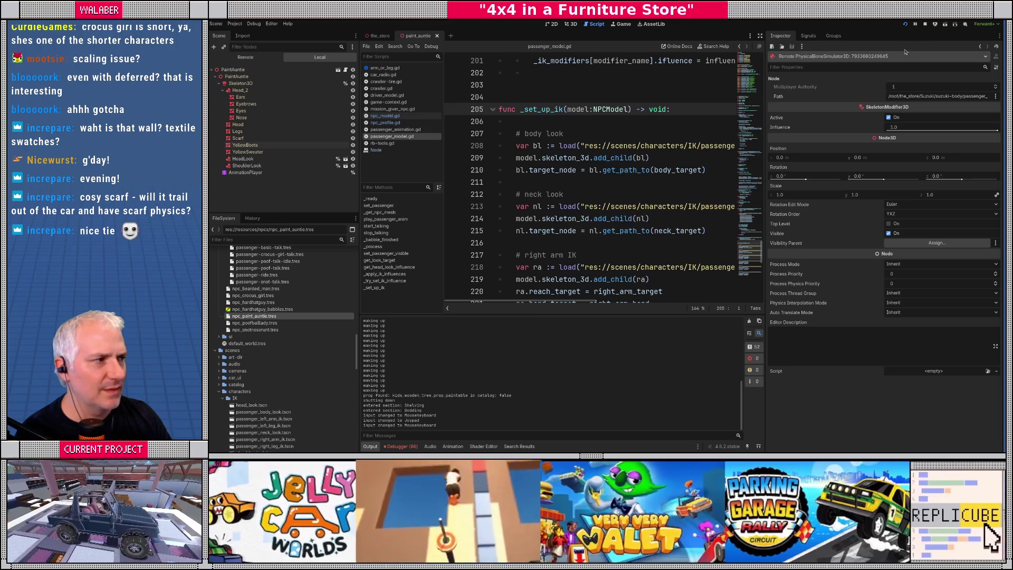
pyautogui.click(927, 26)
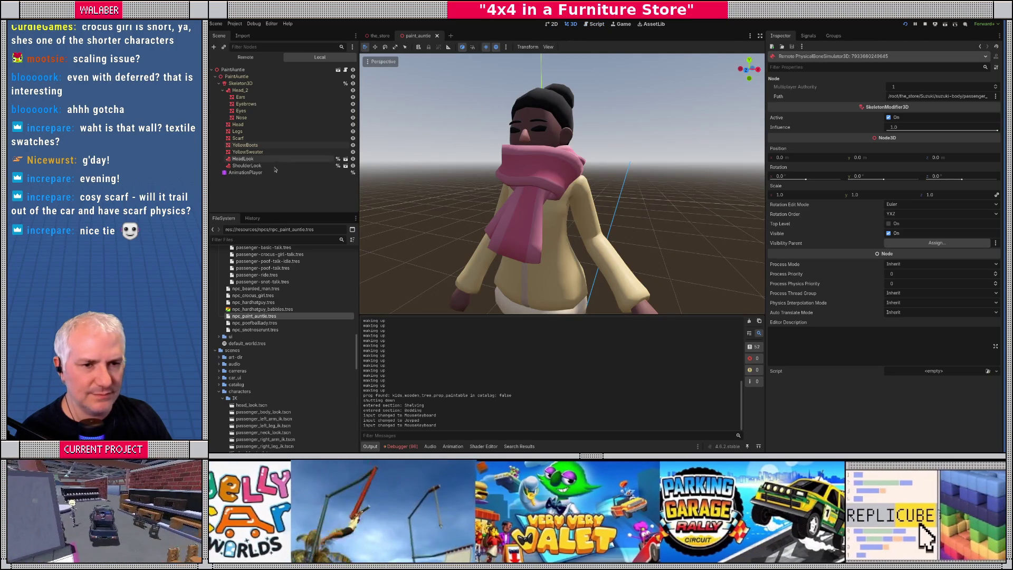
pyautogui.click(224, 91)
pyautogui.click(261, 83)
pyautogui.hotkey('ctrl', 'a')
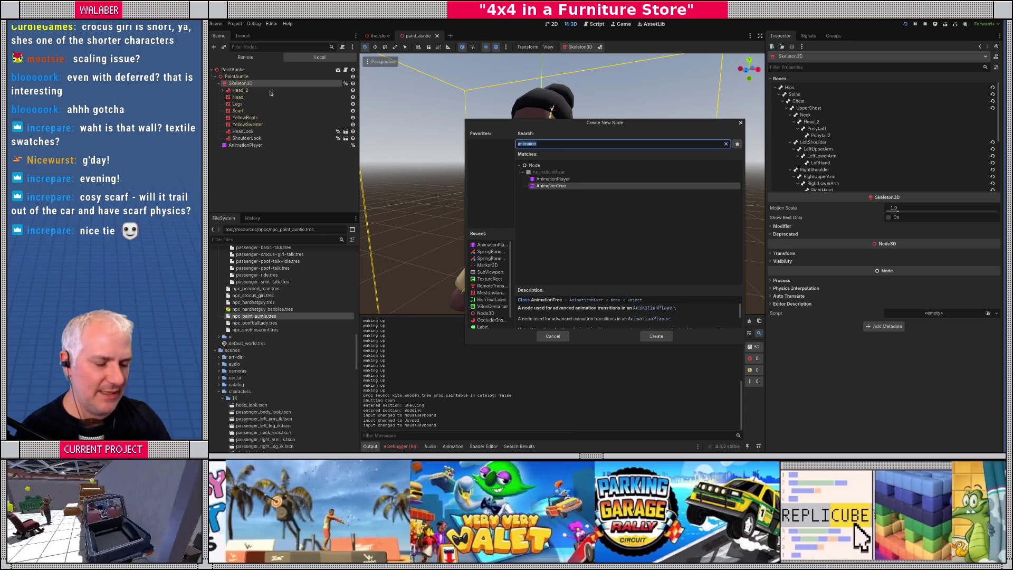
pyautogui.write('spring')
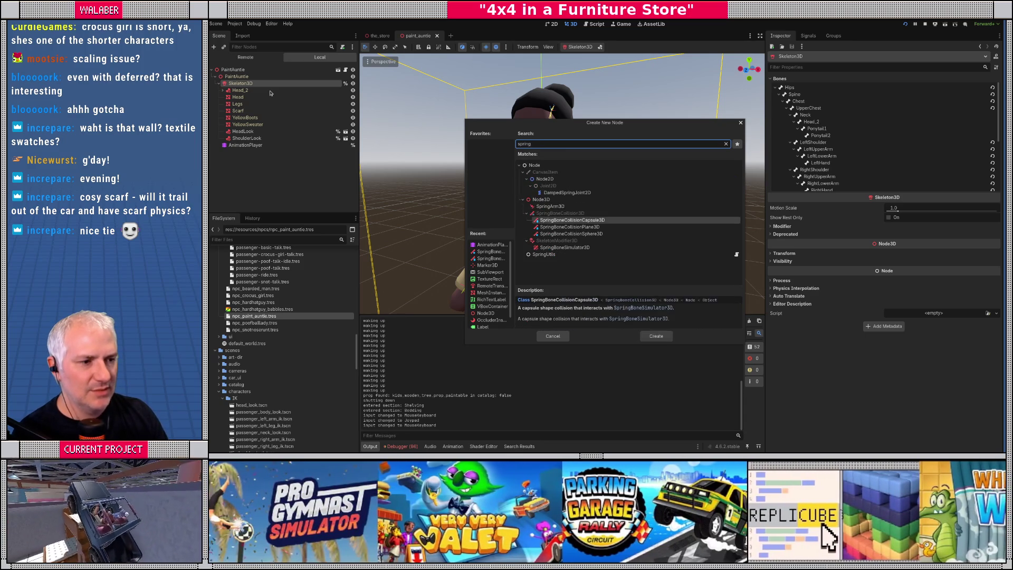
pyautogui.press('Down')
pyautogui.press('Down')
pyautogui.press('Down')
pyautogui.press('Down')
pyautogui.press('Down')
pyautogui.hotkey('ctrl', 'a')
pyautogui.write('ph')
pyautogui.write('ysica')
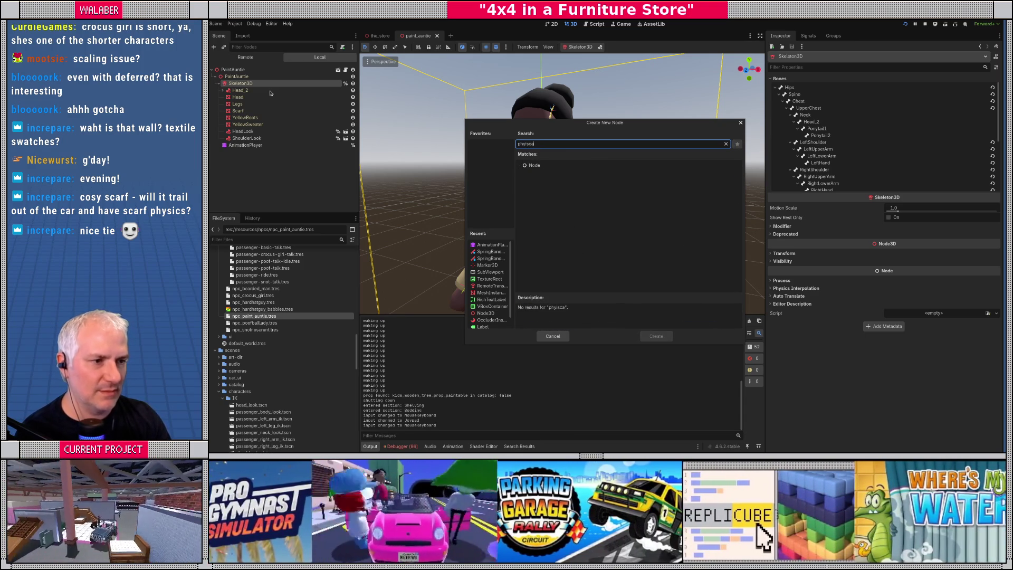
pyautogui.press('BackSpace')
pyautogui.press('BackSpace')
pyautogui.press('BackSpace')
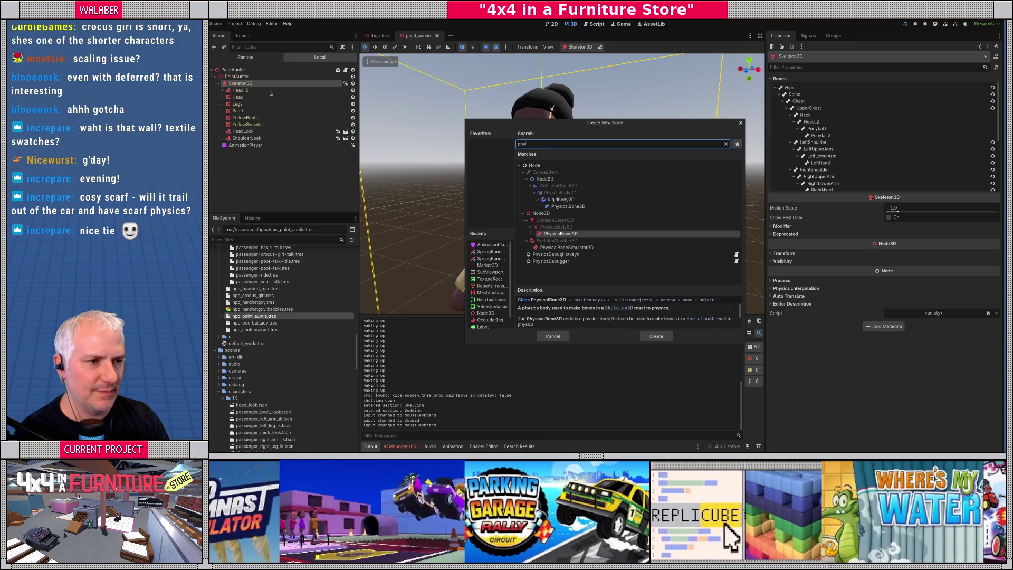
pyautogui.write('sical')
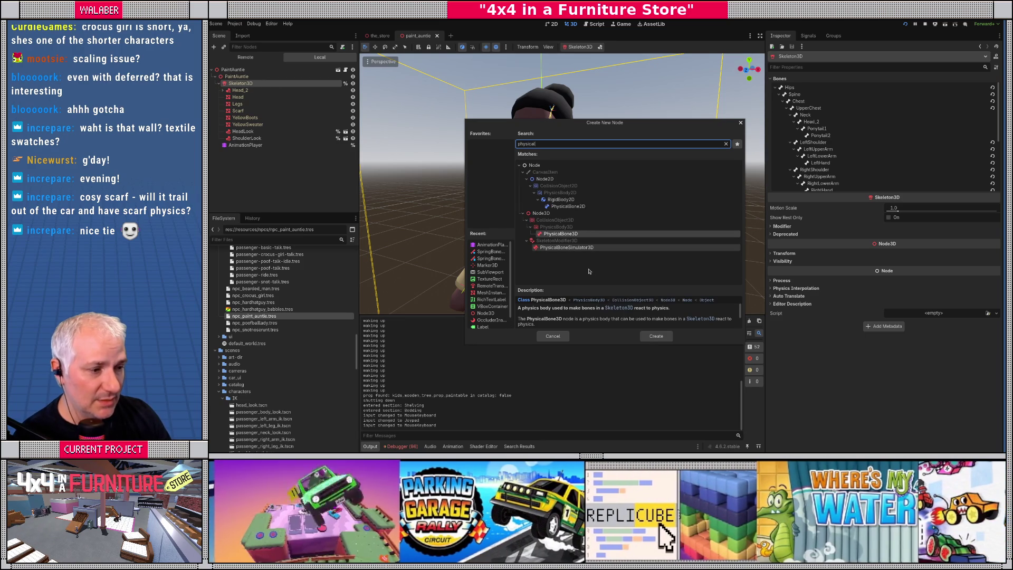
pyautogui.click(567, 246)
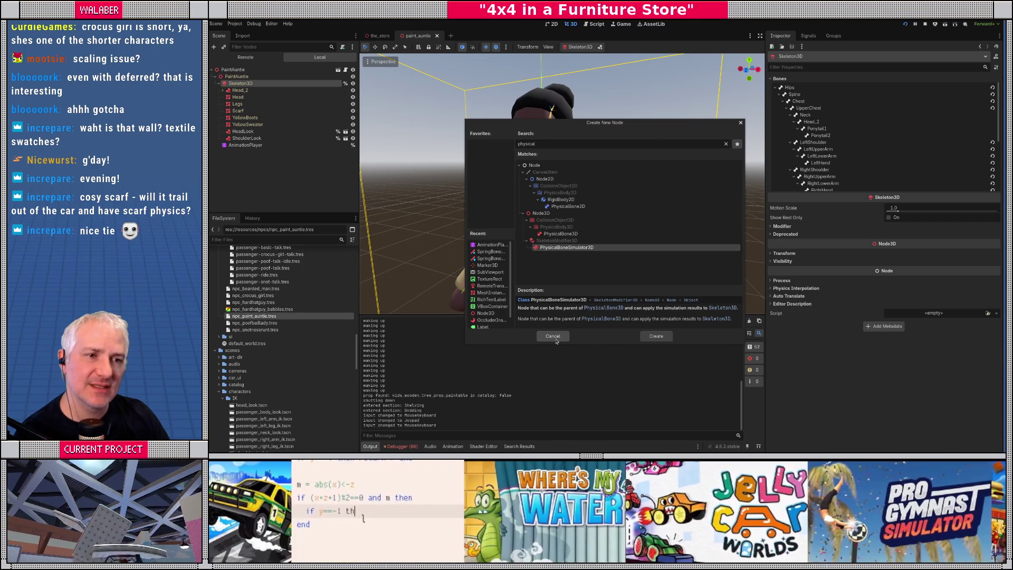
pyautogui.click(554, 337)
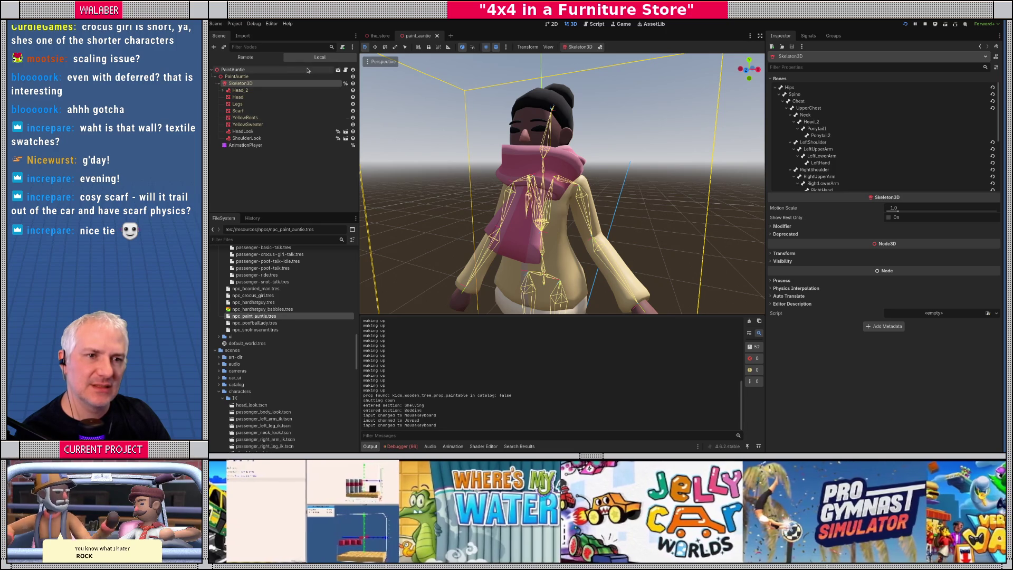
pyautogui.click(245, 57)
pyautogui.scroll(3, 259, 108)
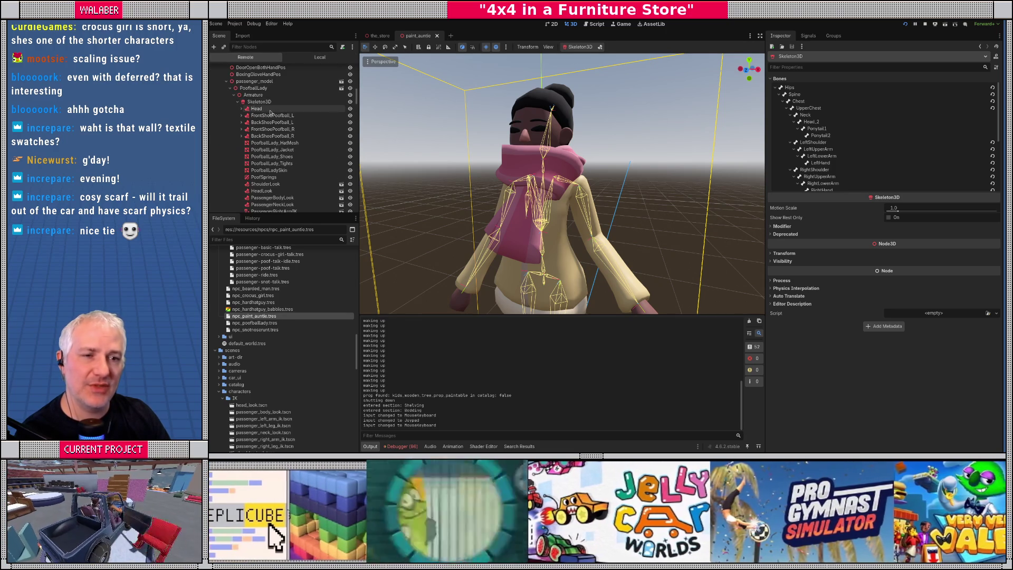
pyautogui.scroll(10, 254, 119)
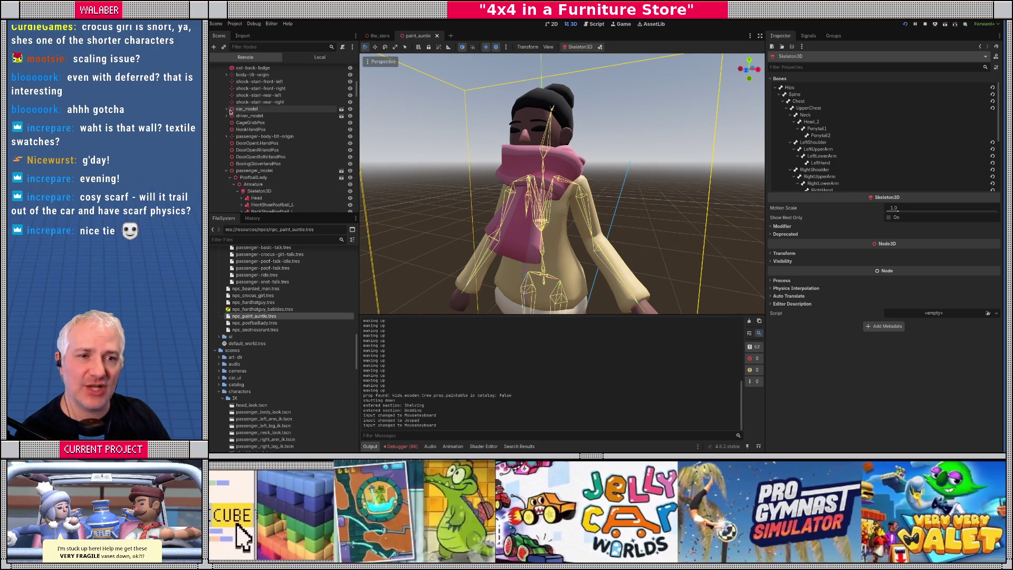
pyautogui.scroll(-5, 229, 114)
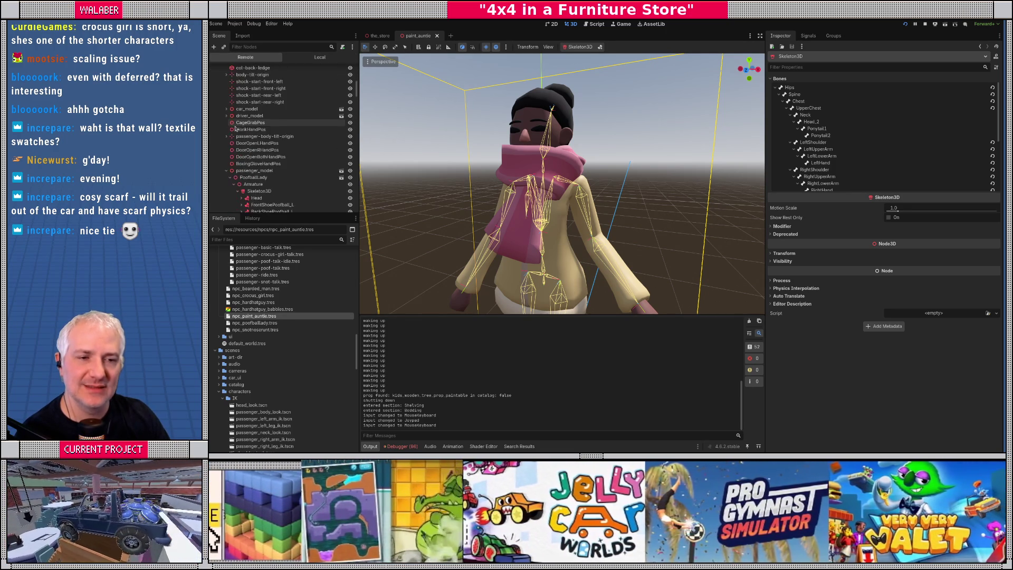
pyautogui.scroll(-5, 264, 184)
pyautogui.scroll(-4, 264, 184)
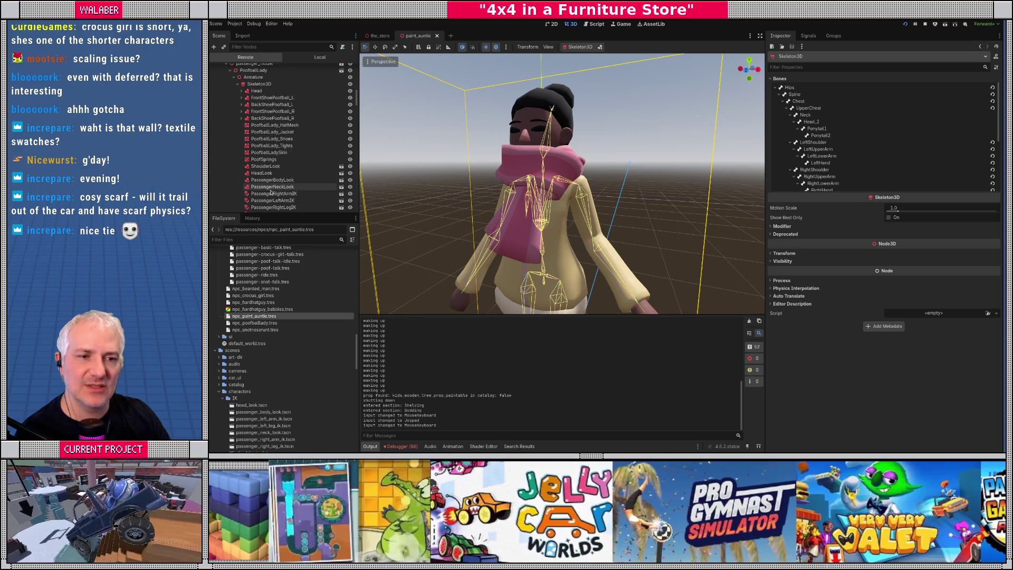
pyautogui.click(285, 202)
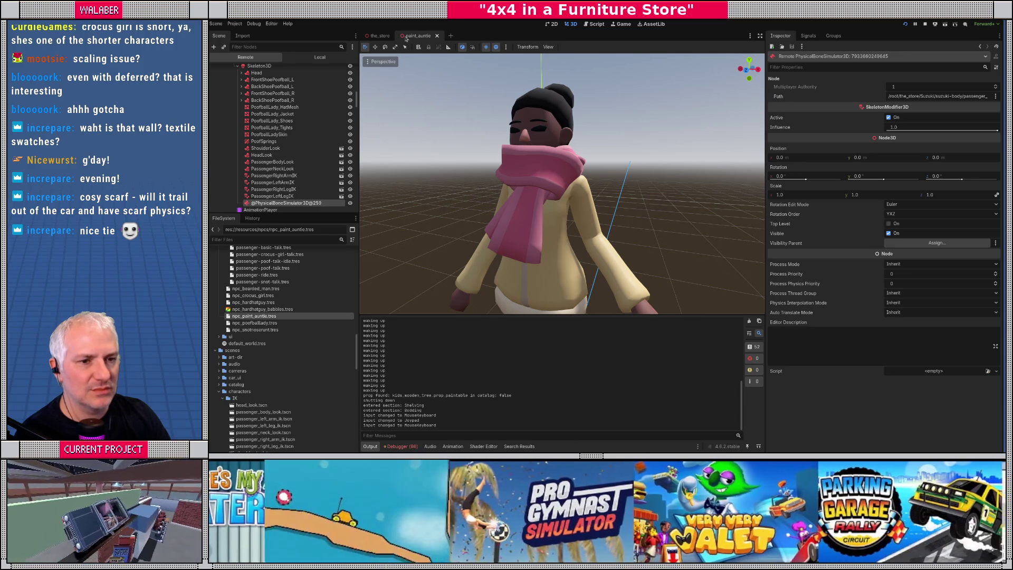
# Step: Back in the Local tree, start adding a child node under Paint Auntie's Skeleton3D
pyautogui.click(319, 57)
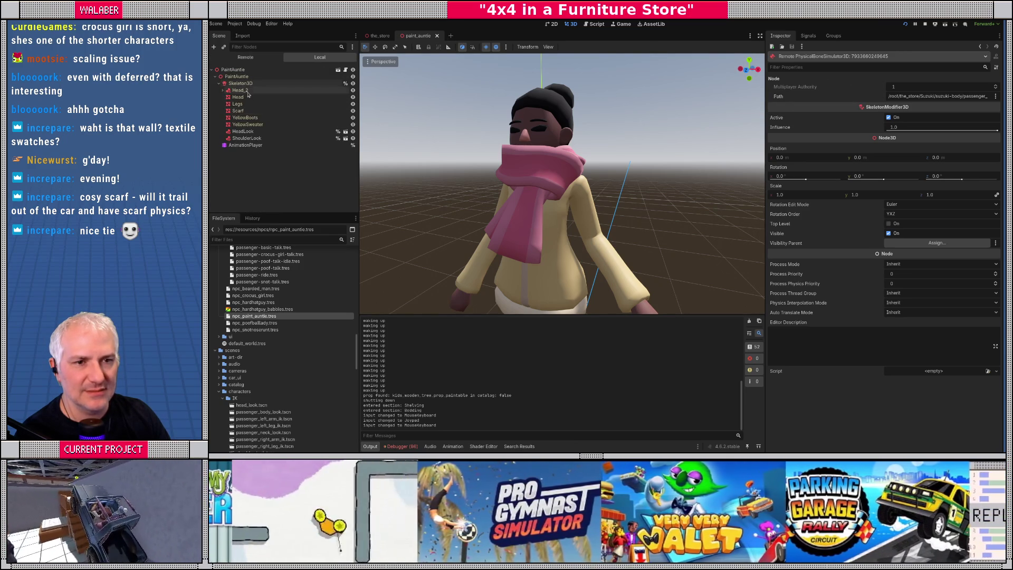
pyautogui.rightClick(252, 84)
pyautogui.click(275, 89)
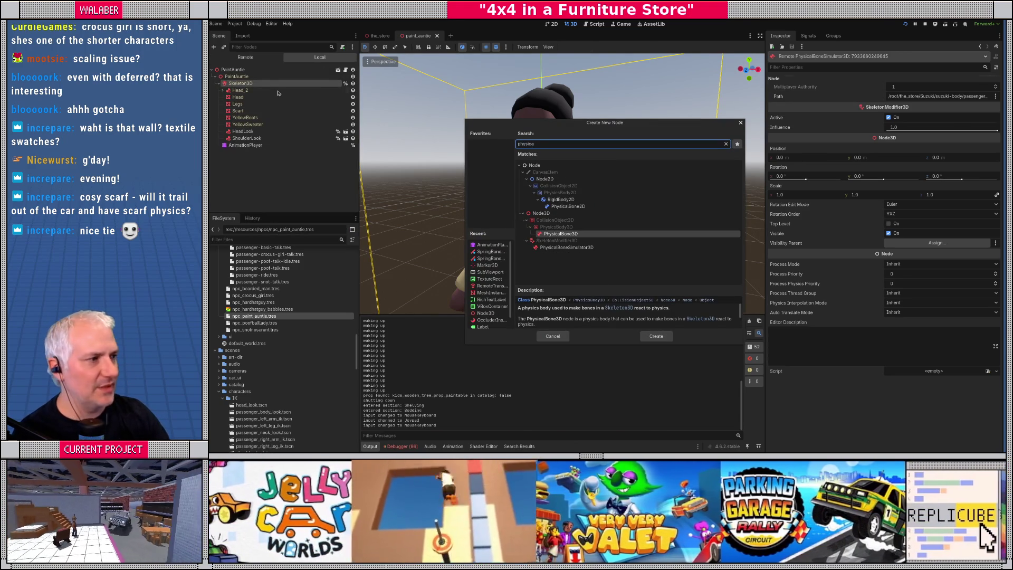
# Step: Add a PhysicalBone3D under the skeleton, then delete it again
pyautogui.press('Return')
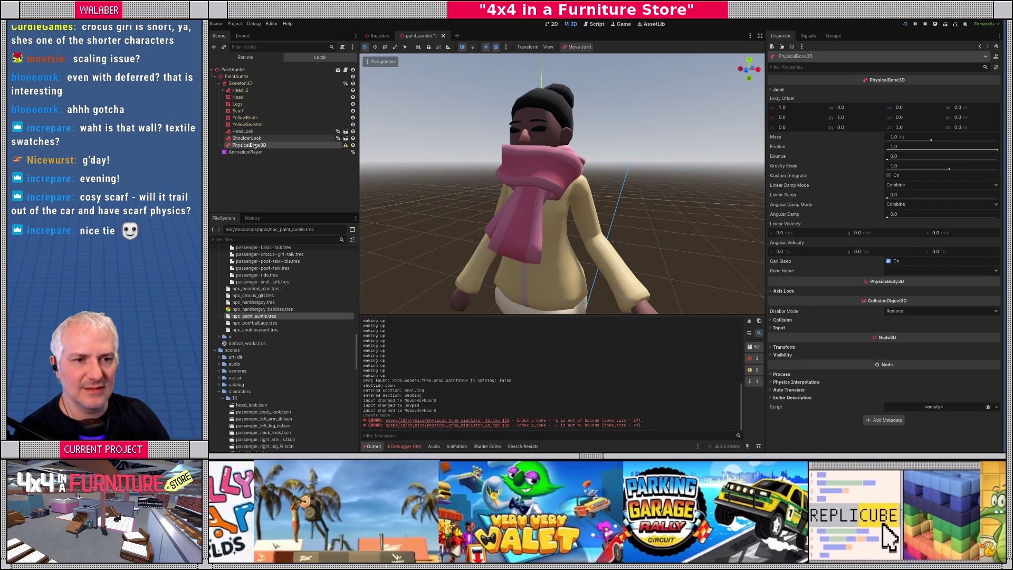
pyautogui.press('Delete')
pyautogui.press('Return')
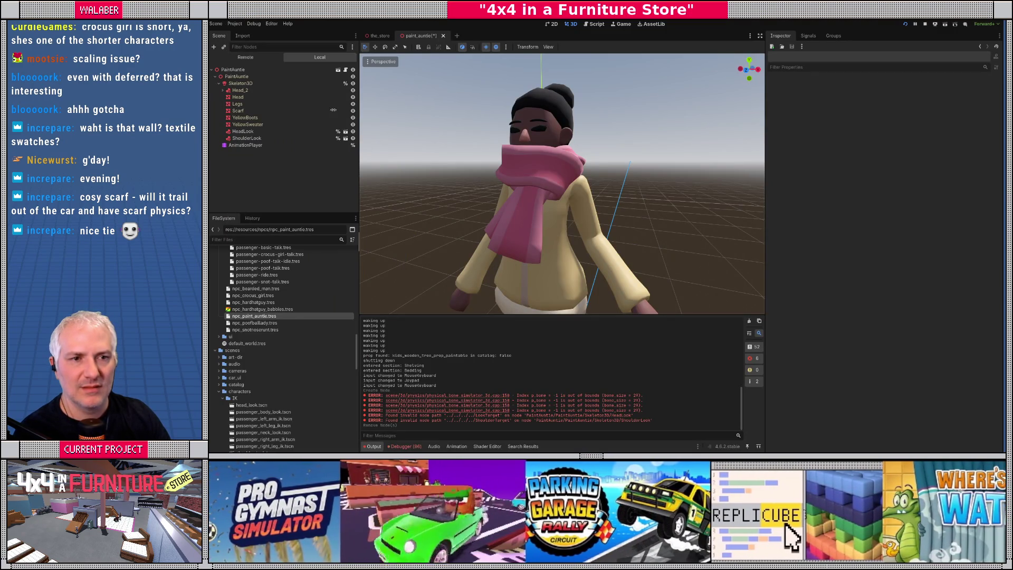
# Step: Compare against the live PhysicalBoneSimulator3D and PassengerLeftLegIK in the Remote tree
pyautogui.click(246, 57)
pyautogui.click(285, 202)
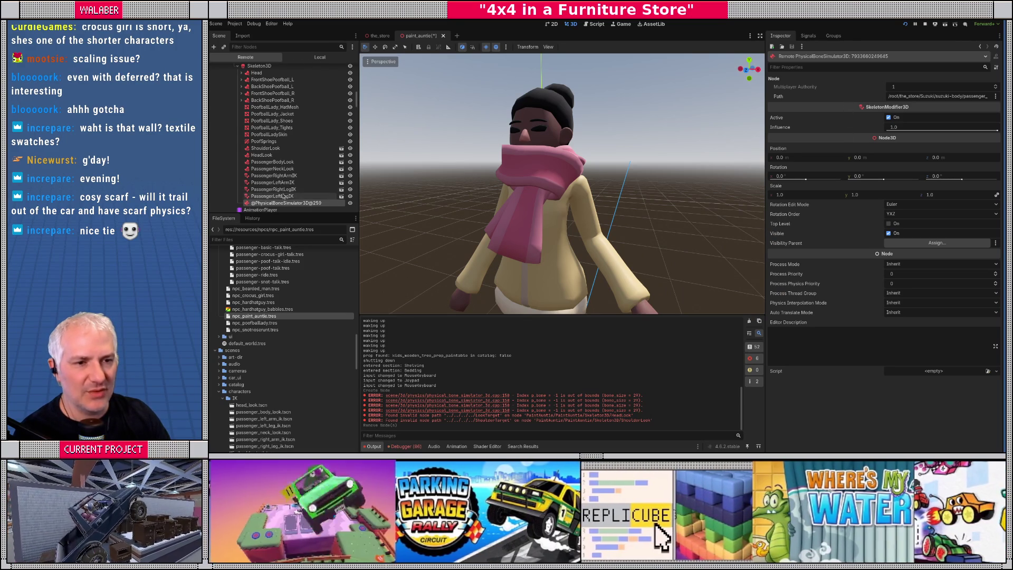
pyautogui.click(288, 195)
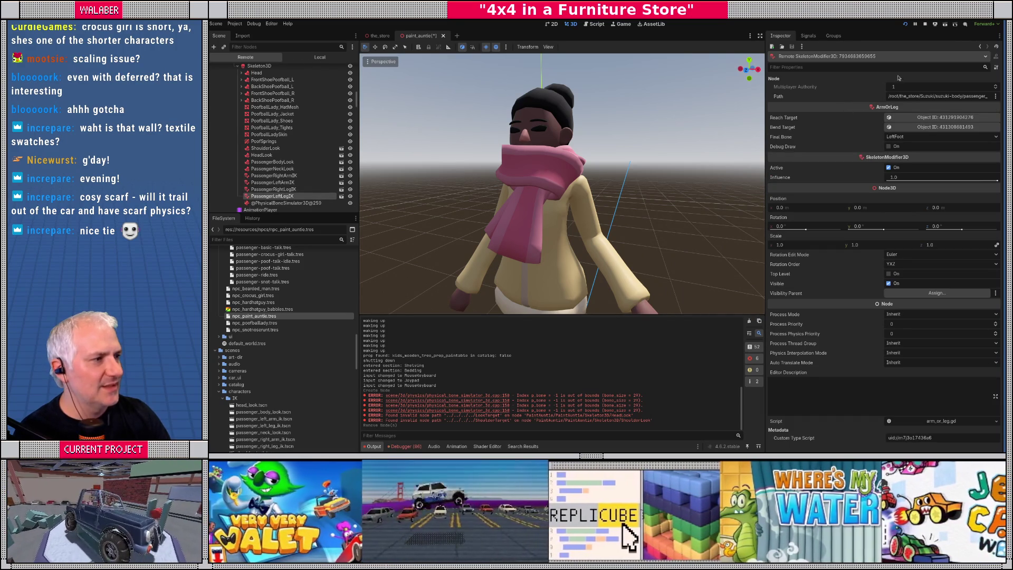
pyautogui.click(274, 204)
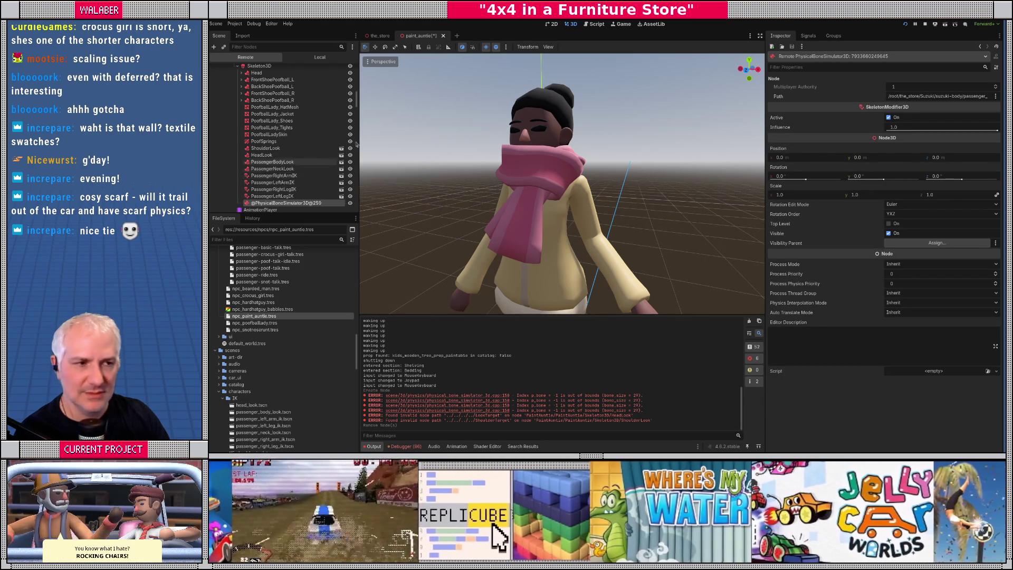
# Step: Return to the Local tree and start adding another child node under Skeleton3D
pyautogui.click(320, 57)
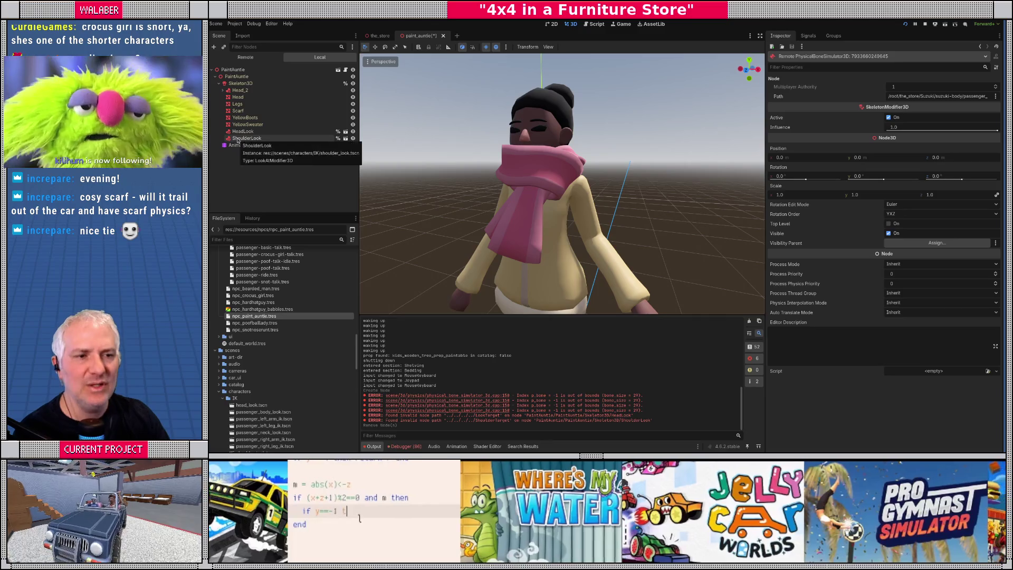
pyautogui.click(238, 84)
pyautogui.rightClick(241, 85)
pyautogui.click(262, 90)
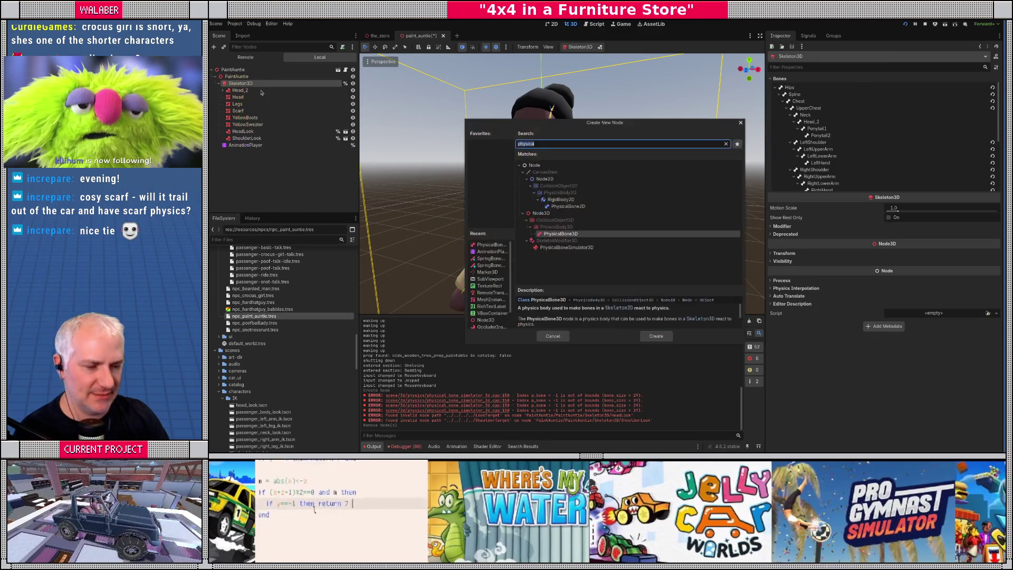
# Step: Search 'springbonesim' to add a SpringBoneSimulator3D and give it a Scarf1-to-Scarf3 chain
pyautogui.write('sprin')
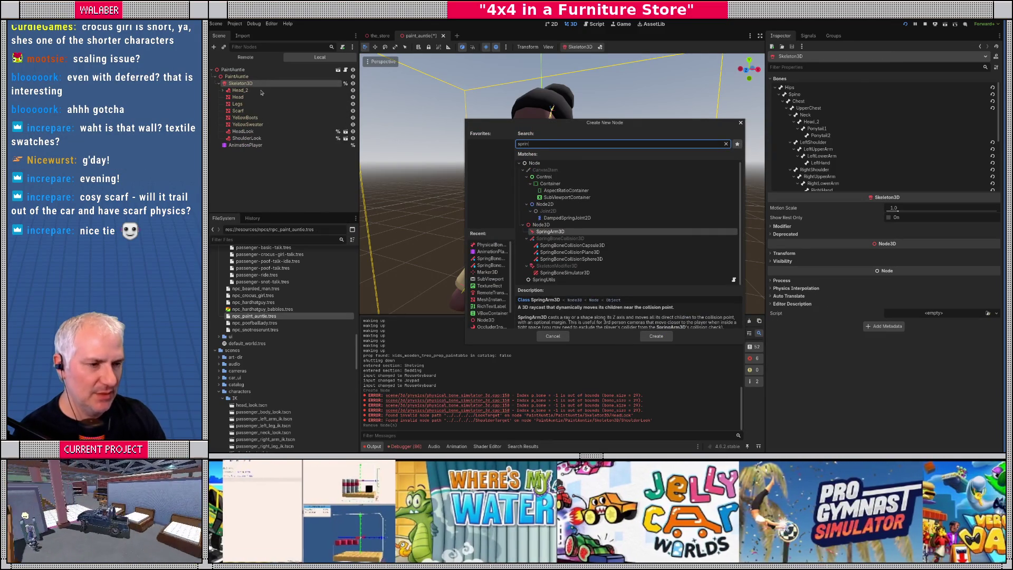
pyautogui.write('gbonesim')
pyautogui.press('Return')
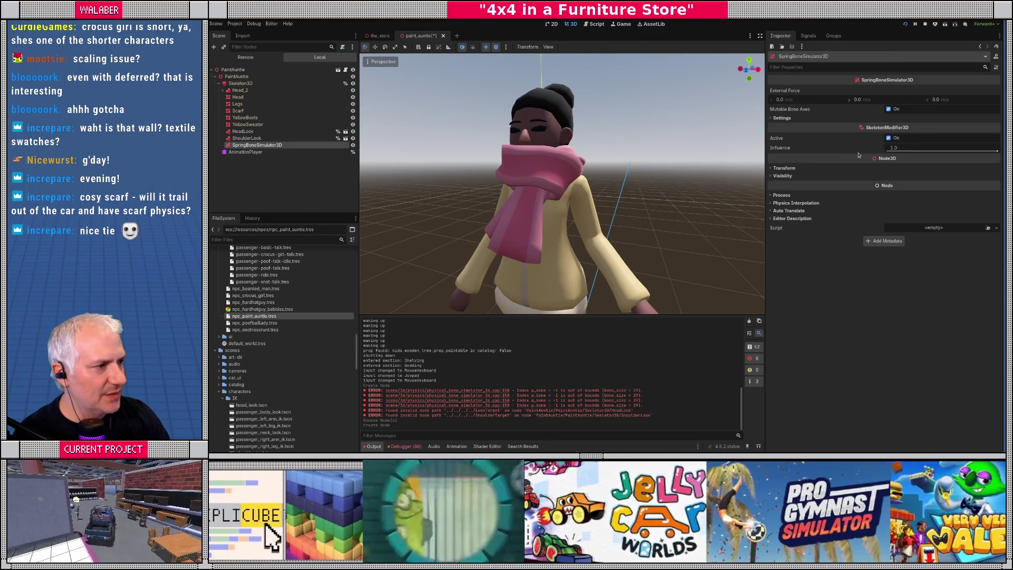
pyautogui.click(871, 118)
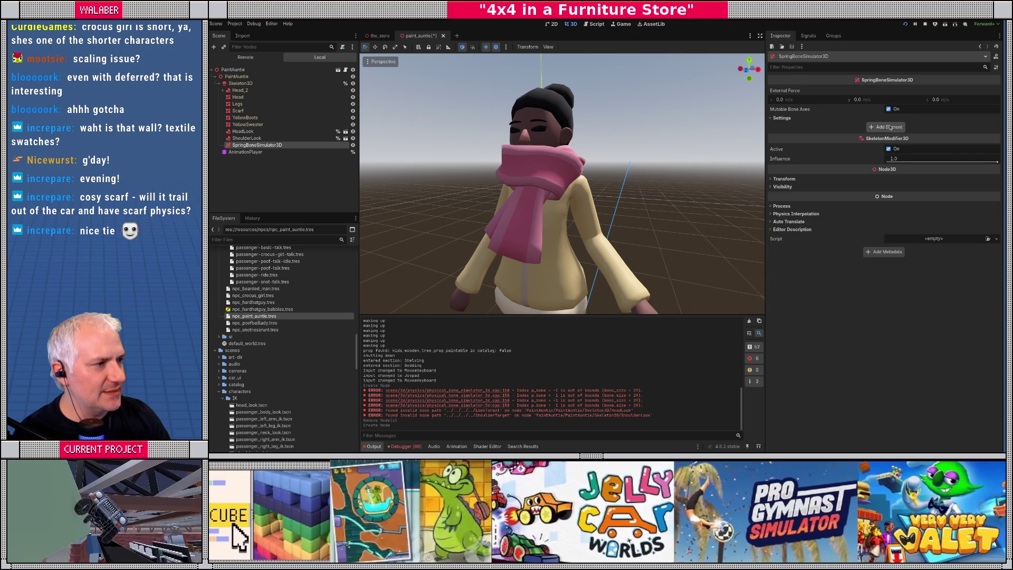
pyautogui.click(886, 128)
pyautogui.click(962, 129)
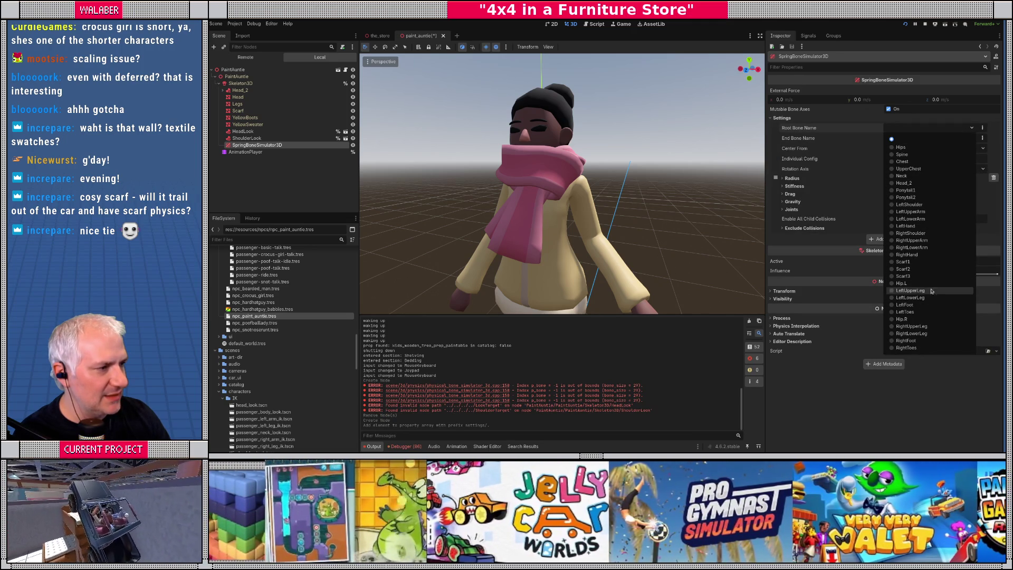
pyautogui.click(904, 262)
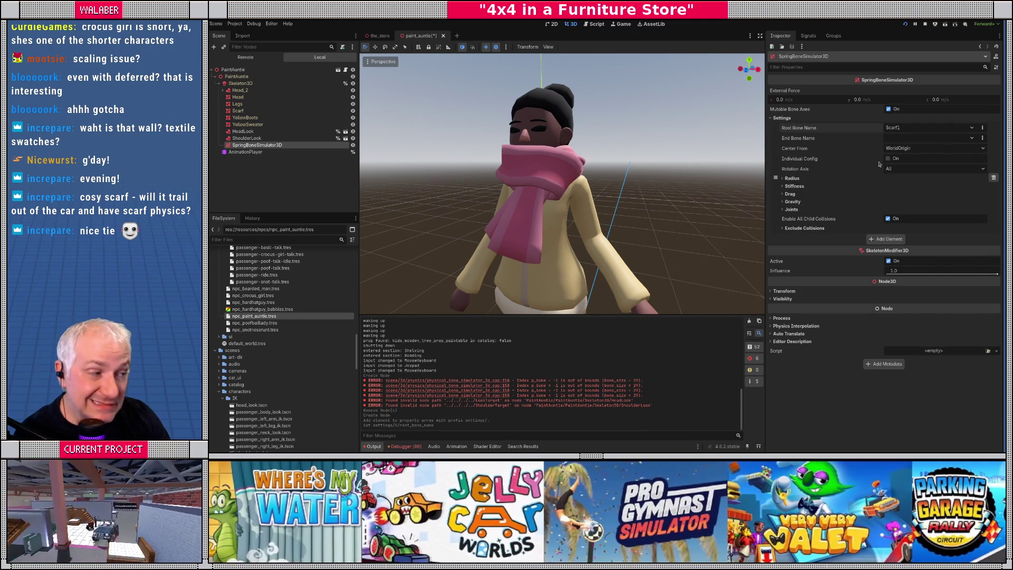
pyautogui.click(950, 137)
pyautogui.click(903, 288)
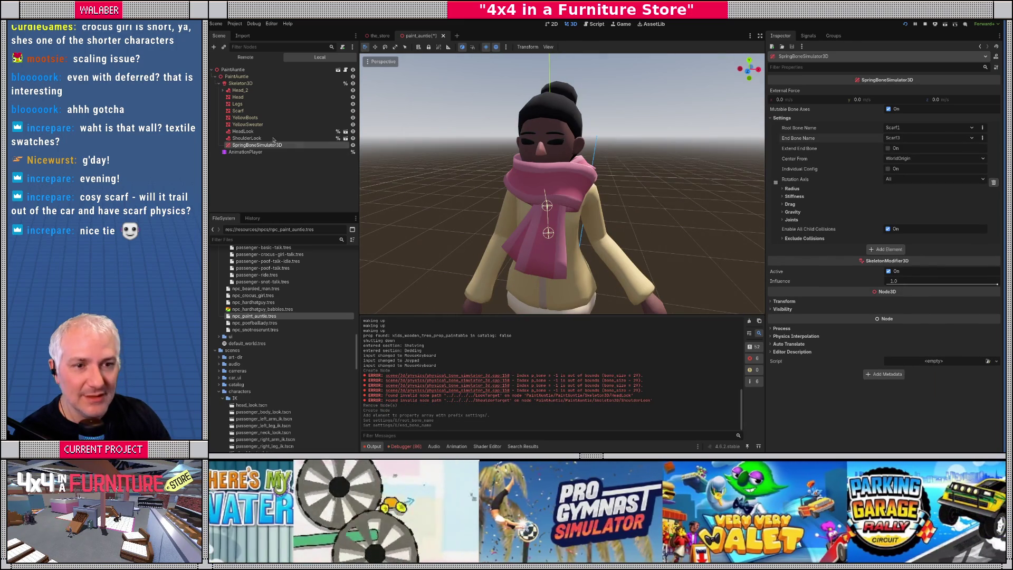
# Step: Test the scarf by nudging PaintAuntie, undo the move, and reselect the simulator
pyautogui.click(241, 76)
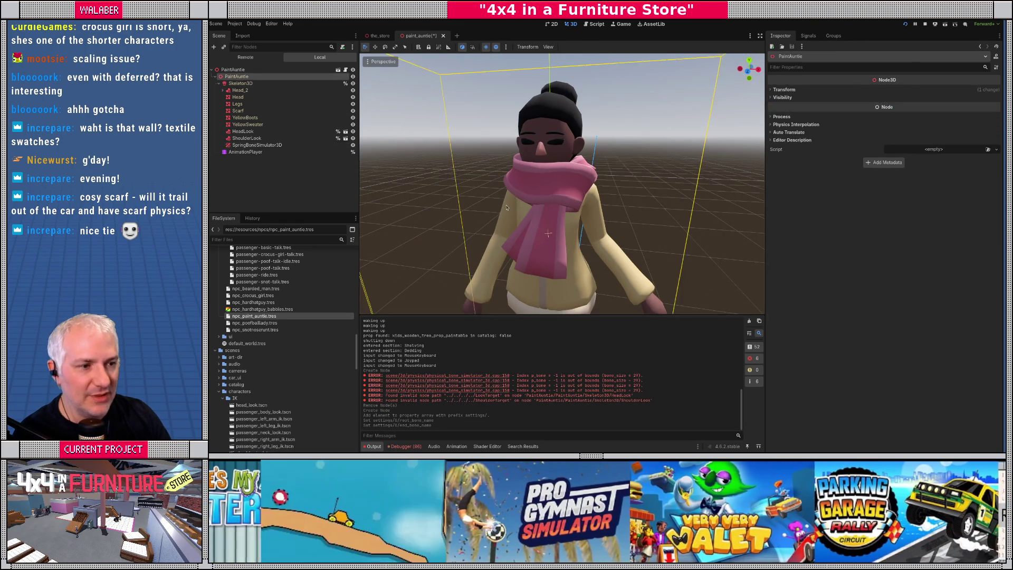
pyautogui.scroll(-5, 481, 191)
pyautogui.moveTo(573, 302)
pyautogui.mouseDown()
pyautogui.moveTo(609, 320)
pyautogui.moveTo(575, 309)
pyautogui.mouseUp()
pyautogui.hotkey('ctrl', 'z')
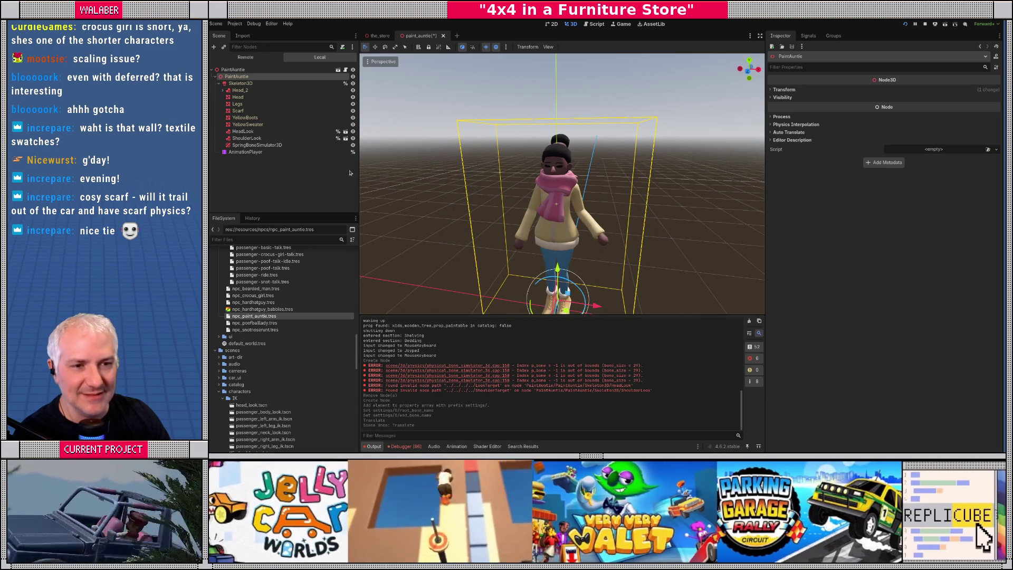
pyautogui.click(245, 146)
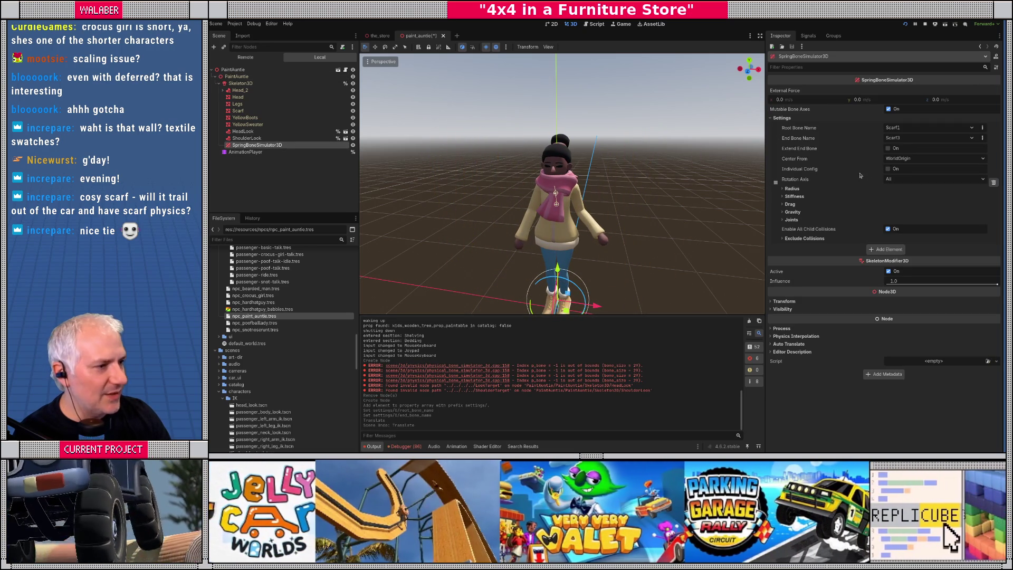
# Step: Set Center From to Bone, after briefly toggling Extend End Bone and trying Node
pyautogui.click(792, 197)
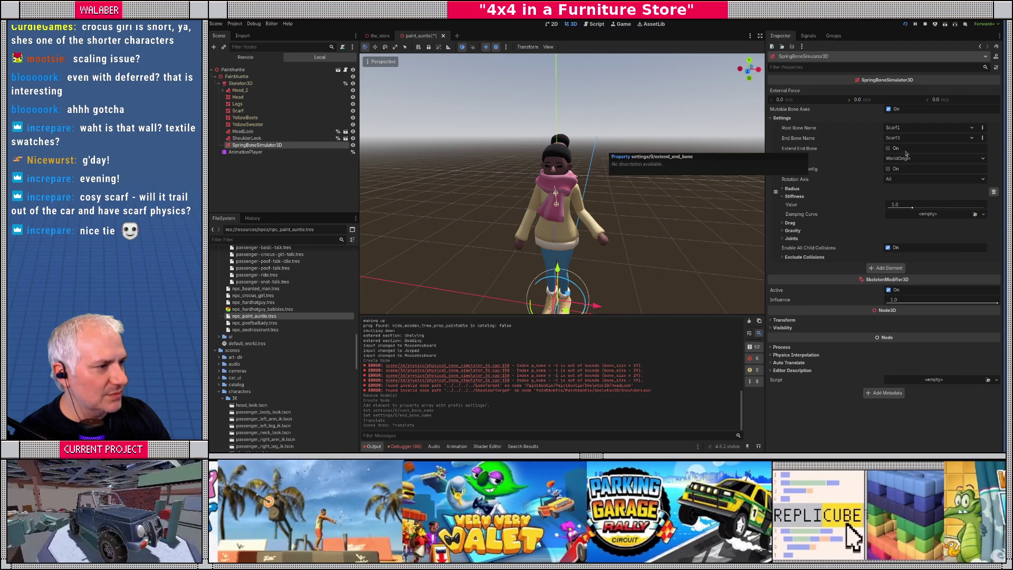
pyautogui.click(888, 149)
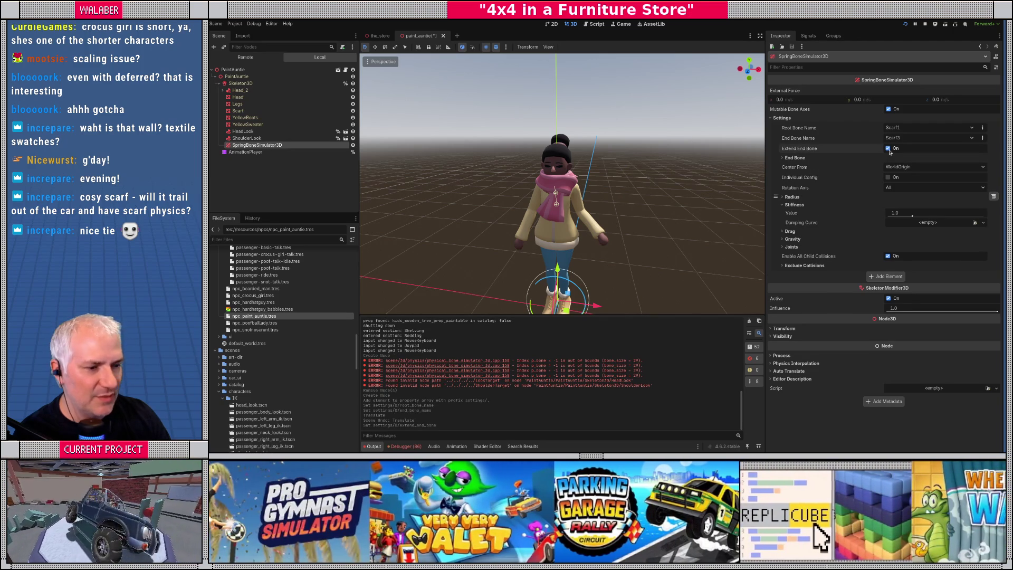
pyautogui.scroll(5, 559, 185)
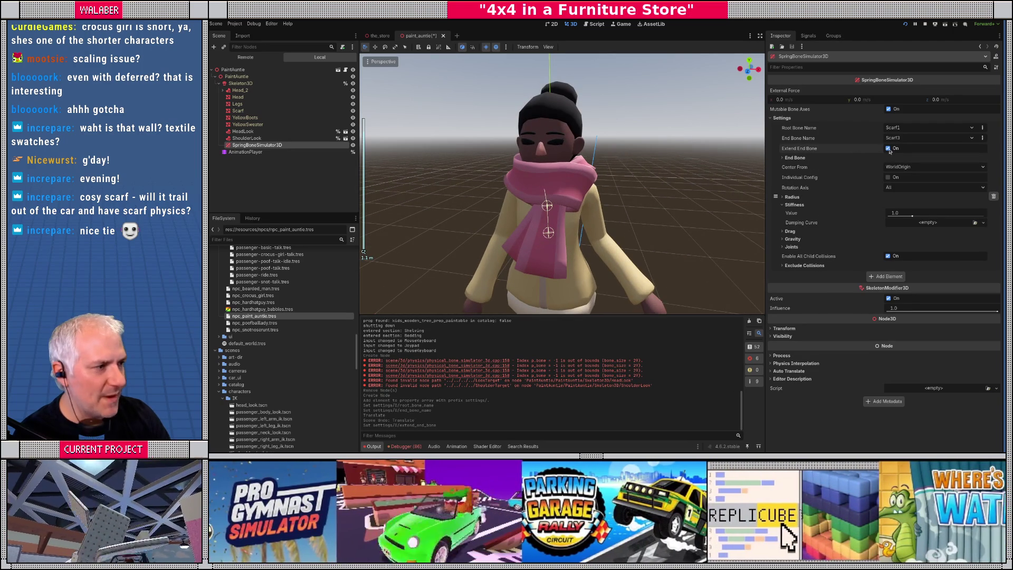
pyautogui.click(889, 149)
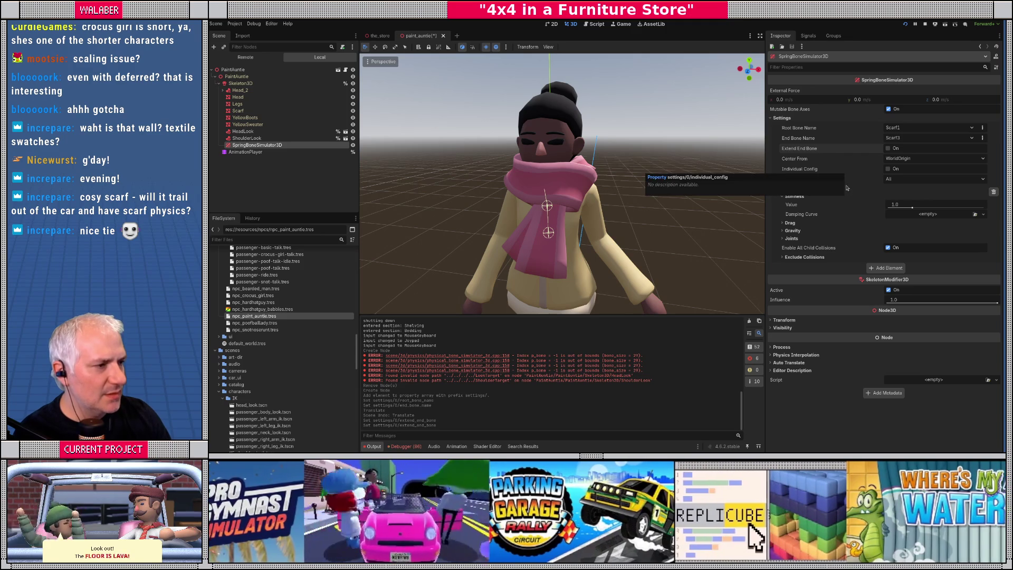
pyautogui.click(900, 158)
pyautogui.click(900, 177)
pyautogui.click(901, 158)
pyautogui.click(901, 183)
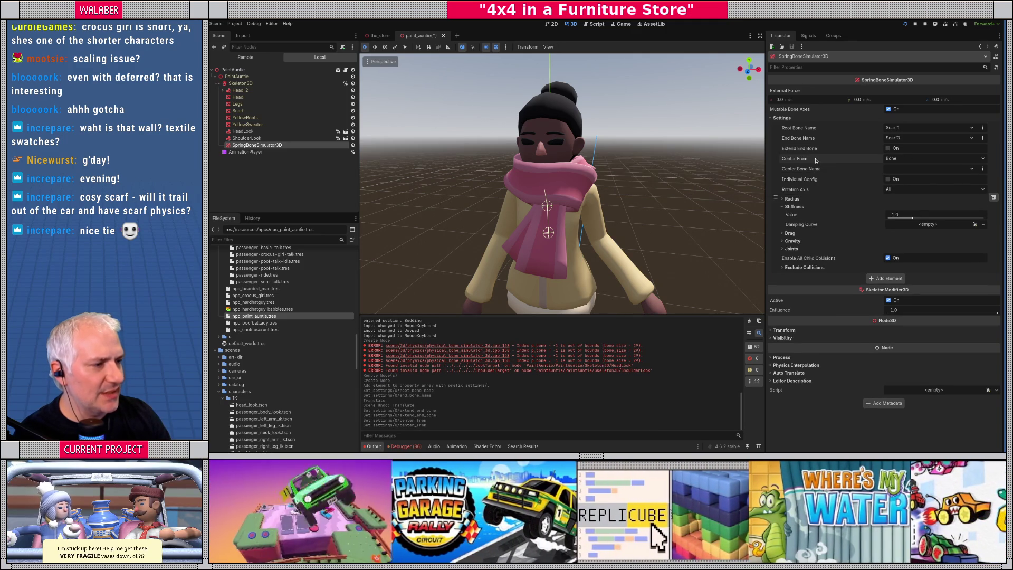
pyautogui.moveTo(634, 207)
pyautogui.mouseDown()
pyautogui.moveTo(581, 197)
pyautogui.moveTo(692, 201)
pyautogui.moveTo(541, 190)
pyautogui.mouseUp()
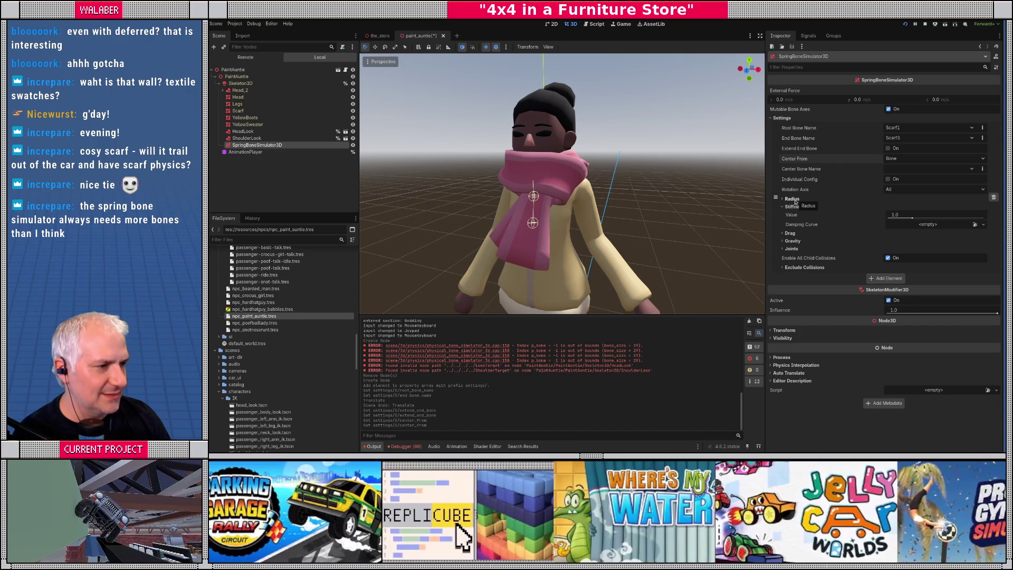
# Step: Try a scarf stiffness of 3.0 and test sway with an undone nudge of PaintAuntie
pyautogui.moveTo(904, 216); pyautogui.dragTo(928, 217)
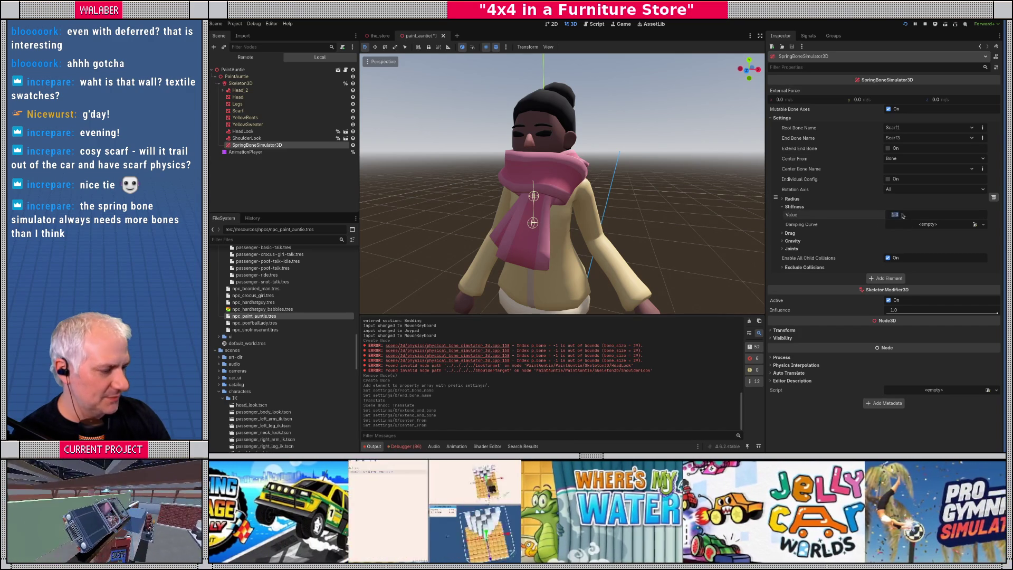
pyautogui.doubleClick(237, 76)
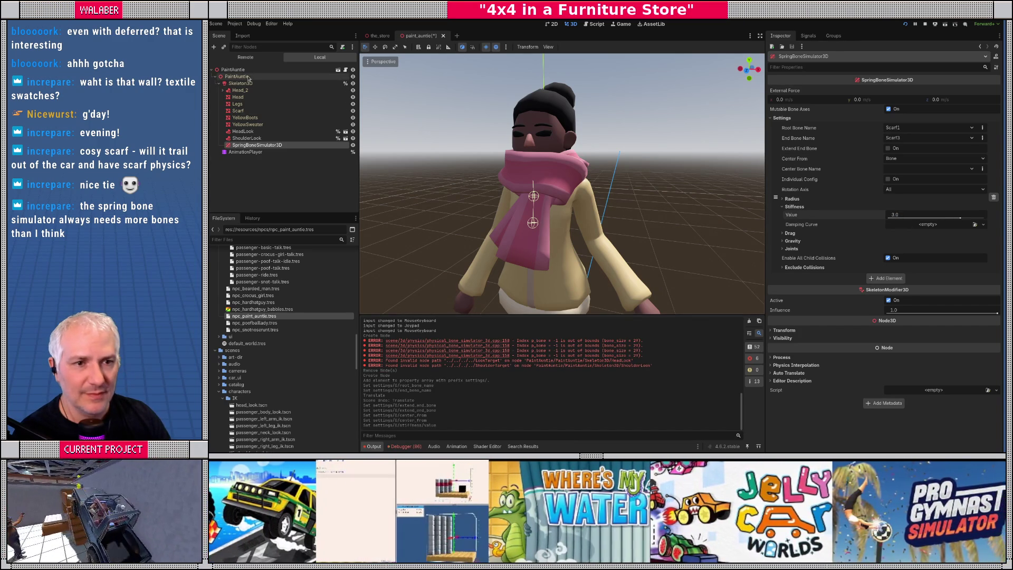
pyautogui.moveTo(589, 314)
pyautogui.mouseDown()
pyautogui.moveTo(570, 312)
pyautogui.moveTo(600, 308)
pyautogui.mouseUp()
pyautogui.hotkey('ctrl', 'z')
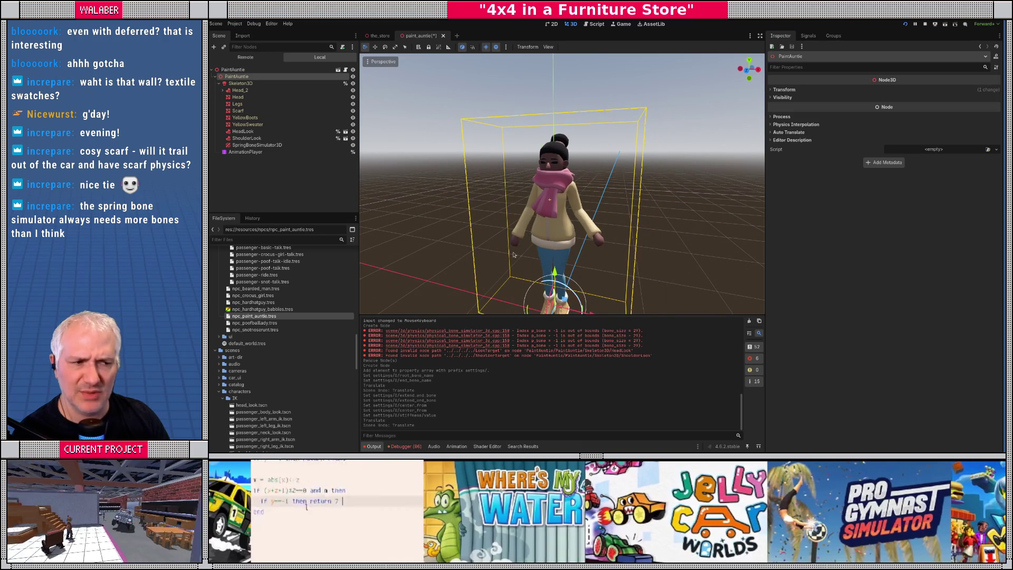
pyautogui.click(254, 146)
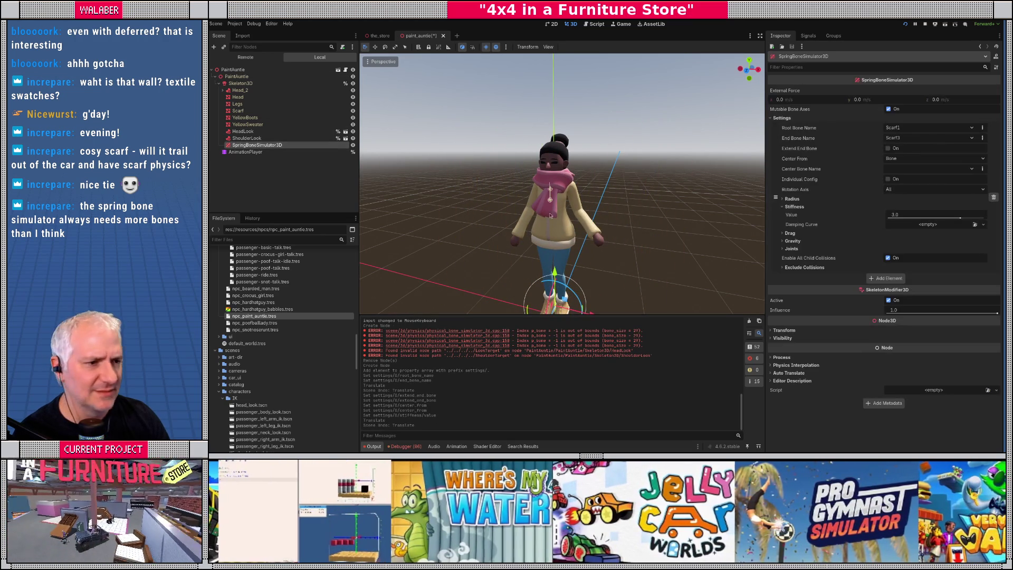
# Step: Restore stiffness to 1.0 and choose Hips as the center bone
pyautogui.click(901, 214)
pyautogui.write('1')
pyautogui.press('Return')
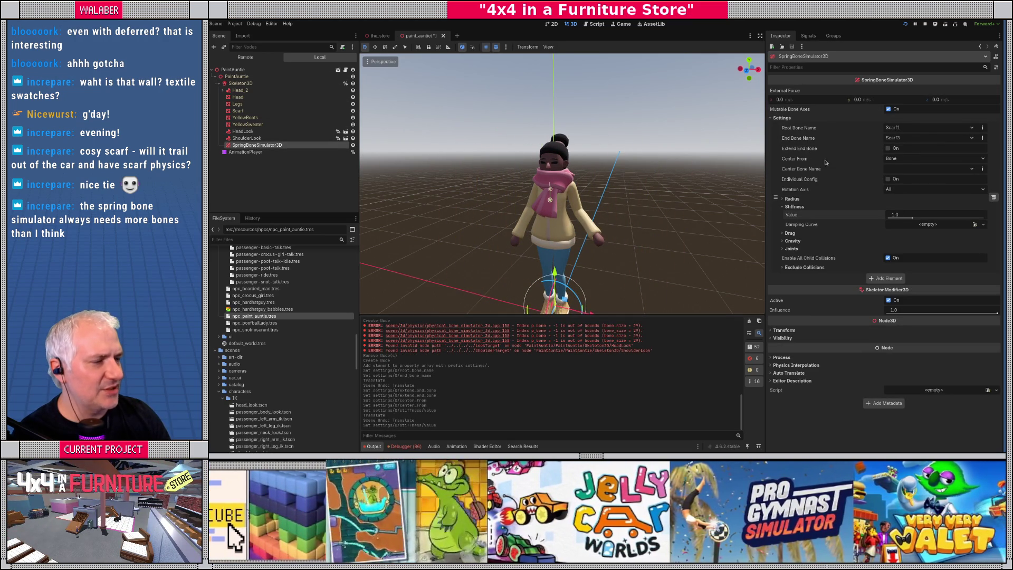
pyautogui.click(911, 172)
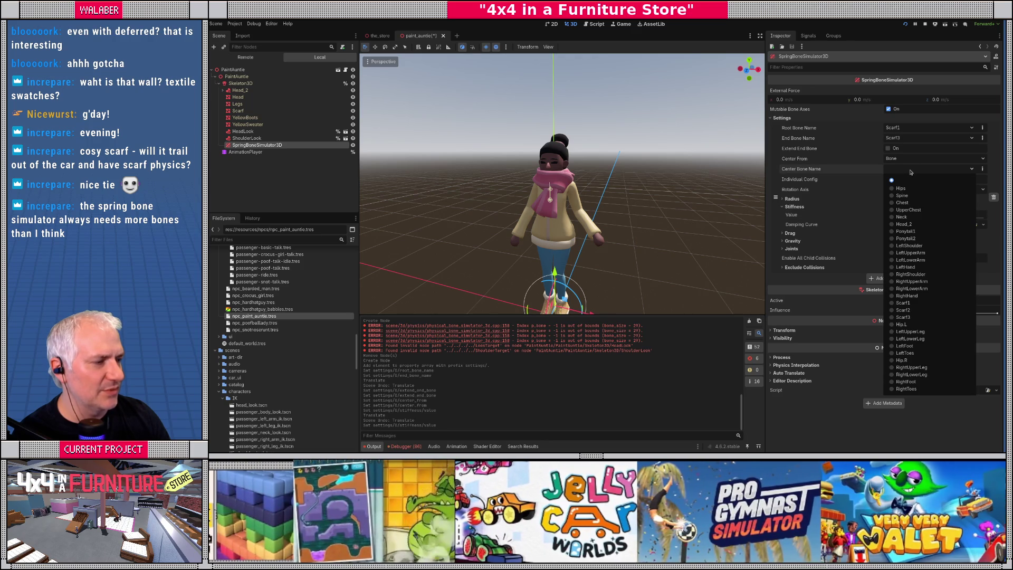
pyautogui.click(903, 188)
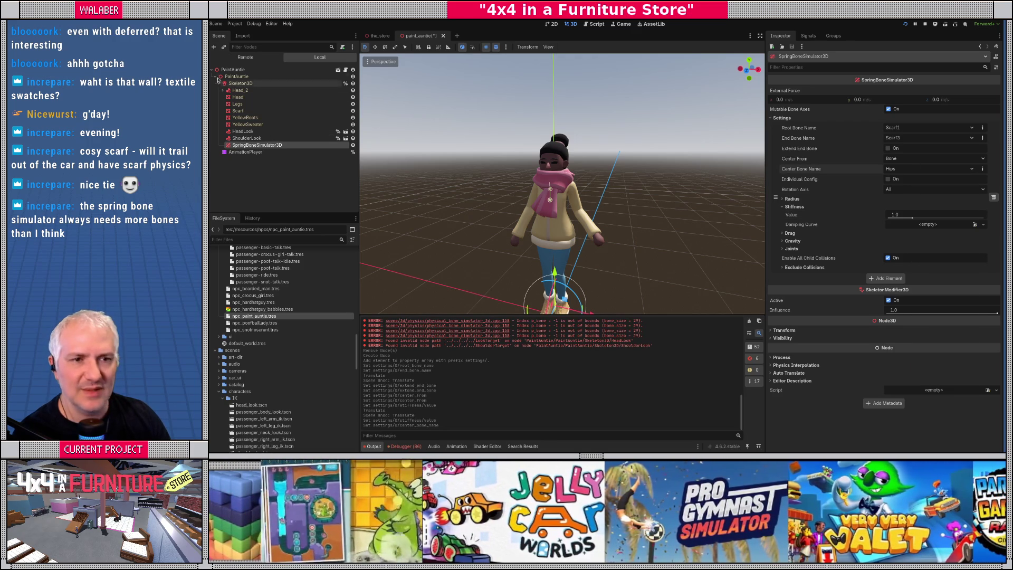
pyautogui.click(232, 71)
pyautogui.scroll(-3, 495, 235)
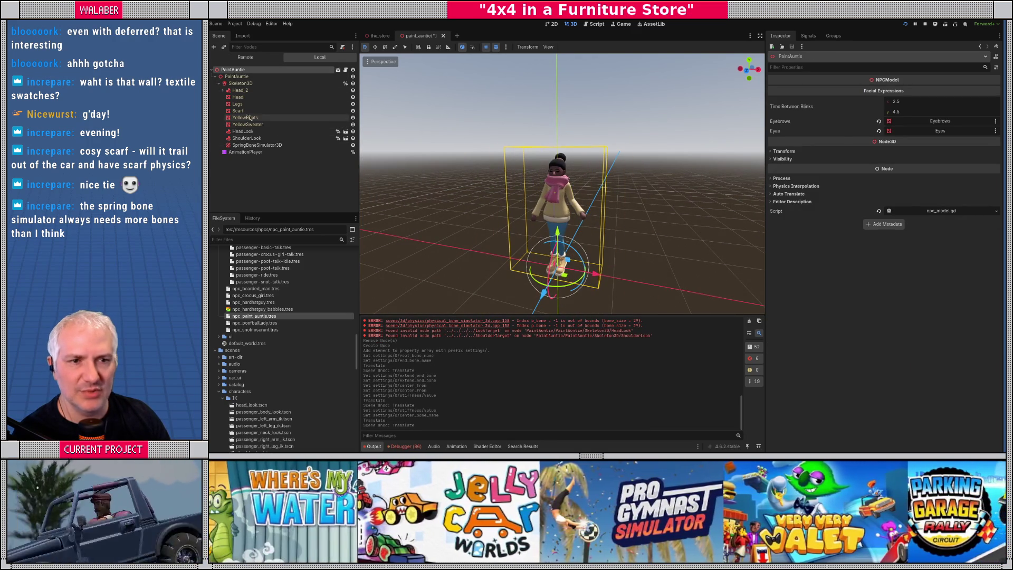
pyautogui.click(264, 145)
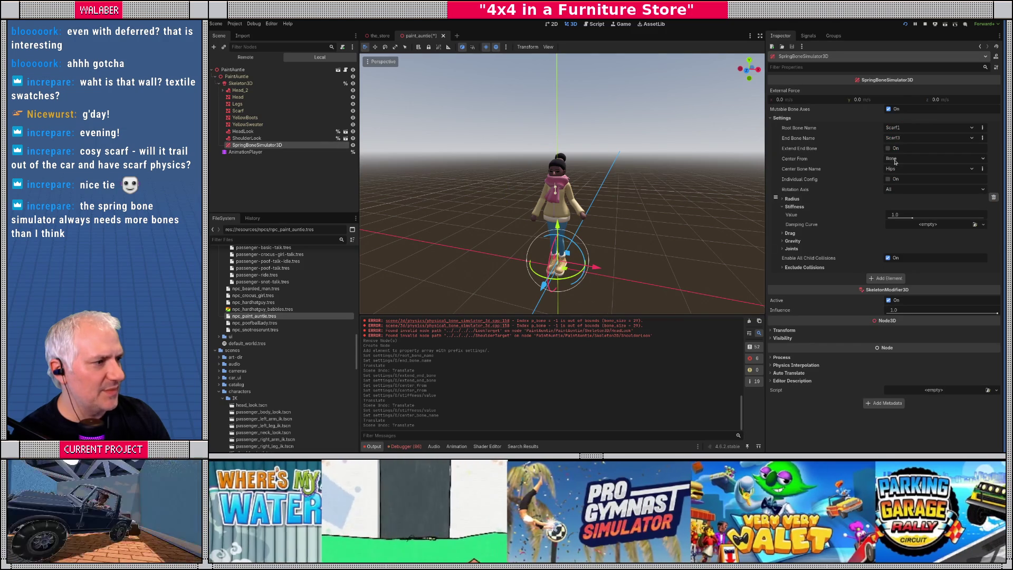
# Step: Set Center From back to WorldOrigin and test the scarf with an undone nudge
pyautogui.click(895, 160)
pyautogui.click(897, 167)
pyautogui.click(245, 72)
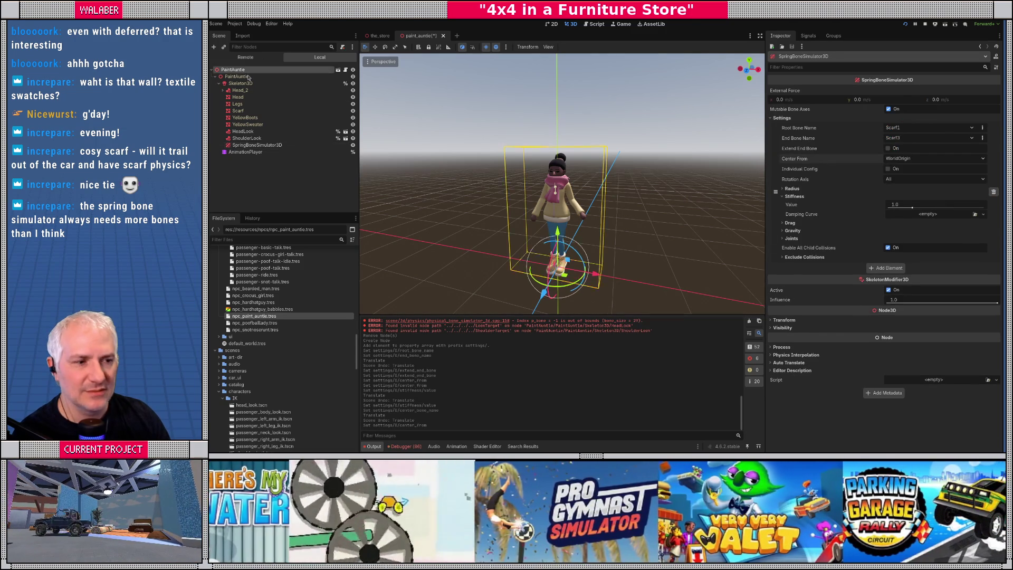
pyautogui.moveTo(529, 259); pyautogui.dragTo(526, 258)
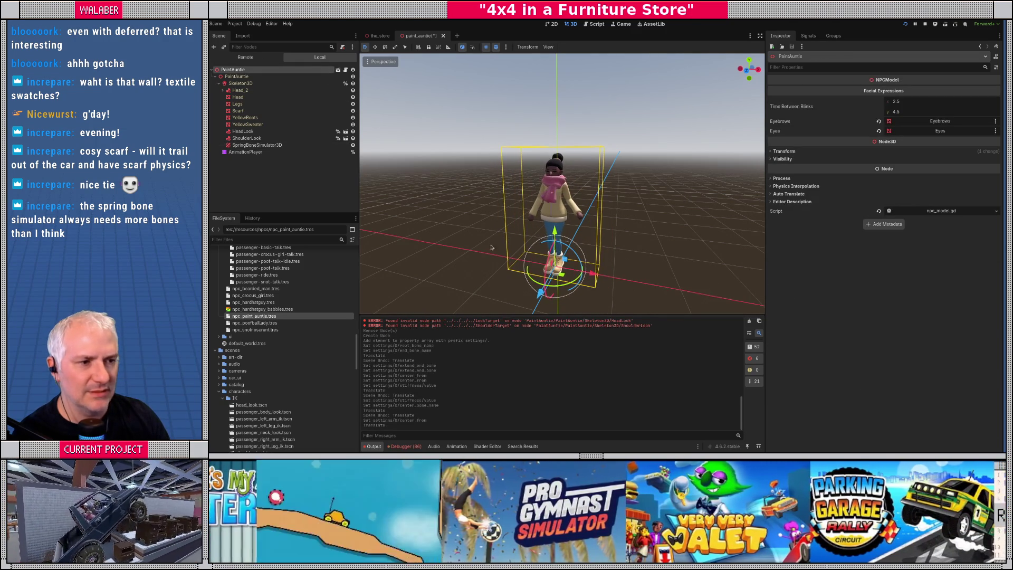
pyautogui.hotkey('ctrl', 'z')
# Step: Rename the simulator to ScarfSpring and set its stiffness to 5.0
pyautogui.click(264, 145)
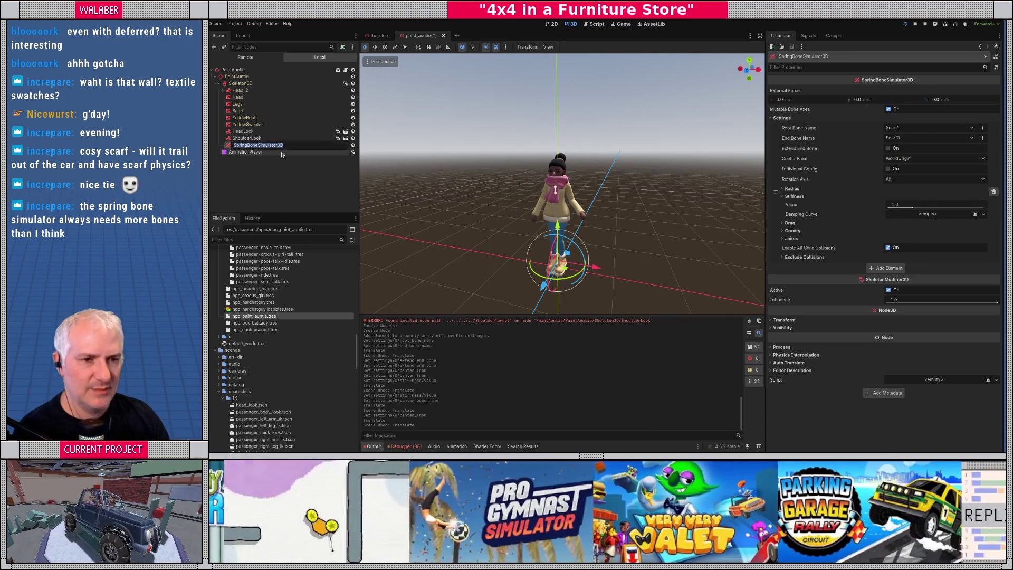
pyautogui.write('Scarf')
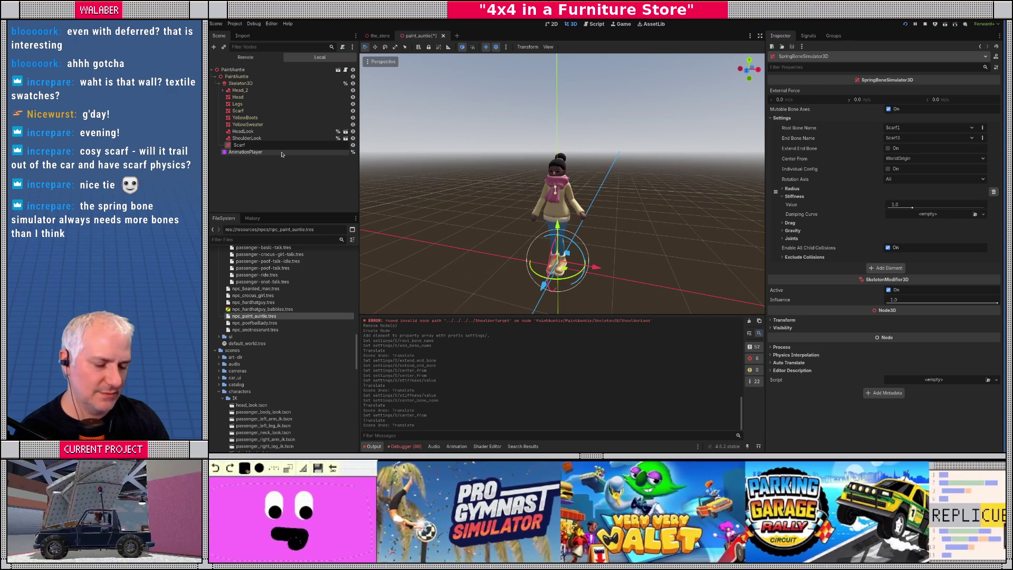
pyautogui.write('Spring')
pyautogui.press('Return')
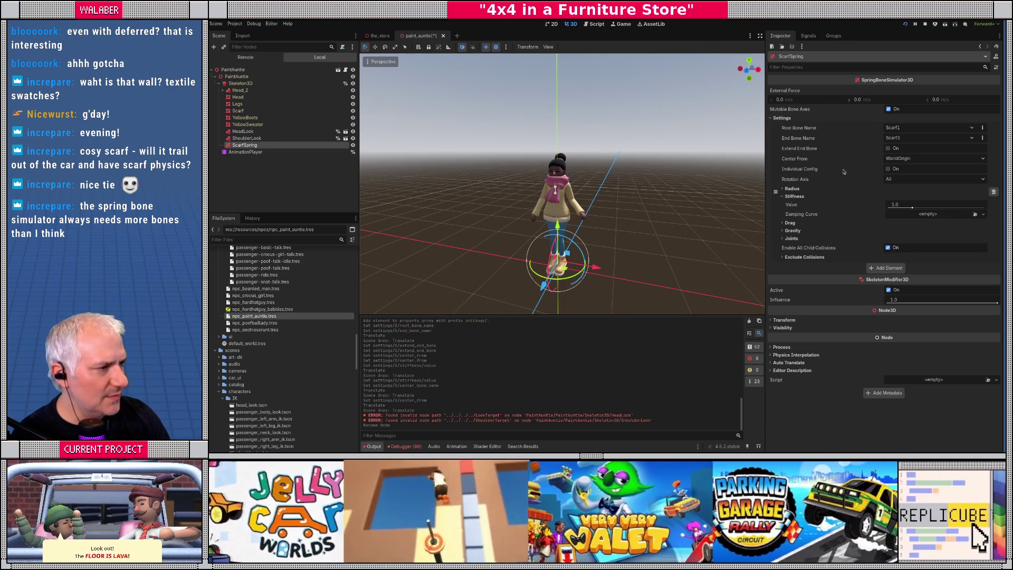
pyautogui.click(908, 205)
pyautogui.write('5')
pyautogui.press('Return')
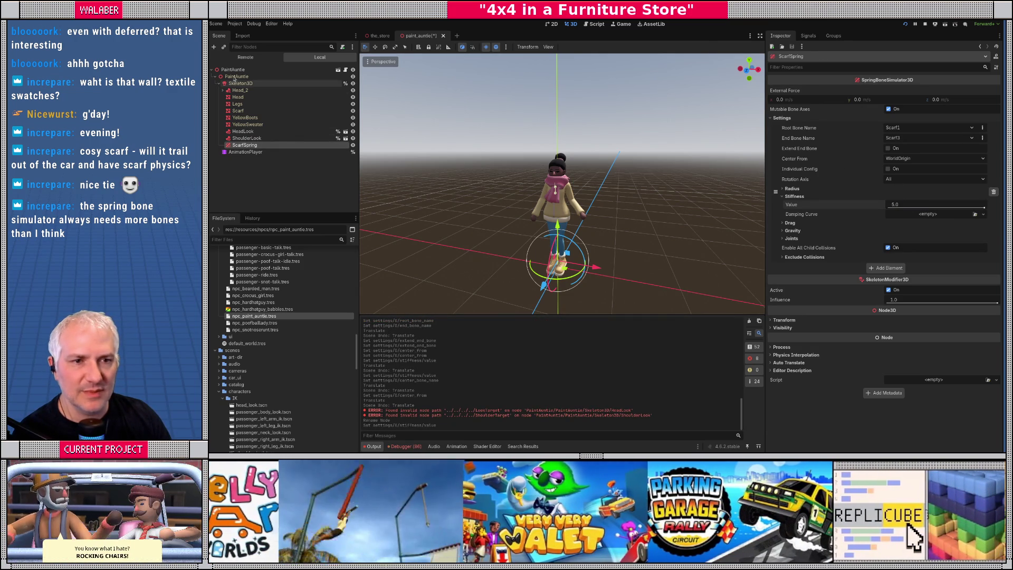
# Step: Move PaintAuntie along X to test the scarf, then reselect ScarfSpring
pyautogui.click(296, 77)
pyautogui.moveTo(592, 270)
pyautogui.mouseDown()
pyautogui.moveTo(583, 270)
pyautogui.moveTo(620, 272)
pyautogui.moveTo(592, 271)
pyautogui.mouseUp()
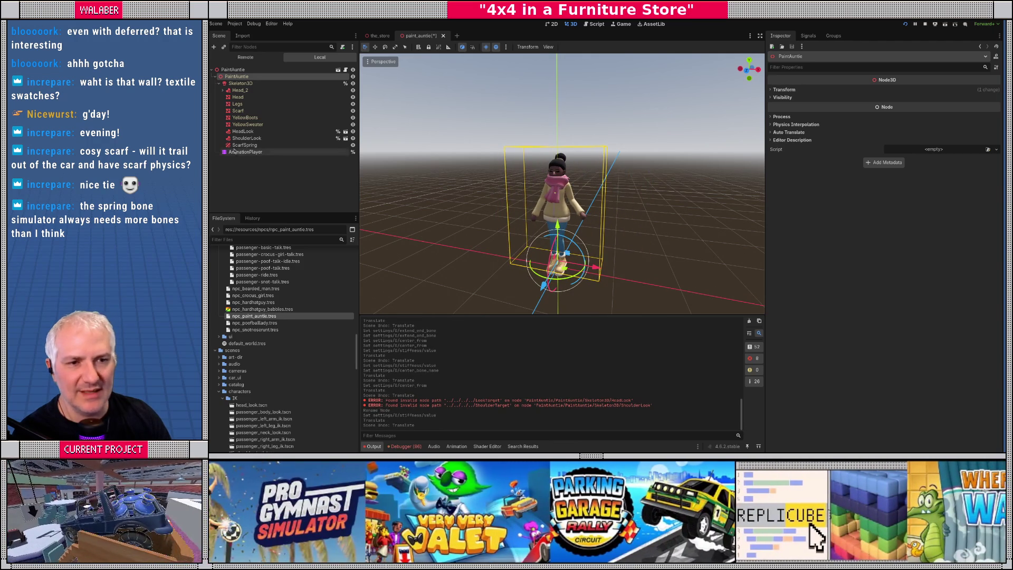
pyautogui.click(245, 144)
# Step: Set ScarfSpring stiffness to 1.0 and expand its Drag, Gravity and Joints sections
pyautogui.click(920, 202)
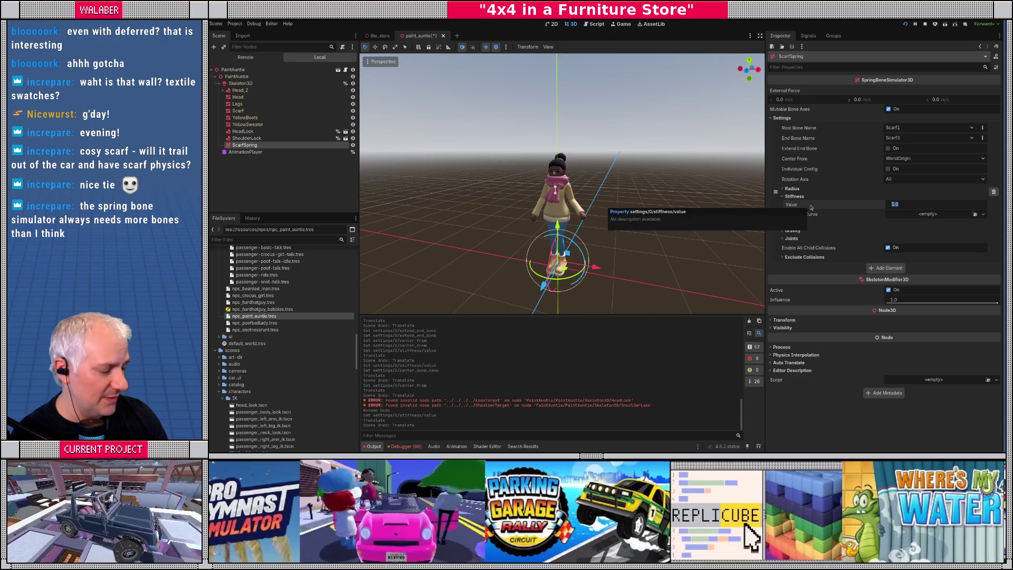
pyautogui.write('1')
pyautogui.press('Return')
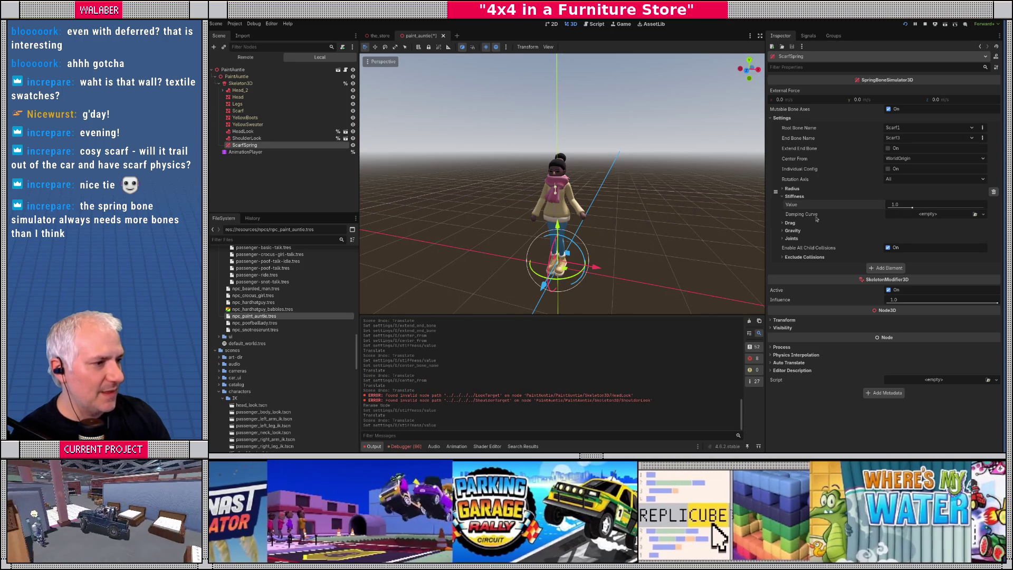
pyautogui.click(790, 223)
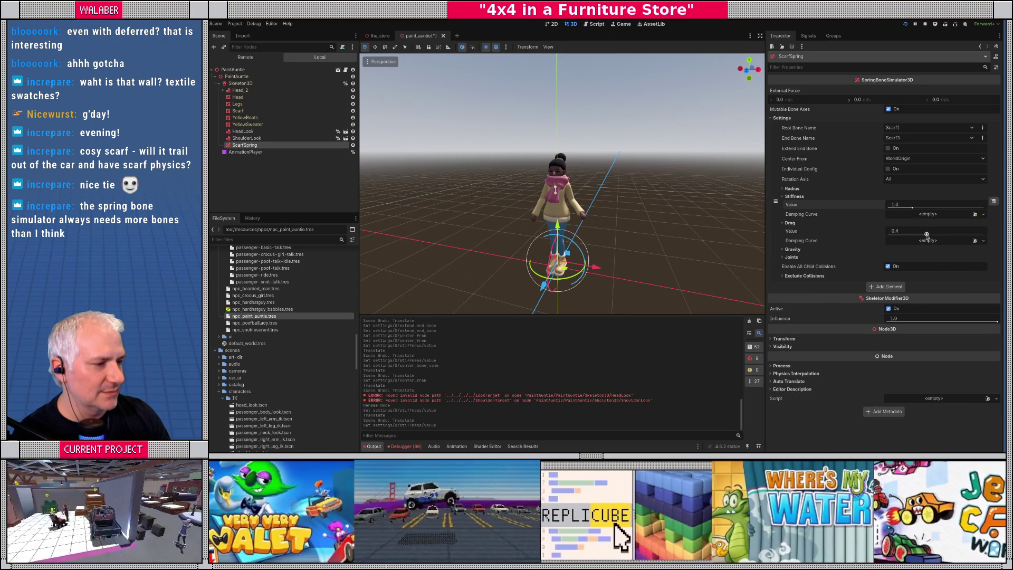
pyautogui.click(792, 250)
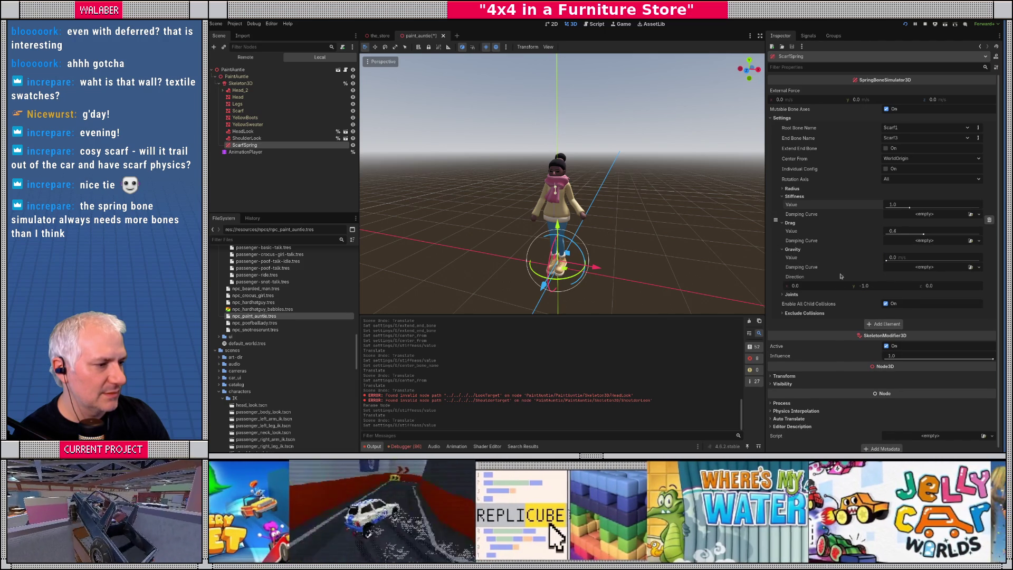
pyautogui.click(791, 295)
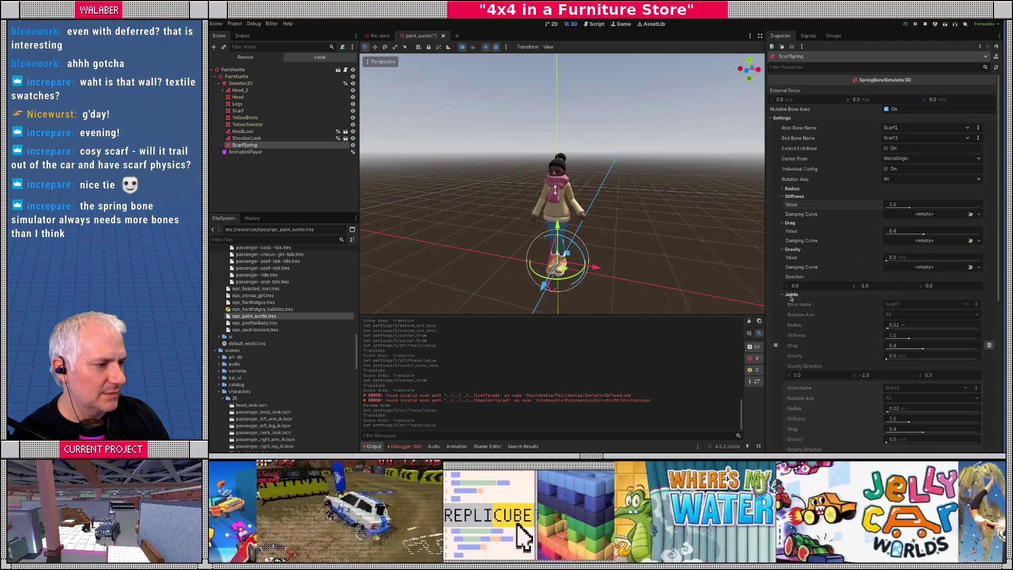
pyautogui.scroll(-4, 834, 299)
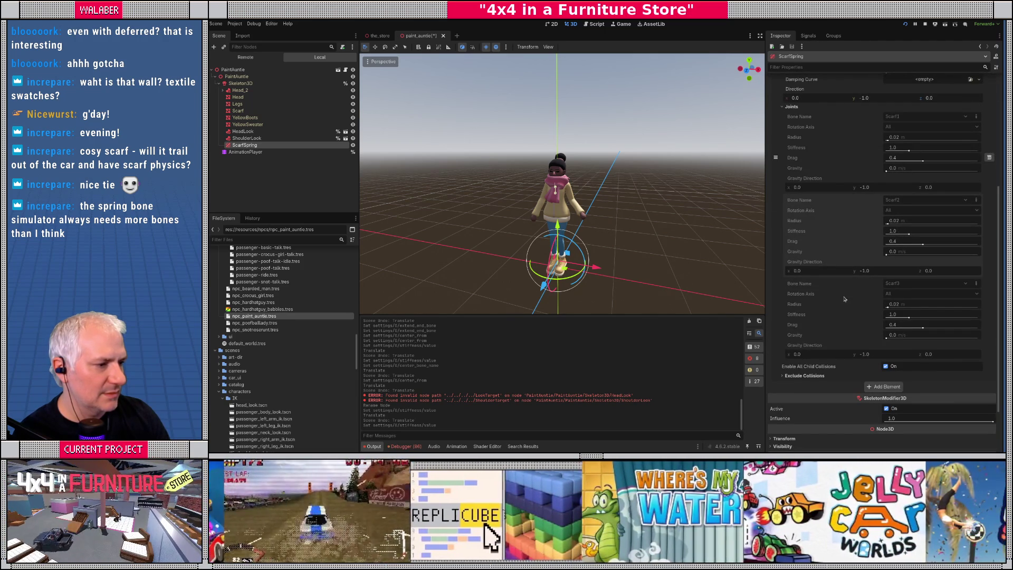
pyautogui.scroll(1, 844, 299)
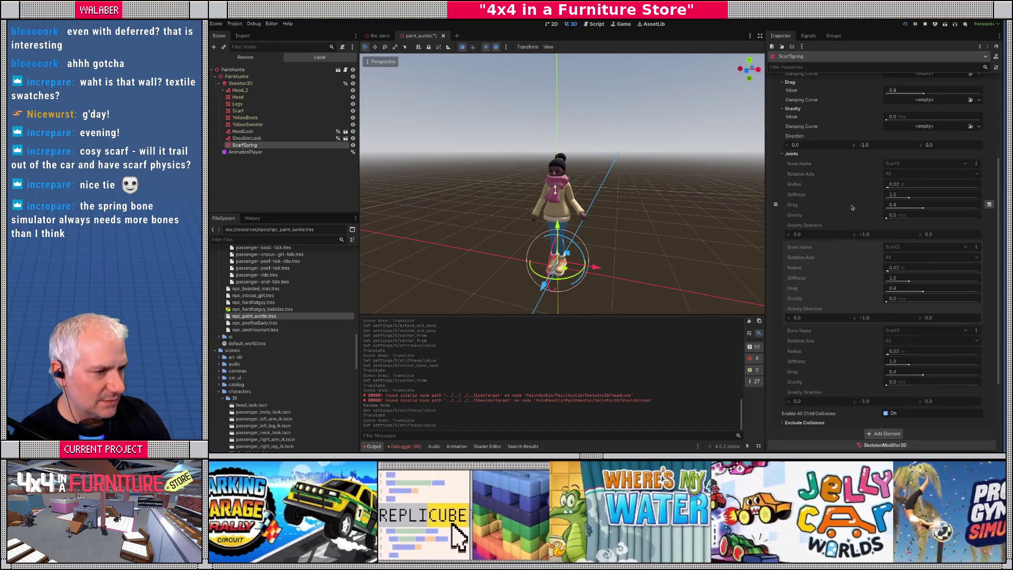
# Step: Shift PaintAuntie along X to watch the scarf sway, then undo it
pyautogui.click(559, 227)
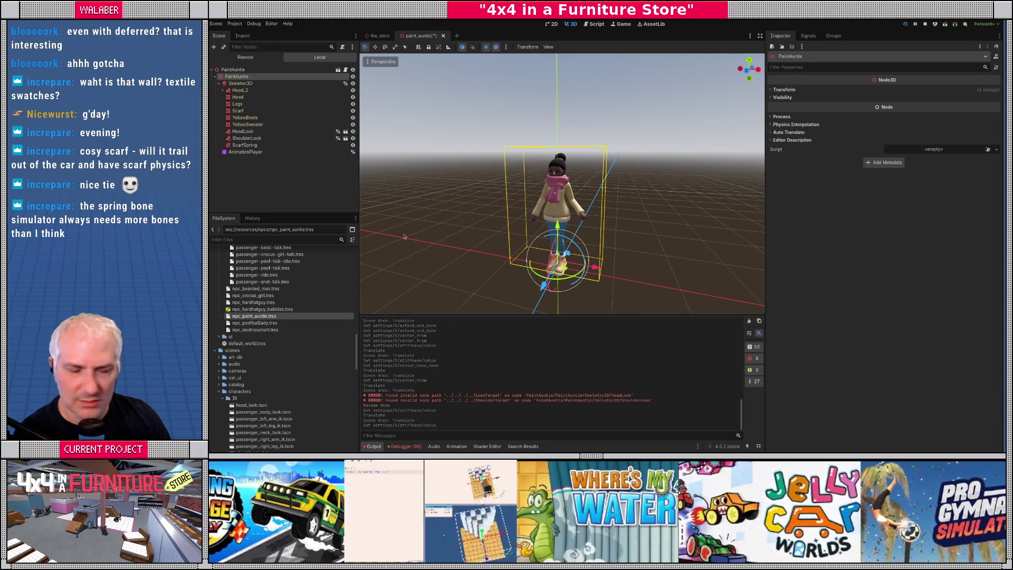
pyautogui.moveTo(602, 271)
pyautogui.mouseDown()
pyautogui.moveTo(611, 270)
pyautogui.moveTo(586, 271)
pyautogui.moveTo(599, 271)
pyautogui.mouseUp()
pyautogui.hotkey('ctrl', 'z')
# Step: Enable Individual Config and give the Scarf1 joint stiffness 3 and drag 1
pyautogui.click(244, 145)
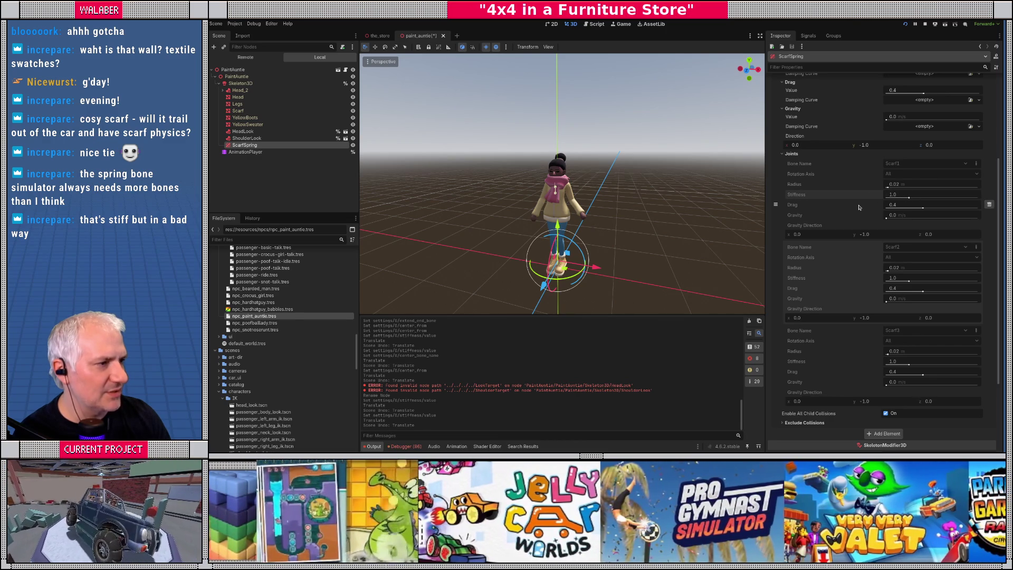
pyautogui.scroll(5, 859, 207)
pyautogui.click(886, 169)
pyautogui.scroll(-2, 857, 237)
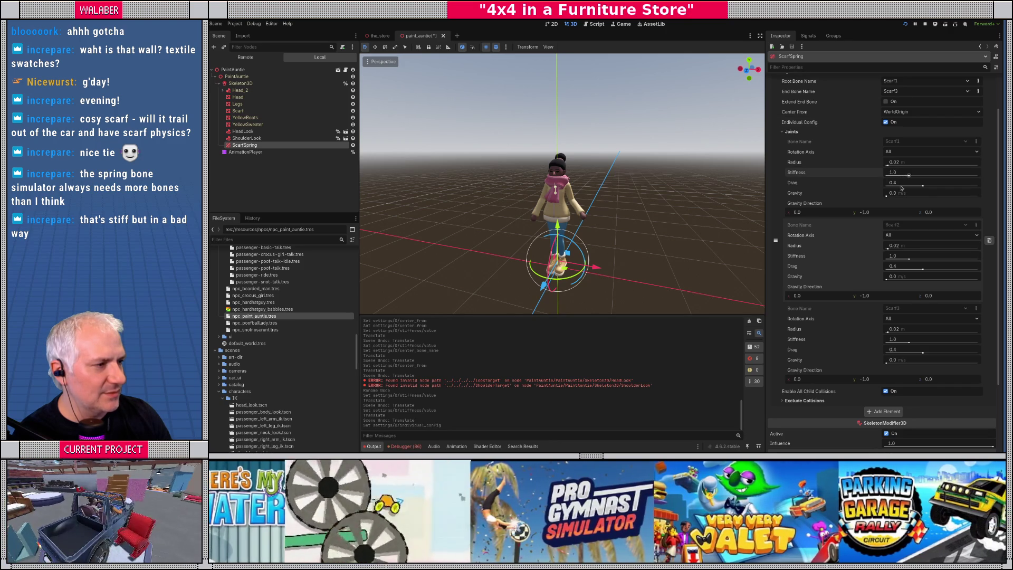
pyautogui.click(900, 175)
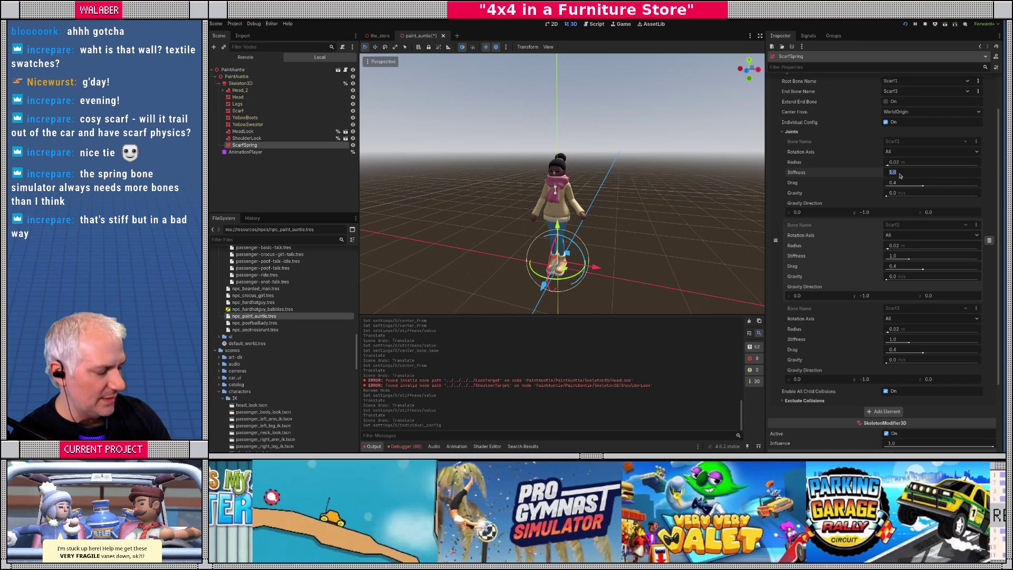
pyautogui.press('Return')
pyautogui.click(902, 183)
pyautogui.press('Return')
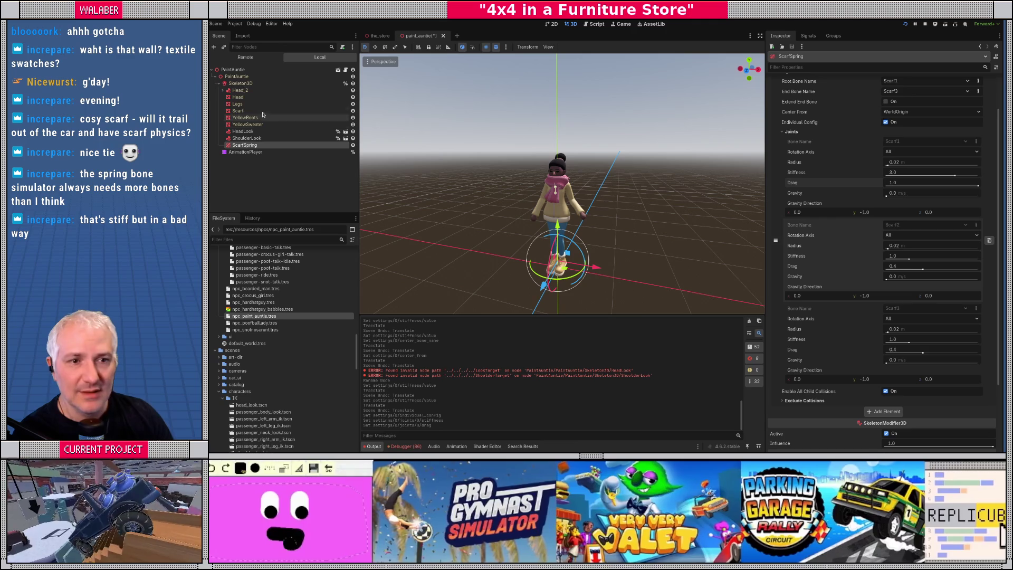
# Step: Nudge PaintAuntie along X to test sway, then reselect ScarfSpring and view the scarf side-on
pyautogui.click(237, 79)
pyautogui.moveTo(596, 267)
pyautogui.mouseDown()
pyautogui.moveTo(615, 270)
pyautogui.moveTo(580, 265)
pyautogui.moveTo(600, 268)
pyautogui.mouseUp()
pyautogui.click(248, 145)
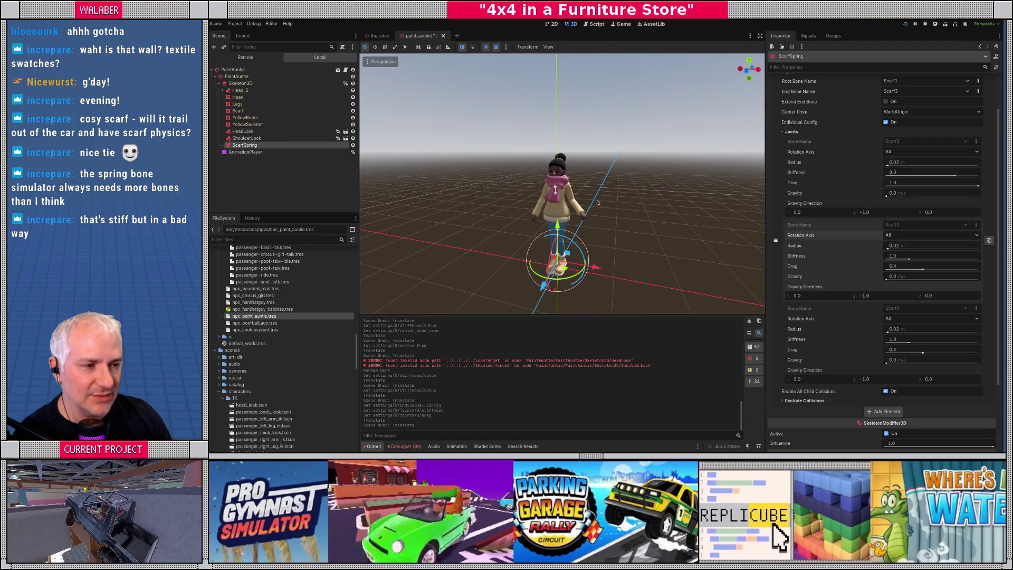
pyautogui.scroll(5, 598, 202)
pyautogui.moveTo(597, 203)
pyautogui.mouseDown()
pyautogui.moveTo(534, 188)
pyautogui.moveTo(672, 193)
pyautogui.moveTo(500, 187)
pyautogui.moveTo(658, 188)
pyautogui.moveTo(754, 221)
pyautogui.mouseUp()
pyautogui.scroll(3, 533, 188)
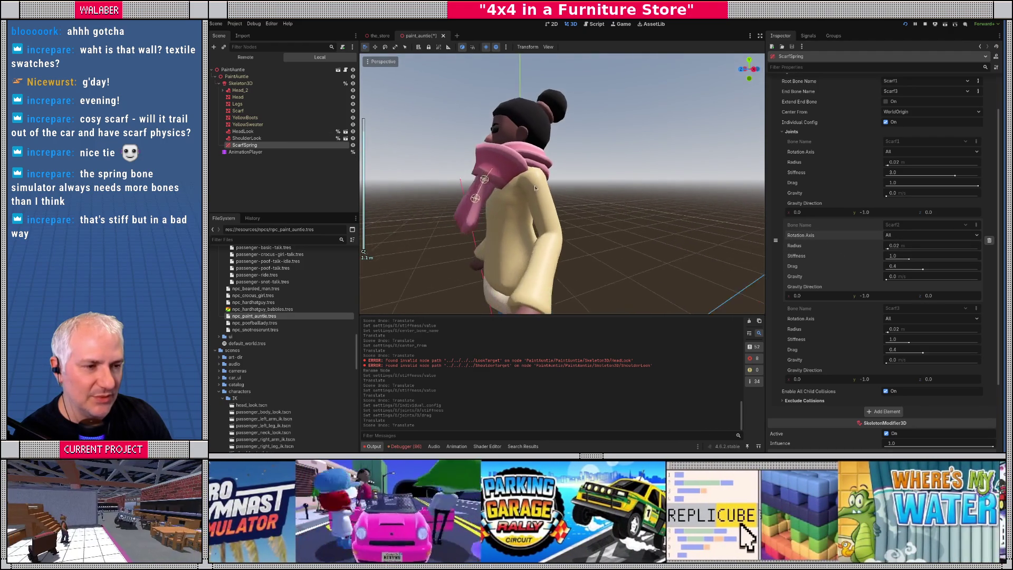
pyautogui.scroll(-2, 755, 222)
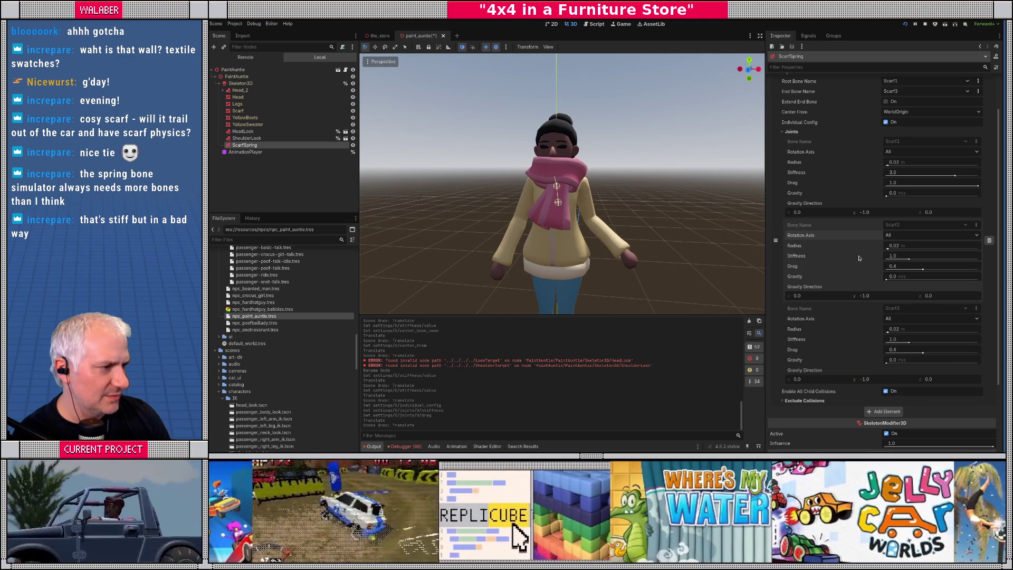
pyautogui.scroll(2, 860, 256)
# Step: Lower the Scarf1 joint stiffness to 2, test with another nudge, and reselect ScarfSpring
pyautogui.click(906, 219)
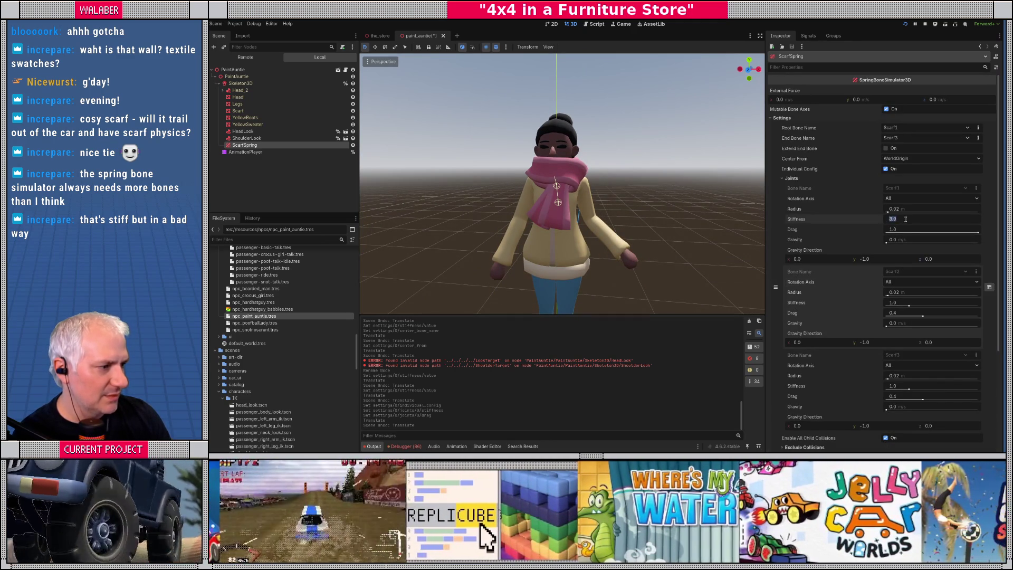
pyautogui.write('2')
pyautogui.press('Return')
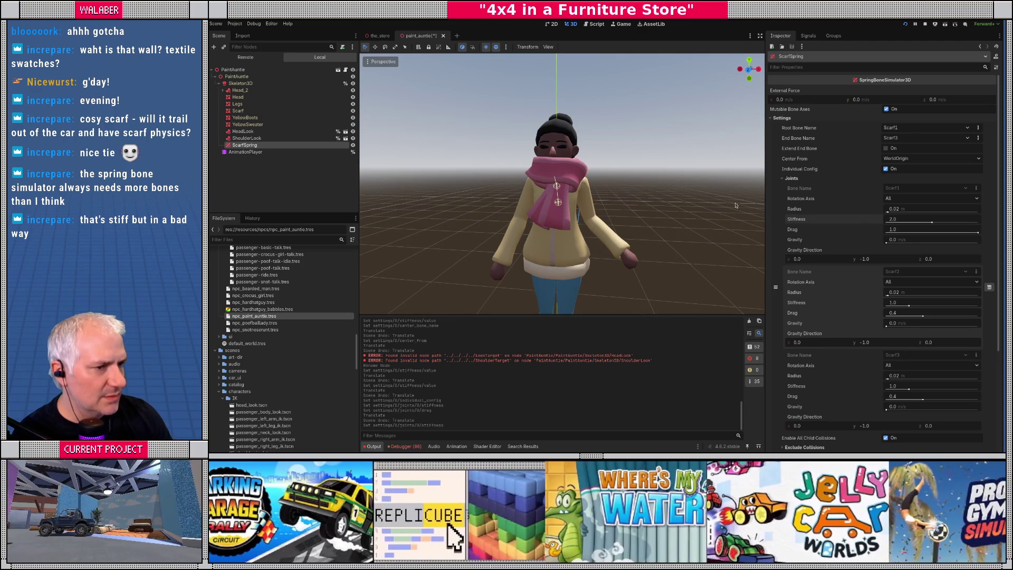
pyautogui.click(236, 76)
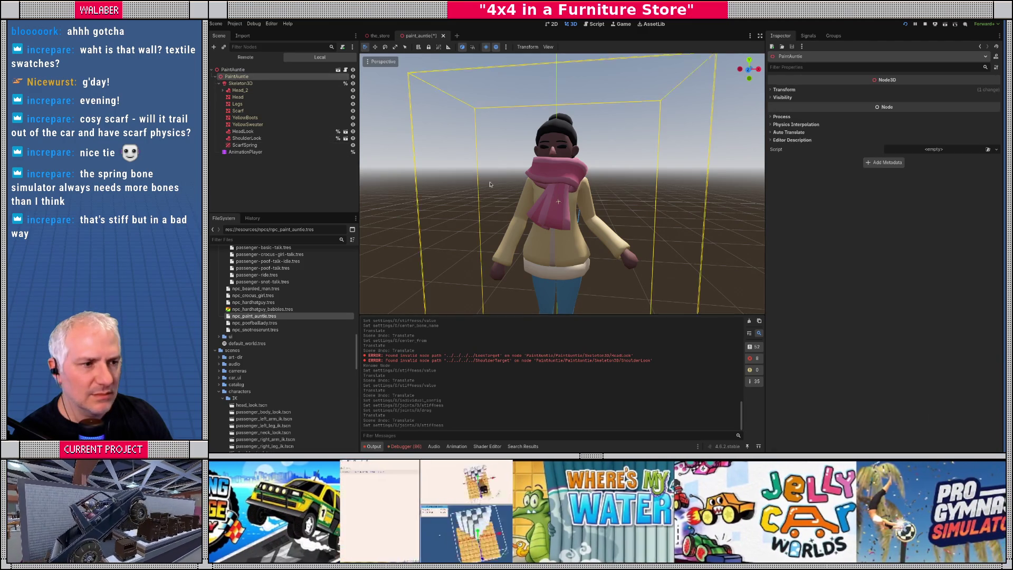
pyautogui.scroll(-2, 595, 293)
pyautogui.moveTo(595, 266)
pyautogui.mouseDown()
pyautogui.moveTo(587, 273)
pyautogui.moveTo(612, 276)
pyautogui.moveTo(581, 272)
pyautogui.moveTo(620, 278)
pyautogui.moveTo(607, 276)
pyautogui.mouseUp()
pyautogui.scroll(3, 495, 215)
pyautogui.click(244, 144)
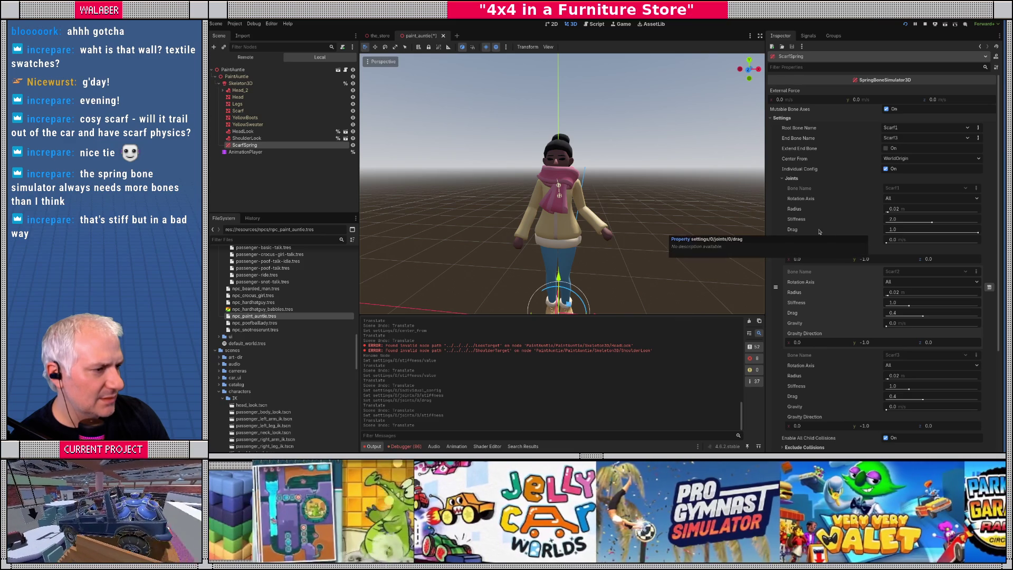
# Step: Toggle Individual Config off and on several times, leaving it enabled
pyautogui.scroll(-4, 862, 261)
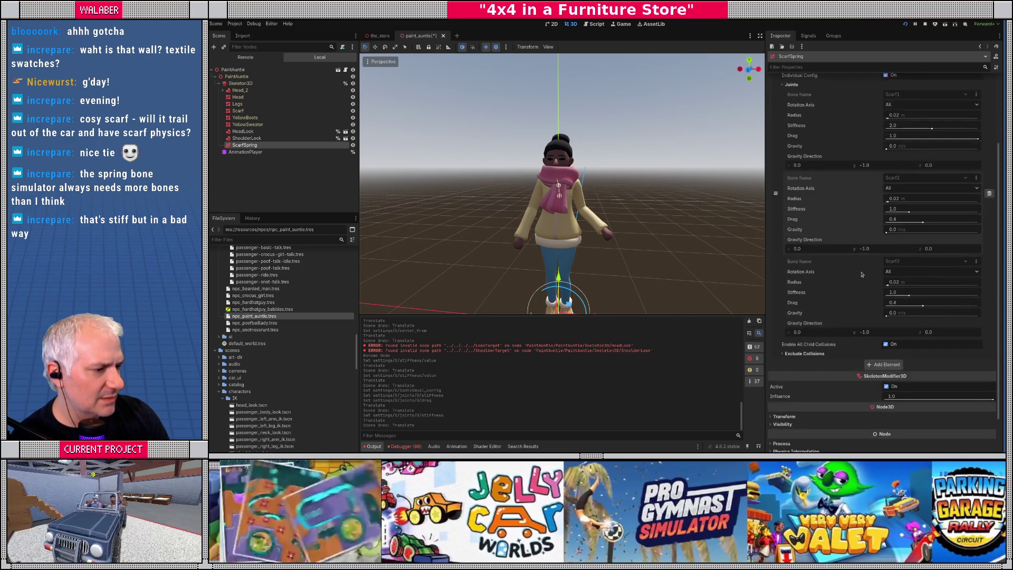
pyautogui.scroll(4, 861, 274)
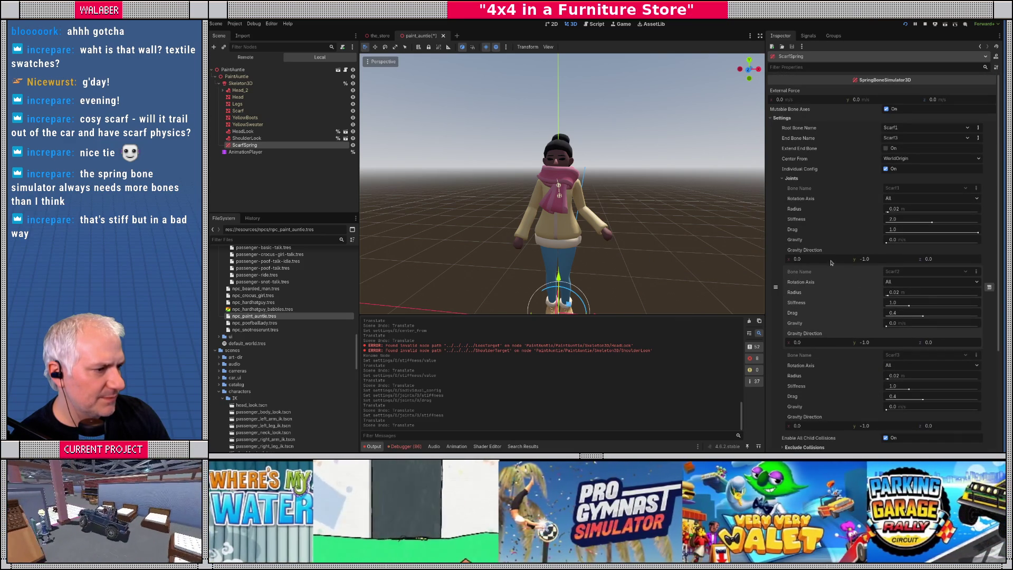
pyautogui.click(886, 169)
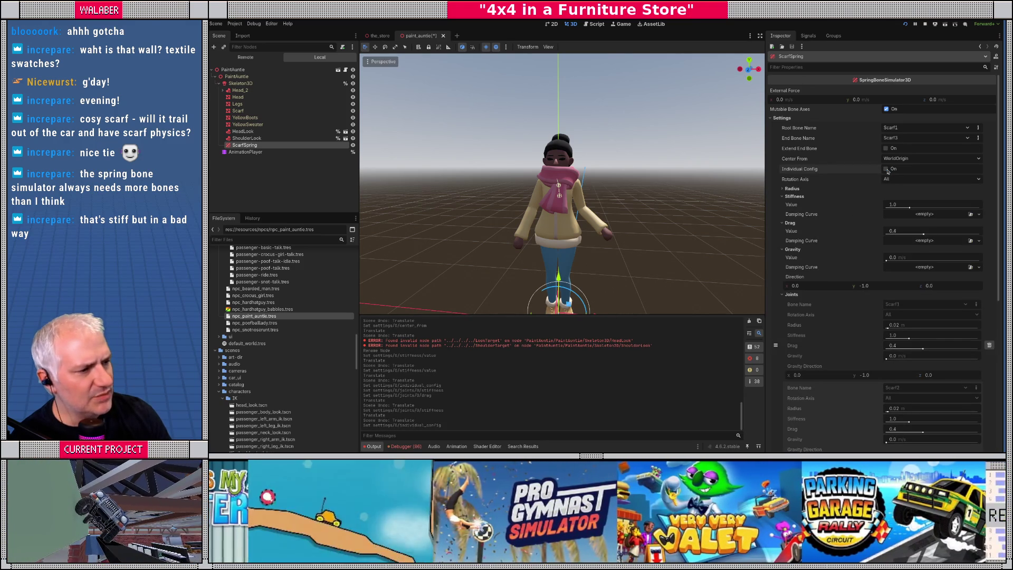
pyautogui.click(886, 170)
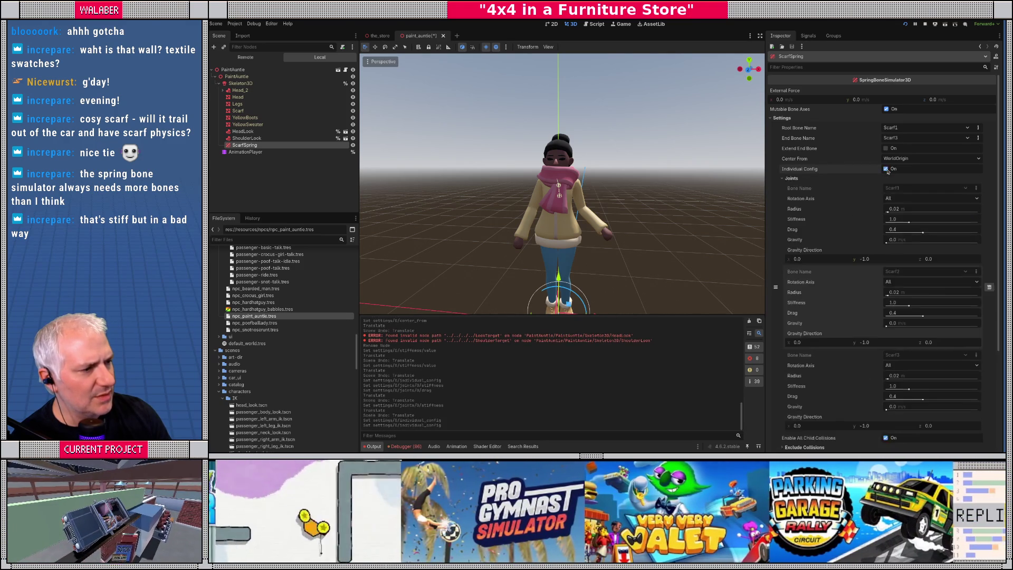
pyautogui.click(886, 169)
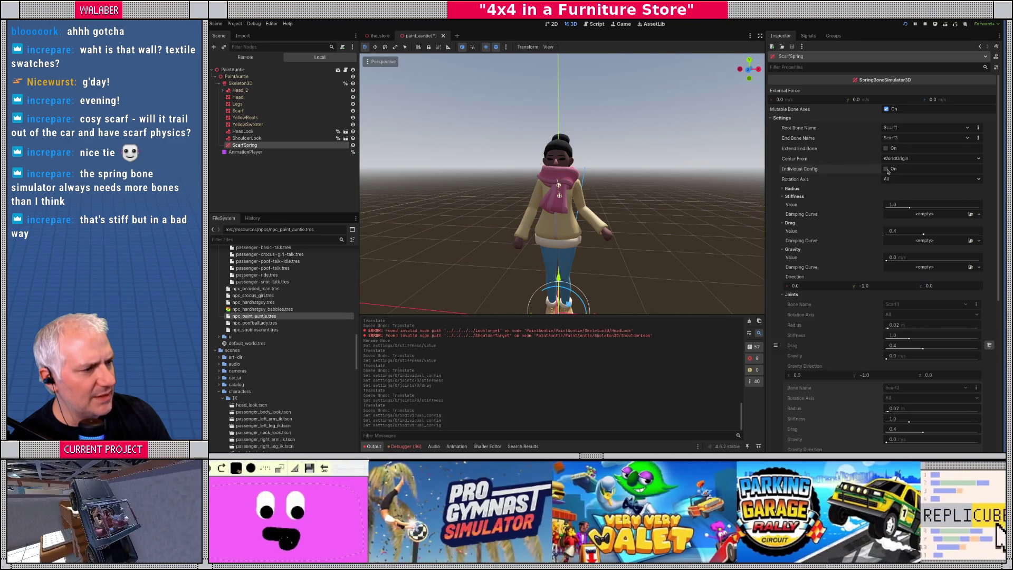
pyautogui.click(886, 169)
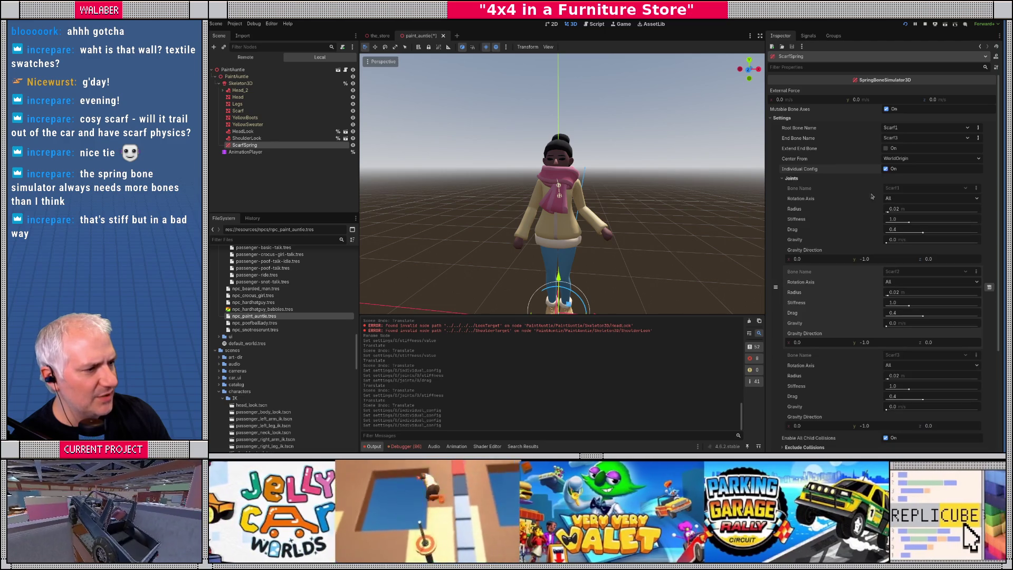
pyautogui.scroll(-2, 866, 348)
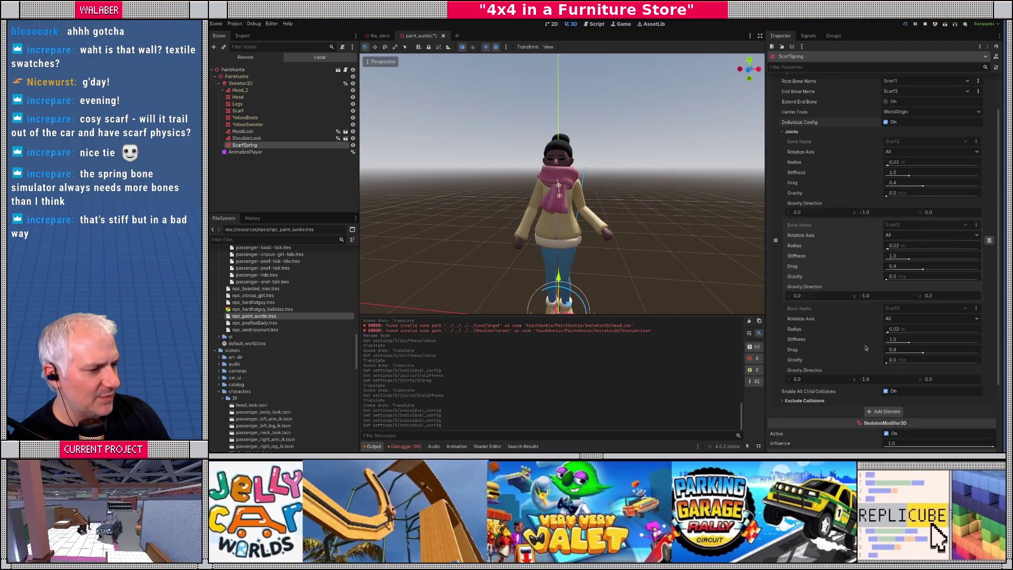
pyautogui.scroll(2, 860, 264)
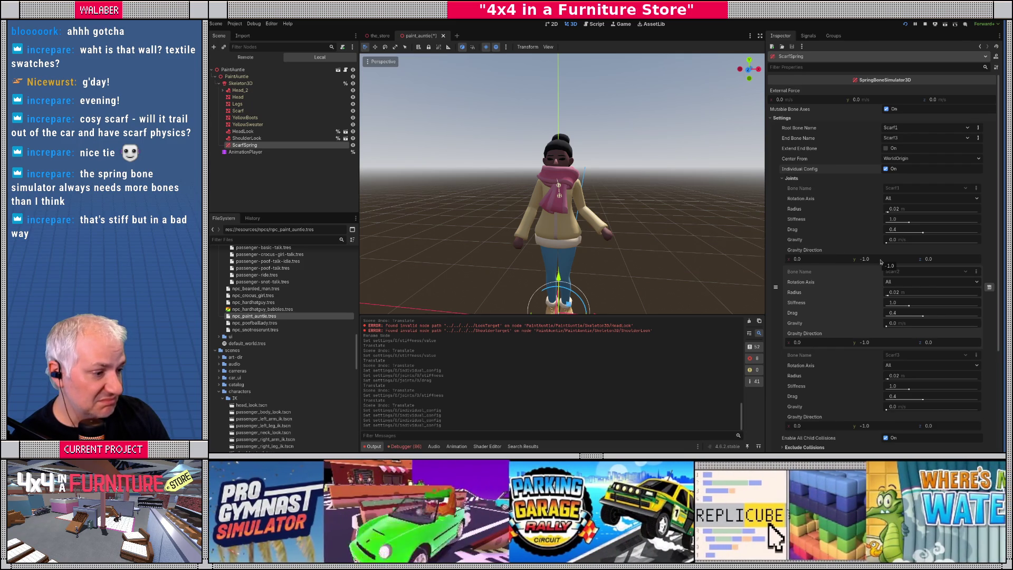
pyautogui.scroll(-2, 880, 262)
pyautogui.scroll(2, 880, 259)
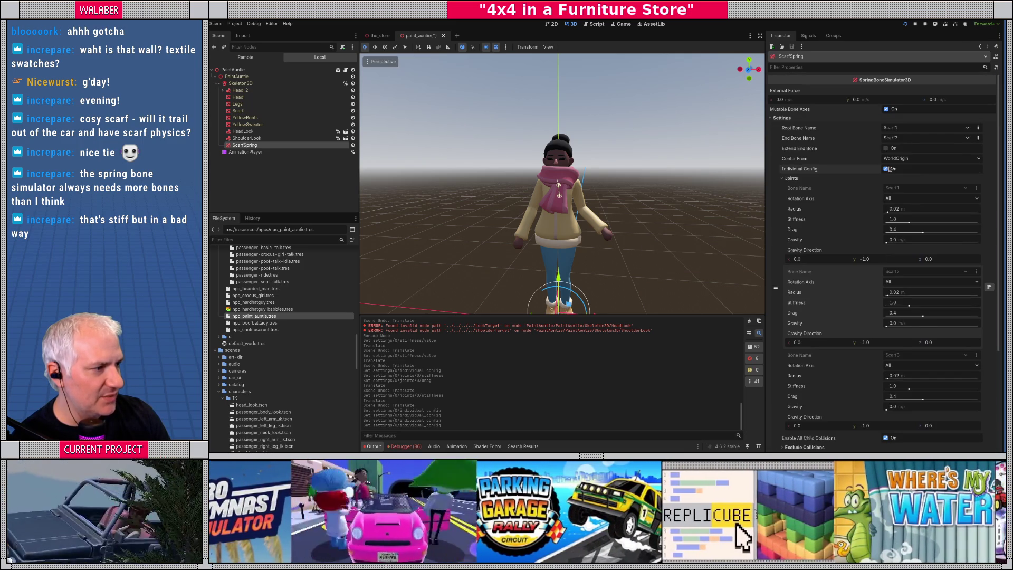
pyautogui.click(886, 169)
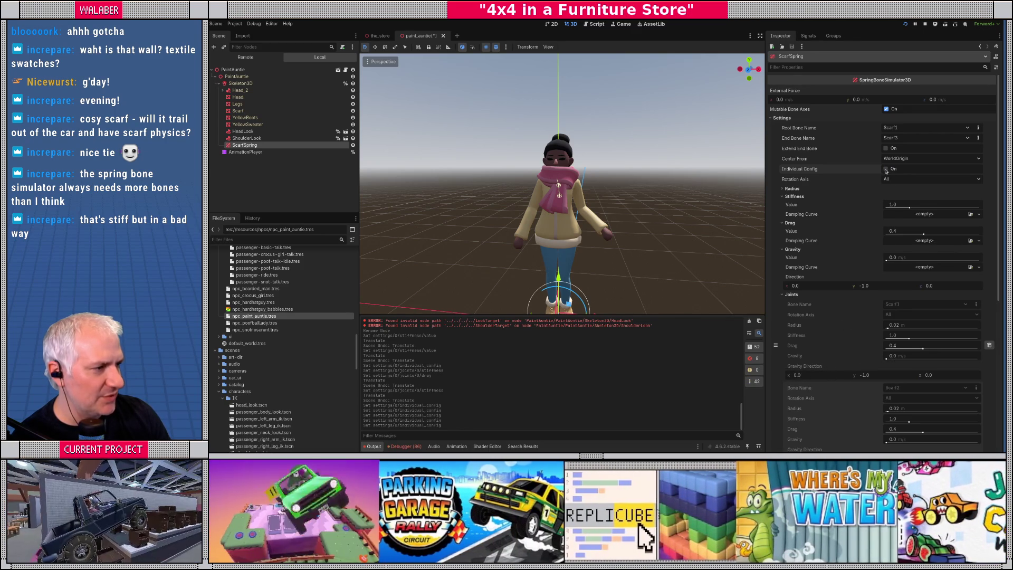
pyautogui.click(886, 169)
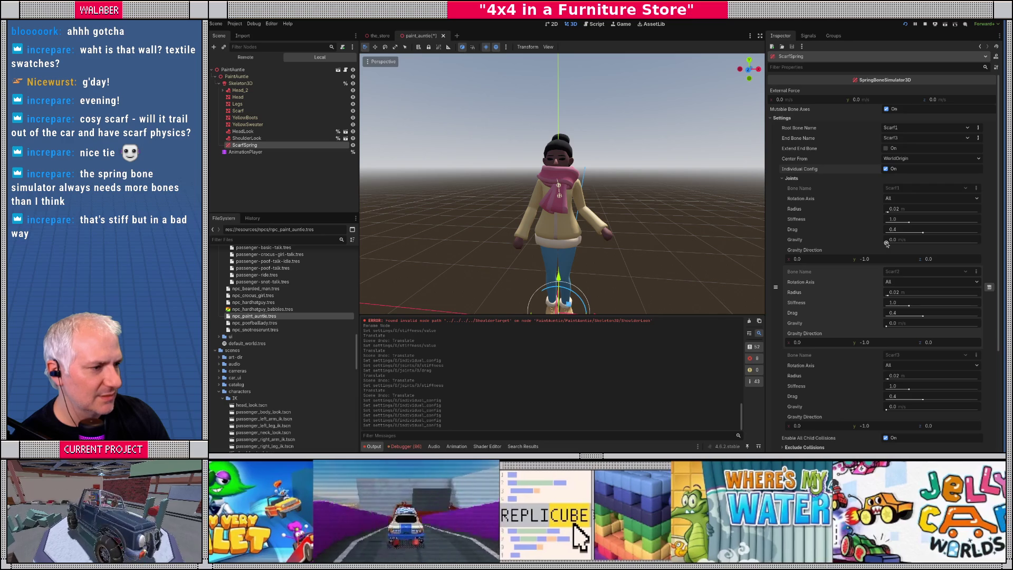
pyautogui.scroll(-2, 871, 341)
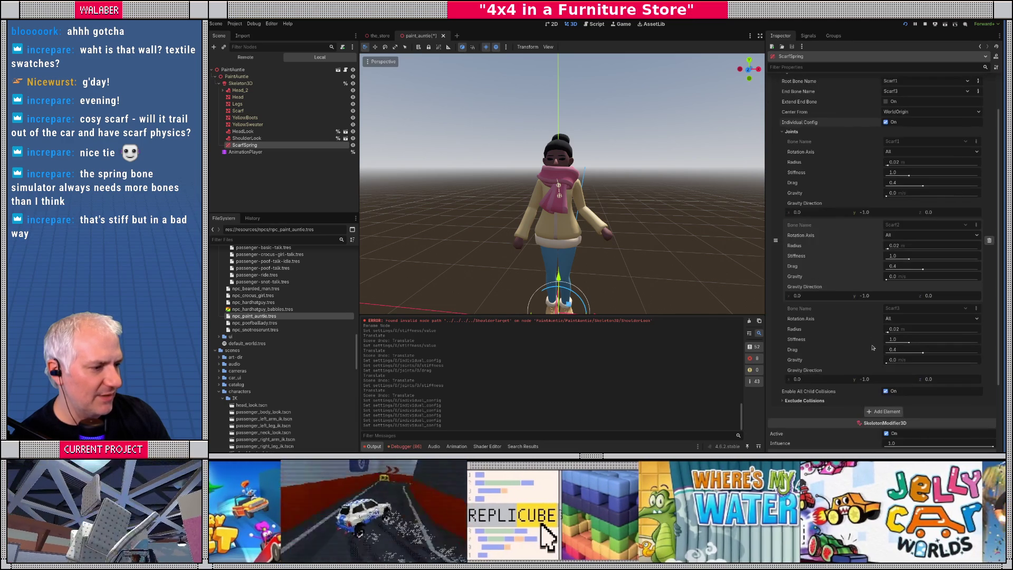
# Step: Raise Scarf3 joint gravity to 0.12 and Scarf2's to 0.2, then move PaintAuntie along X to test sway
pyautogui.moveTo(887, 364); pyautogui.dragTo(898, 364)
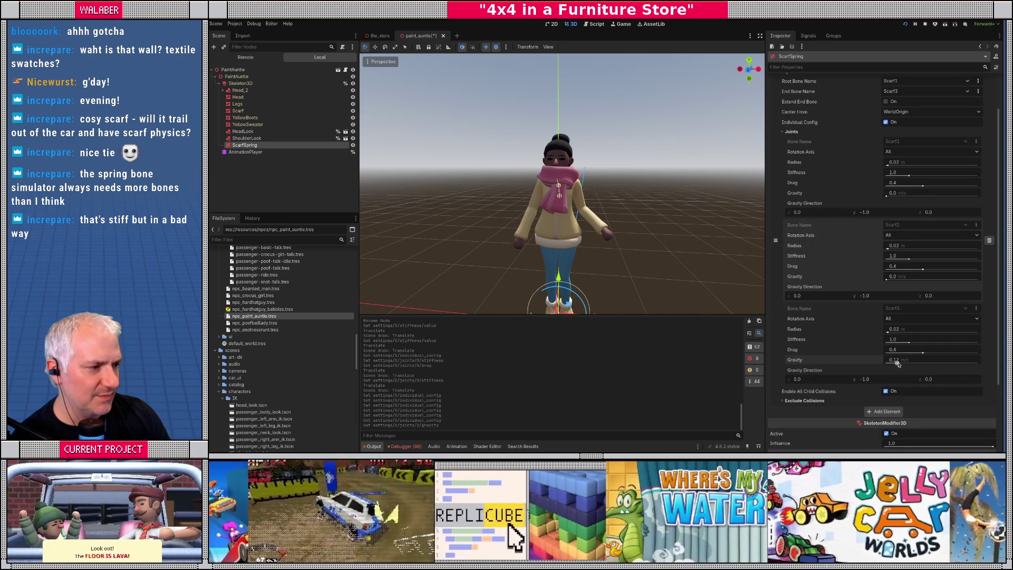
pyautogui.moveTo(889, 281); pyautogui.dragTo(908, 280)
pyautogui.click(237, 76)
pyautogui.scroll(-2, 600, 268)
pyautogui.moveTo(600, 269)
pyautogui.mouseDown()
pyautogui.moveTo(612, 268)
pyautogui.moveTo(493, 270)
pyautogui.moveTo(652, 281)
pyautogui.moveTo(607, 284)
pyautogui.mouseUp()
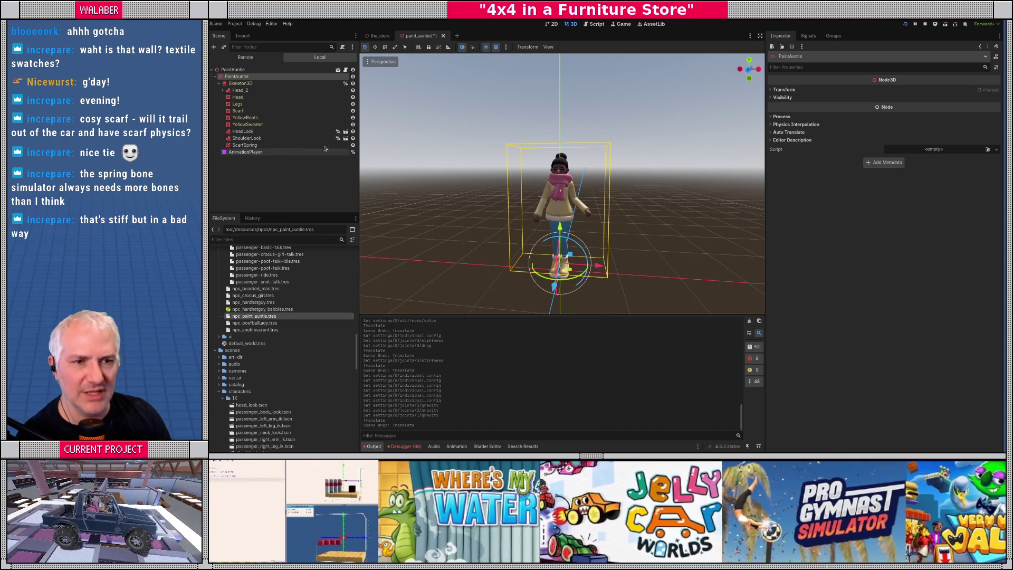
# Step: Set ScarfSpring's Joint 0 drag to 1.0, then test-move PaintAuntie and undo the move
pyautogui.click(278, 145)
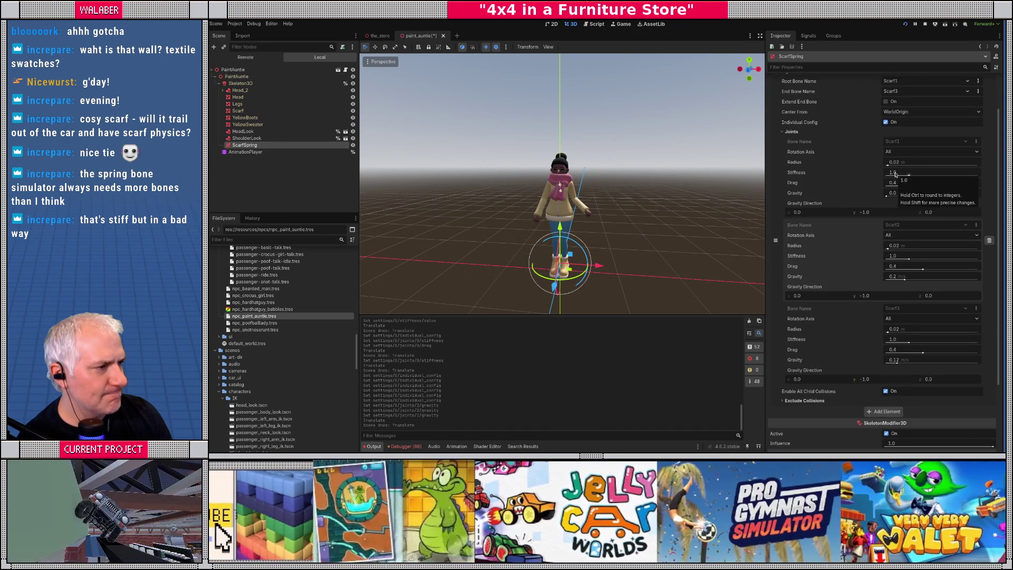
pyautogui.moveTo(900, 184); pyautogui.dragTo(979, 184)
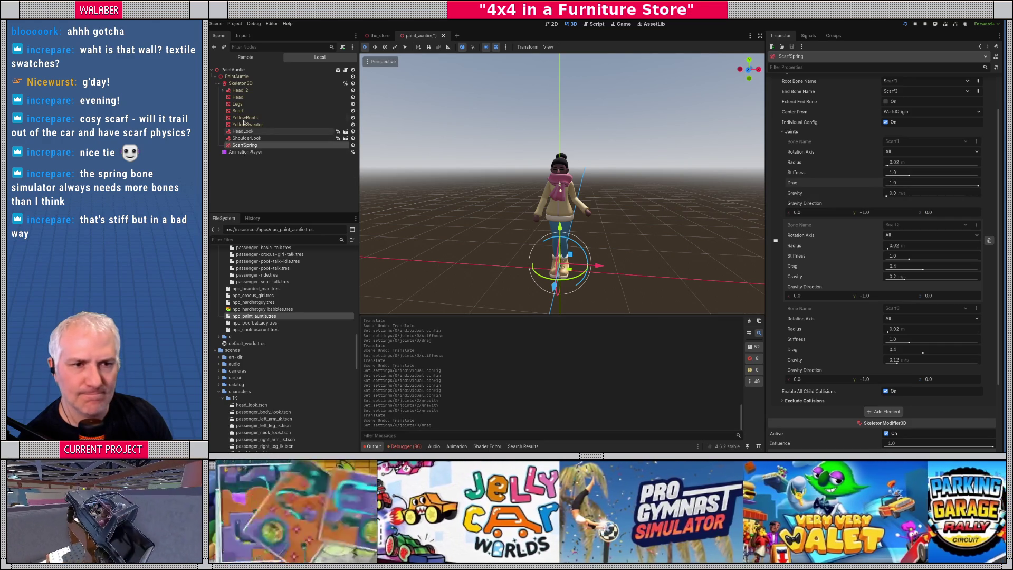
pyautogui.click(279, 76)
pyautogui.moveTo(598, 265)
pyautogui.mouseDown()
pyautogui.moveTo(615, 274)
pyautogui.moveTo(581, 274)
pyautogui.moveTo(625, 275)
pyautogui.mouseUp()
pyautogui.hotkey('ctrl', 'z')
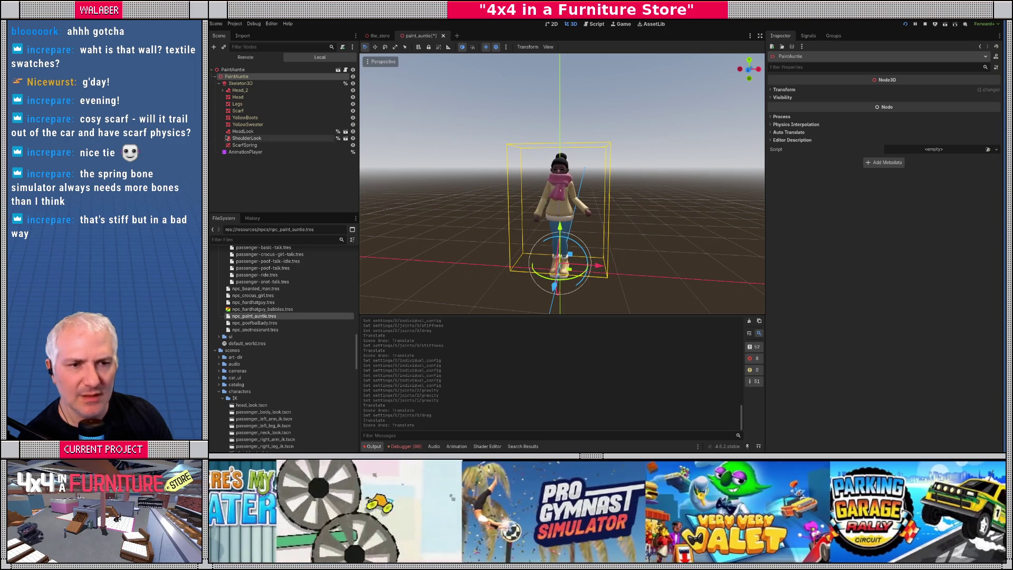
# Step: Reselect ScarfSpring, frame the scarf, and bring up the Root Bone Name bone list
pyautogui.click(245, 145)
pyautogui.press('f')
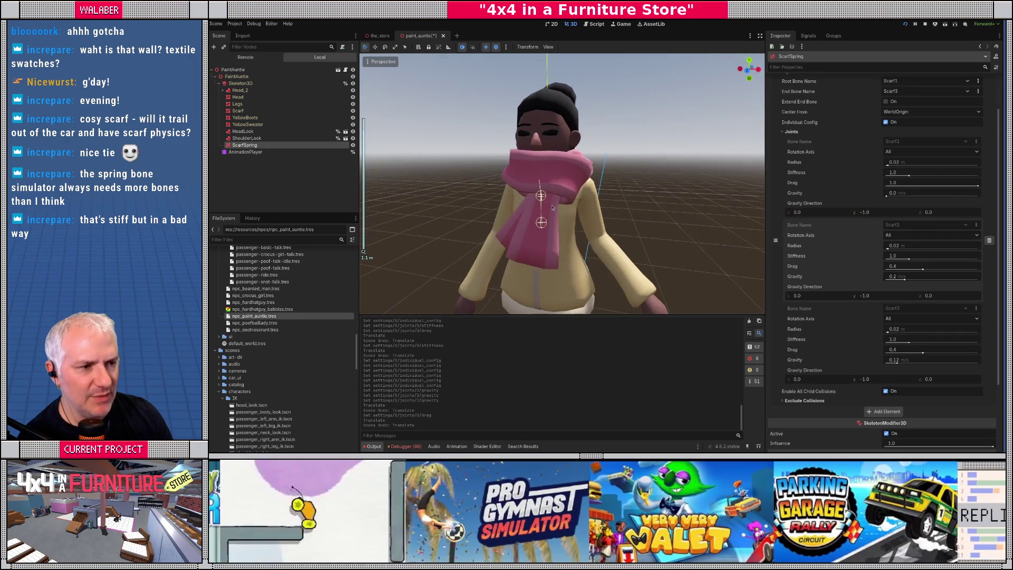
pyautogui.scroll(-2, 552, 208)
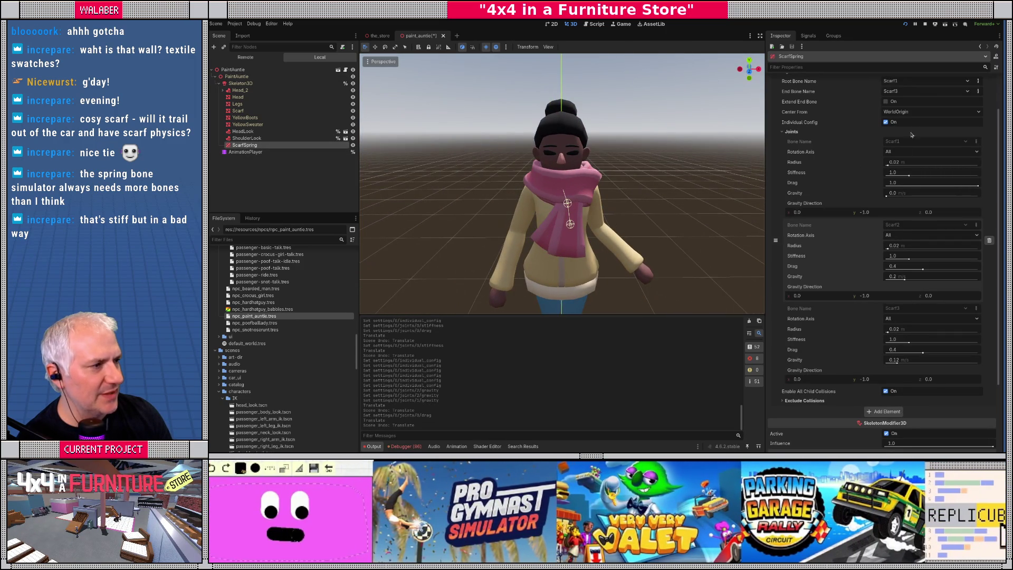
pyautogui.scroll(3, 918, 123)
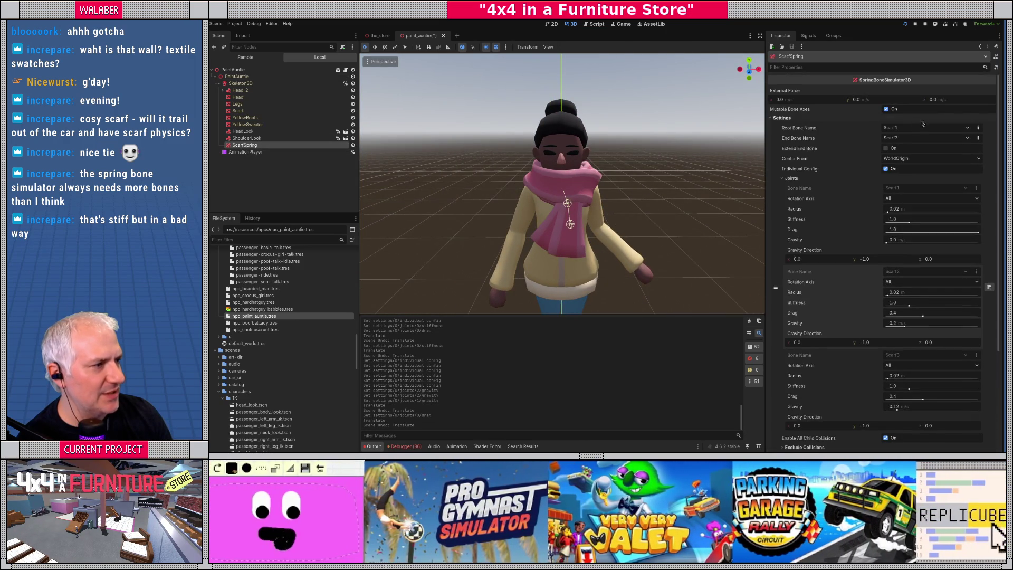
pyautogui.click(967, 129)
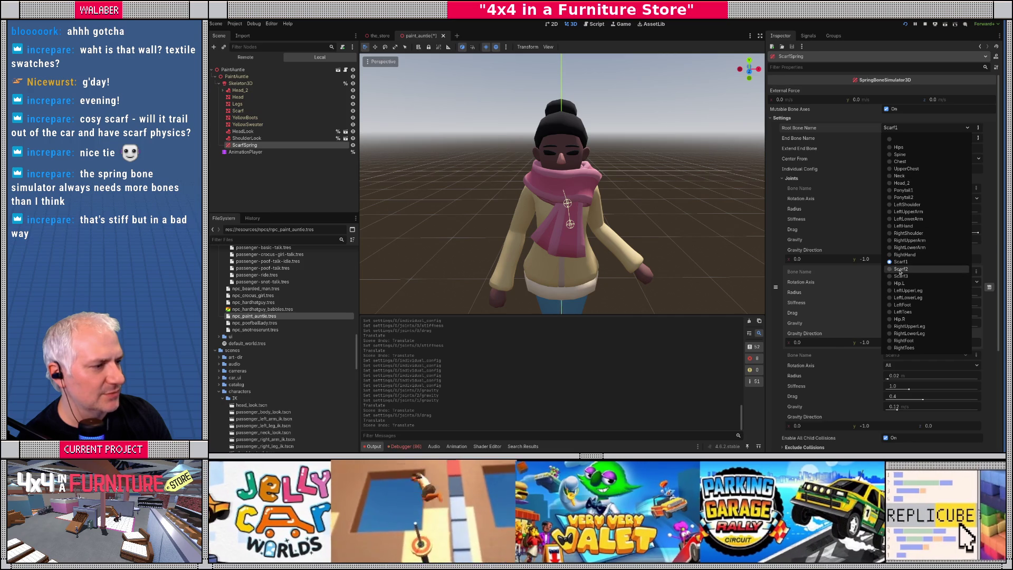
# Step: Set ScarfSpring's root bone to Scarf2, then test-move PaintAuntie and undo that move
pyautogui.click(887, 273)
pyautogui.scroll(-3, 606, 243)
pyautogui.click(533, 264)
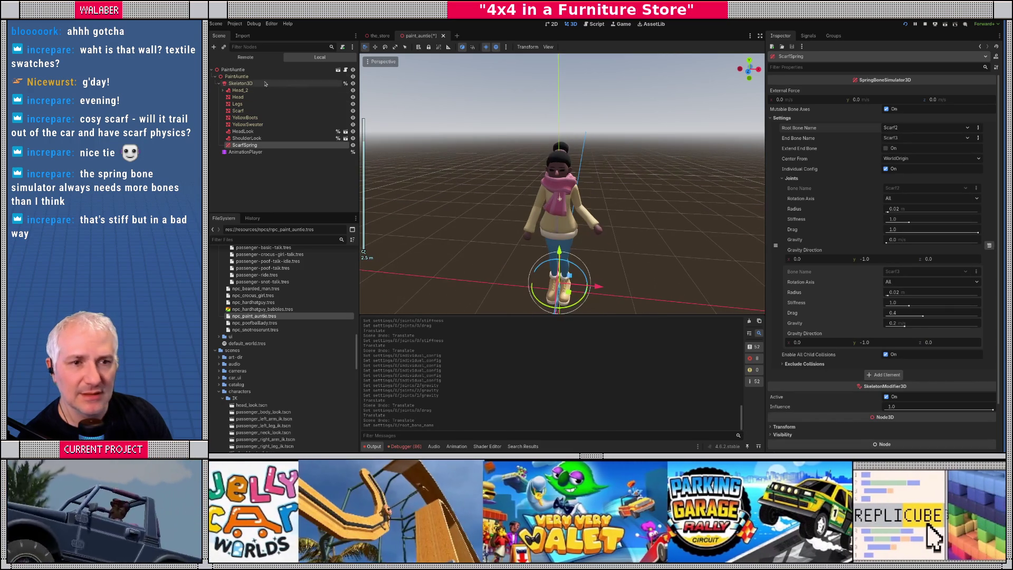
pyautogui.press('Delete')
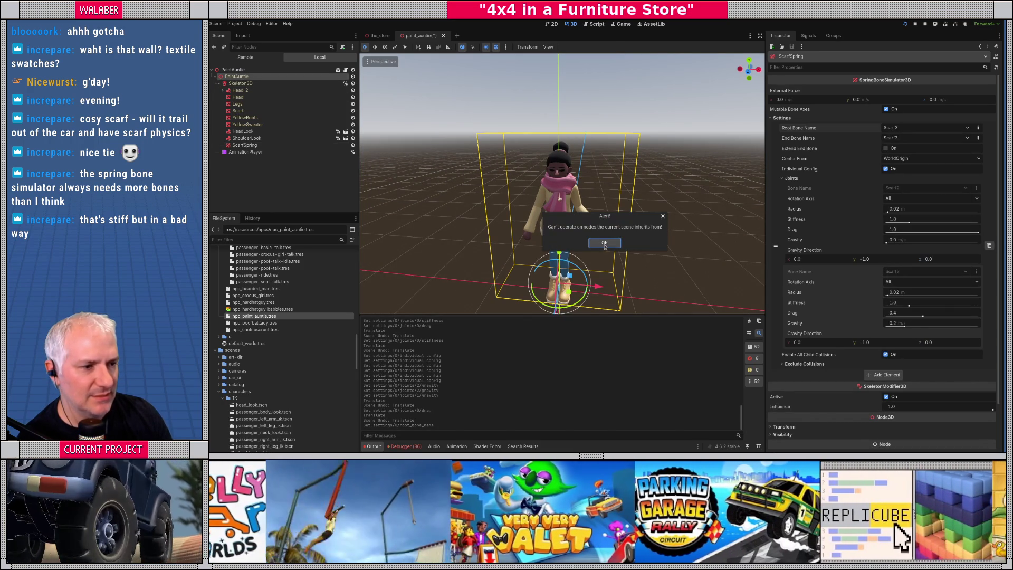
pyautogui.click(605, 243)
pyautogui.moveTo(596, 287)
pyautogui.mouseDown()
pyautogui.moveTo(561, 288)
pyautogui.moveTo(607, 289)
pyautogui.moveTo(579, 292)
pyautogui.moveTo(627, 296)
pyautogui.moveTo(579, 299)
pyautogui.moveTo(630, 304)
pyautogui.moveTo(544, 306)
pyautogui.moveTo(614, 306)
pyautogui.mouseUp()
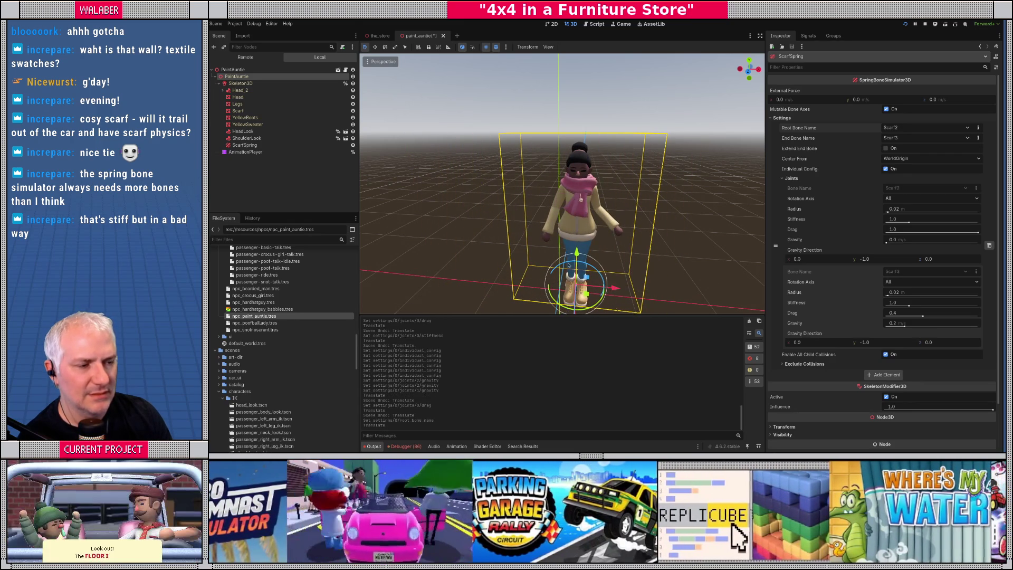
pyautogui.hotkey('ctrl', 'z')
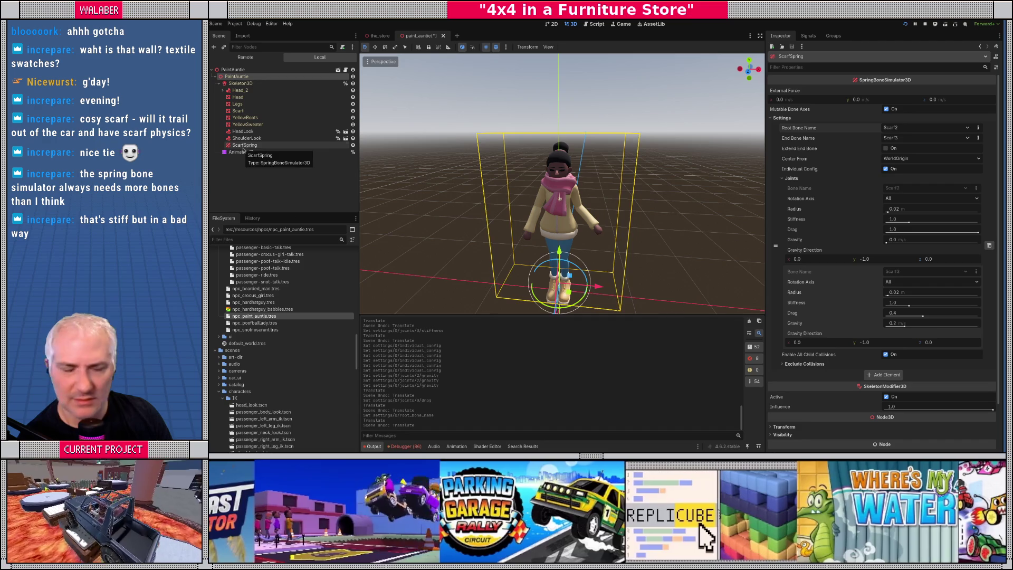
# Step: Untick Individual Config on ScarfSpring so all joints share stiffness 1.0, drag 0.4, gravity 0.0
pyautogui.click(244, 146)
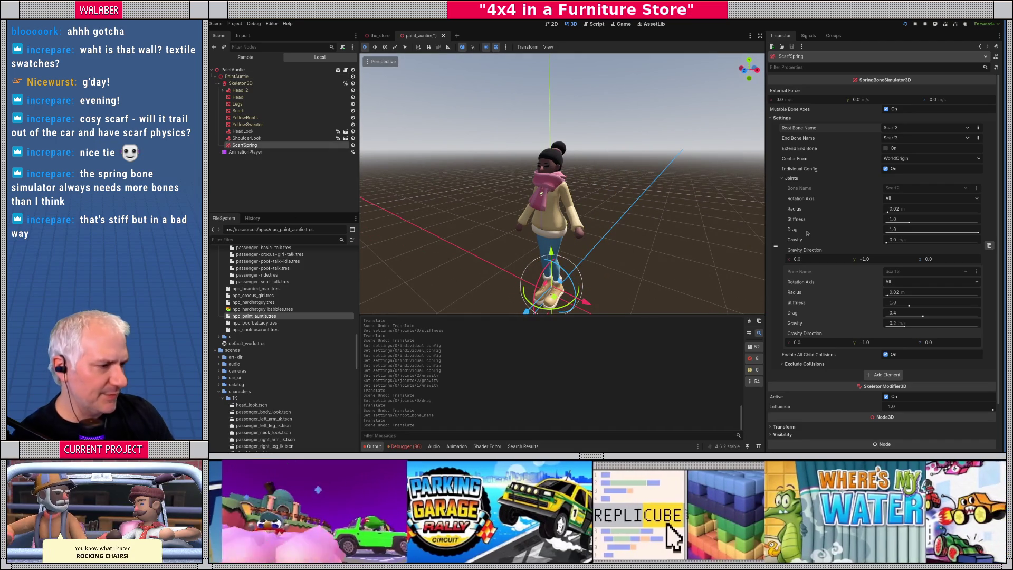
pyautogui.scroll(-2, 846, 229)
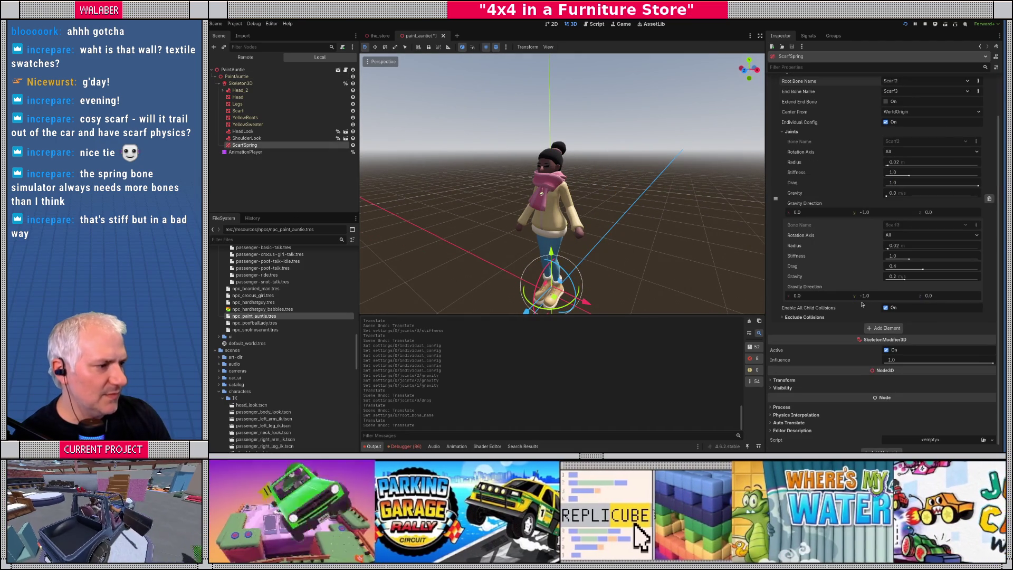
pyautogui.click(886, 122)
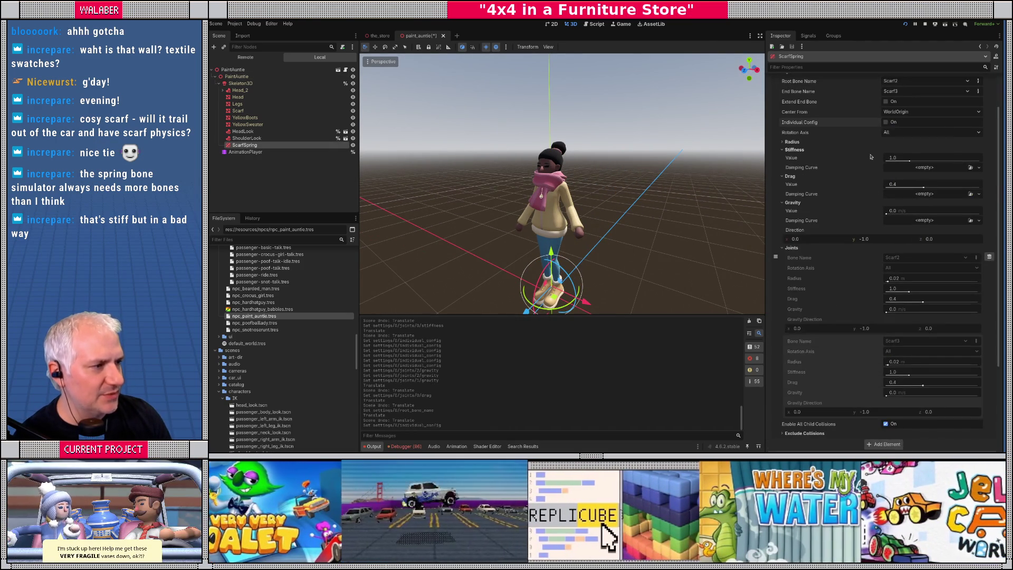
pyautogui.scroll(4, 653, 216)
pyautogui.moveTo(653, 217)
pyautogui.mouseDown()
pyautogui.moveTo(505, 188)
pyautogui.moveTo(479, 200)
pyautogui.moveTo(540, 202)
pyautogui.mouseUp()
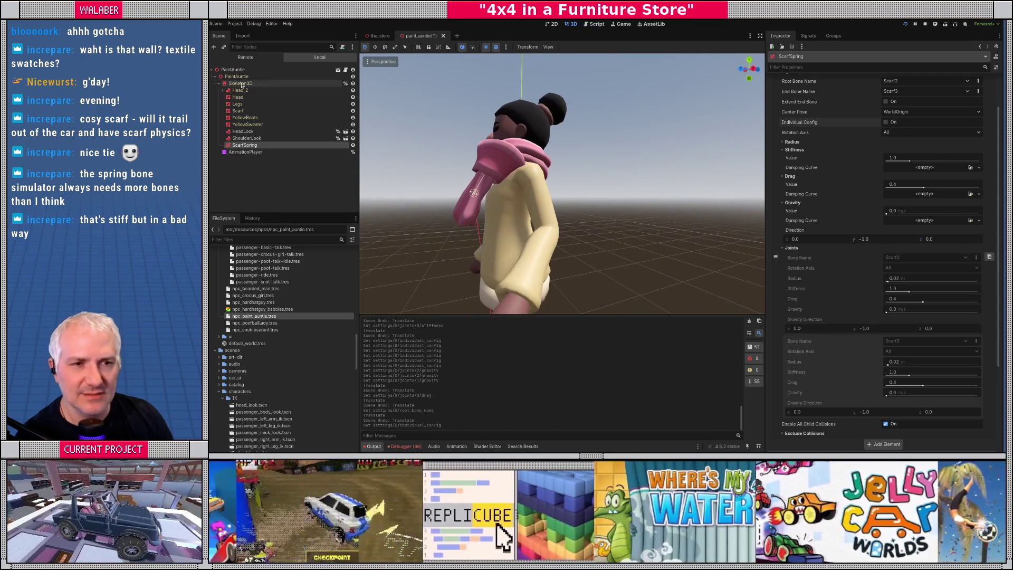
# Step: Select Skeleton3D and look through its bone list
pyautogui.click(240, 83)
pyautogui.scroll(3, 477, 199)
pyautogui.scroll(-5, 540, 202)
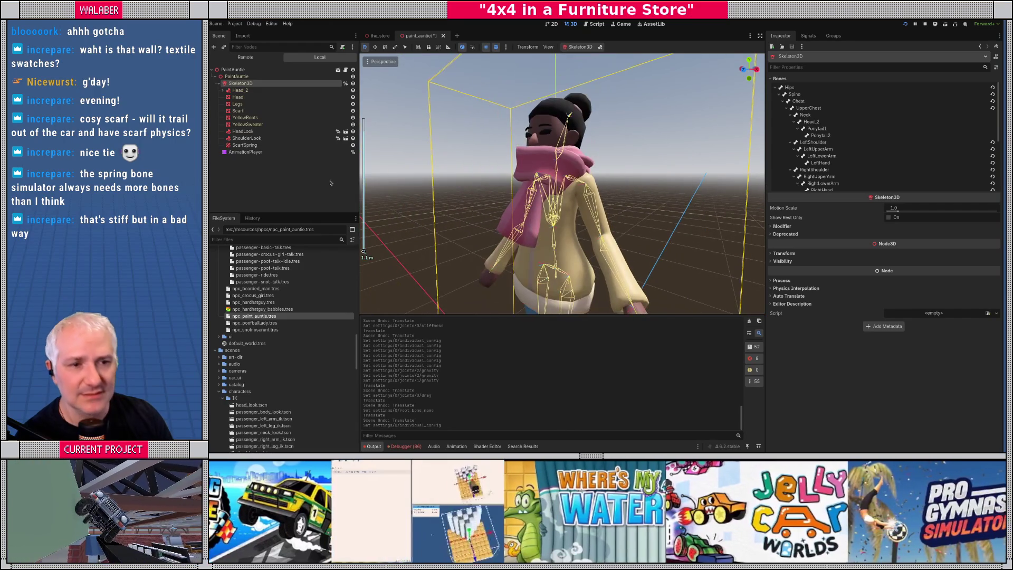
# Step: Change ScarfSpring's Rotation Axis from All to Z
pyautogui.click(245, 145)
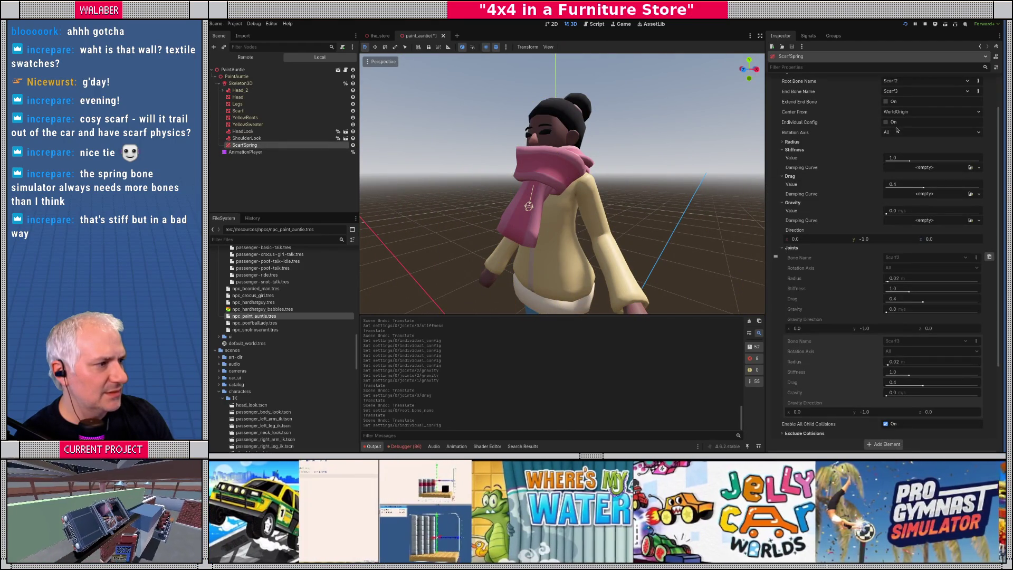
pyautogui.click(900, 132)
pyautogui.click(897, 165)
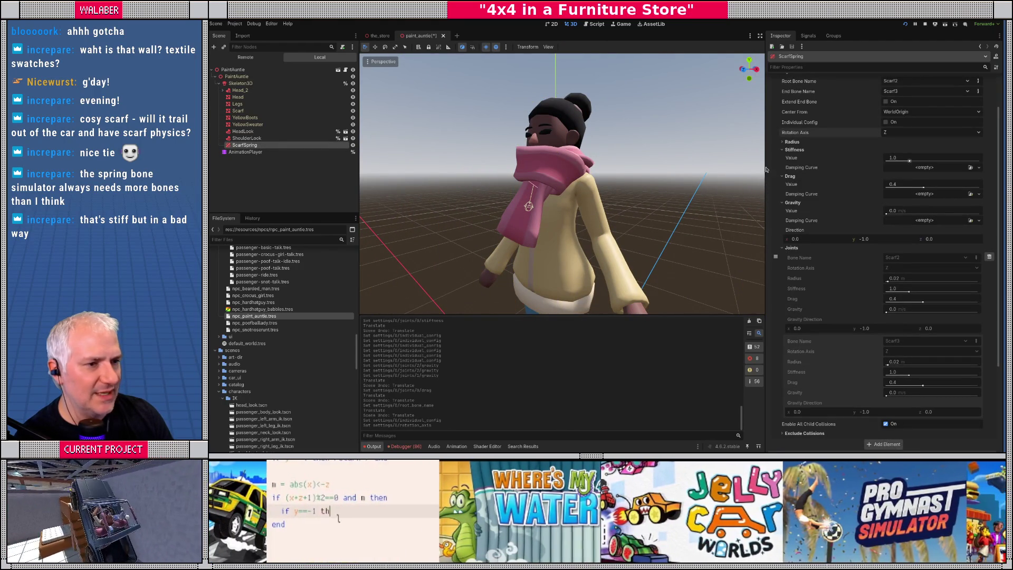
# Step: Nudge PaintAuntie along Z to test, undo it, and reselect ScarfSpring
pyautogui.click(237, 76)
pyautogui.scroll(-3, 545, 283)
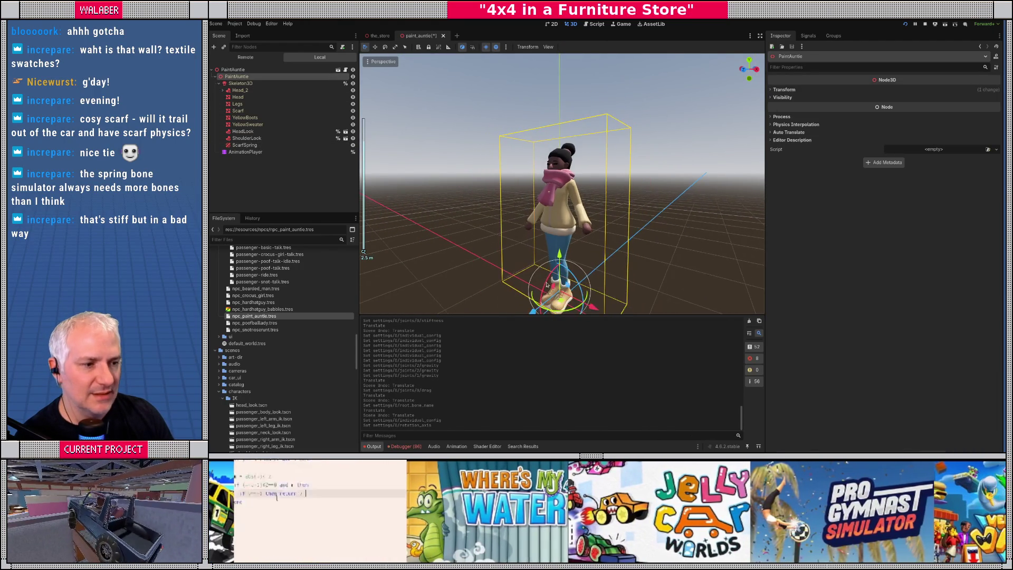
pyautogui.moveTo(545, 285)
pyautogui.mouseDown()
pyautogui.moveTo(533, 310)
pyautogui.moveTo(515, 309)
pyautogui.moveTo(533, 309)
pyautogui.mouseUp()
pyautogui.hotkey('ctrl', 'z')
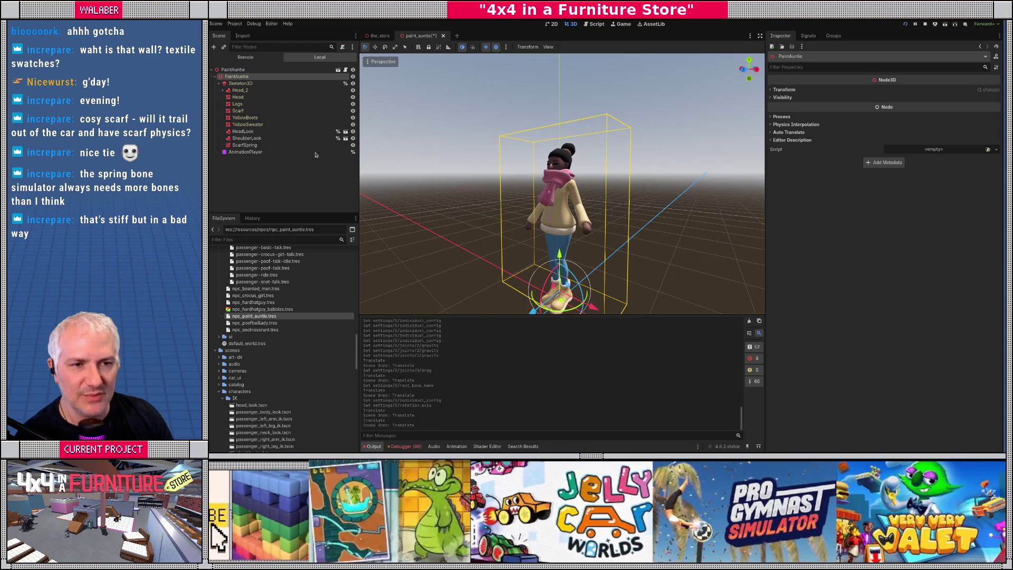
pyautogui.click(239, 145)
pyautogui.scroll(-4, 844, 219)
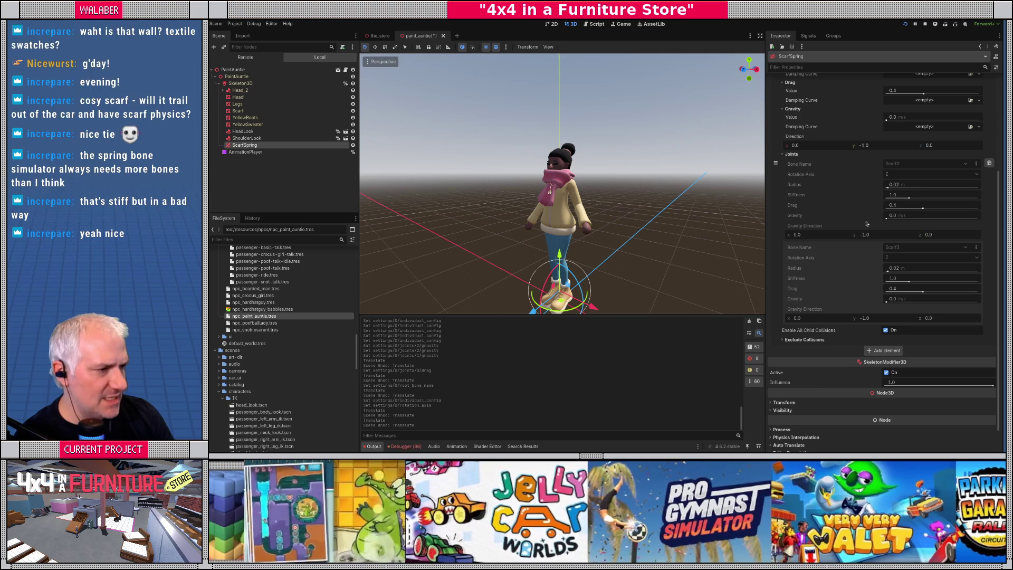
# Step: Raise ScarfSpring's shared Gravity value to 0.12
pyautogui.scroll(5, 621, 219)
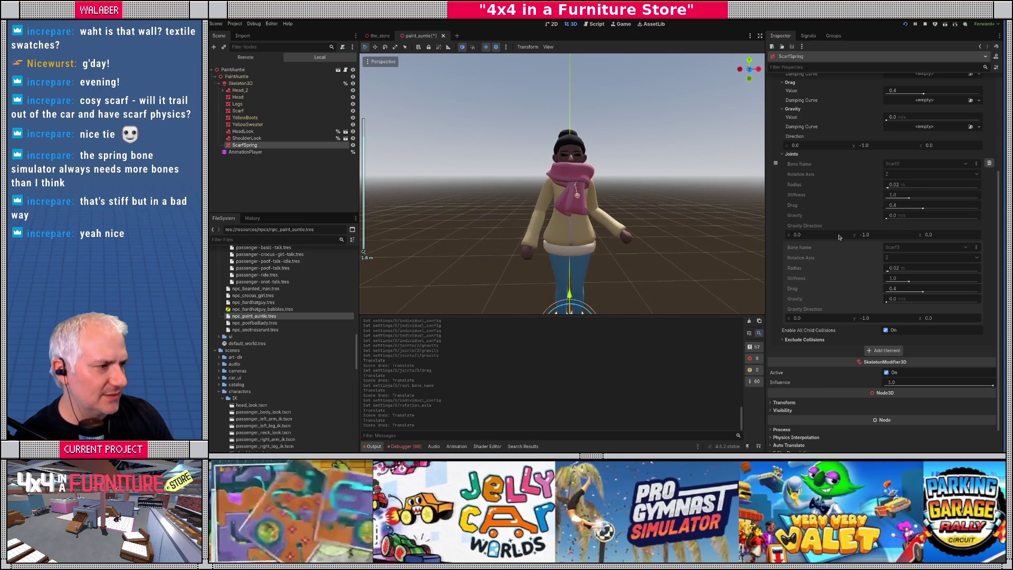
pyautogui.moveTo(902, 206)
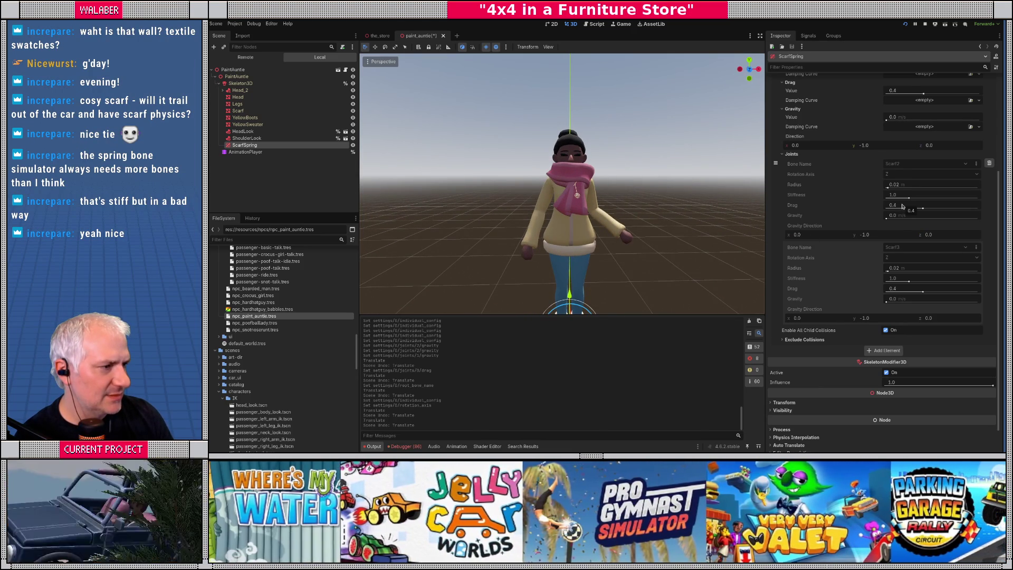
pyautogui.scroll(2, 858, 204)
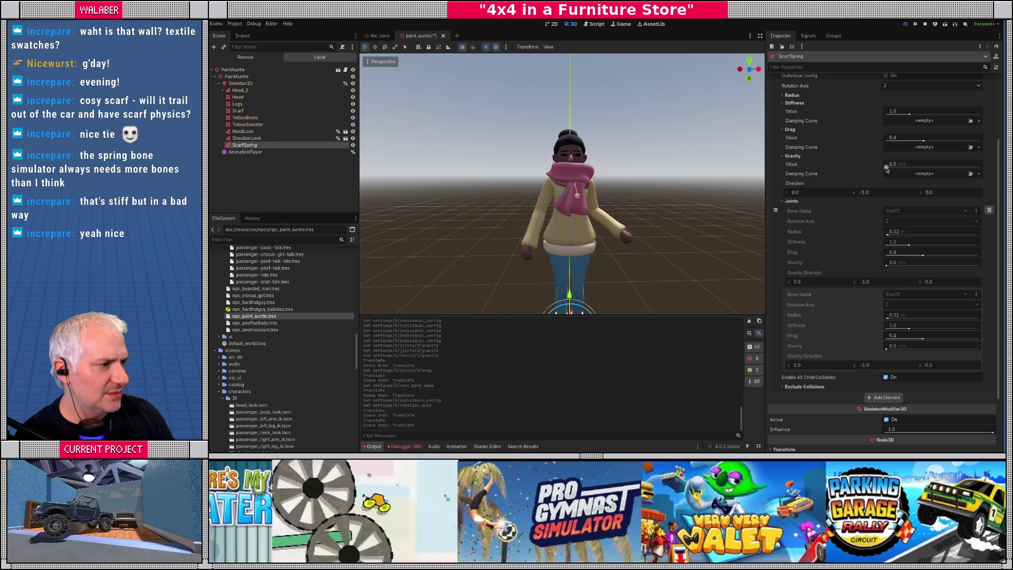
pyautogui.moveTo(886, 167); pyautogui.dragTo(897, 168)
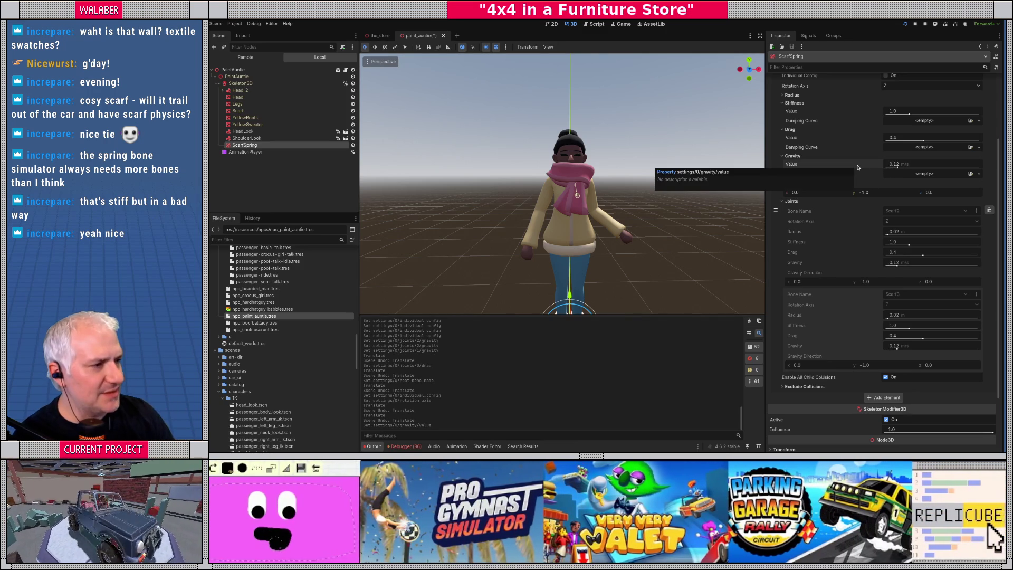
# Step: Assign a new empty Curve to Stiffness Damping Curve and open the SpringBoneSimulator3D class documentation
pyautogui.click(927, 122)
pyautogui.click(933, 127)
pyautogui.click(935, 131)
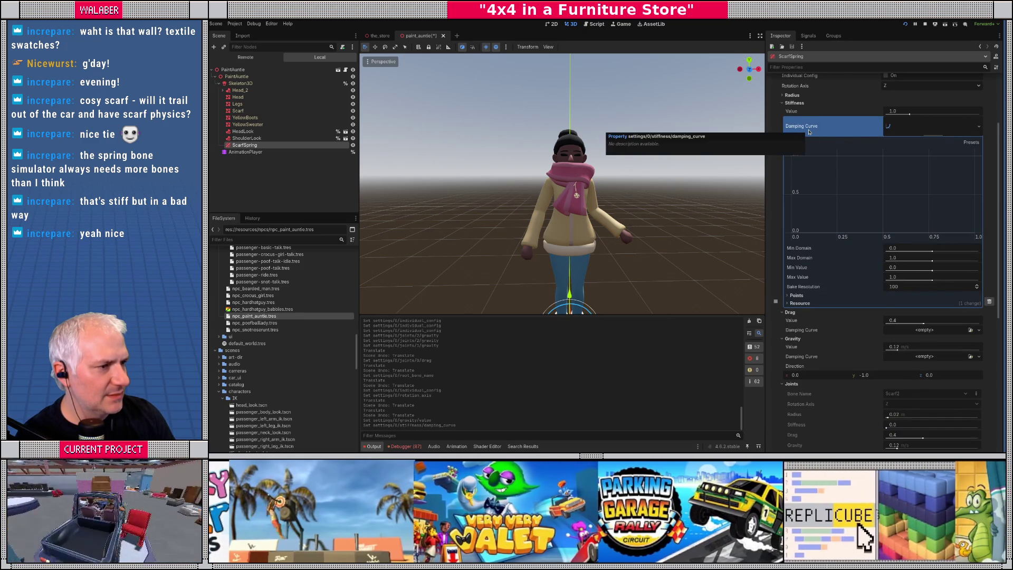
pyautogui.scroll(4, 896, 135)
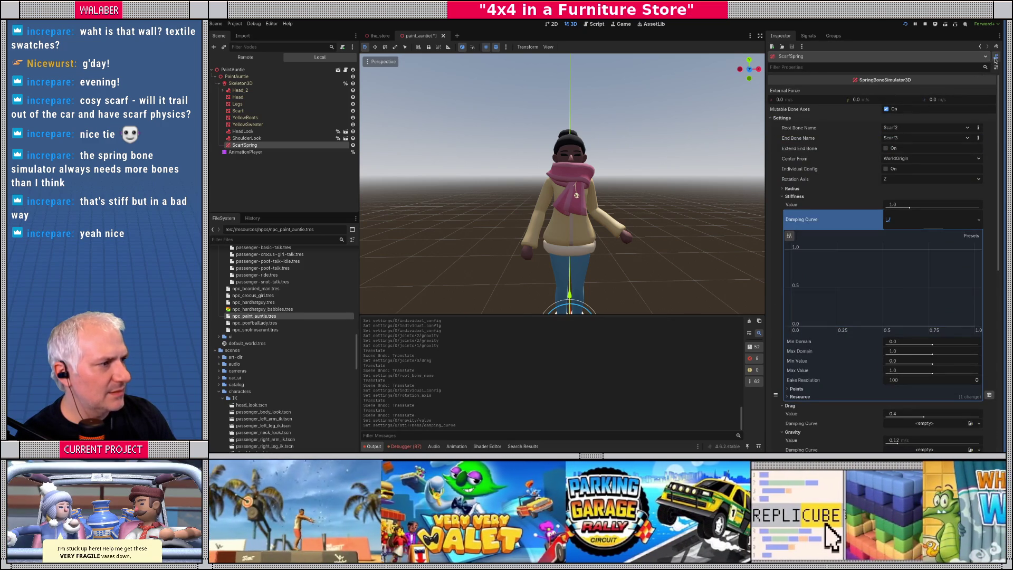
pyautogui.click(996, 56)
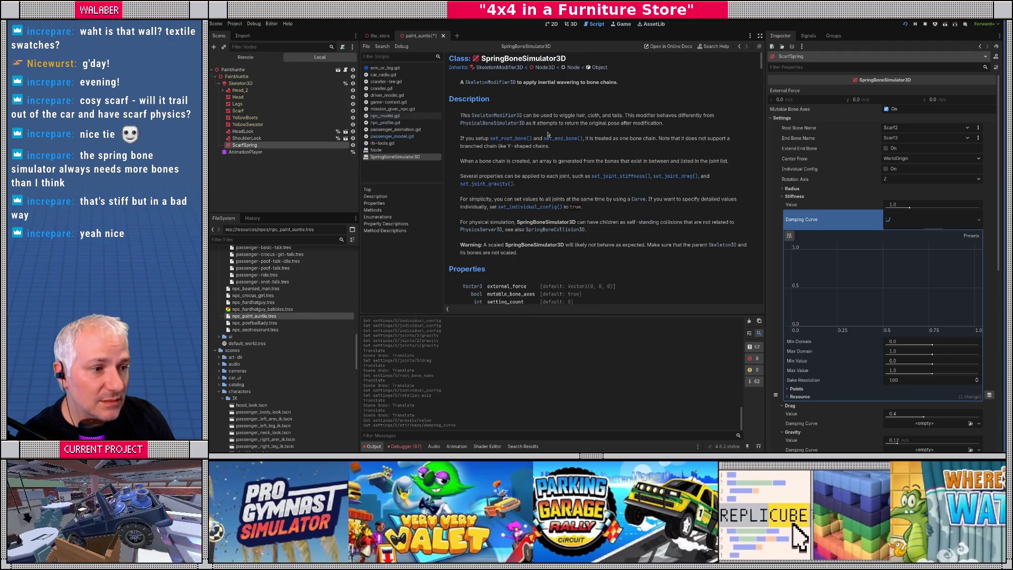
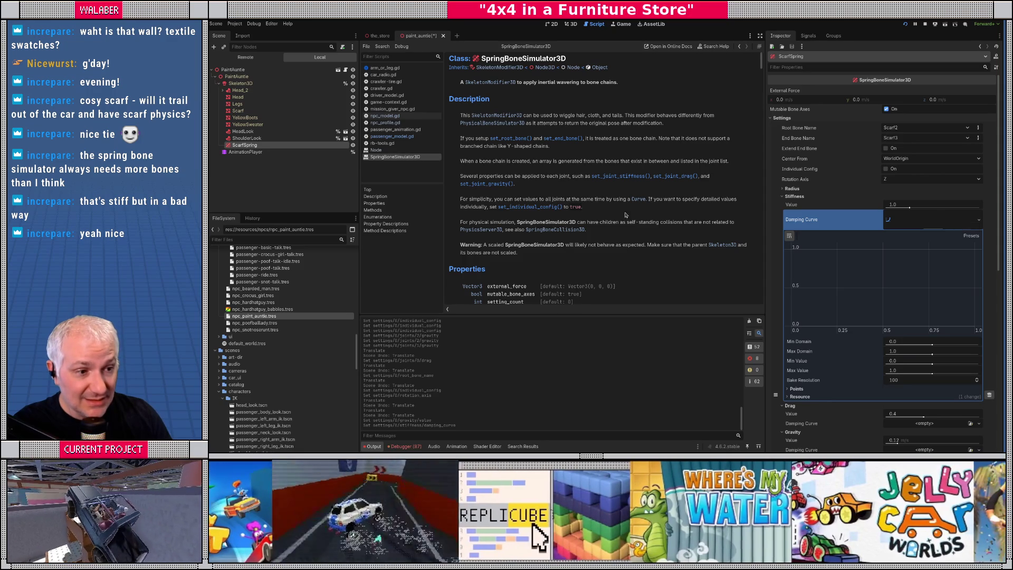
# Step: Drag ScarfSpring's stiffness damping curve end down to about 0.45, then select PaintAuntie in 3D
pyautogui.scroll(-2, 549, 199)
pyautogui.scroll(2, 548, 198)
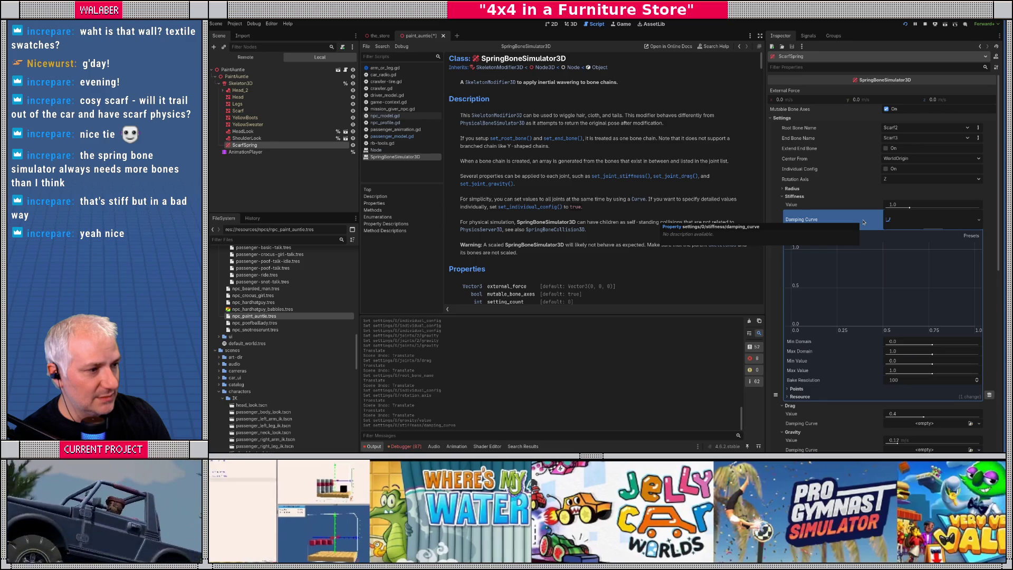
pyautogui.click(931, 222)
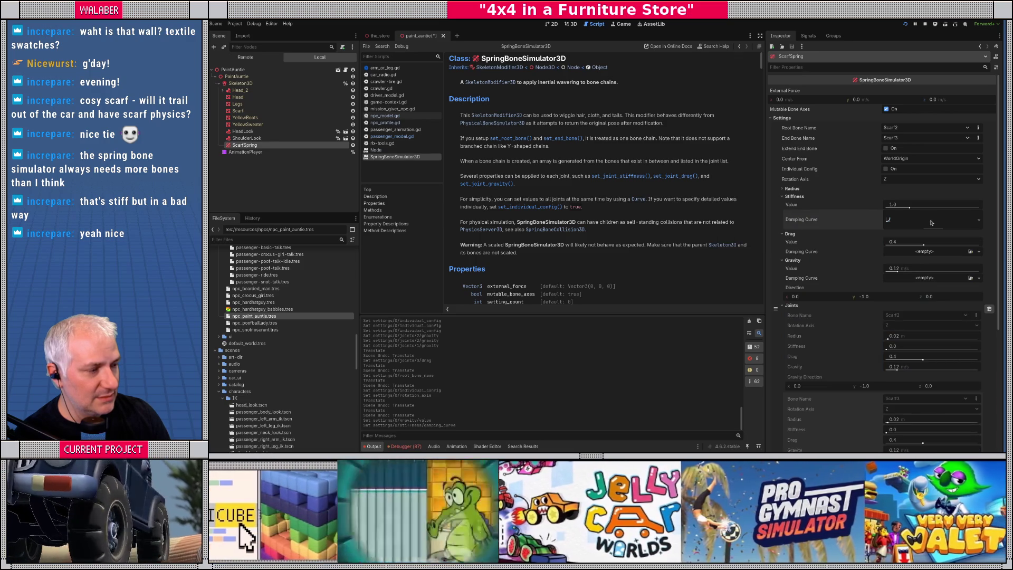
pyautogui.click(930, 224)
pyautogui.moveTo(805, 309)
pyautogui.mouseDown()
pyautogui.moveTo(897, 285)
pyautogui.moveTo(974, 290)
pyautogui.mouseUp()
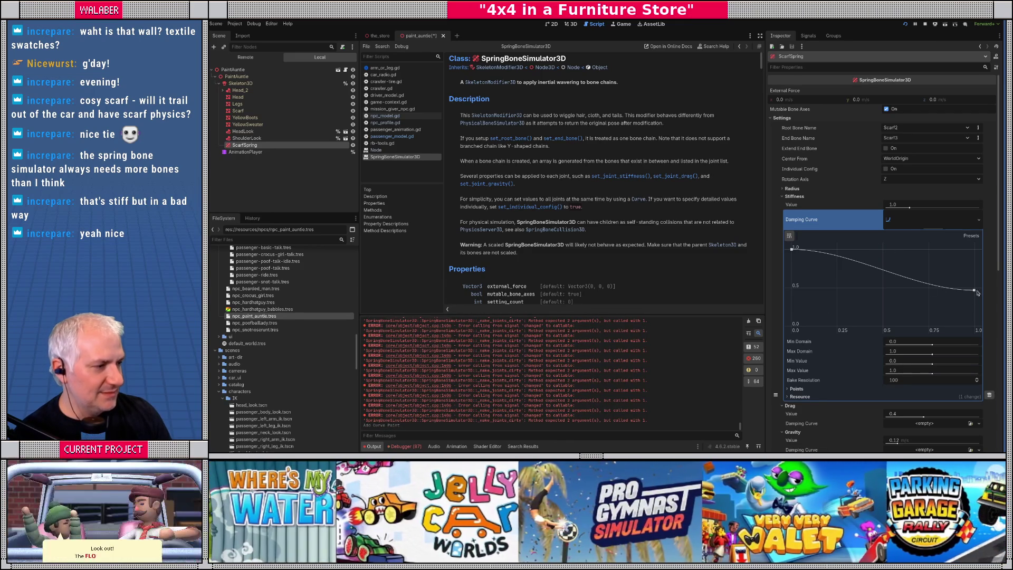
pyautogui.moveTo(976, 294); pyautogui.dragTo(976, 291)
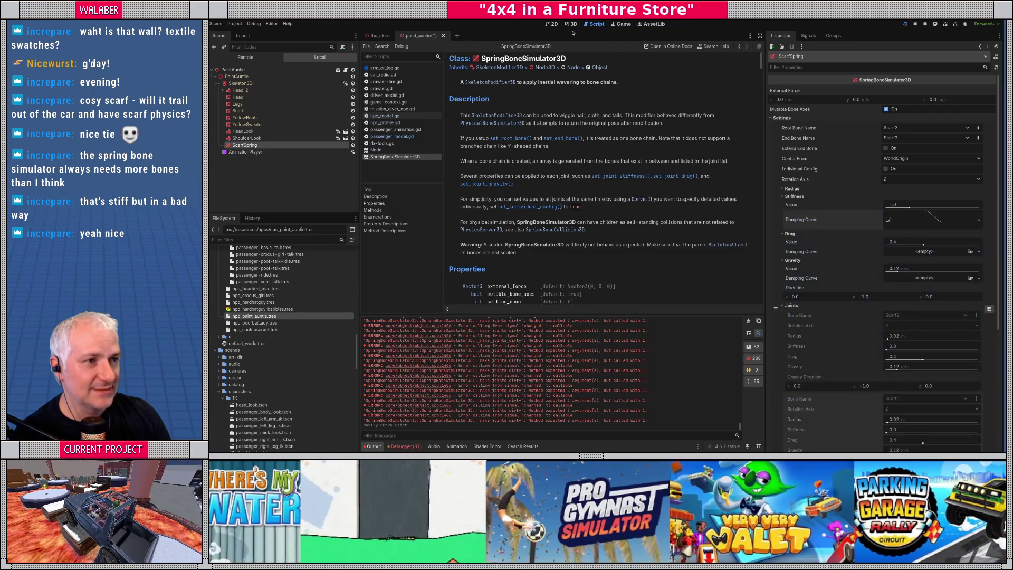
pyautogui.click(571, 24)
pyautogui.click(453, 210)
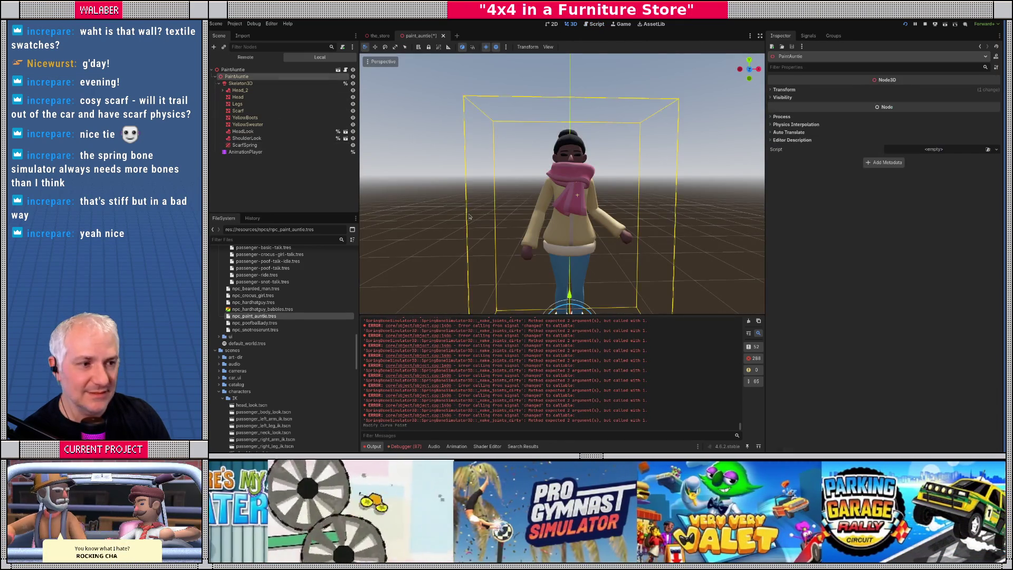
# Step: Test-slide PaintAuntie along X, undo it, and raise ScarfSpring's gravity to 0.55
pyautogui.scroll(-3, 454, 210)
pyautogui.moveTo(589, 275)
pyautogui.mouseDown()
pyautogui.moveTo(639, 280)
pyautogui.moveTo(580, 280)
pyautogui.moveTo(648, 282)
pyautogui.moveTo(562, 280)
pyautogui.moveTo(640, 289)
pyautogui.moveTo(568, 281)
pyautogui.moveTo(628, 281)
pyautogui.mouseUp()
pyautogui.hotkey('ctrl', 'z')
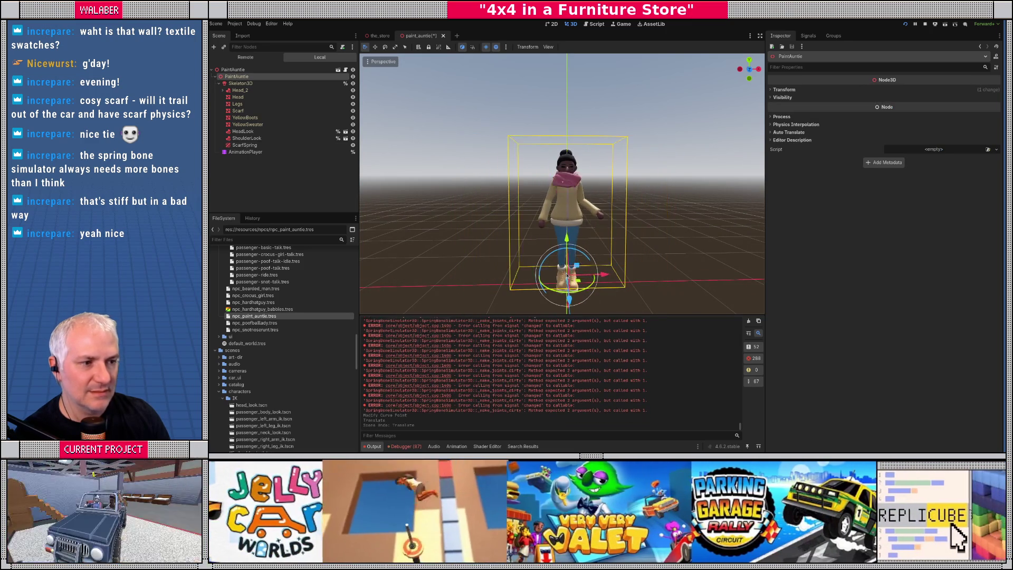
pyautogui.click(250, 147)
pyautogui.moveTo(897, 270); pyautogui.dragTo(938, 272)
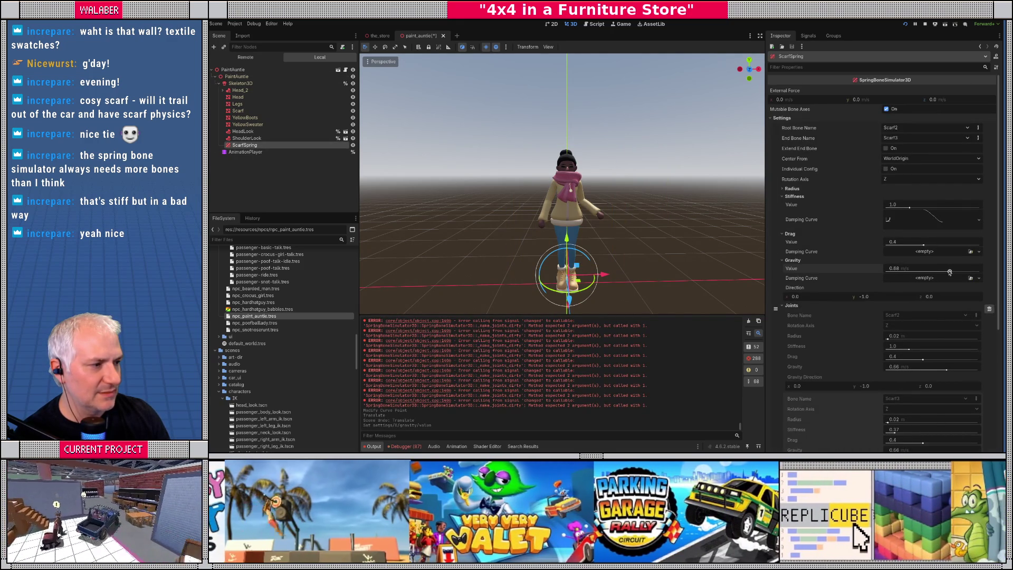
# Step: Sway PaintAuntie again to test the scarf, undo, and lower ScarfSpring's gravity to about 0.44
pyautogui.click(612, 284)
pyautogui.moveTo(612, 283)
pyautogui.mouseDown()
pyautogui.moveTo(637, 283)
pyautogui.moveTo(526, 279)
pyautogui.moveTo(592, 286)
pyautogui.moveTo(583, 285)
pyautogui.mouseUp()
pyautogui.hotkey('ctrl', 'z')
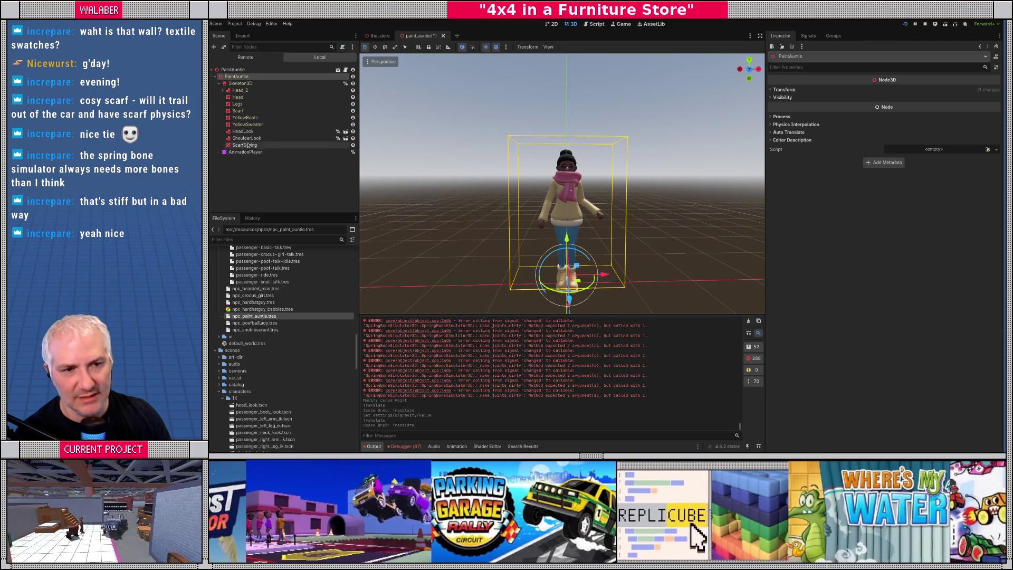
pyautogui.click(248, 146)
pyautogui.moveTo(950, 272); pyautogui.dragTo(931, 273)
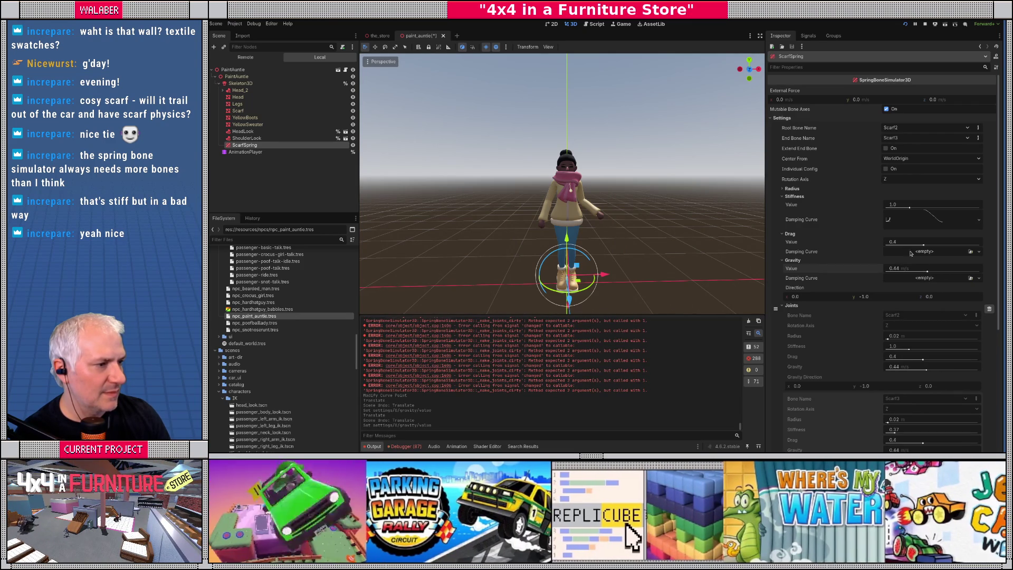
# Step: Set ScarfSpring's stiffness value to 1.5
pyautogui.click(894, 205)
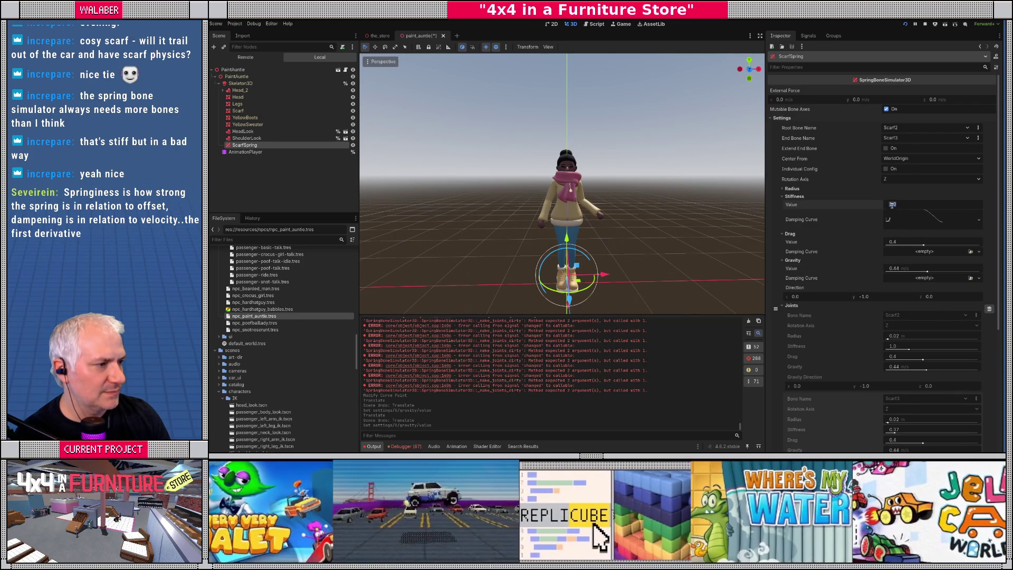
pyautogui.write('1.5')
pyautogui.press('Return')
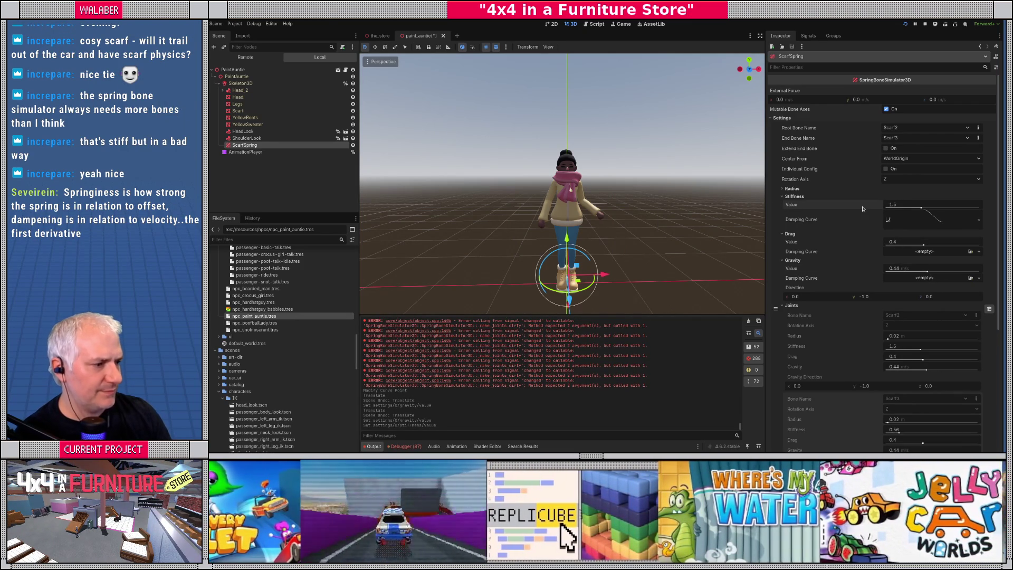
pyautogui.scroll(-2, 850, 271)
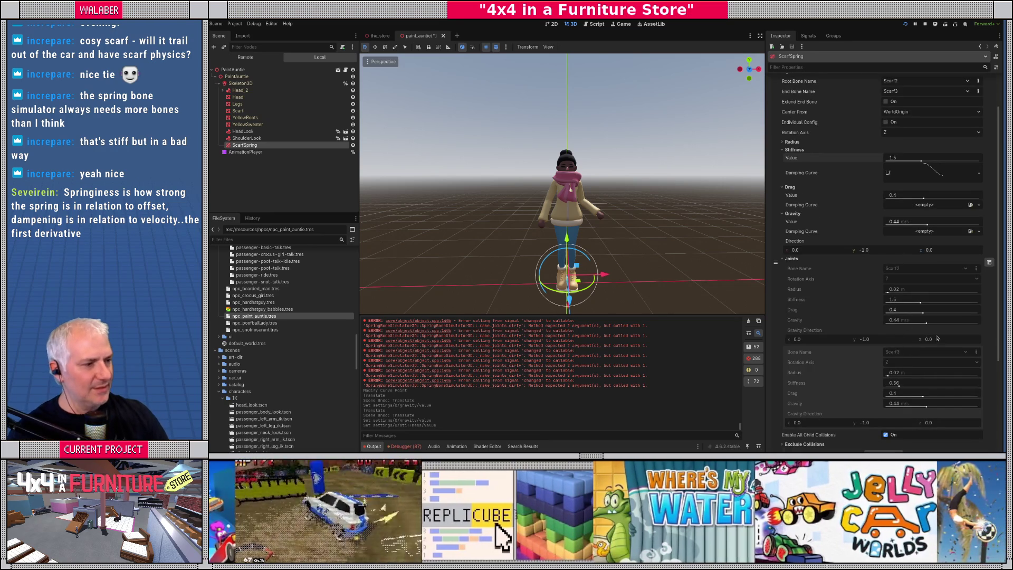
pyautogui.scroll(2, 899, 235)
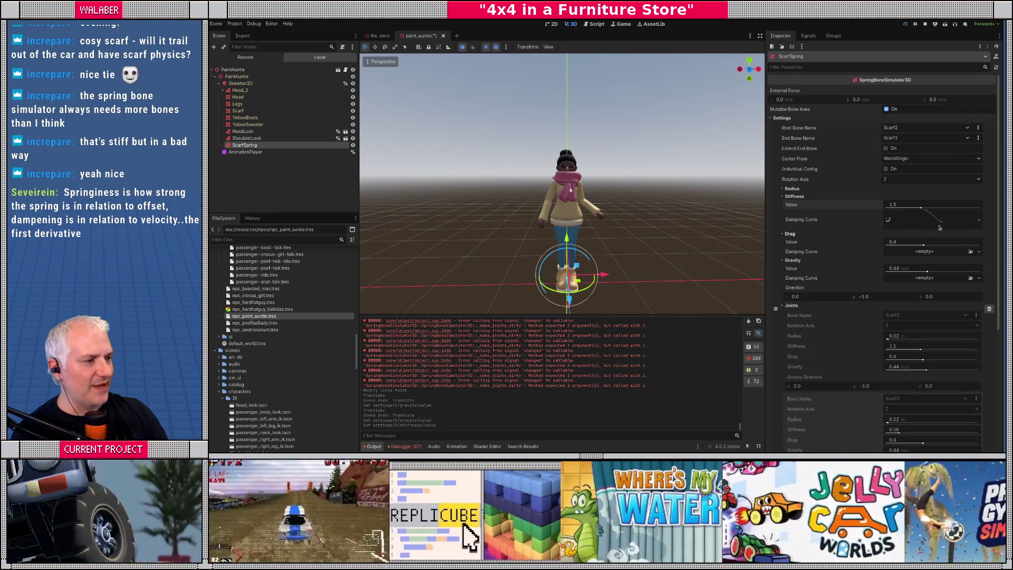
pyautogui.scroll(-6, 854, 257)
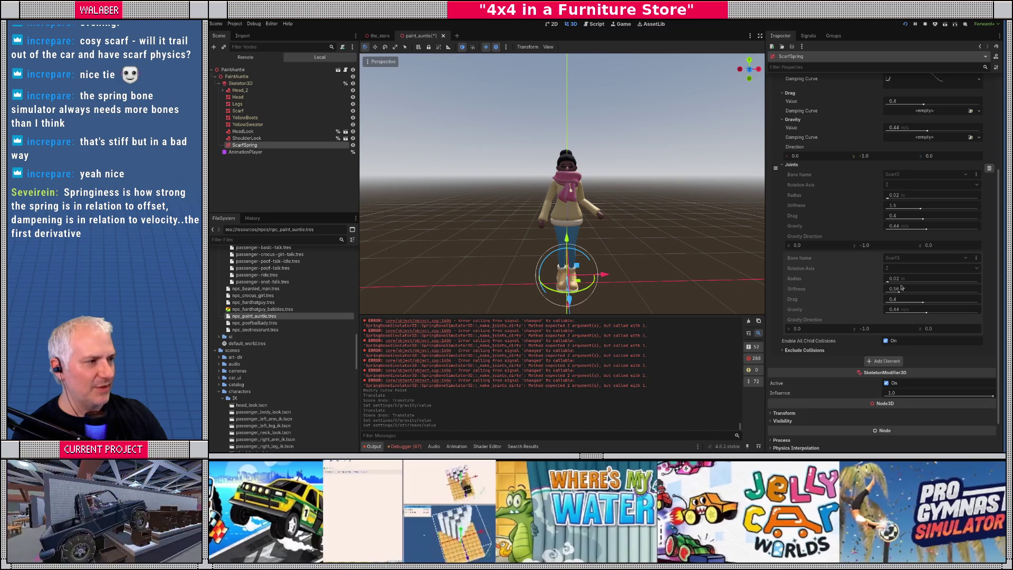
pyautogui.scroll(4, 945, 121)
pyautogui.click(928, 172)
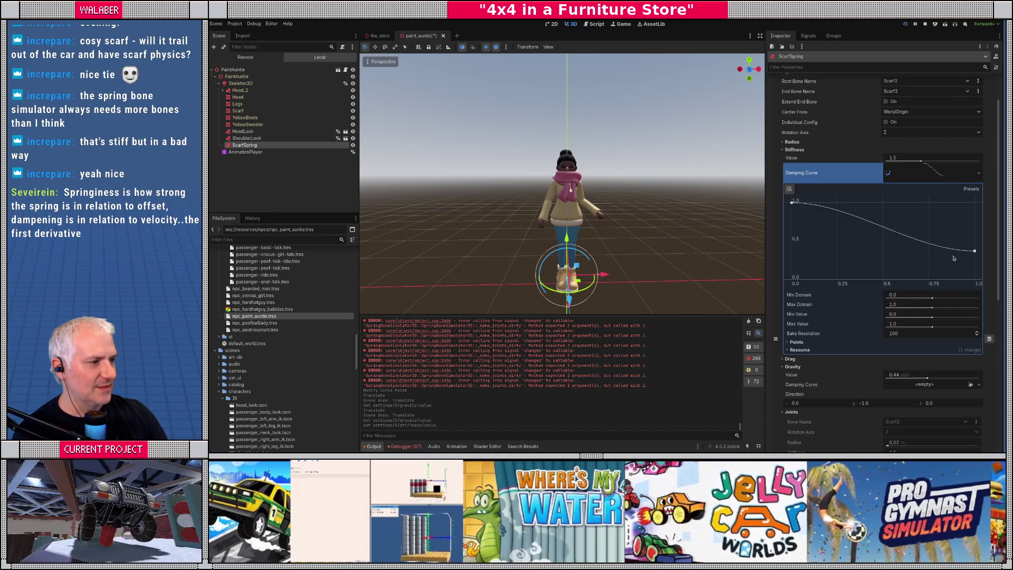
# Step: Nudge the damping curve's end point and widen the Inspector panel
pyautogui.click(976, 253)
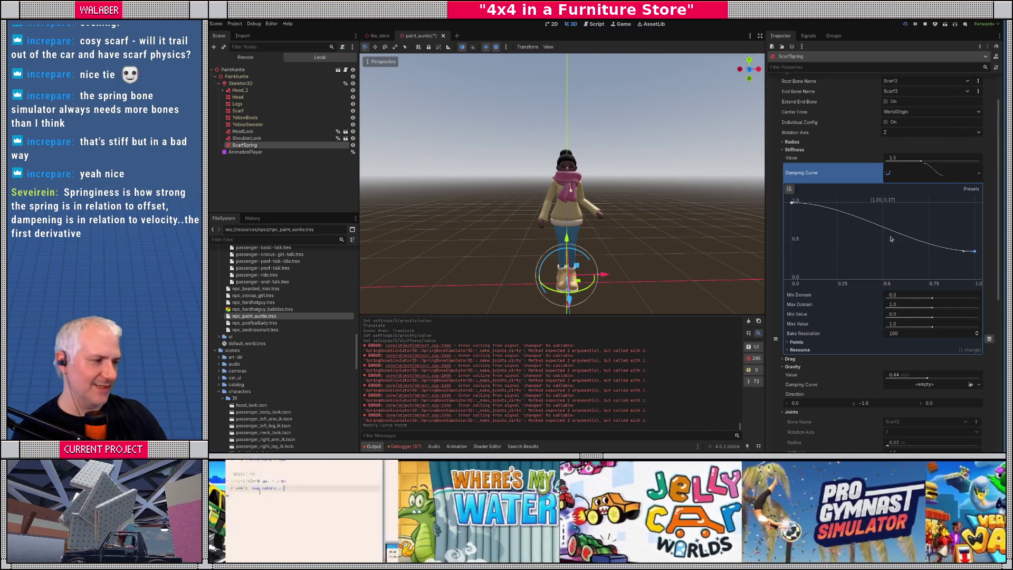
pyautogui.click(903, 177)
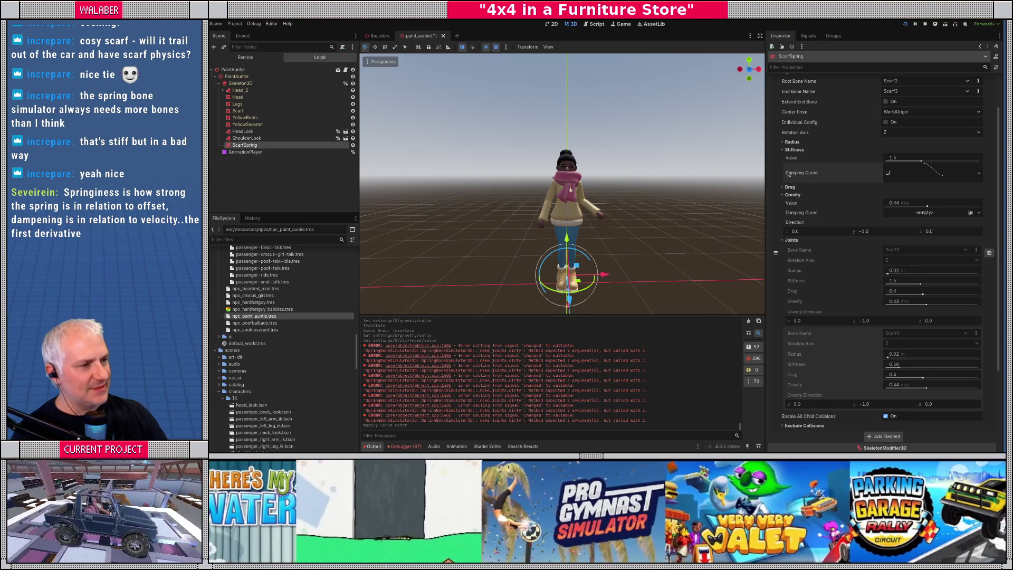
pyautogui.moveTo(767, 187); pyautogui.dragTo(714, 185)
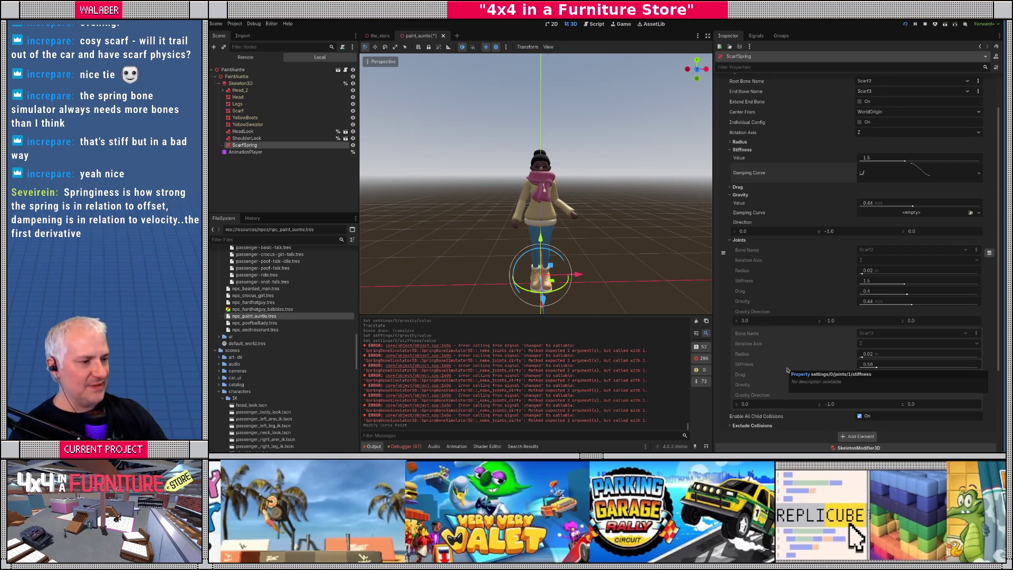
# Step: Raise the damping curve's end point and bring up the curve resource's options
pyautogui.click(929, 175)
pyautogui.moveTo(971, 266); pyautogui.dragTo(973, 205)
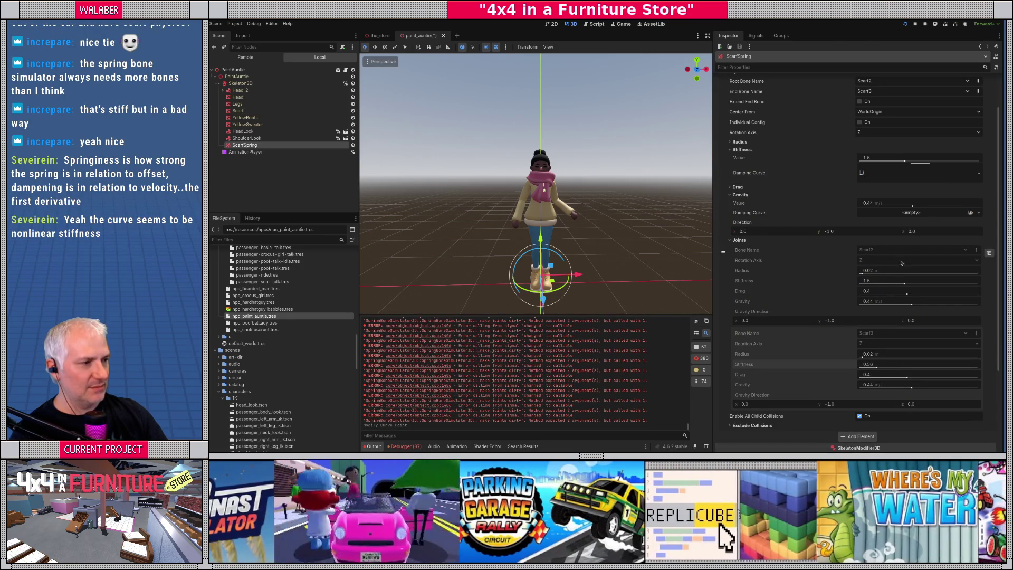
pyautogui.click(913, 174)
pyautogui.click(922, 179)
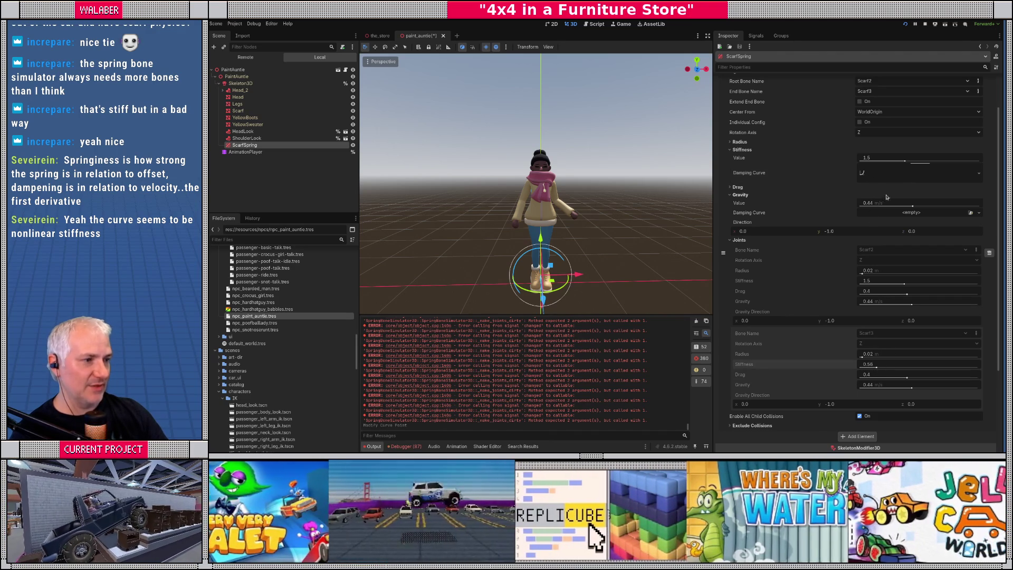
pyautogui.click(978, 174)
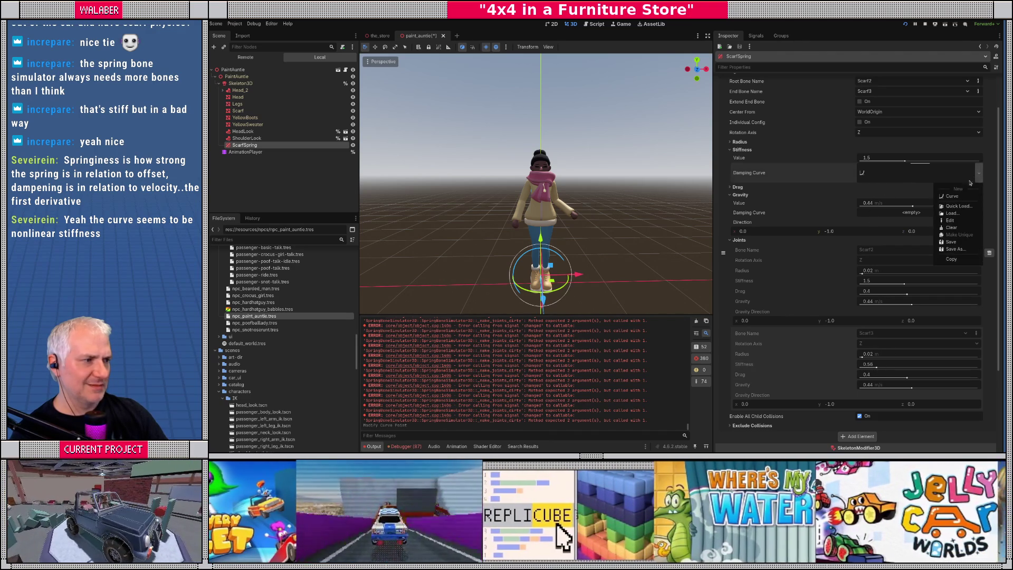
# Step: Clear the stiffness damping curve and build a new falling curve with added points
pyautogui.click(958, 228)
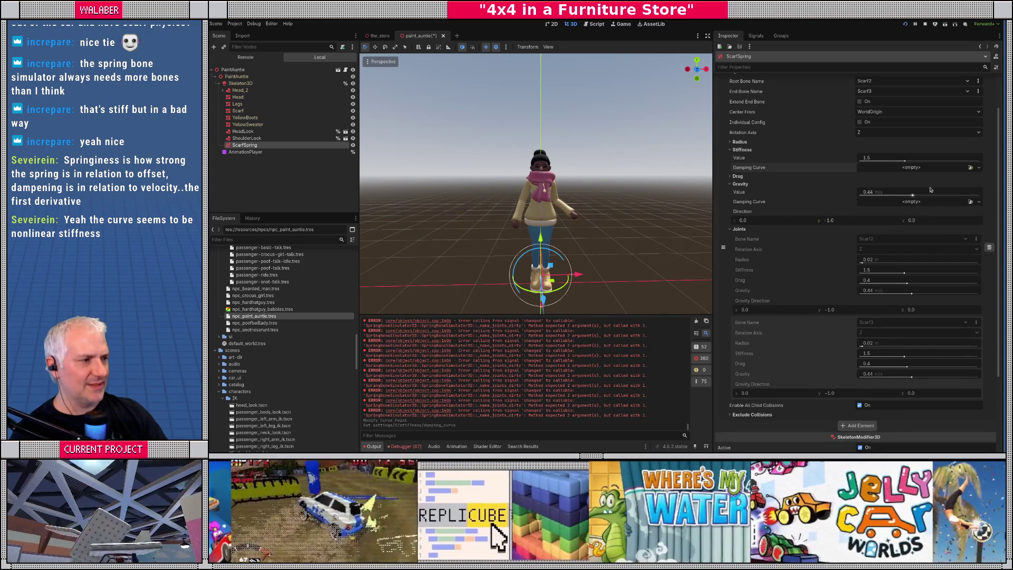
pyautogui.click(912, 168)
pyautogui.click(929, 186)
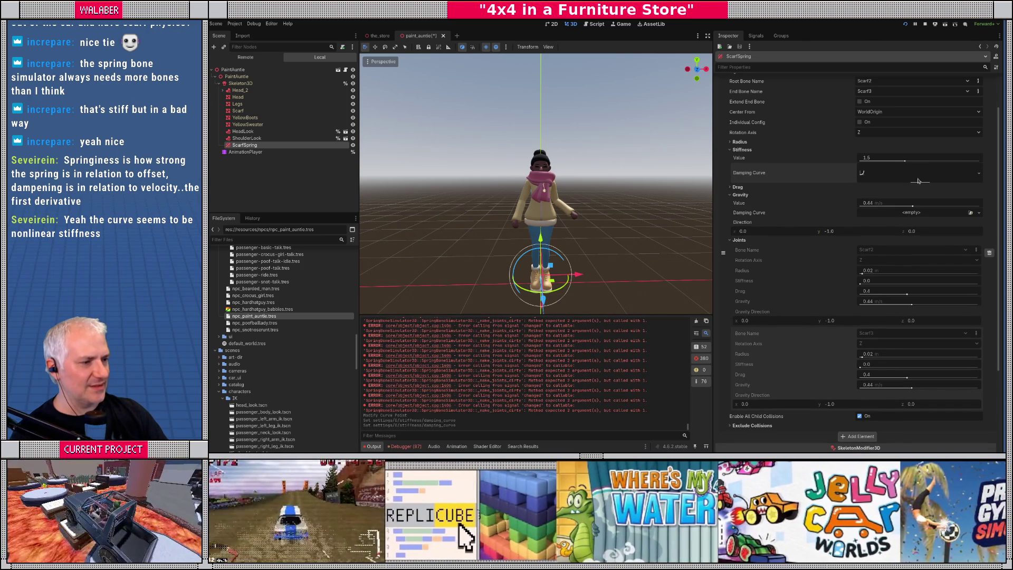
pyautogui.click(922, 180)
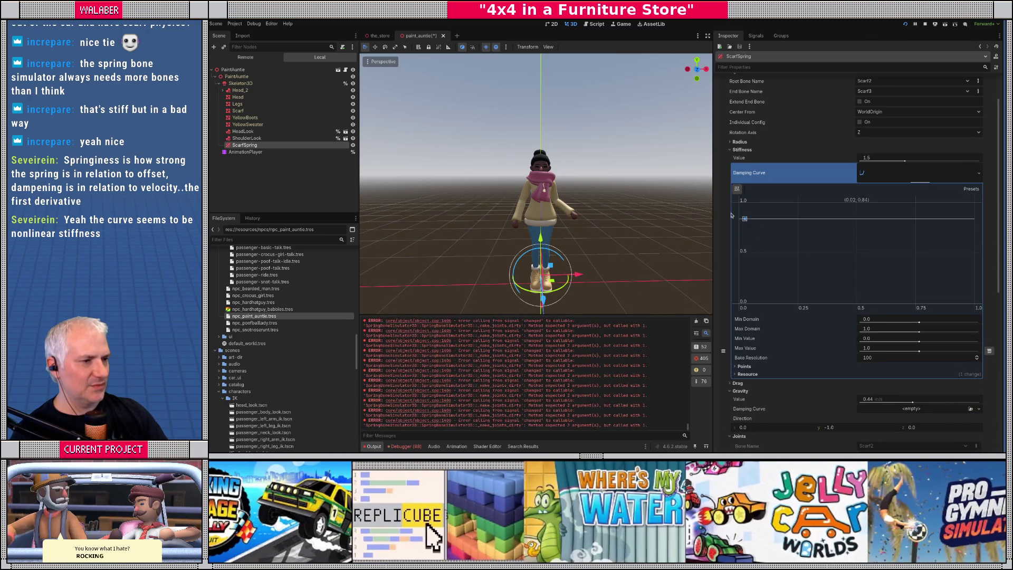
pyautogui.click(959, 252)
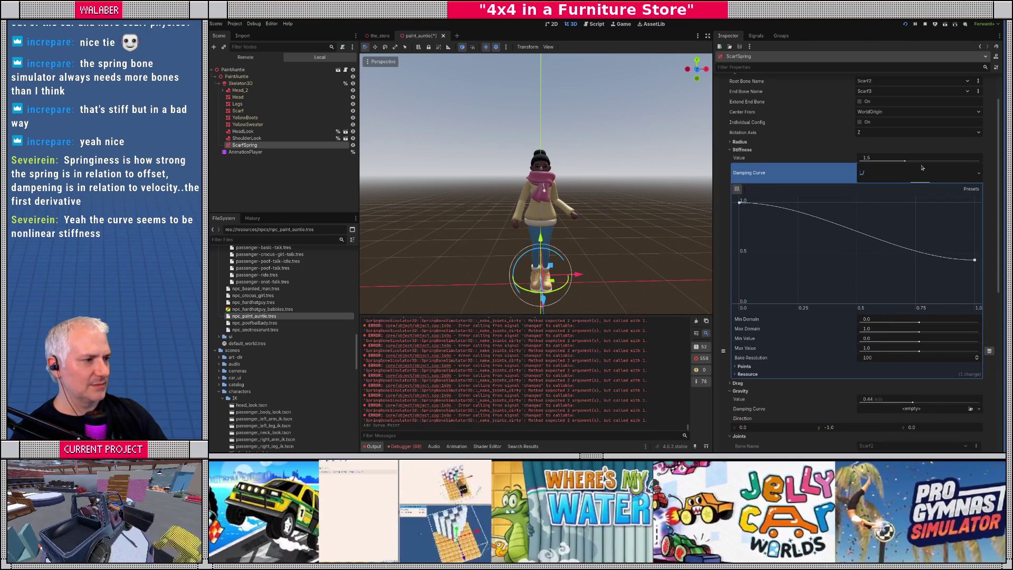
pyautogui.click(919, 173)
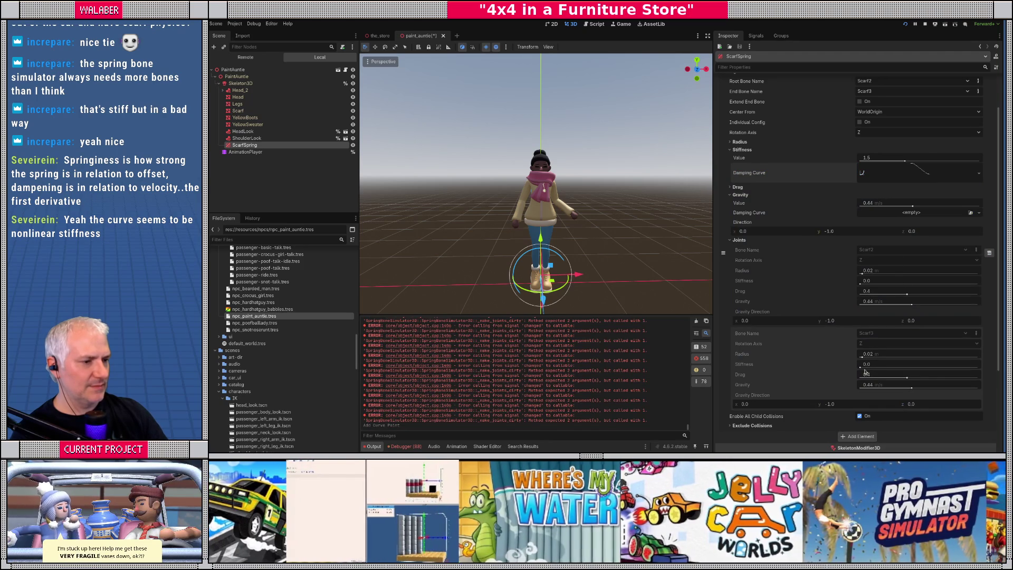
pyautogui.click(926, 175)
pyautogui.click(920, 173)
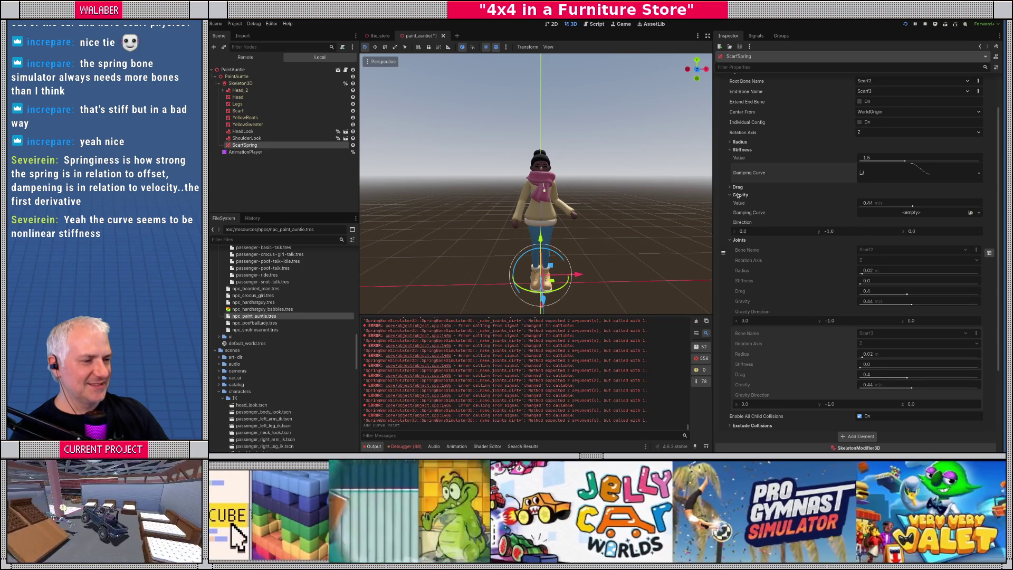
# Step: Raise ScarfSpring's drag to 1.0, test-slide PaintAuntie, and save the scene
pyautogui.click(732, 188)
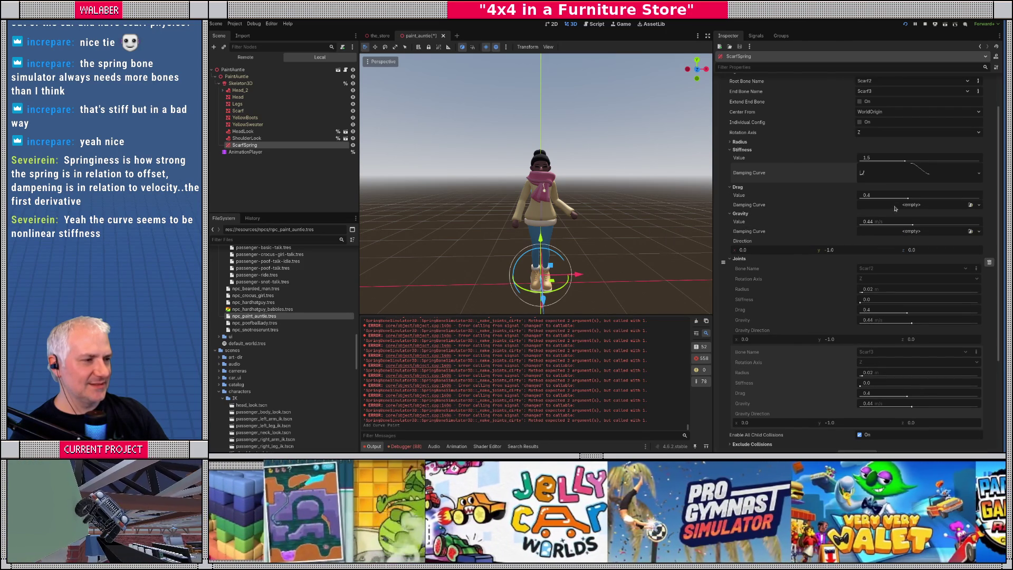
pyautogui.moveTo(879, 198); pyautogui.dragTo(981, 197)
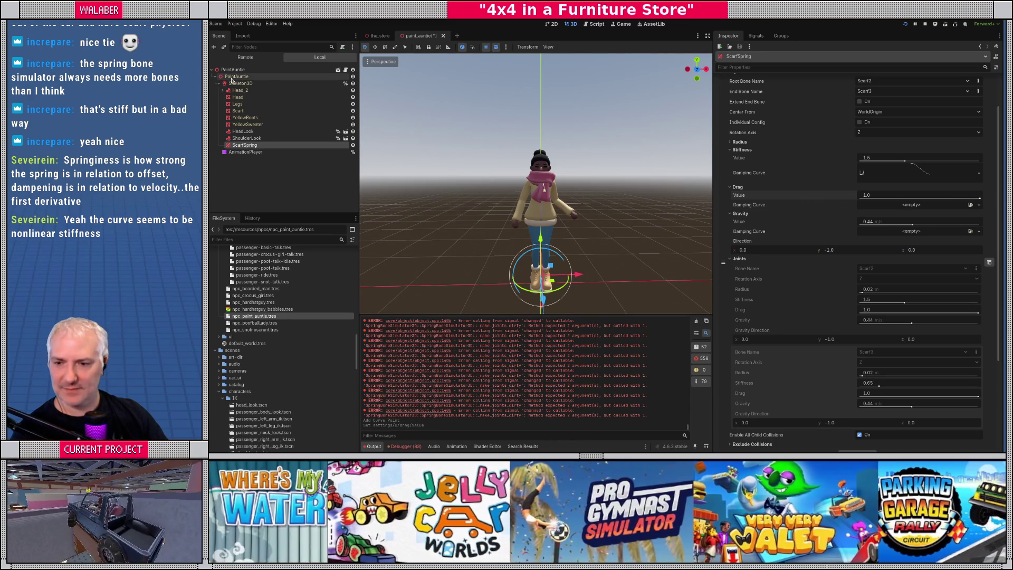
pyautogui.click(279, 76)
pyautogui.moveTo(583, 276)
pyautogui.mouseDown()
pyautogui.moveTo(607, 276)
pyautogui.moveTo(546, 276)
pyautogui.moveTo(582, 275)
pyautogui.moveTo(562, 276)
pyautogui.moveTo(572, 274)
pyautogui.mouseUp()
pyautogui.hotkey('ctrl', 's')
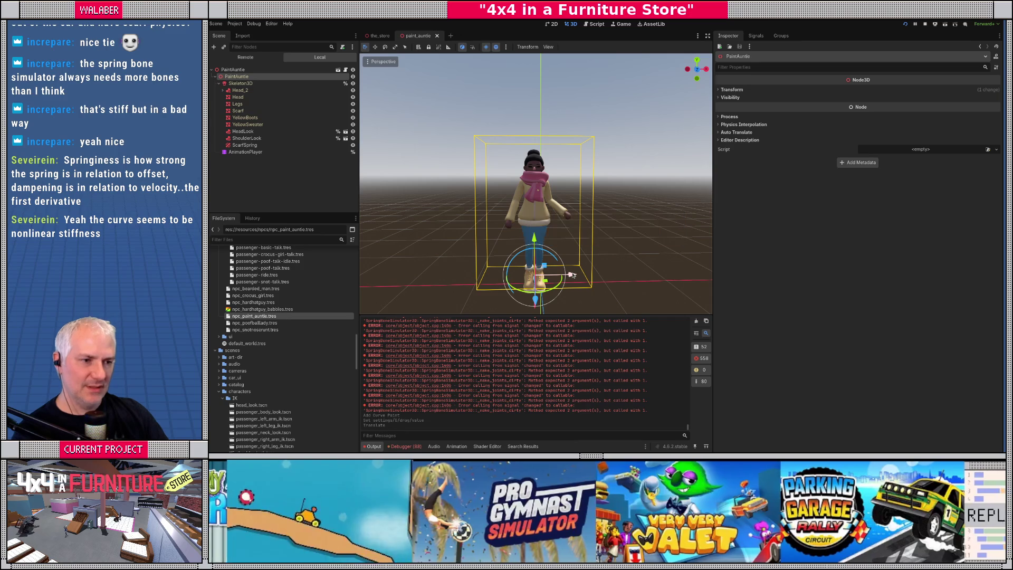
# Step: Undo PaintAuntie's test slide, then stop and relaunch the game with F8 and F5
pyautogui.hotkey('ctrl', 'z')
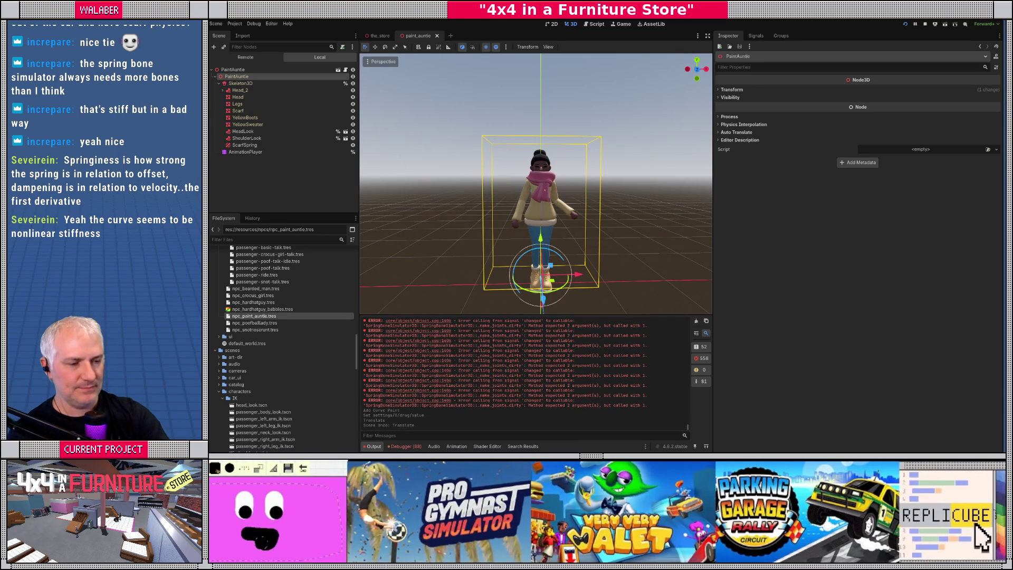
pyautogui.press('F8')
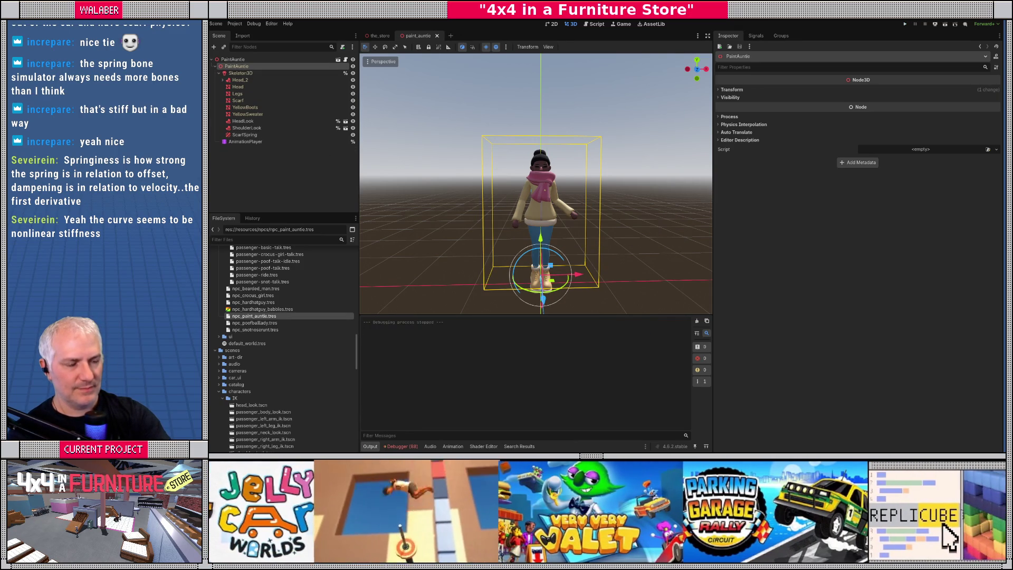
pyautogui.press('F5')
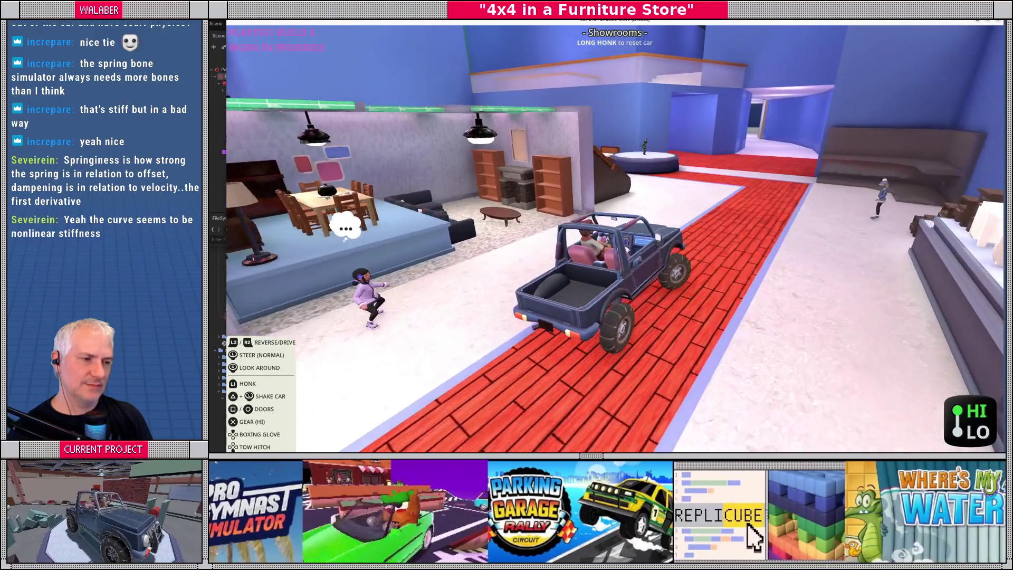
# Step: Warp the jeep to the Paint Department via the console, playtest, then quit with F8
pyautogui.press('`')
pyautogui.write('ts Pa')
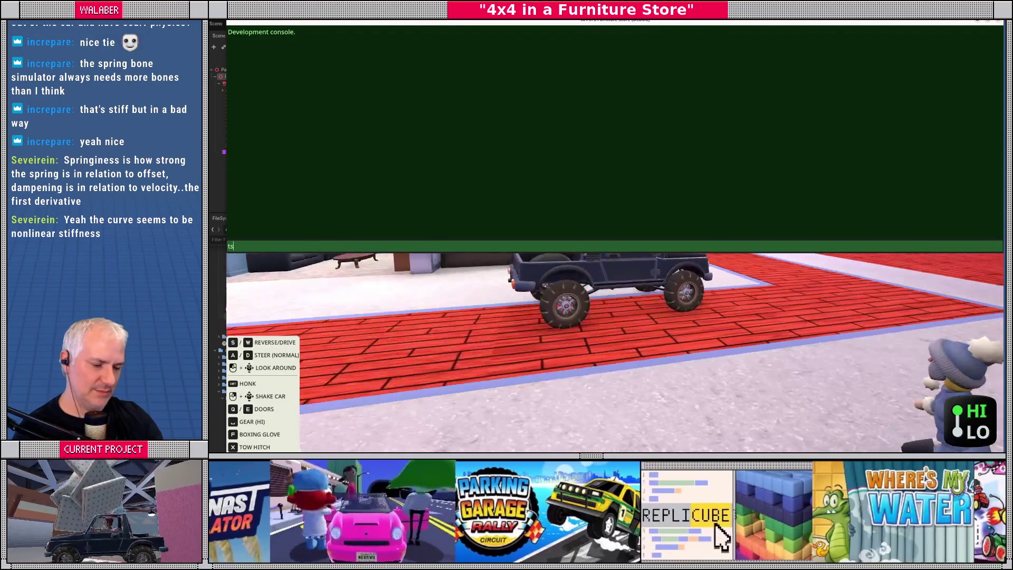
pyautogui.press('`')
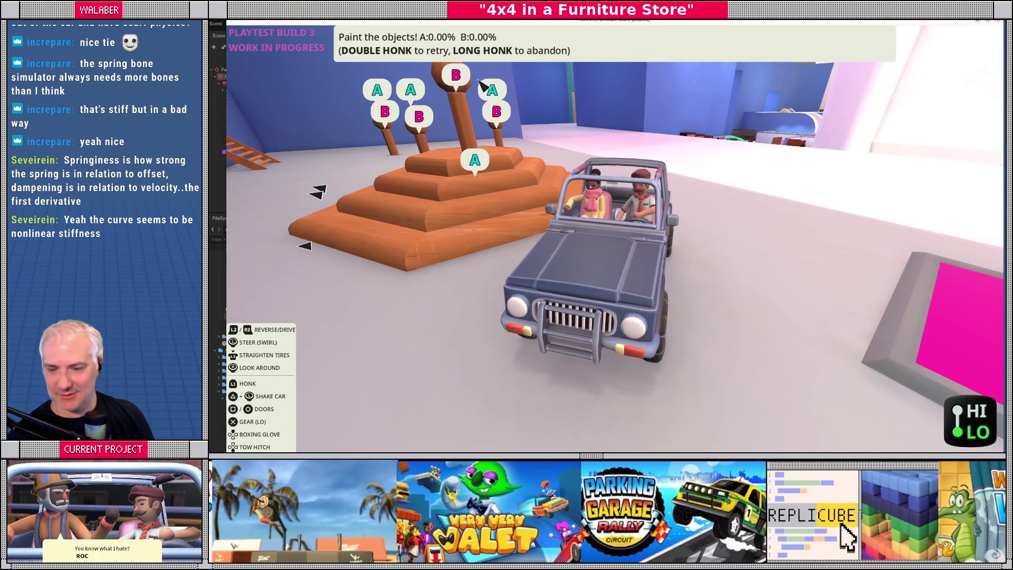
pyautogui.press('F8')
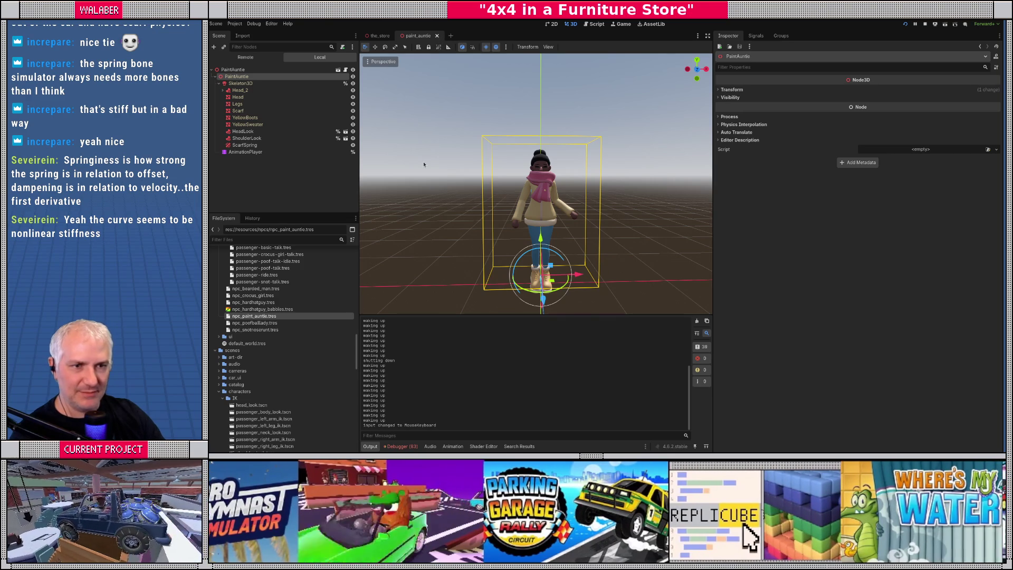
# Step: Close paint_auntie and create a New Inherited Scene from QuiltGrandma.glb
pyautogui.hotkey('ctrl', 'w')
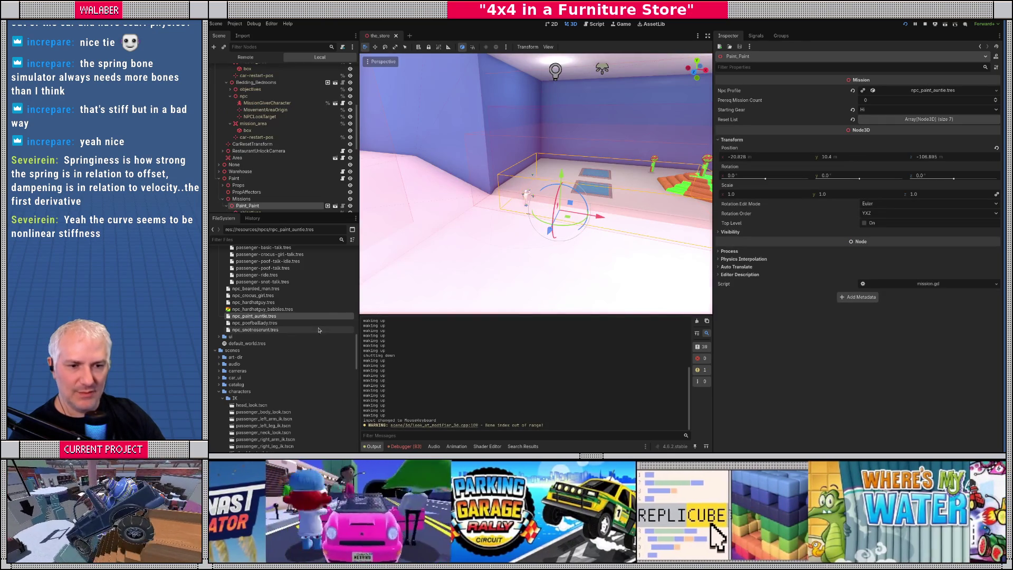
pyautogui.scroll(-10, 320, 301)
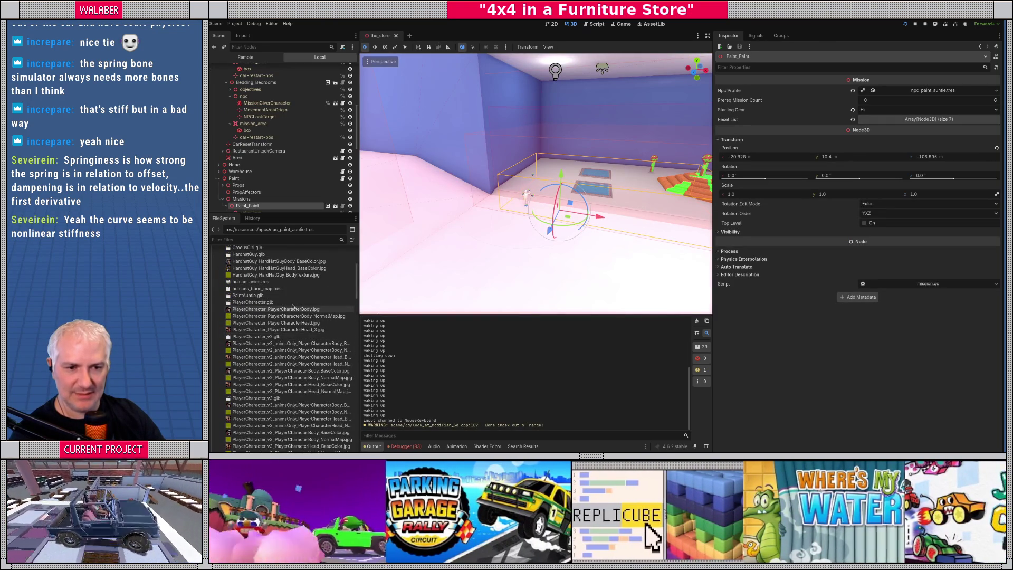
pyautogui.scroll(-8, 273, 331)
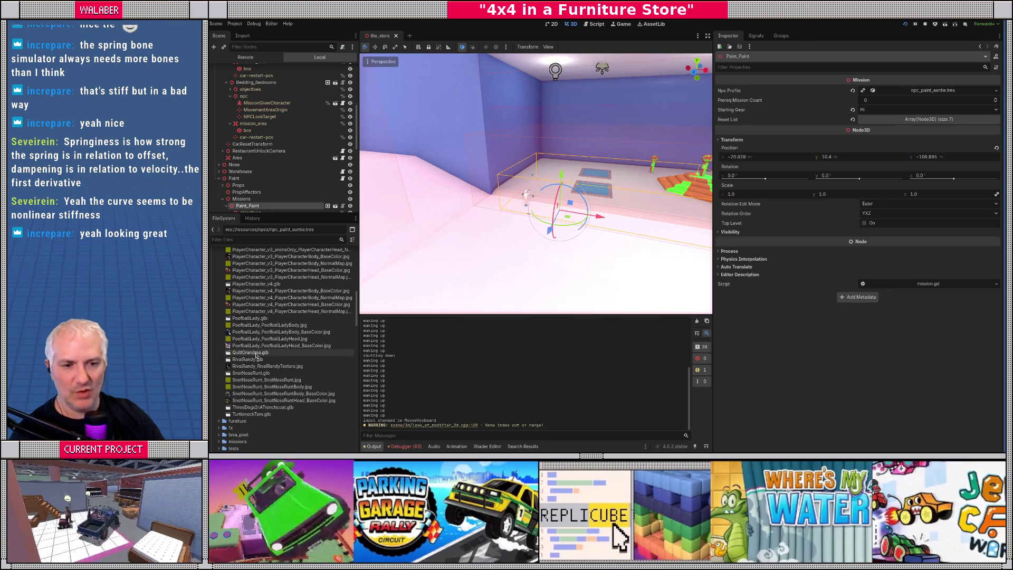
pyautogui.rightClick(256, 354)
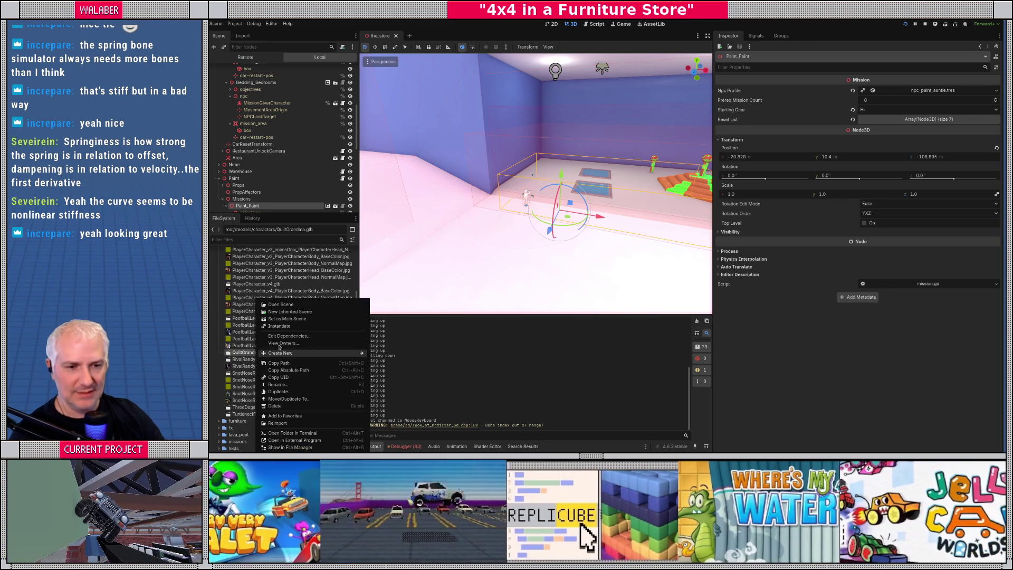
pyautogui.click(290, 312)
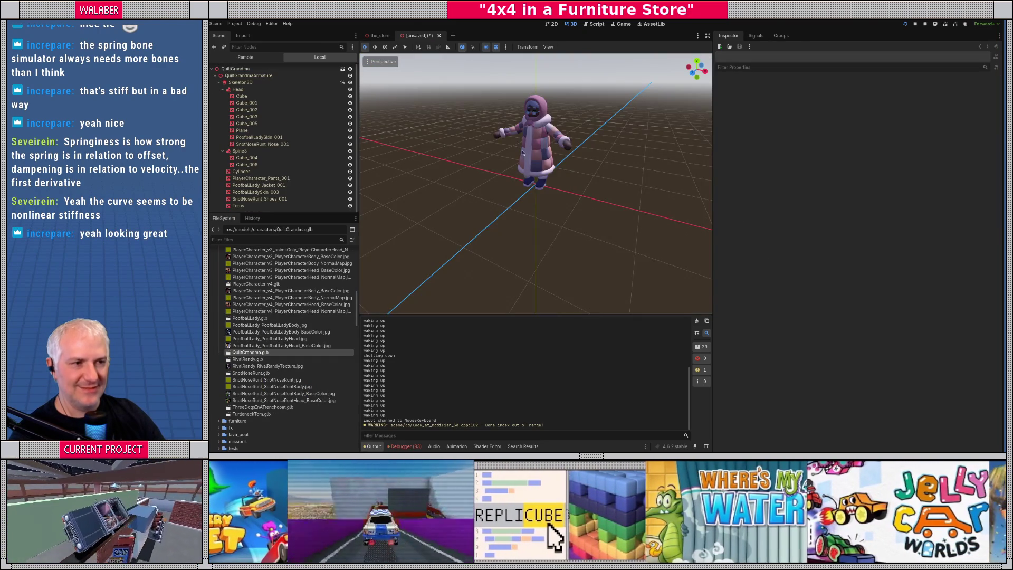
# Step: Zoom and orbit to the front of the QuiltGrandma model, then switch to the YouTube browser
pyautogui.scroll(5, 540, 184)
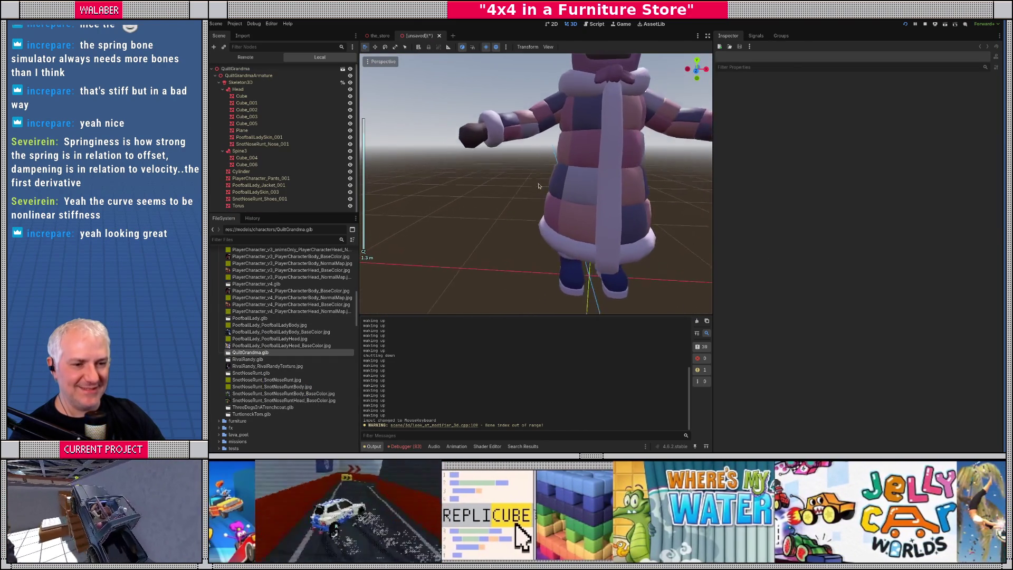
pyautogui.scroll(-3, 570, 190)
pyautogui.moveTo(601, 195)
pyautogui.mouseDown()
pyautogui.moveTo(496, 204)
pyautogui.moveTo(534, 199)
pyautogui.mouseUp()
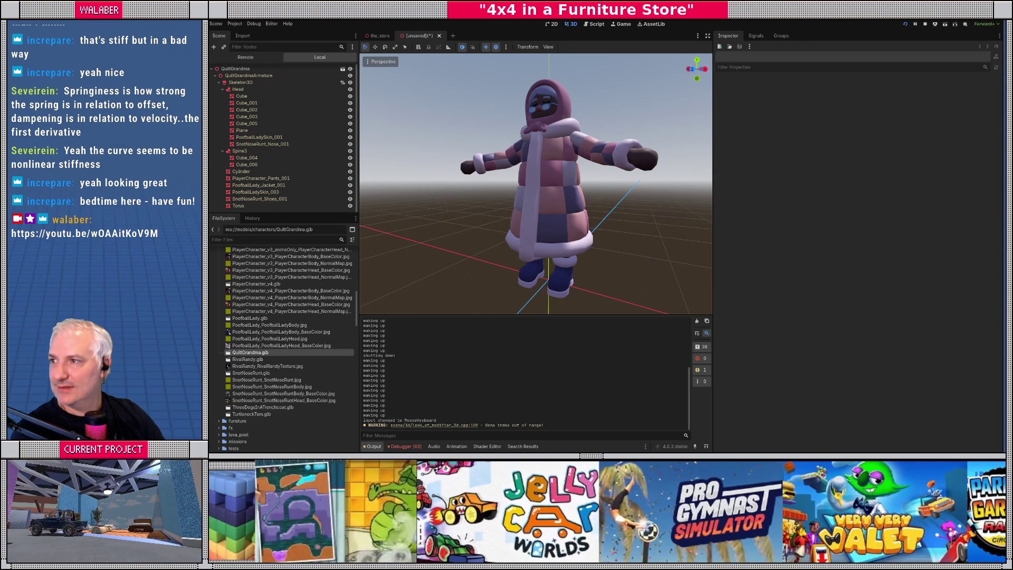
pyautogui.hotkey('alt', 'Tab')
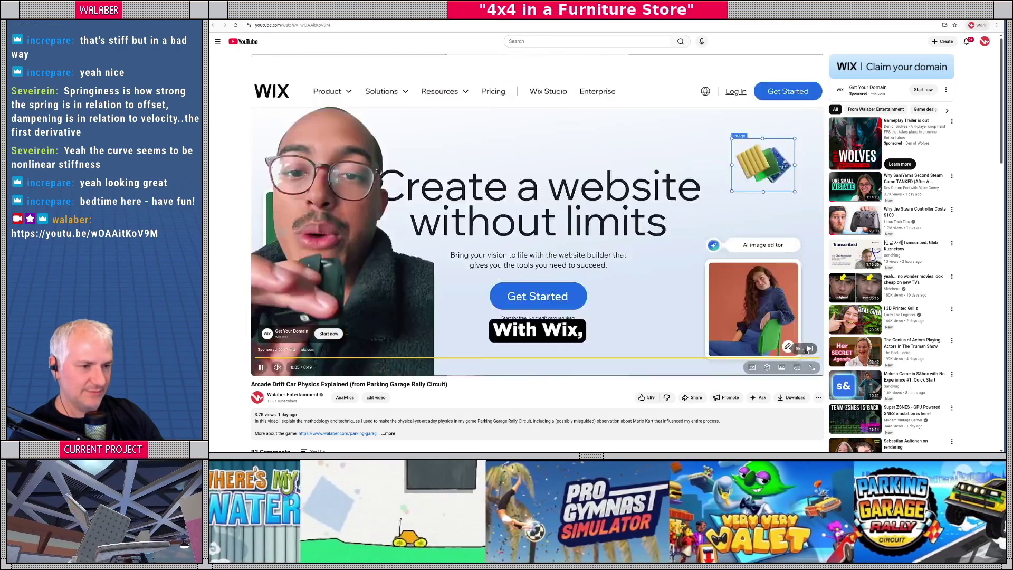
# Step: Skip the ad, jump to Bringing Back the Camera, scrub to Movement Forces Code, then return to Godot
pyautogui.click(801, 349)
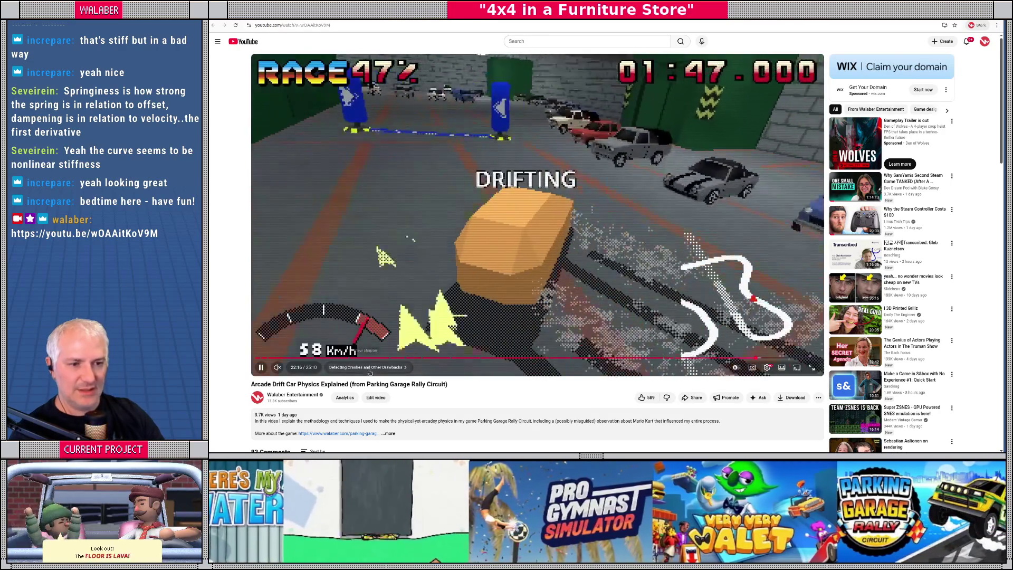
pyautogui.click(367, 367)
pyautogui.click(429, 359)
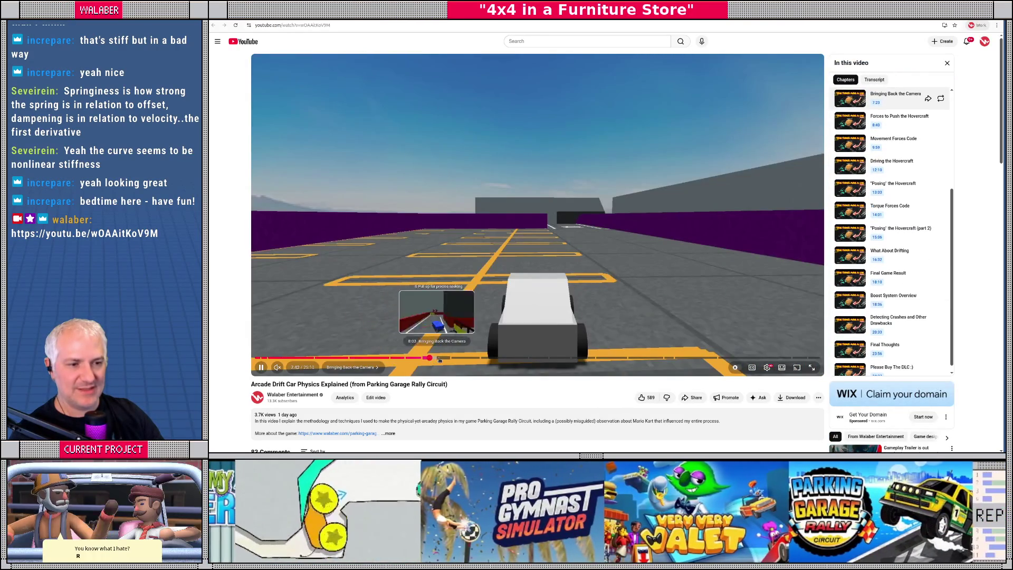
pyautogui.moveTo(439, 360); pyautogui.dragTo(741, 357)
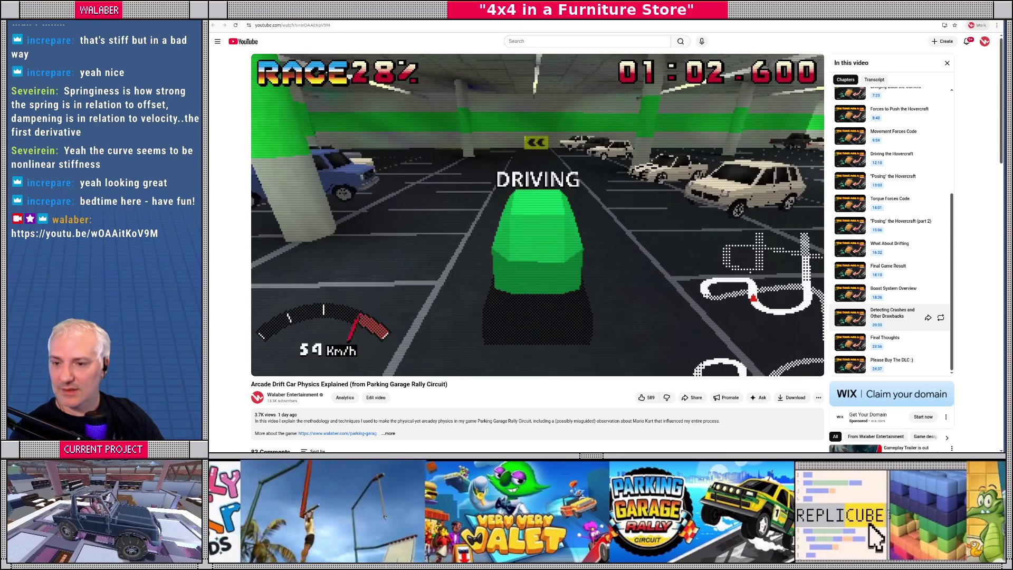
pyautogui.hotkey('alt', 'Tab')
pyautogui.moveTo(561, 147); pyautogui.dragTo(548, 185)
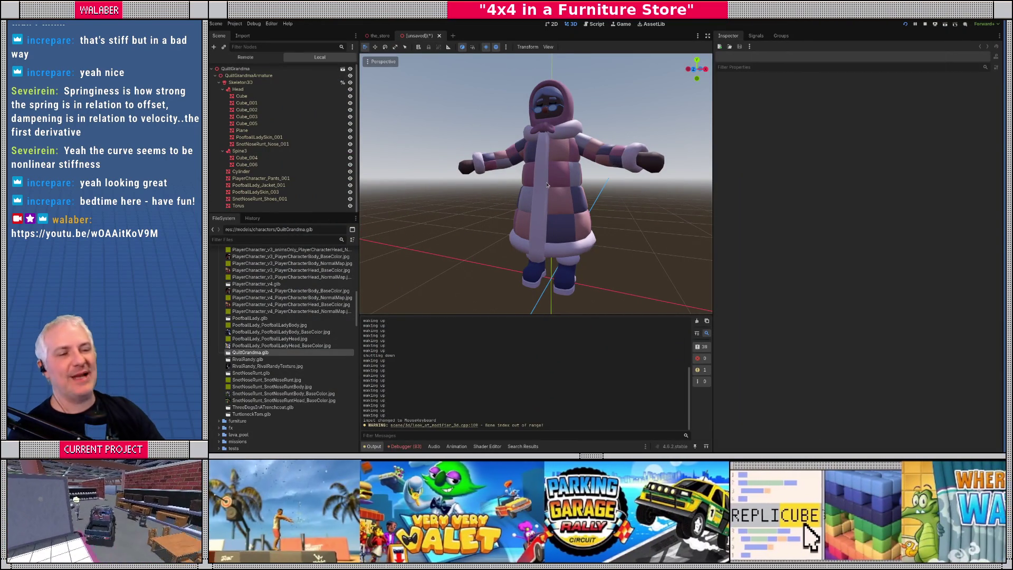
# Step: Add an AnimationPlayer child node under QuiltGrandmaArmature
pyautogui.scroll(-4, 548, 220)
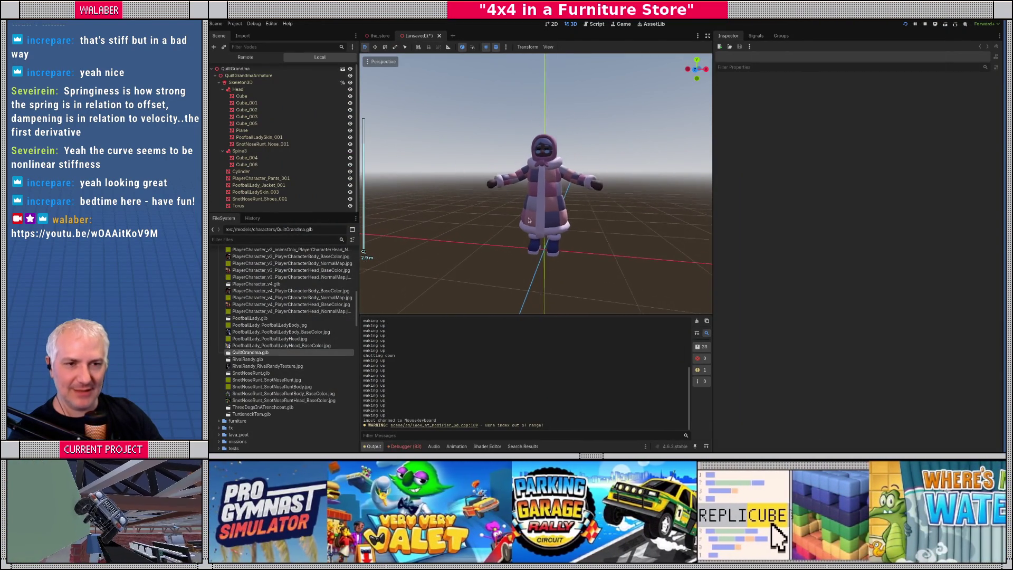
pyautogui.moveTo(308, 215); pyautogui.dragTo(305, 233)
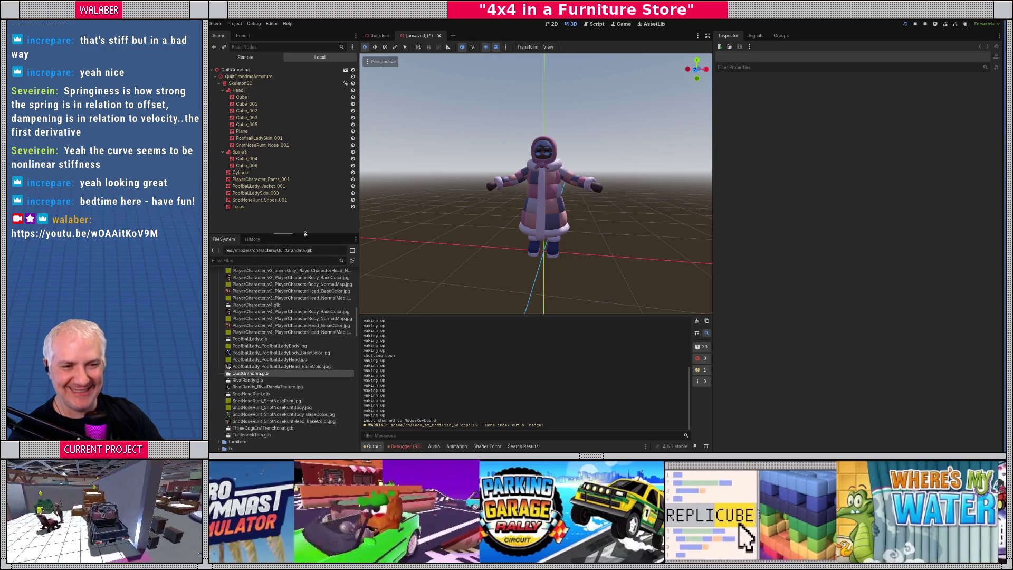
pyautogui.scroll(5, 536, 233)
pyautogui.moveTo(535, 232)
pyautogui.mouseDown()
pyautogui.moveTo(661, 203)
pyautogui.moveTo(369, 190)
pyautogui.mouseUp()
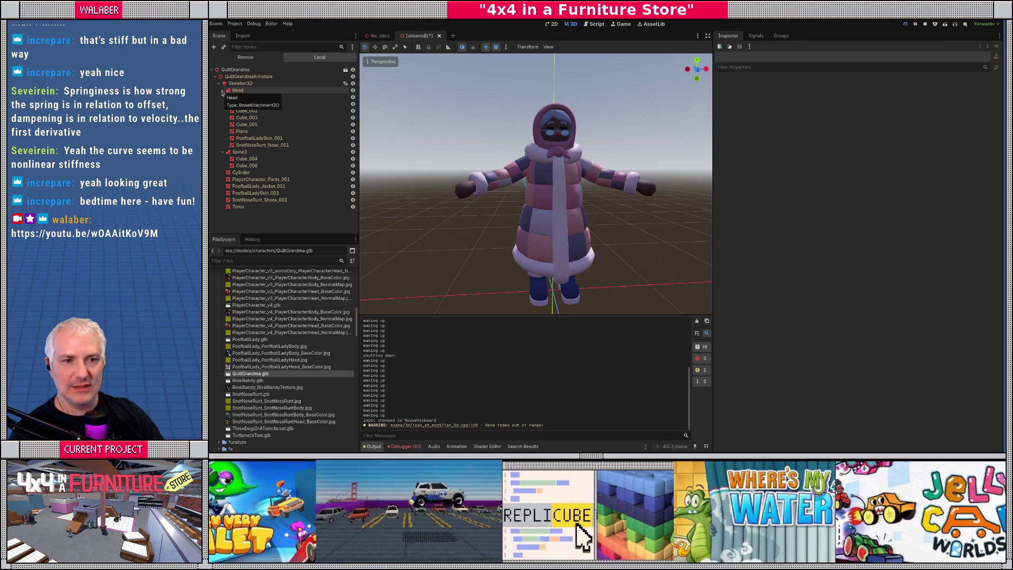
pyautogui.click(222, 90)
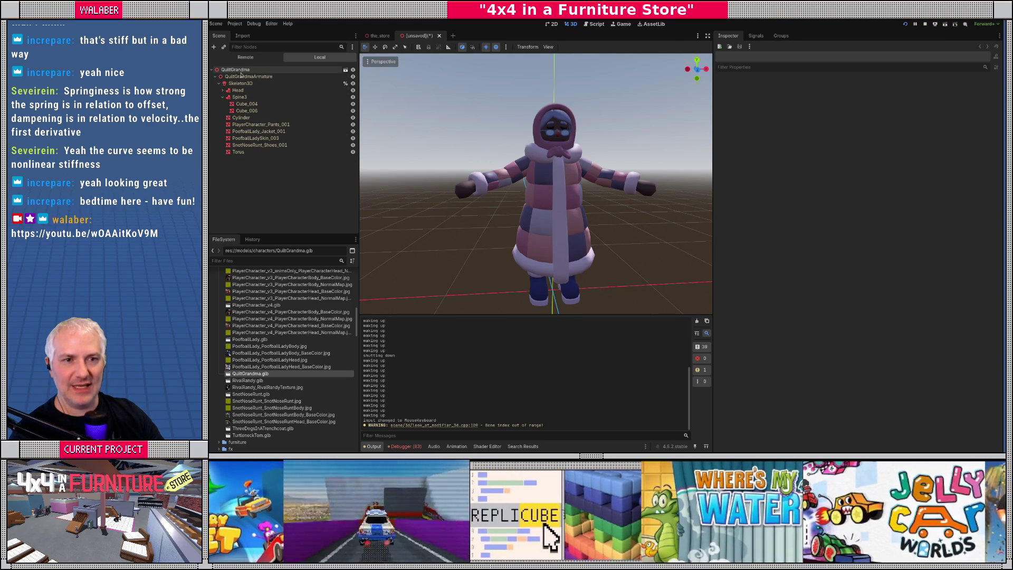
pyautogui.rightClick(252, 78)
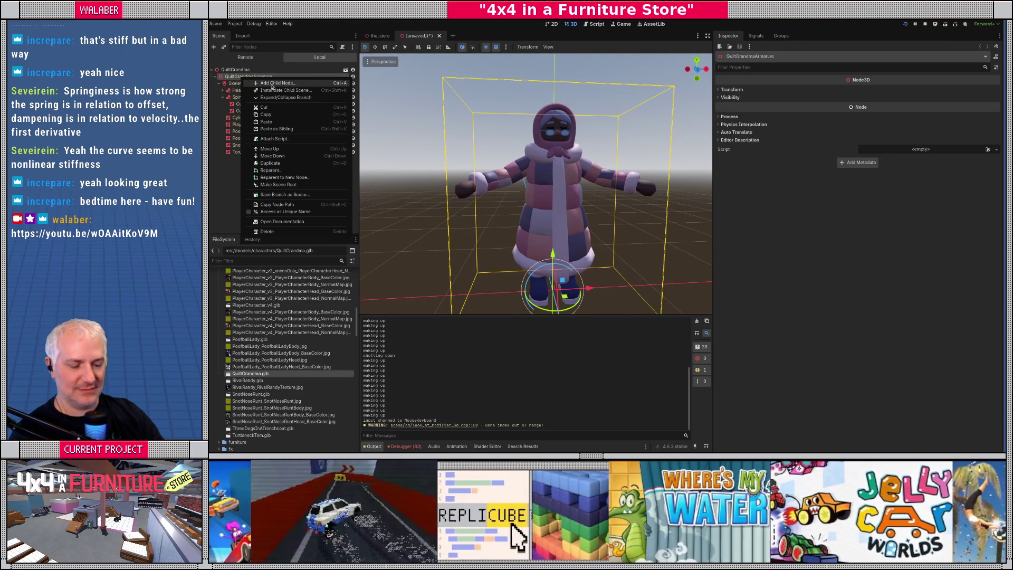
pyautogui.click(272, 84)
pyautogui.write('animation')
pyautogui.press('Down')
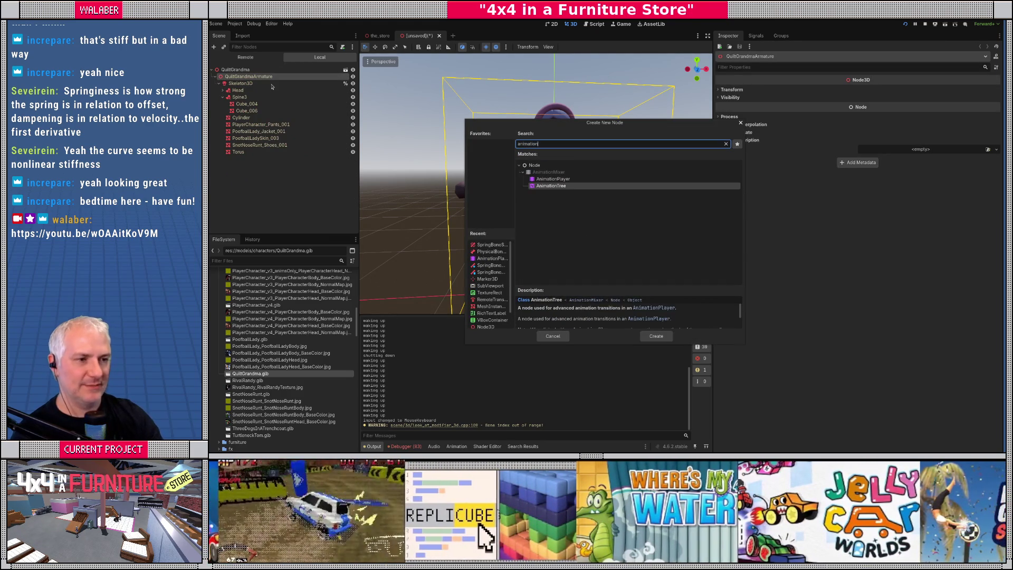
pyautogui.press('Up')
pyautogui.press('Return')
# Step: Give the AnimationPlayer unique-name access and load the human-anims animation library into it
pyautogui.rightClick(319, 159)
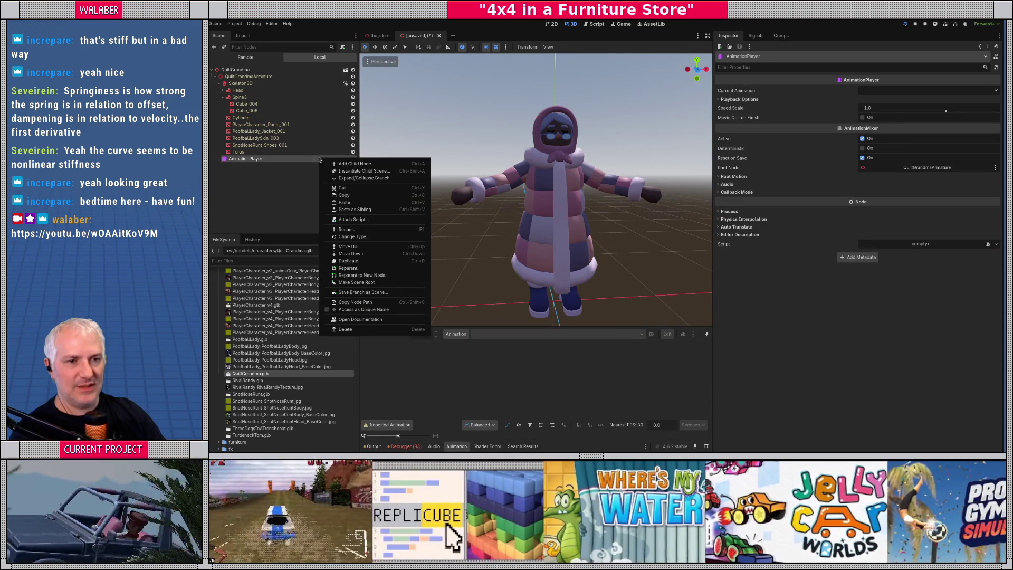
pyautogui.click(330, 310)
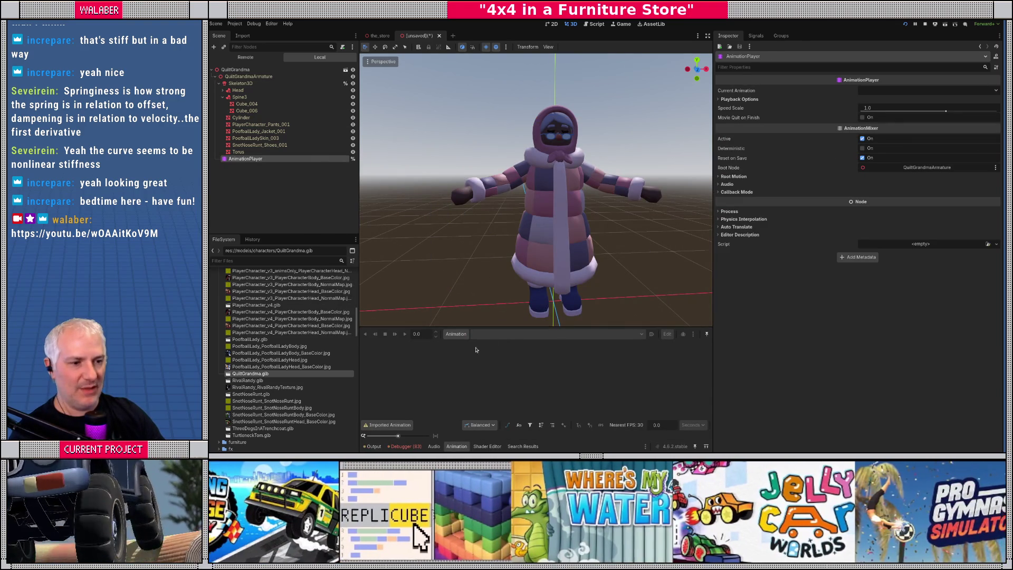
pyautogui.click(457, 334)
pyautogui.click(475, 349)
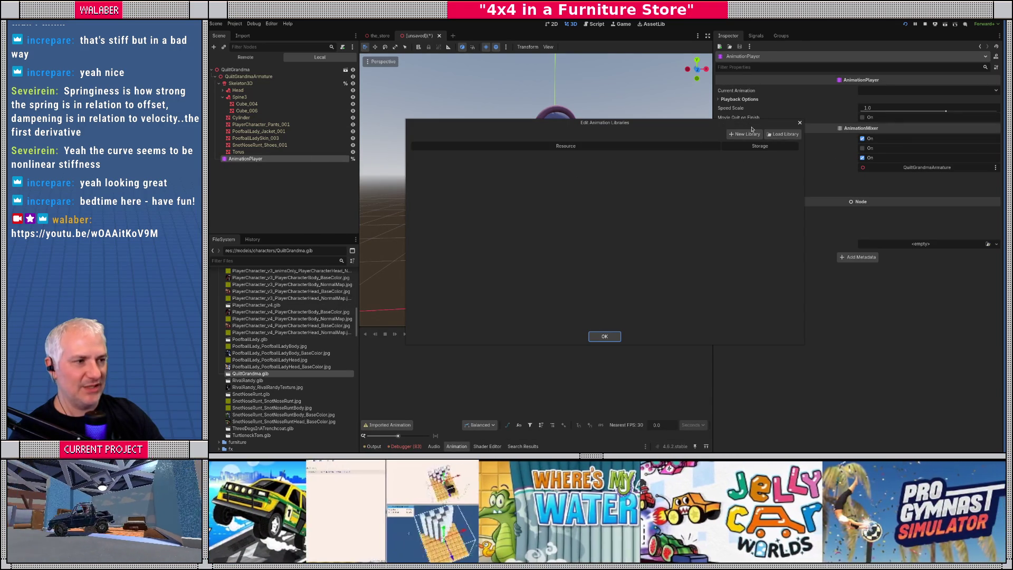
pyautogui.click(776, 135)
pyautogui.doubleClick(544, 102)
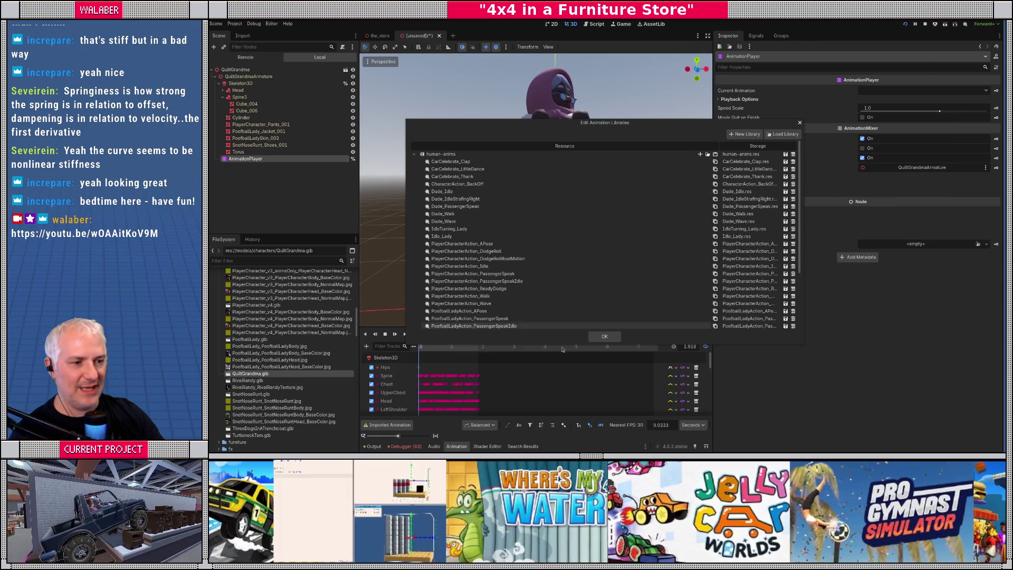
pyautogui.click(605, 337)
pyautogui.moveTo(581, 275); pyautogui.dragTo(591, 268)
pyautogui.press('KP_1')
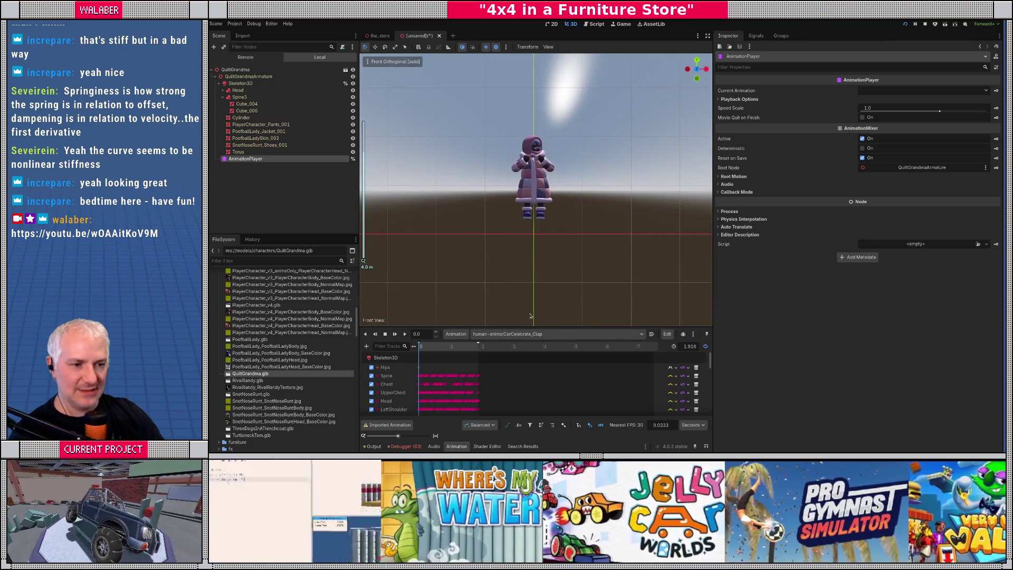
# Step: Preview the Idle_Lady animation and lower QuiltGrandmaArmature about 0.28 on Y
pyautogui.click(535, 333)
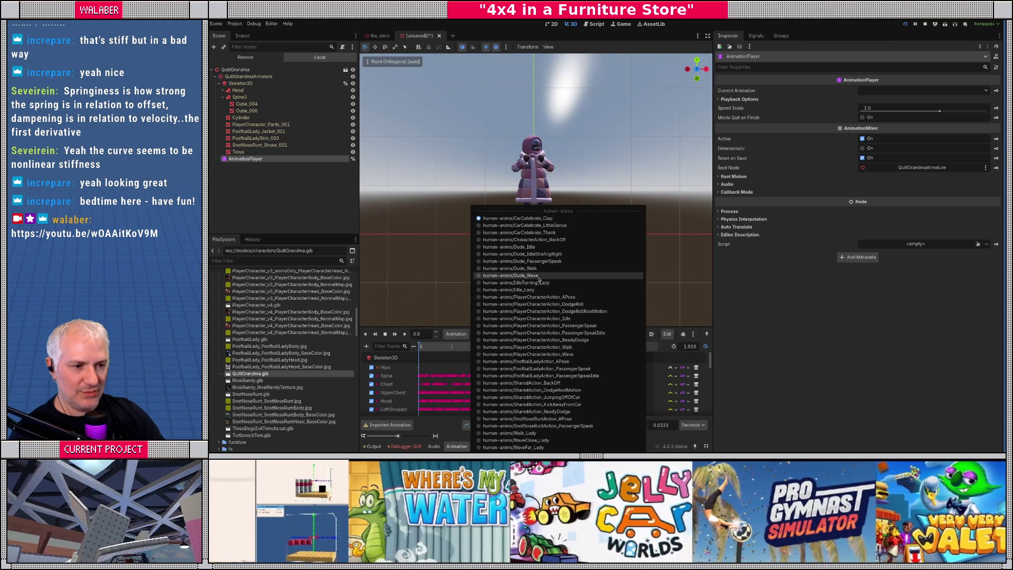
pyautogui.click(501, 289)
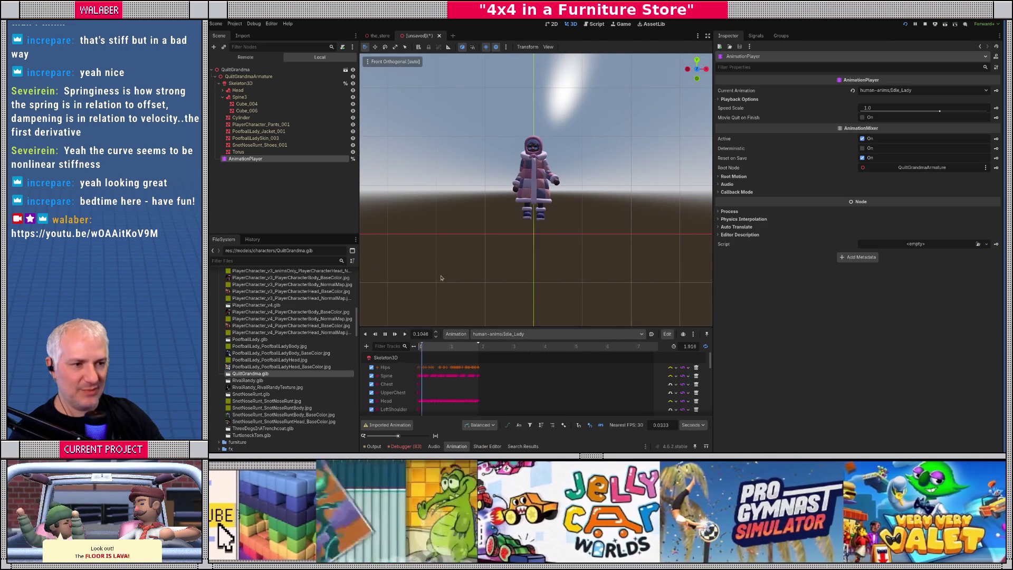
pyautogui.scroll(5, 475, 238)
pyautogui.click(533, 248)
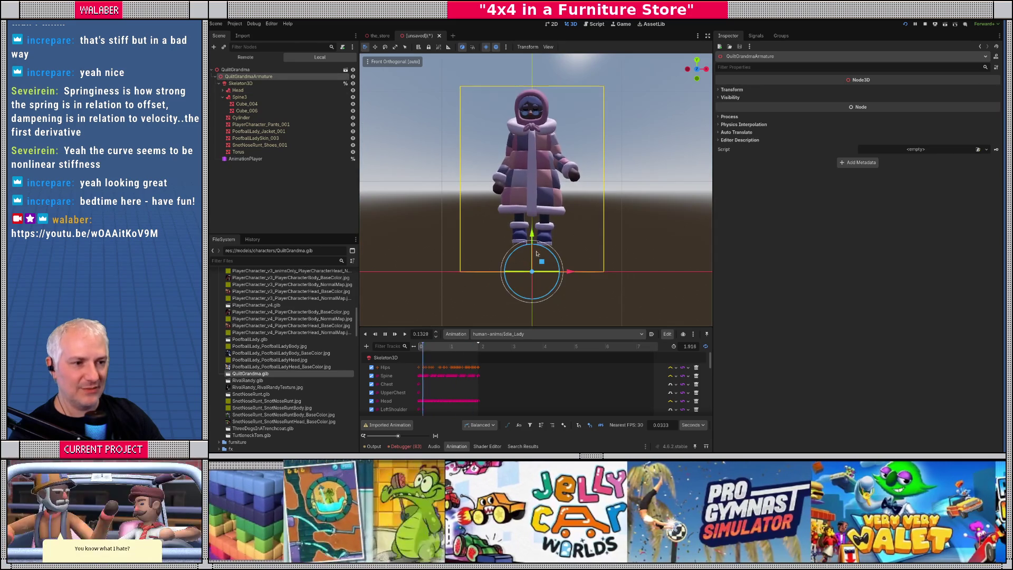
pyautogui.moveTo(532, 240); pyautogui.dragTo(527, 262)
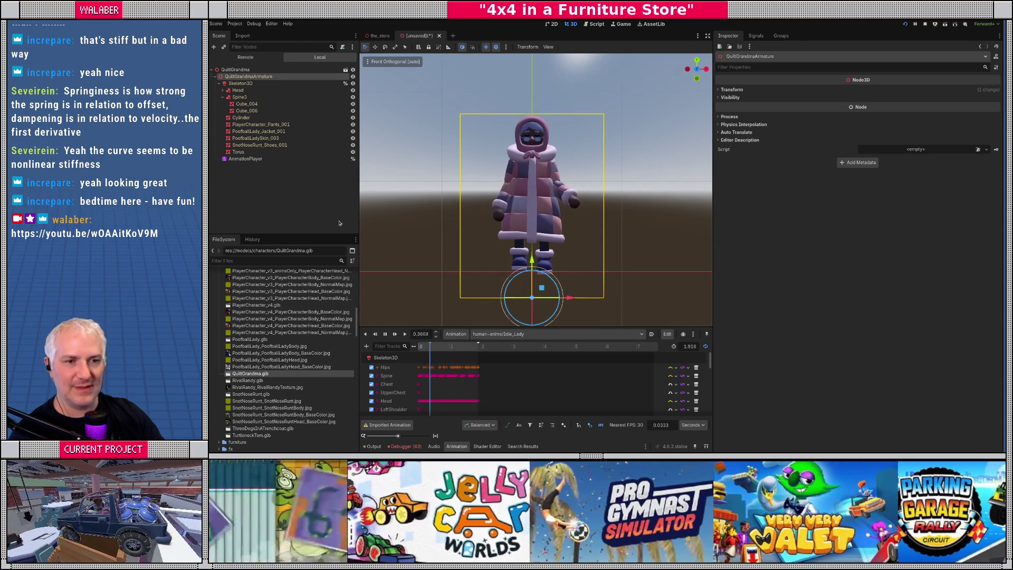
# Step: Save the character scene as quilt_grandma.tscn
pyautogui.click(448, 232)
pyautogui.moveTo(449, 233); pyautogui.dragTo(541, 233)
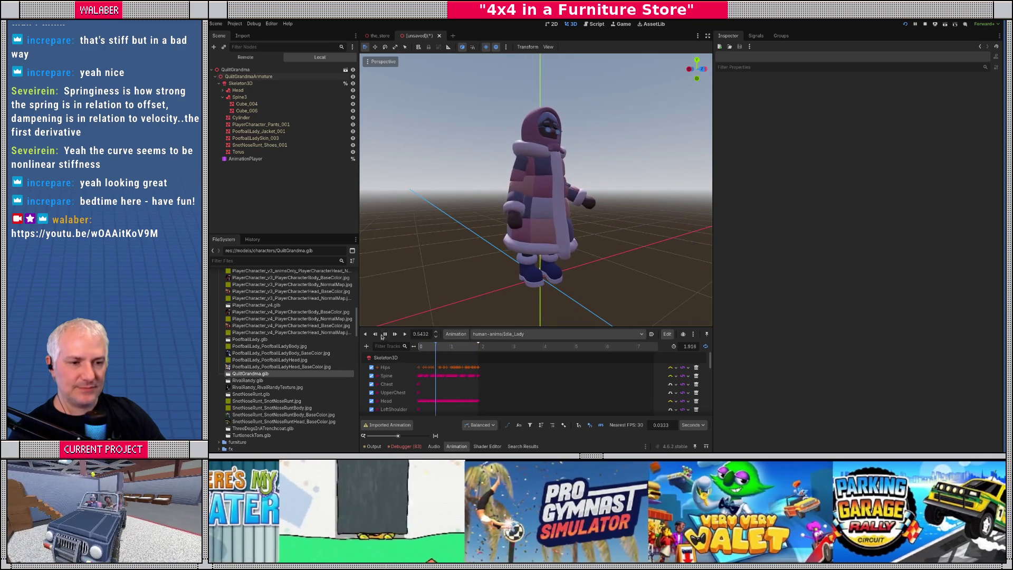
pyautogui.hotkey('ctrl', 's')
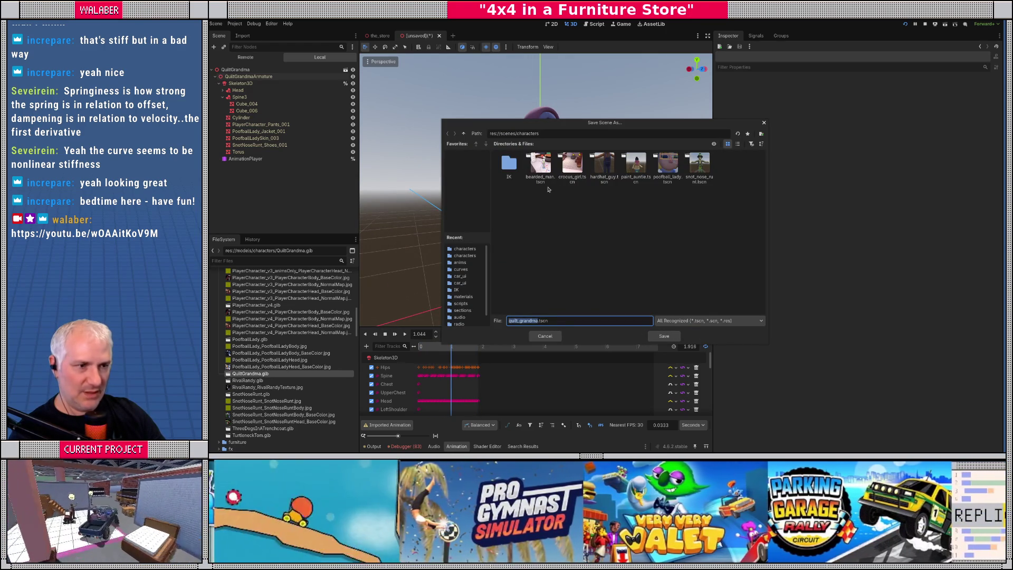
pyautogui.click(664, 337)
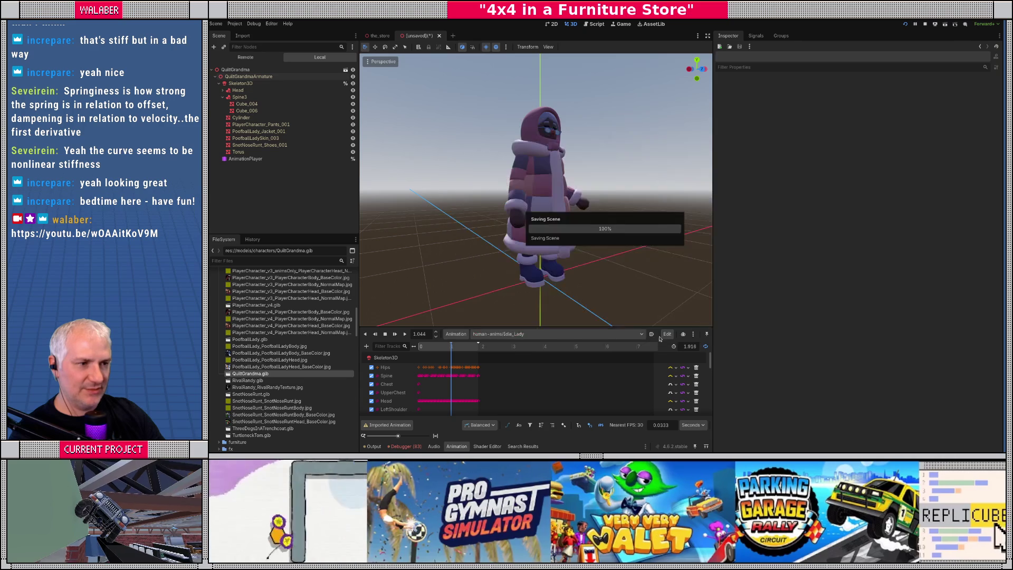
pyautogui.moveTo(533, 248)
pyautogui.mouseDown()
pyautogui.moveTo(505, 248)
pyautogui.moveTo(560, 248)
pyautogui.mouseUp()
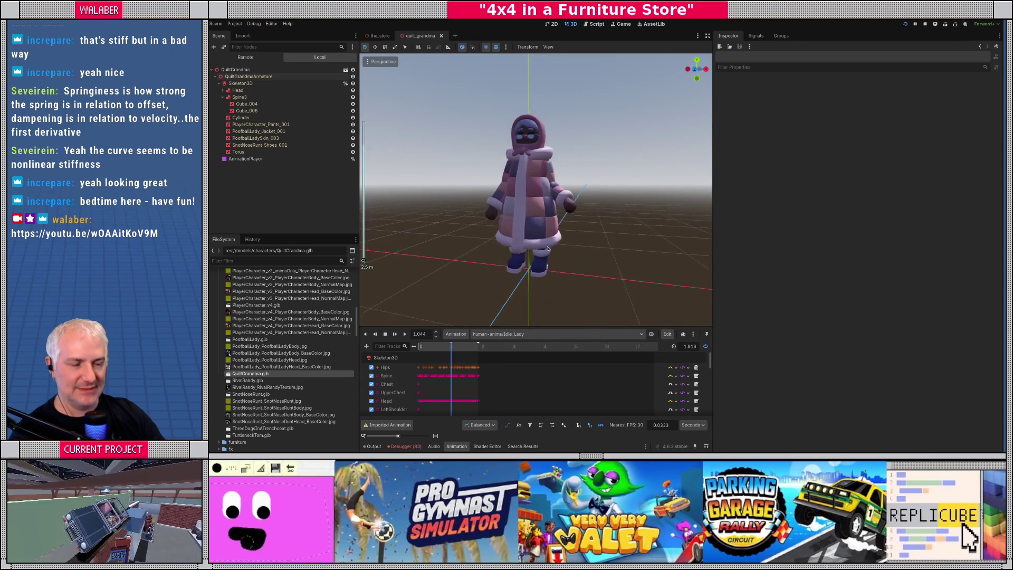
pyautogui.scroll(-3, 533, 211)
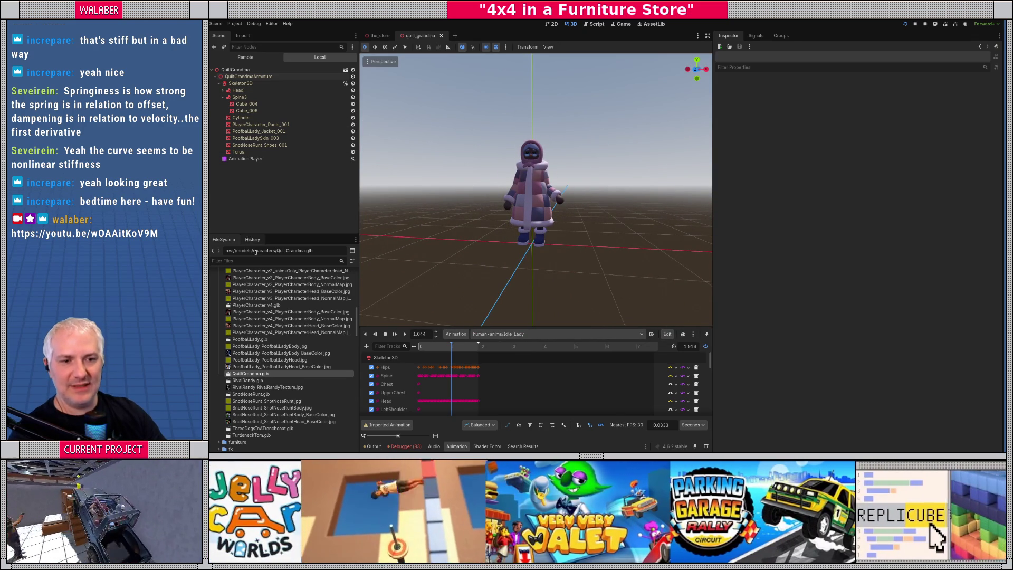
# Step: Add head_look.tscn and shoulder_look.tscn under Skeleton3D and make both unique-name accessible
pyautogui.click(256, 258)
pyautogui.write('look')
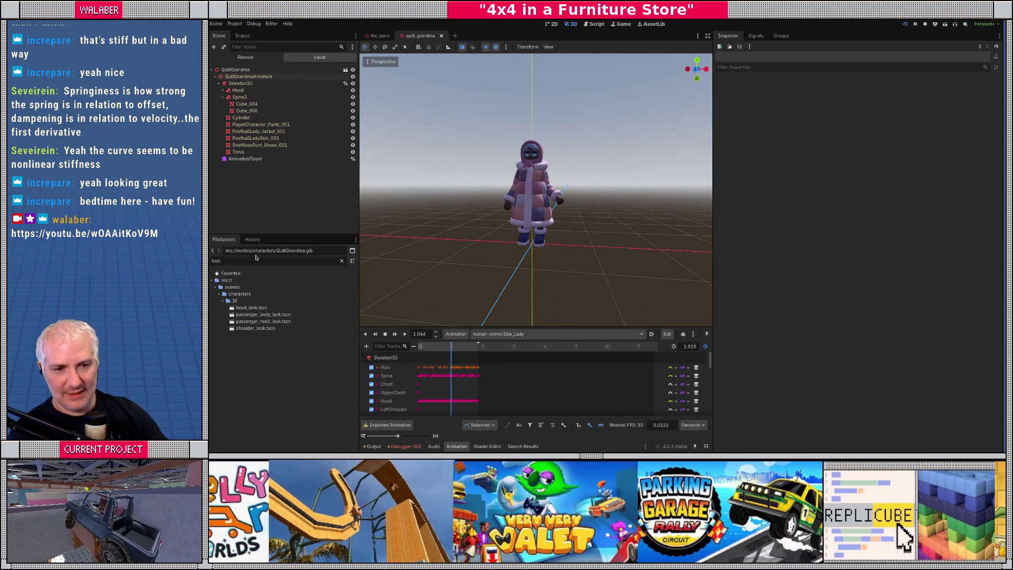
pyautogui.moveTo(251, 308); pyautogui.dragTo(240, 85)
pyautogui.moveTo(256, 329); pyautogui.dragTo(246, 84)
pyautogui.keyDown('shift'); pyautogui.click(240, 158); pyautogui.keyUp('shift')
pyautogui.rightClick(255, 162)
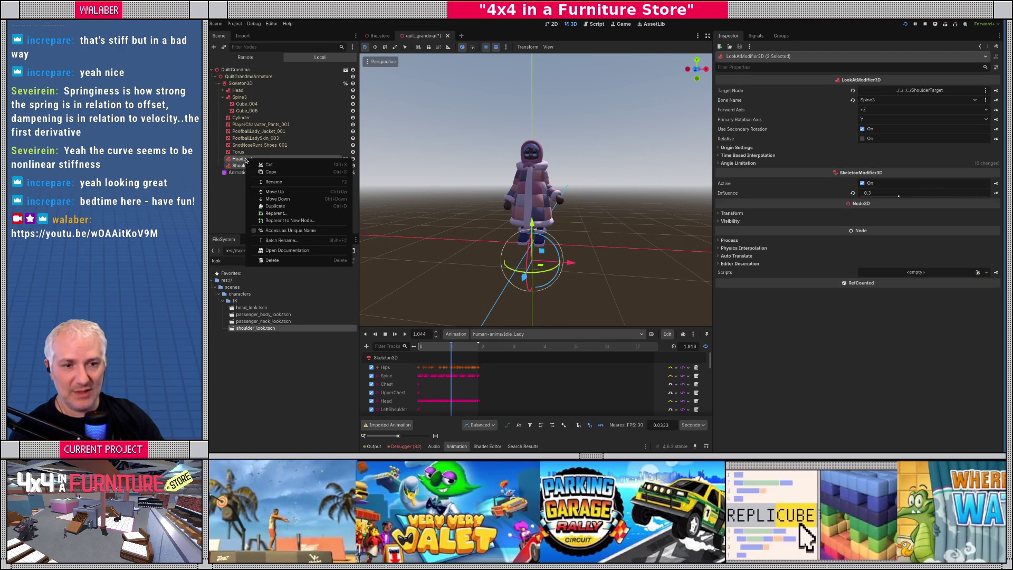
pyautogui.click(287, 231)
# Step: Attach the npc_model.gd script to the QuiltGrandma root node
pyautogui.click(530, 185)
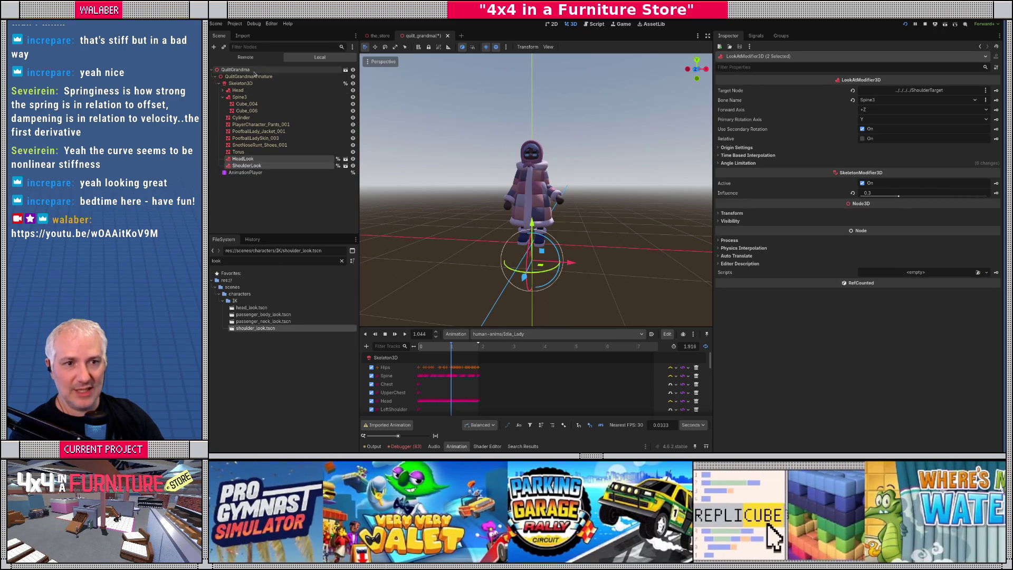
pyautogui.click(979, 149)
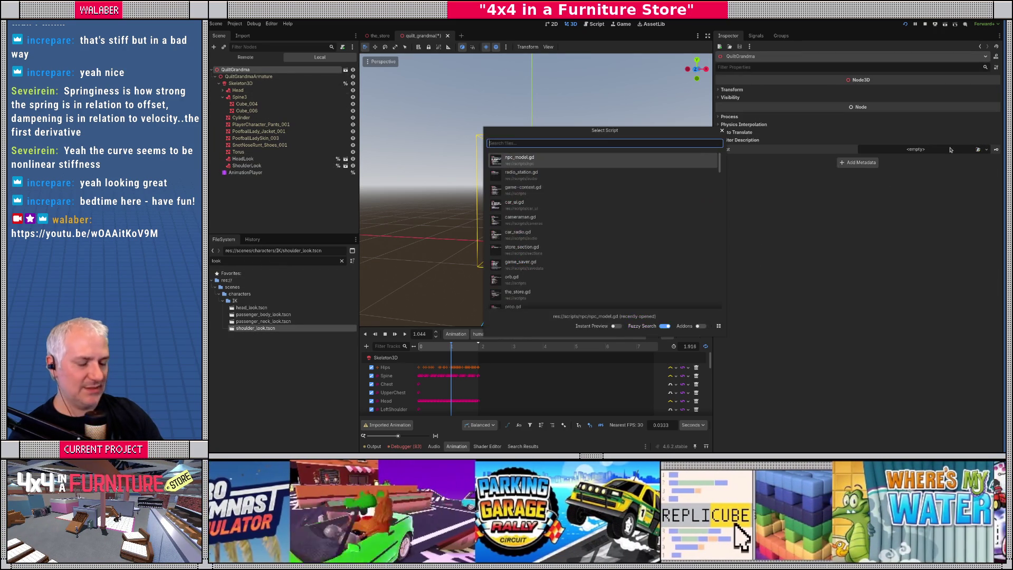
pyautogui.write('npc_')
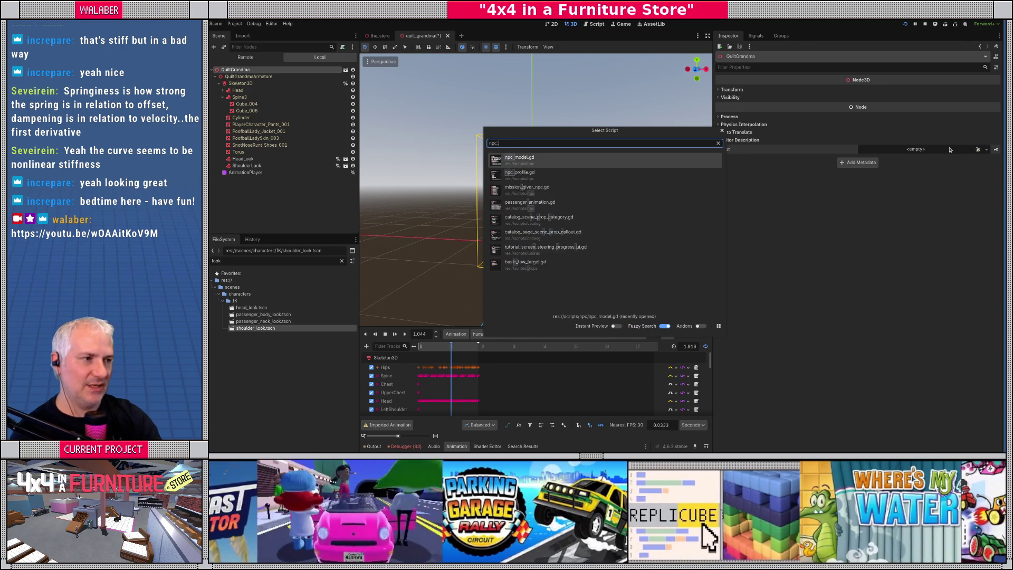
pyautogui.press('Return')
pyautogui.click(919, 121)
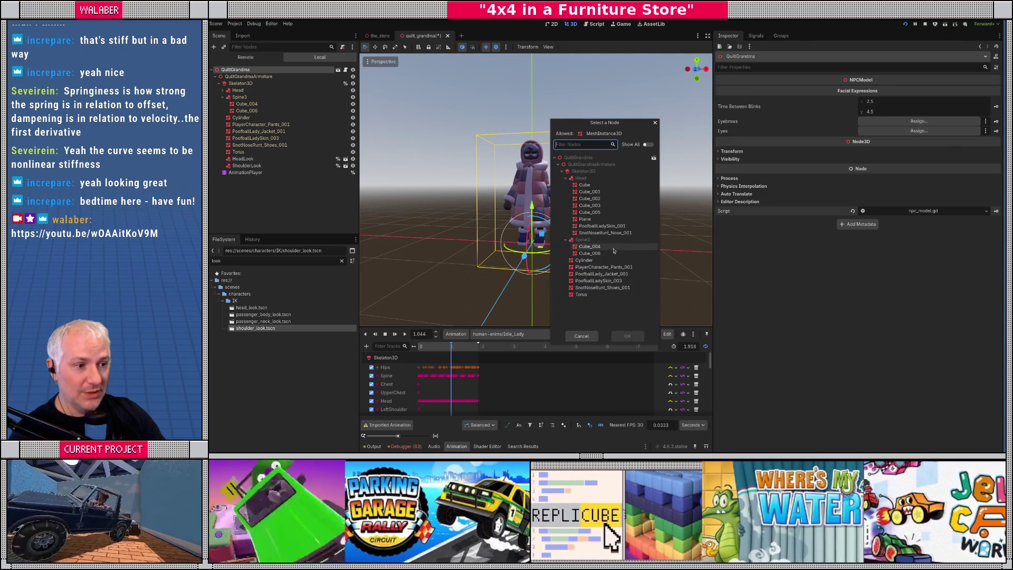
pyautogui.press('Escape')
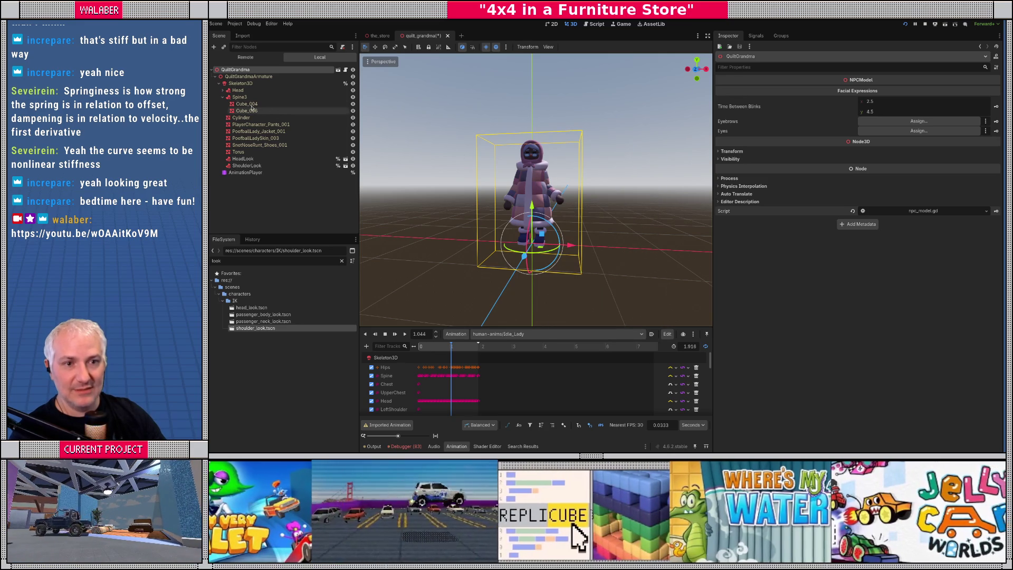
pyautogui.click(223, 90)
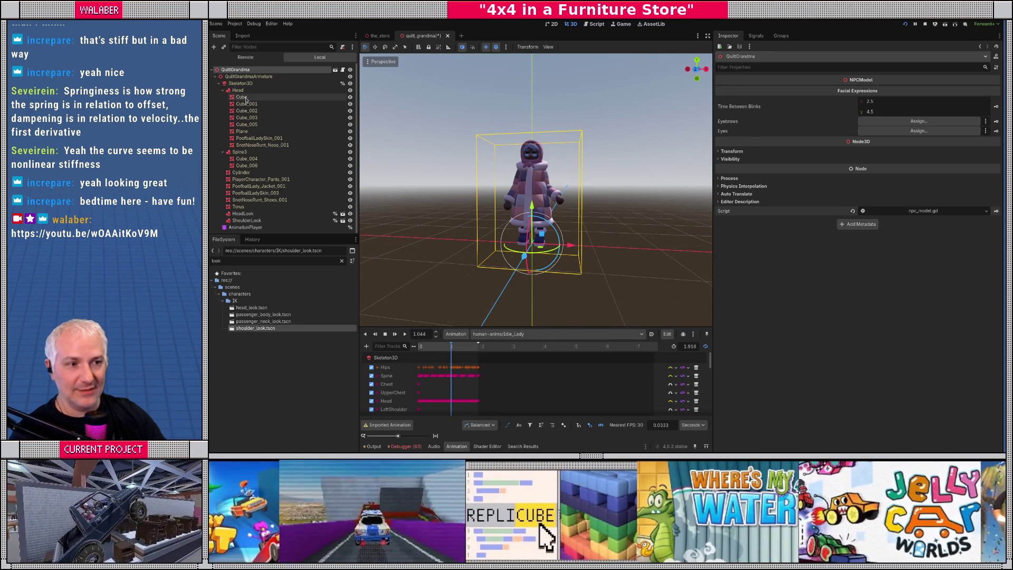
pyautogui.doubleClick(242, 98)
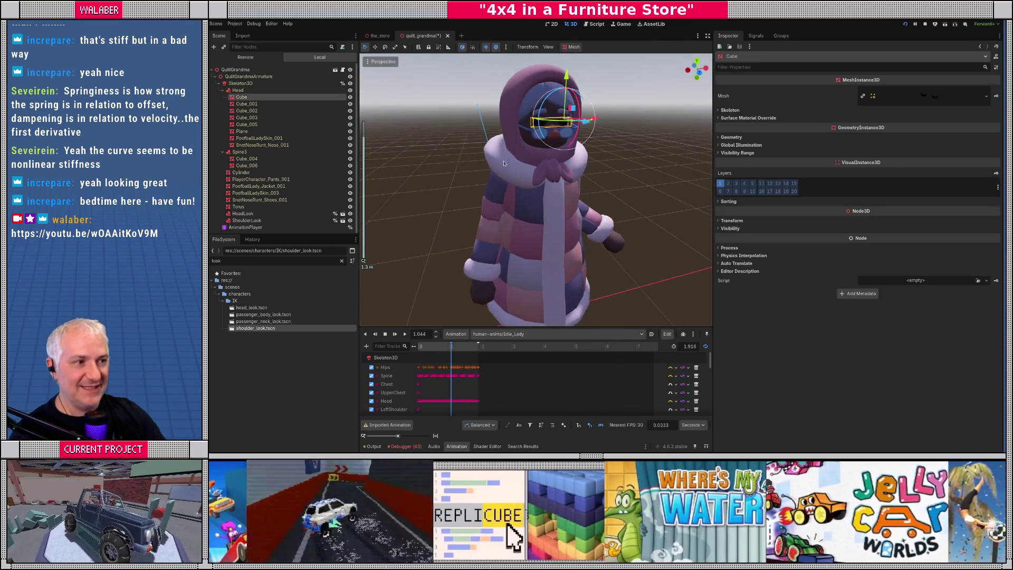
pyautogui.scroll(3, 522, 168)
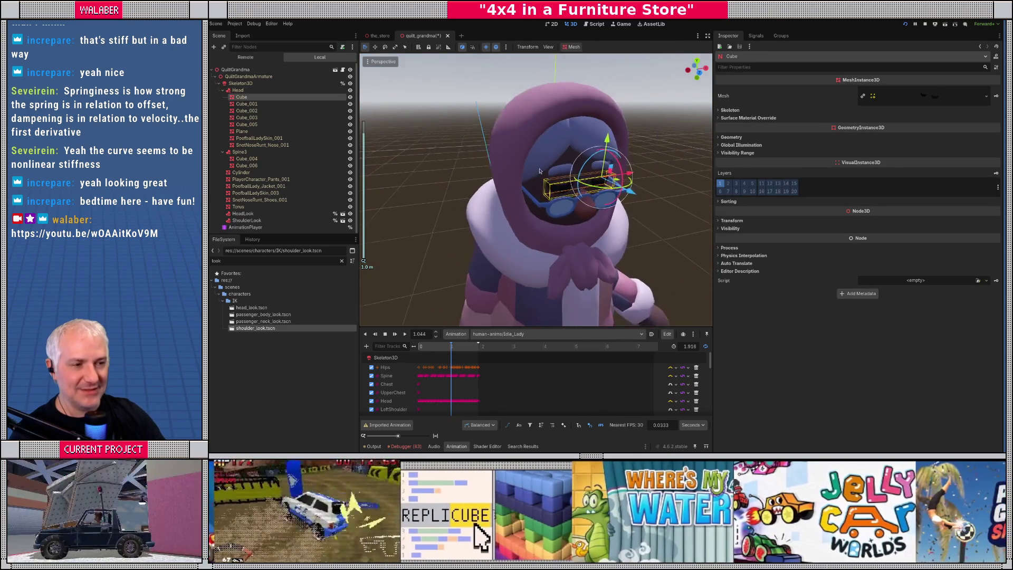
pyautogui.moveTo(540, 176); pyautogui.dragTo(540, 157)
pyautogui.click(246, 104)
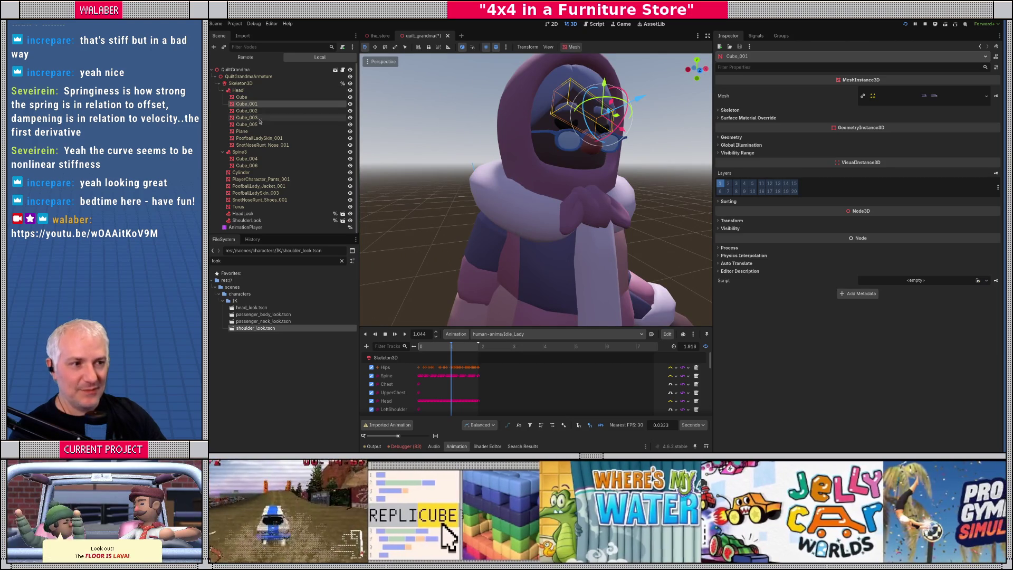
pyautogui.click(264, 111)
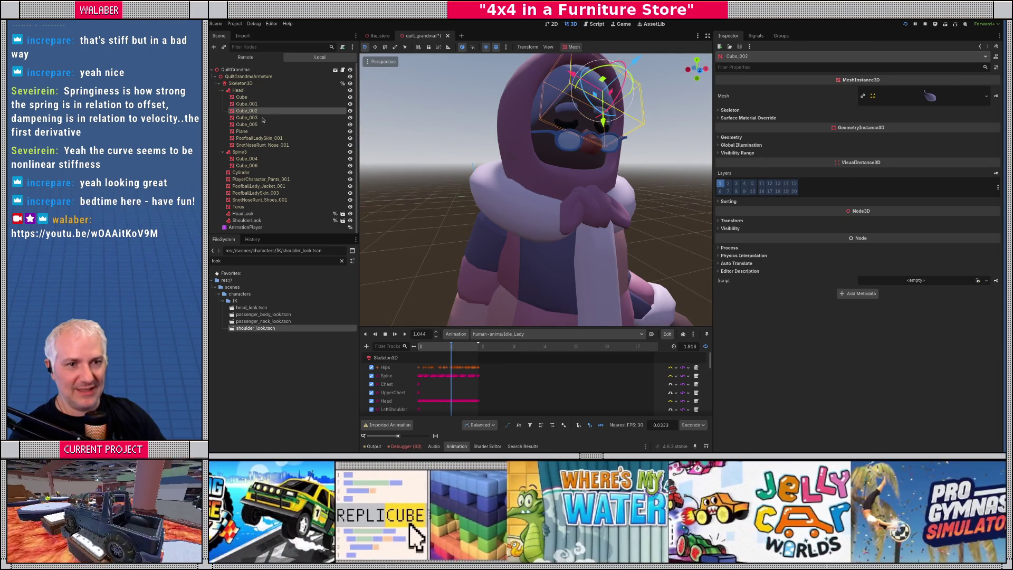
pyautogui.click(260, 118)
pyautogui.click(251, 124)
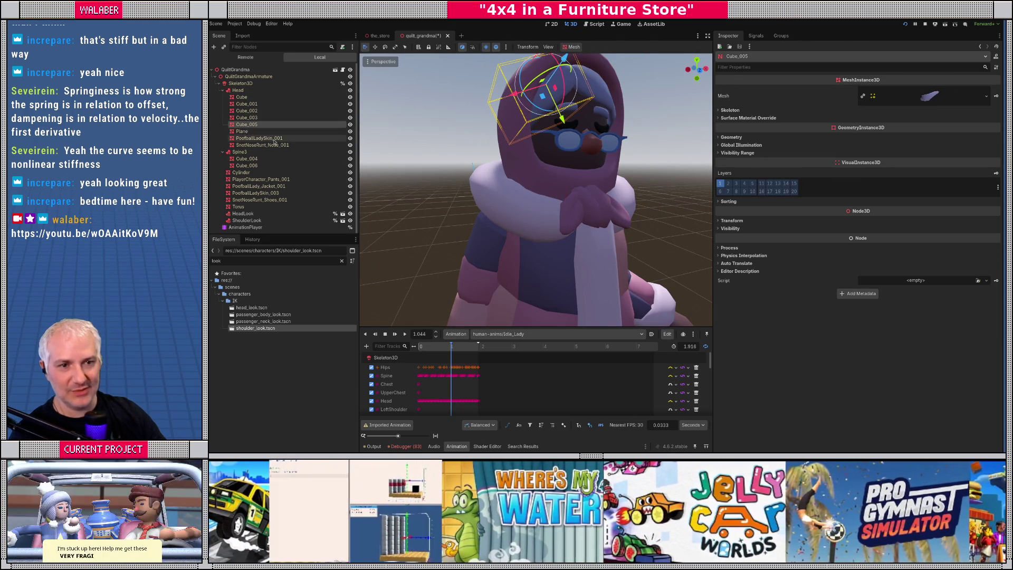
pyautogui.click(279, 145)
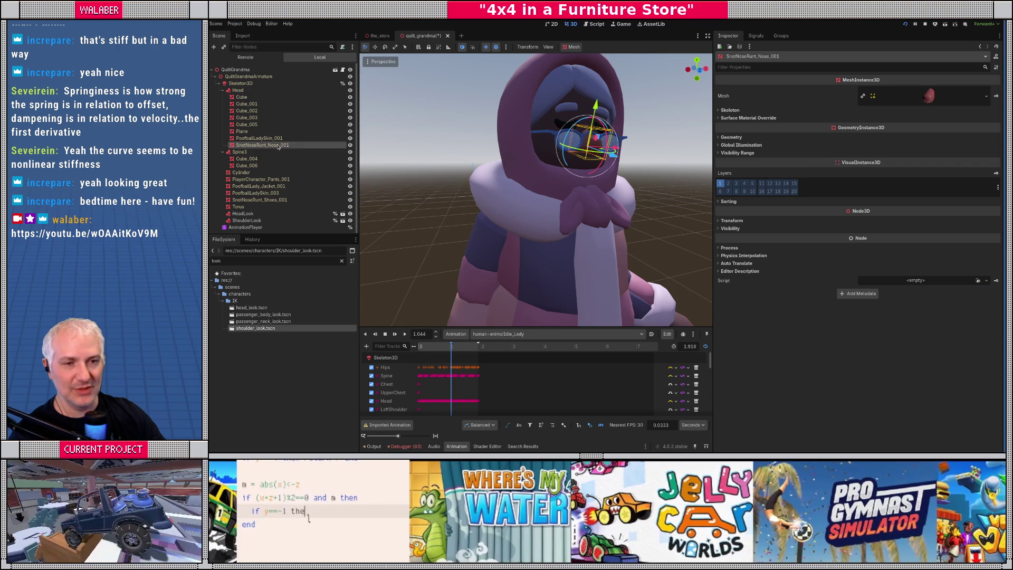
pyautogui.click(259, 187)
pyautogui.click(266, 199)
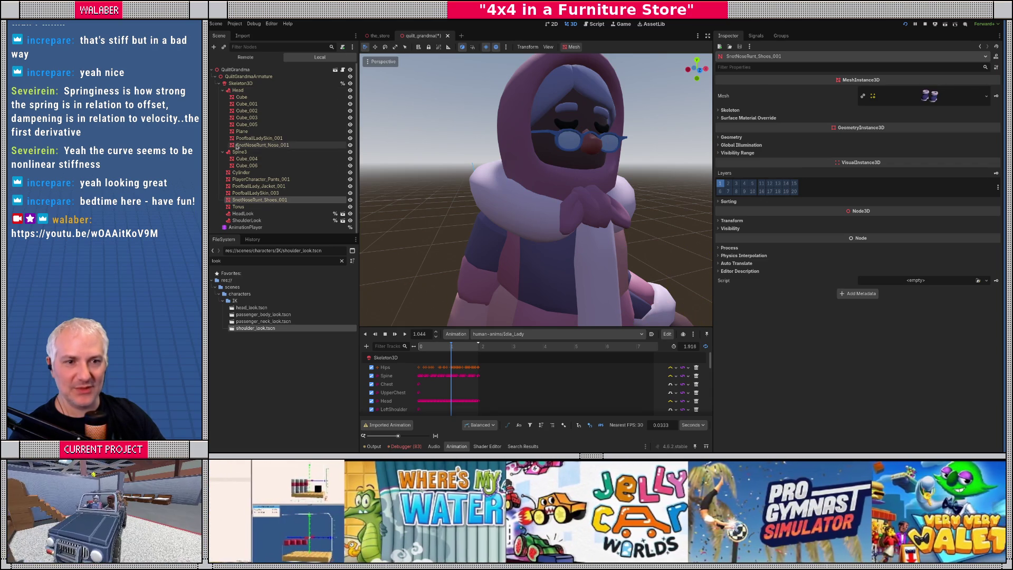
pyautogui.click(244, 159)
pyautogui.click(244, 166)
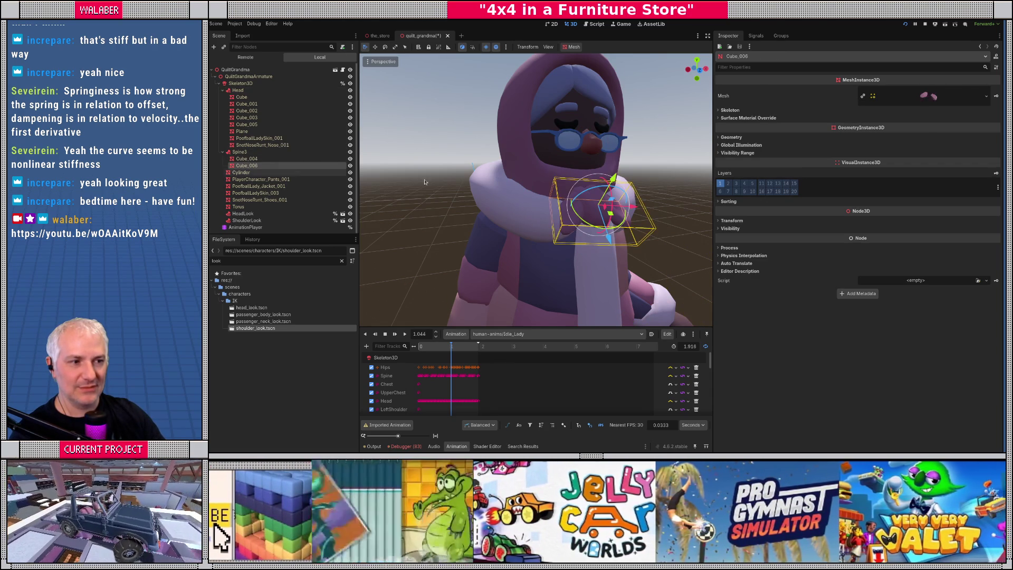
pyautogui.click(240, 83)
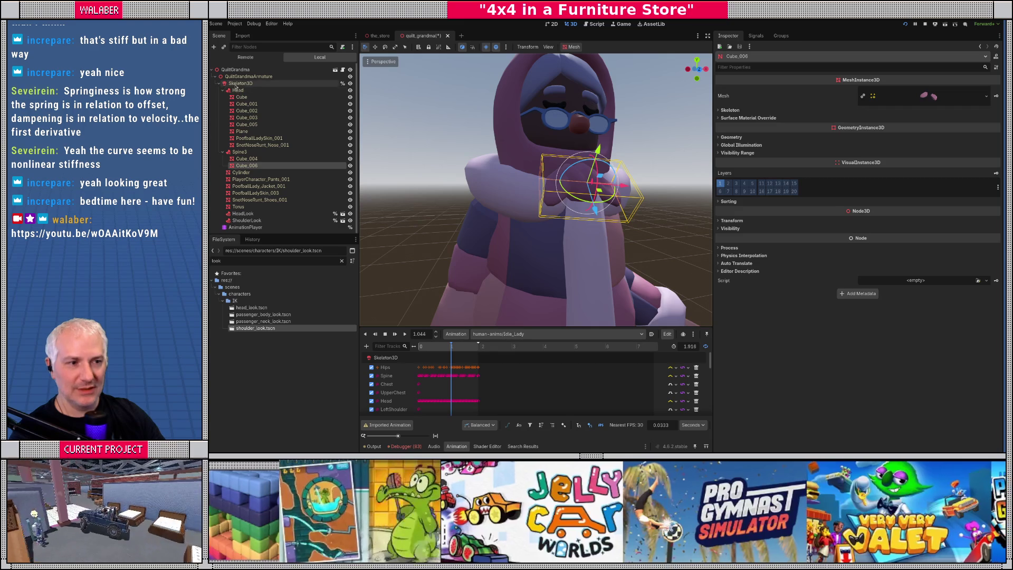
pyautogui.press('f')
pyautogui.press('KP_1')
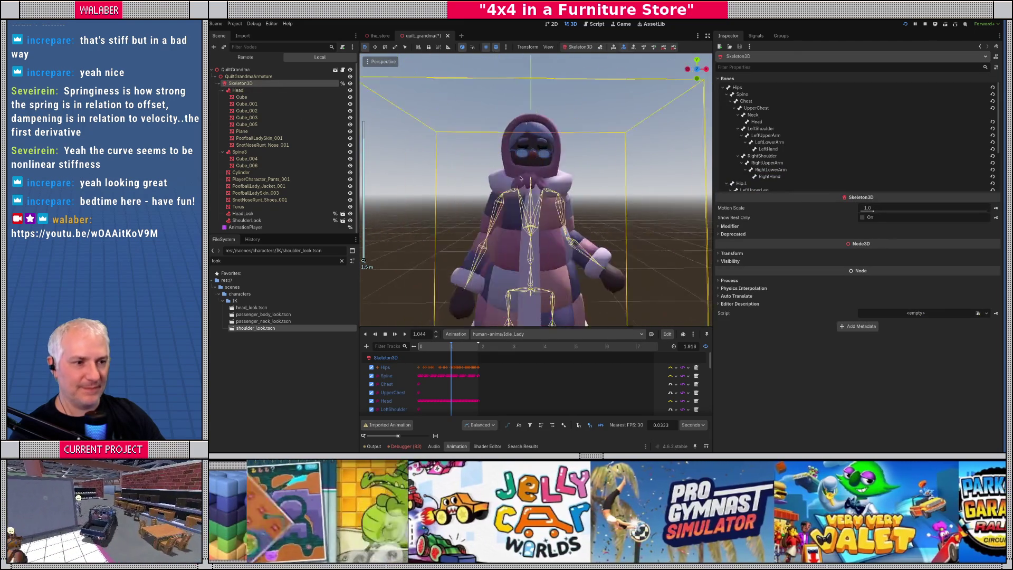
pyautogui.click(216, 78)
pyautogui.click(215, 78)
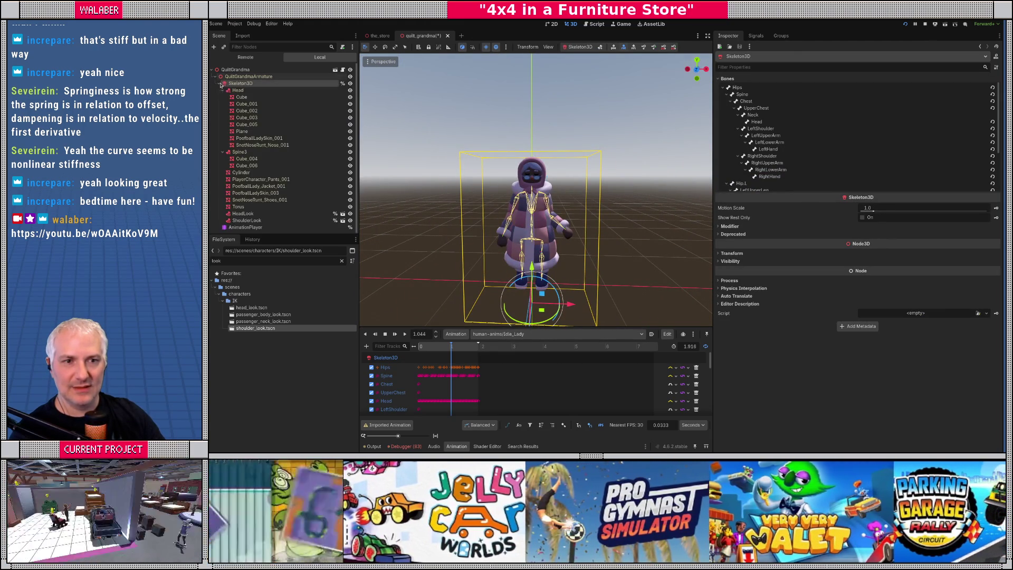
pyautogui.click(219, 83)
pyautogui.click(236, 69)
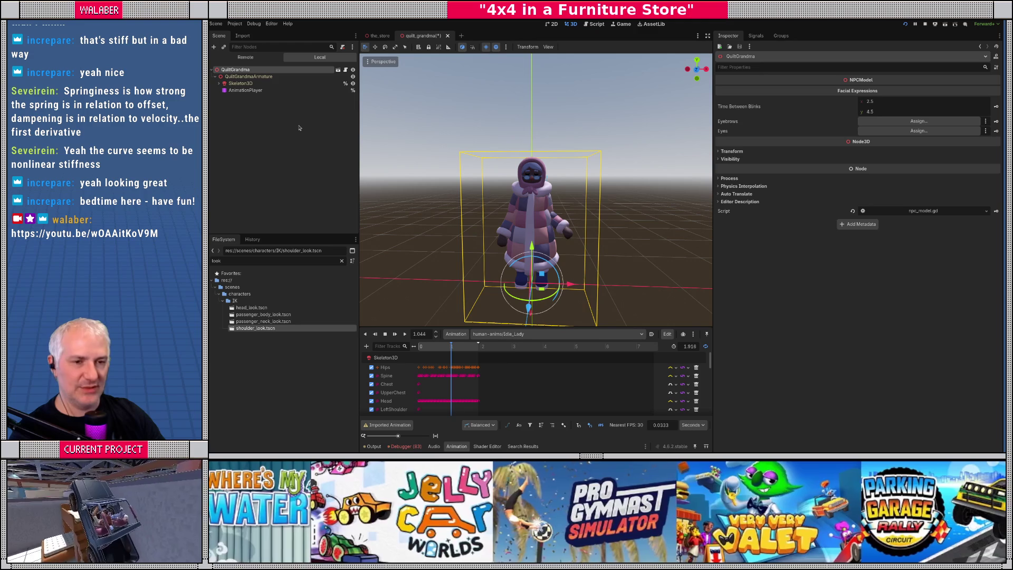
# Step: Save the scene, collapse the skeleton nodes, and select npc_paint_auntie.tres in resources/npcs
pyautogui.hotkey('ctrl', 's')
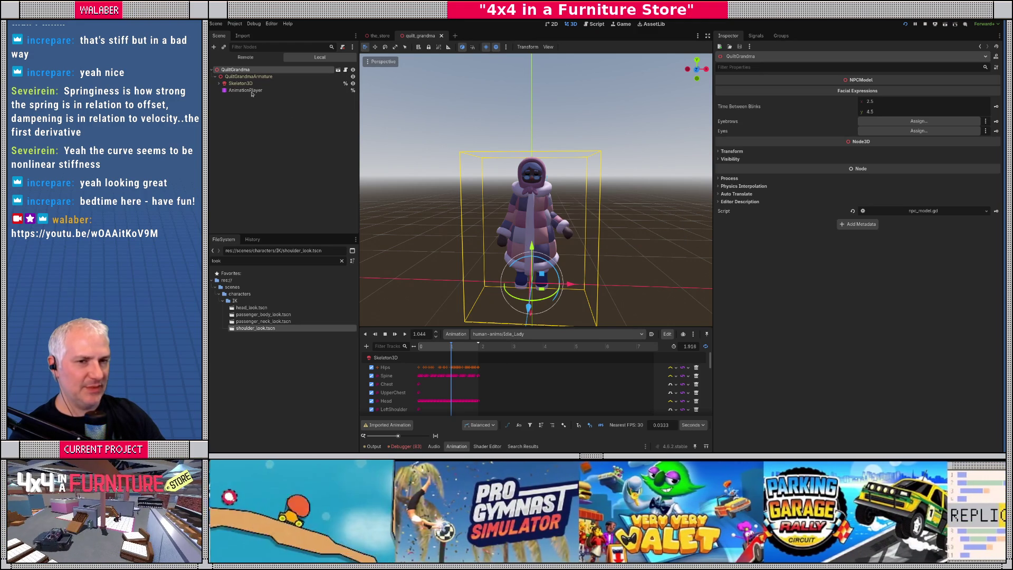
pyautogui.click(219, 83)
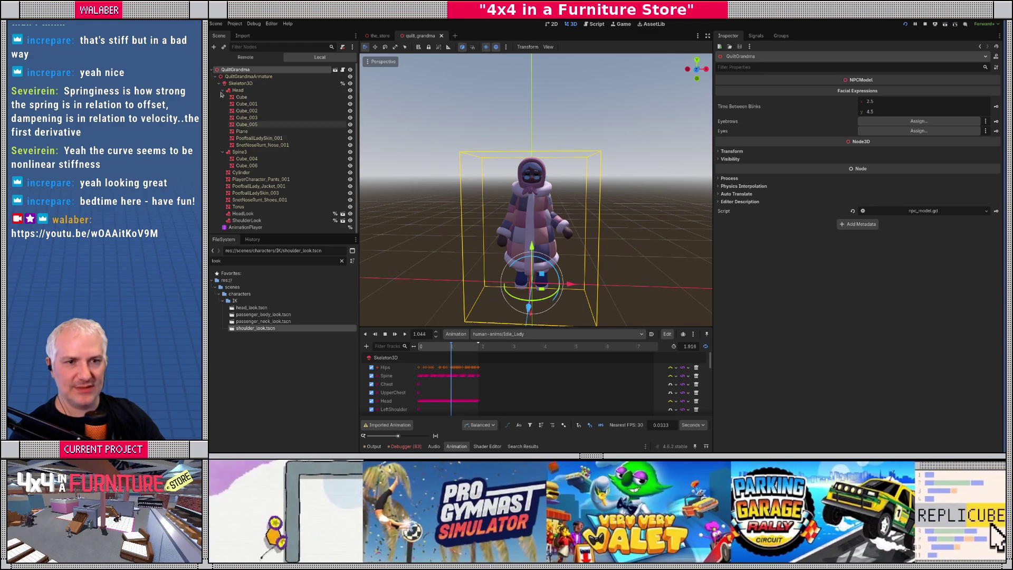
pyautogui.click(223, 90)
pyautogui.click(222, 97)
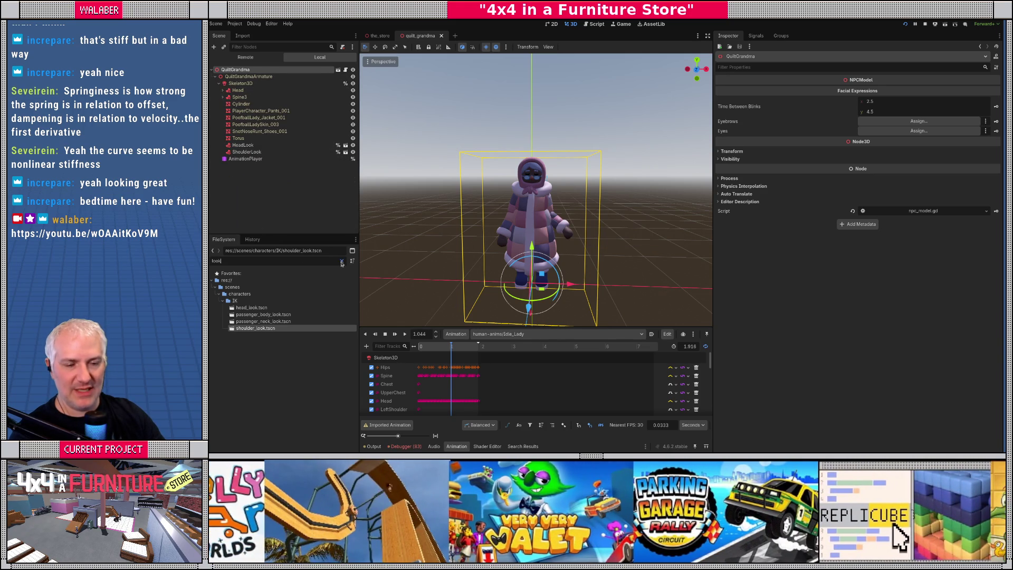
pyautogui.click(341, 262)
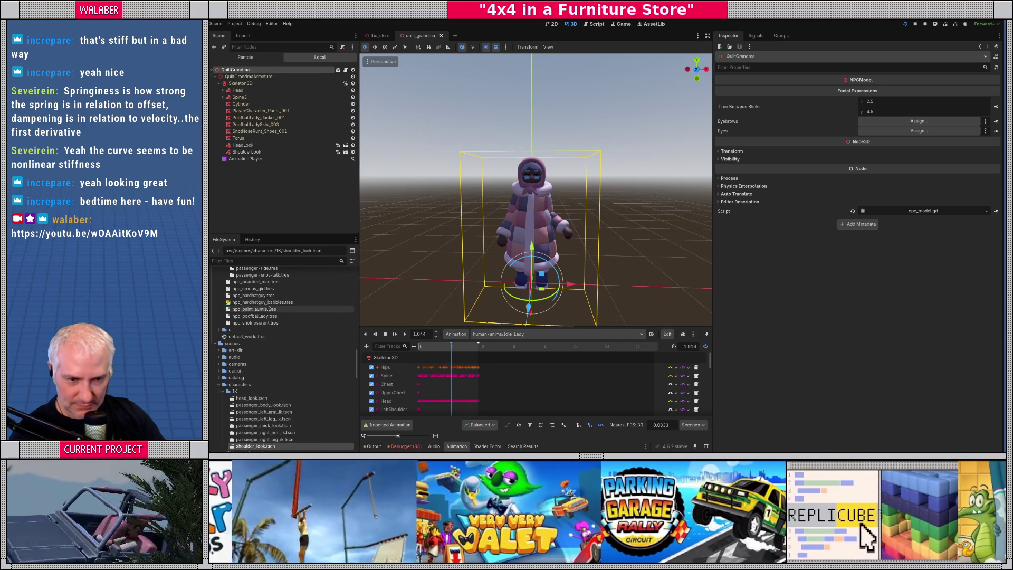
pyautogui.click(248, 310)
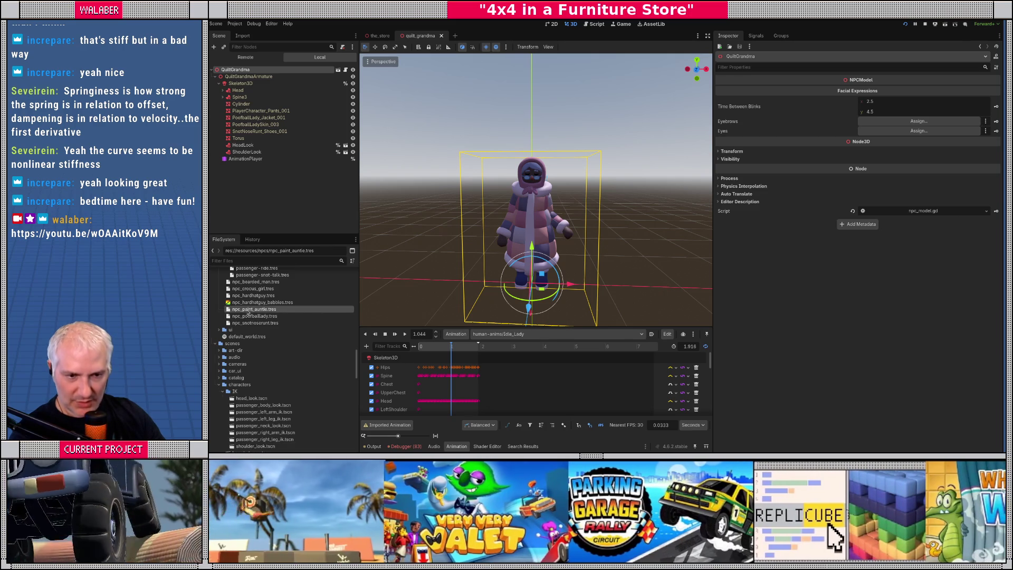
# Step: Duplicate npc_poofballlady.tres as npc_quilt_grandma.tres
pyautogui.rightClick(257, 317)
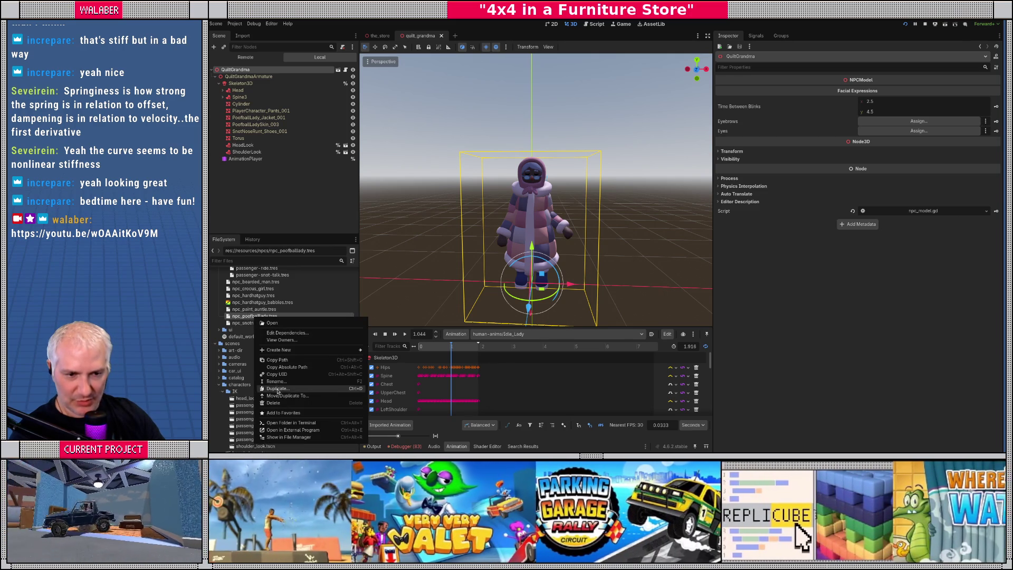
pyautogui.click(278, 390)
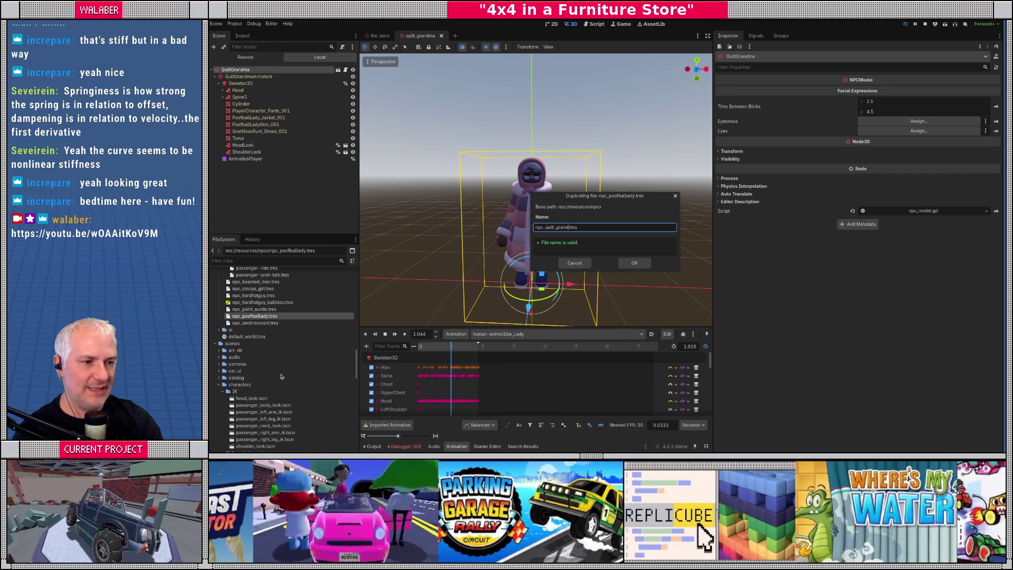
pyautogui.press('Return')
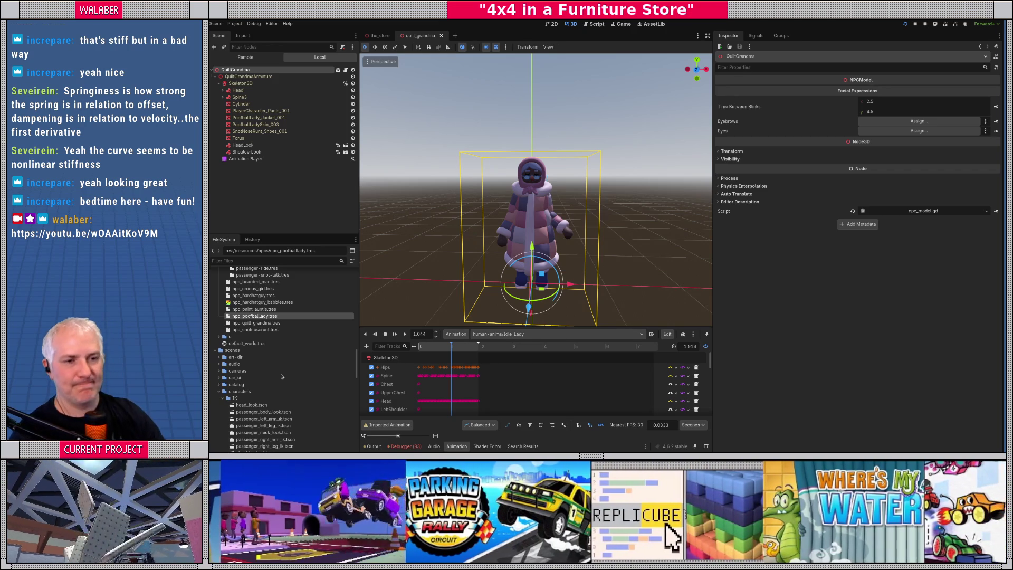
# Step: Set the Base Mesh of npc_quilt_grandma.tres to Quilt Grandma
pyautogui.click(256, 323)
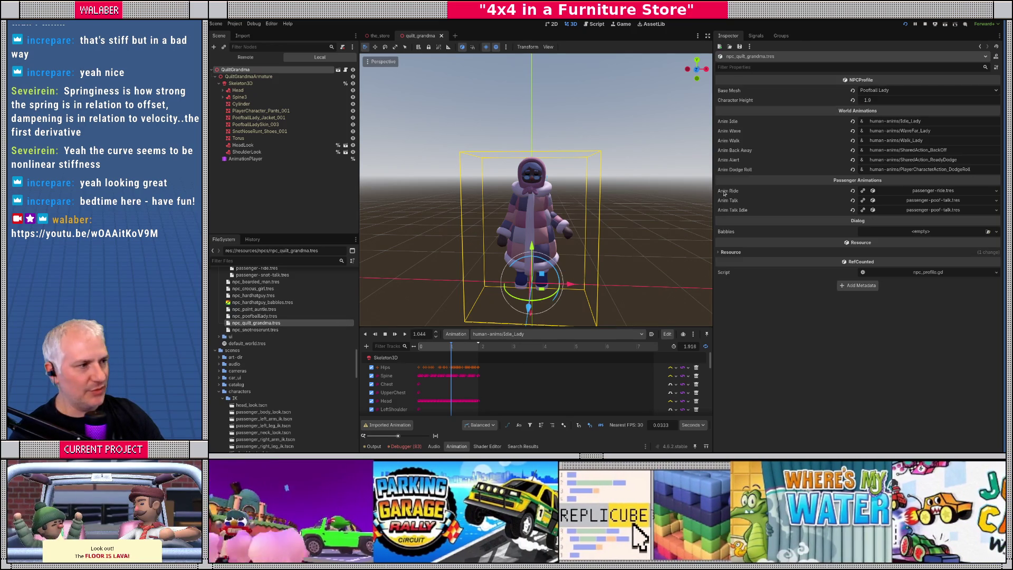
pyautogui.click(885, 94)
pyautogui.click(881, 140)
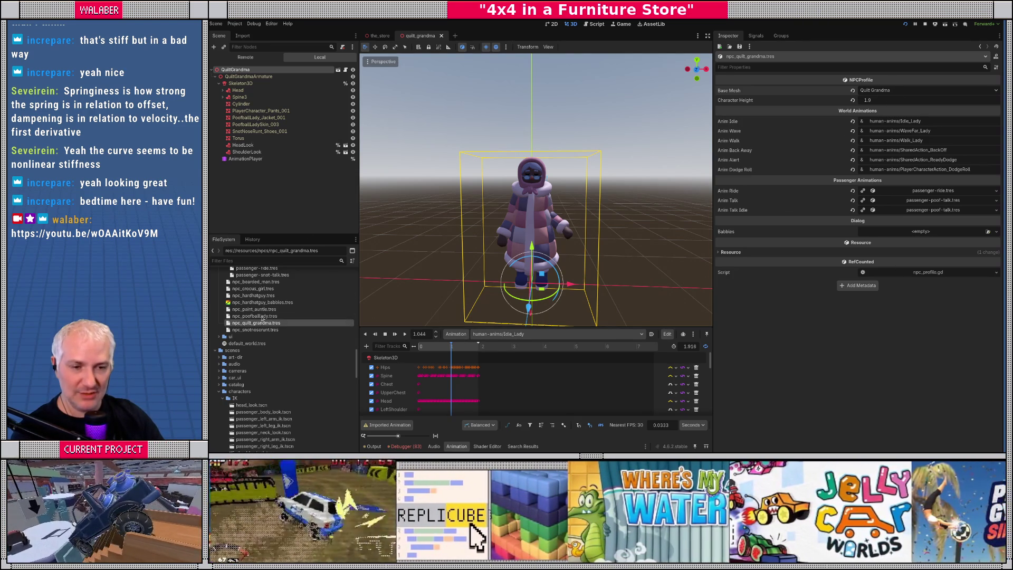
pyautogui.click(258, 214)
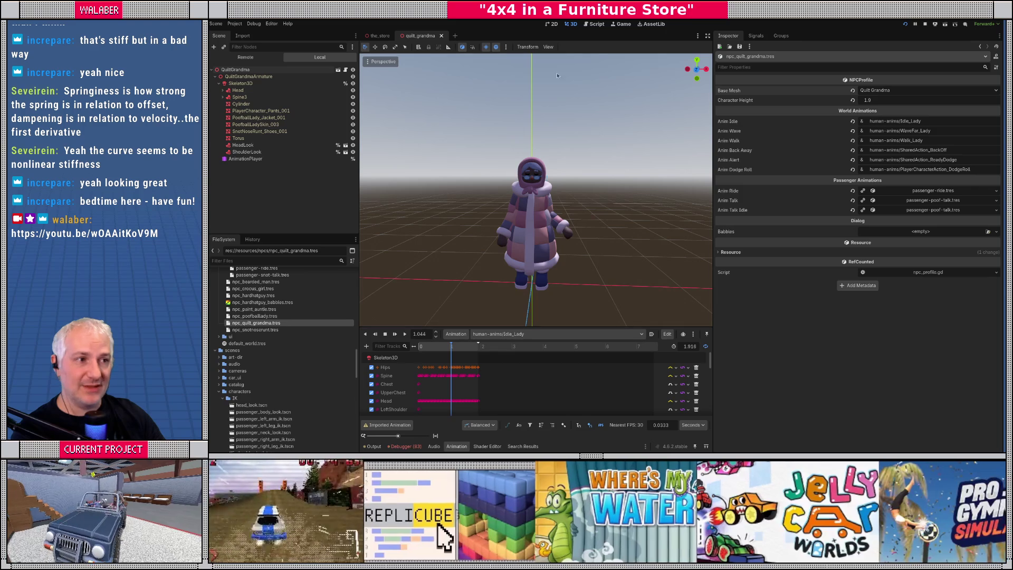
pyautogui.click(598, 25)
# Step: Close the SpringBoneSimulator3D and Node docs pages and open npc_profile.gd
pyautogui.click(708, 35)
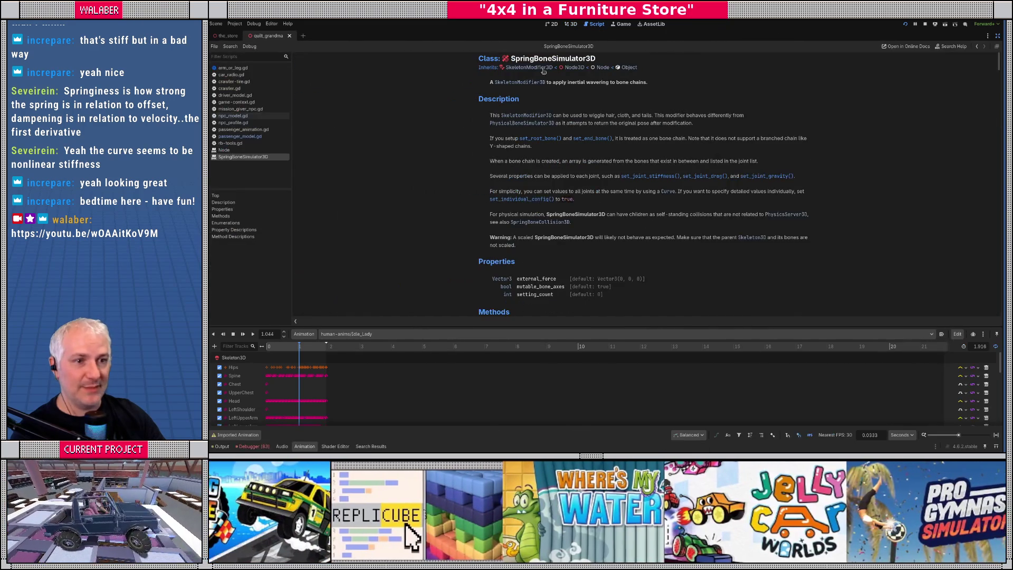
pyautogui.middleClick(256, 157)
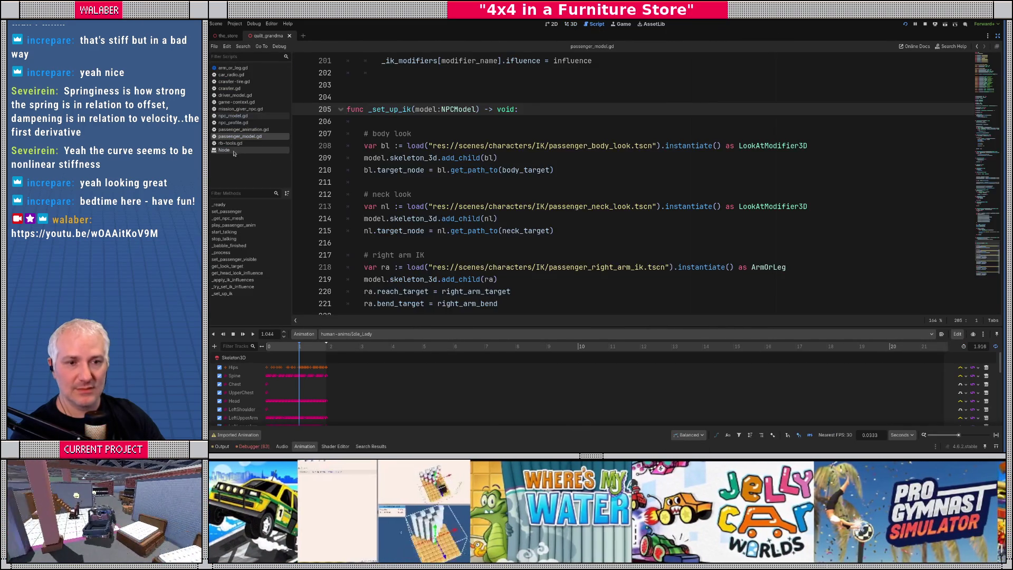
pyautogui.middleClick(235, 151)
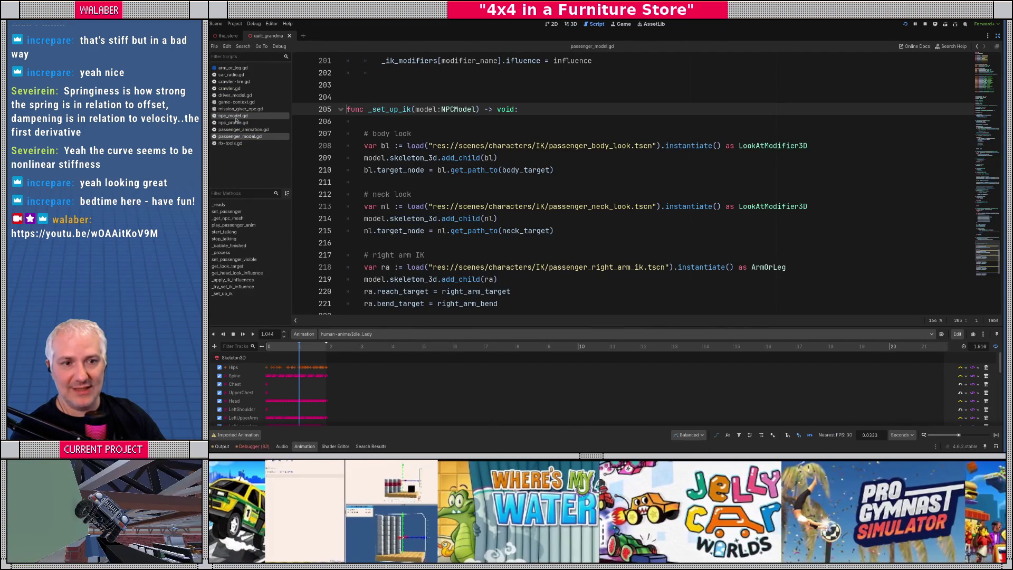
pyautogui.click(237, 122)
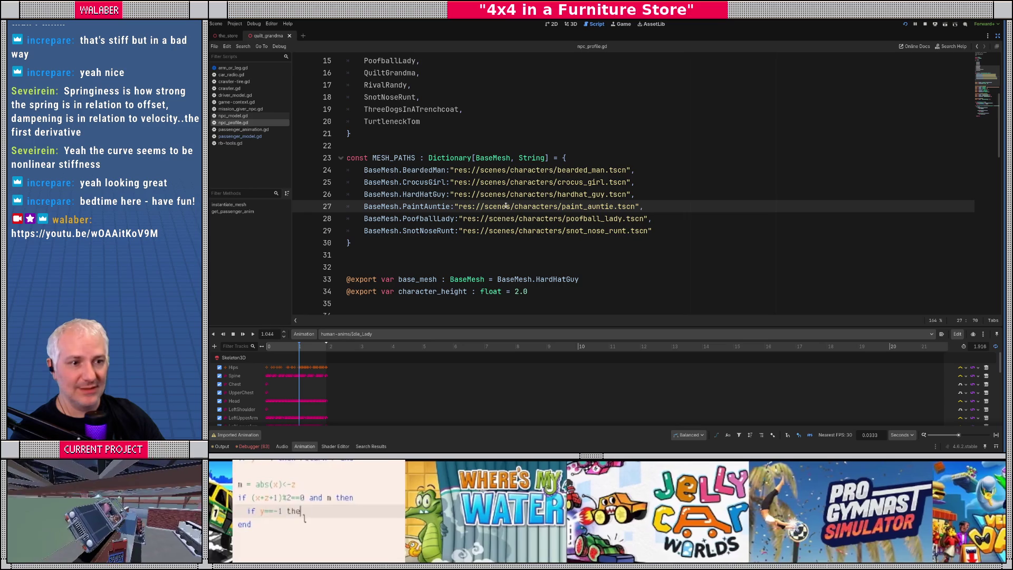
# Step: Add a BaseMesh.QuiltGrandma entry for res://scenes/characters/quilt_grandma.tscn to MESH_PATHS
pyautogui.click(650, 219)
pyautogui.write(',')
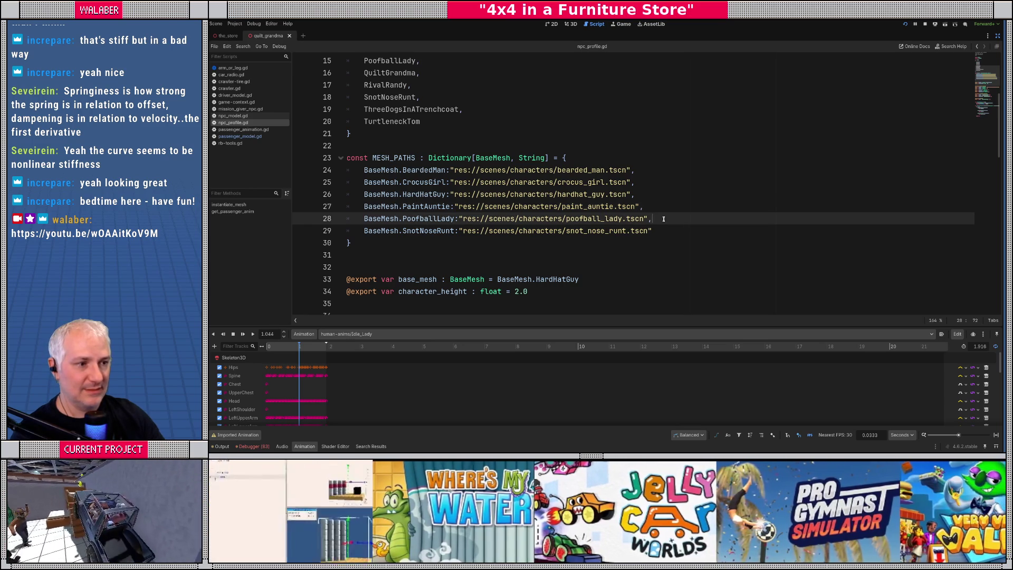
pyautogui.press('Return')
pyautogui.write('seMesh.qui')
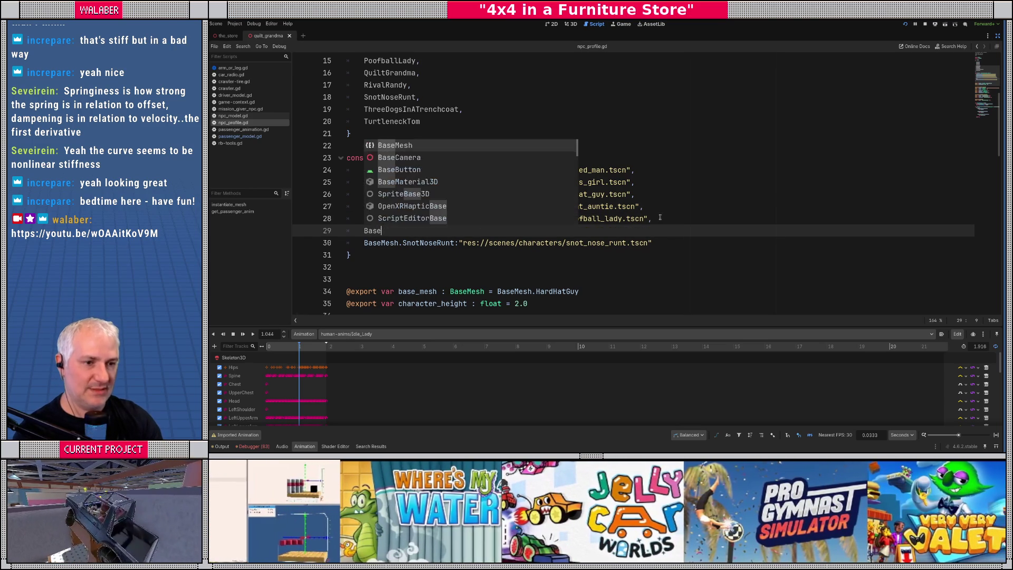
pyautogui.press('Return')
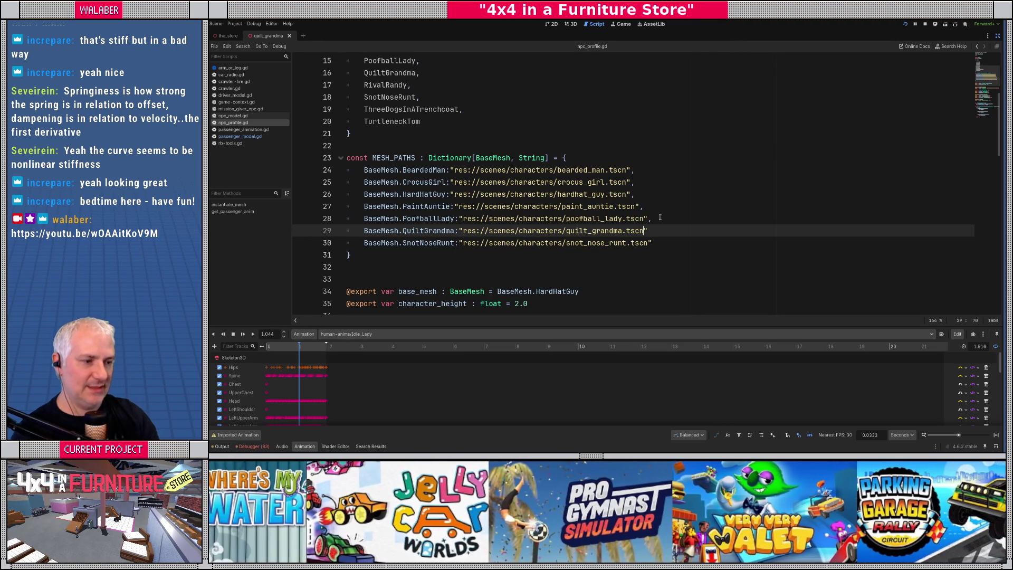
pyautogui.write(',')
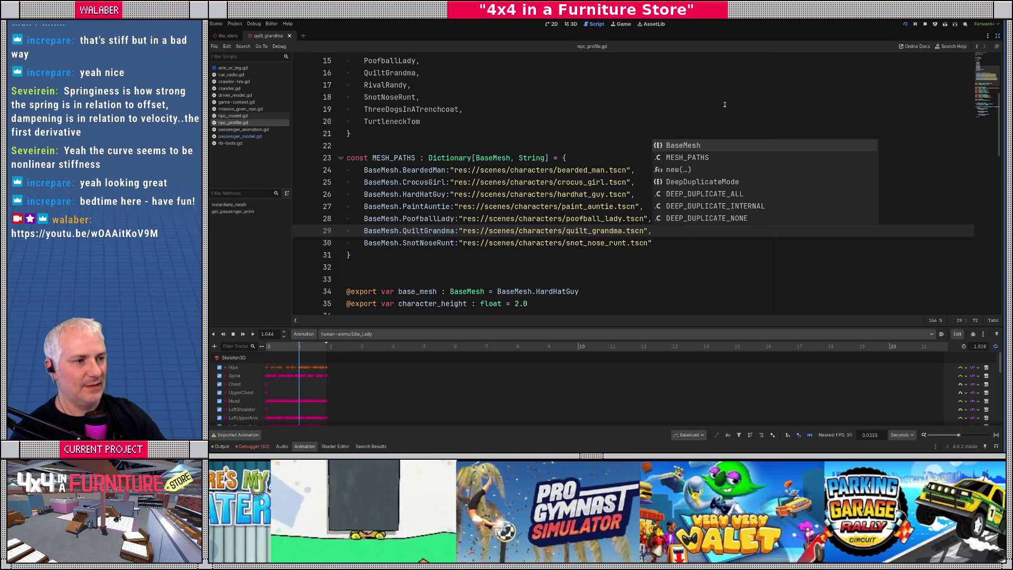
pyautogui.click(724, 105)
pyautogui.click(997, 37)
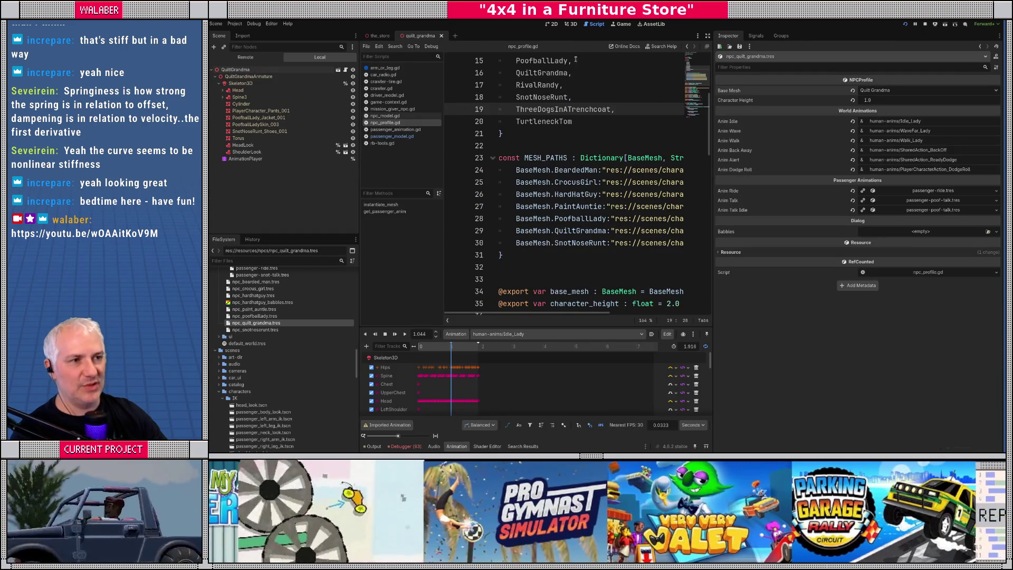
# Step: Show the_store in an enlarged 3D view and fly the camera over the warehouse
pyautogui.click(572, 24)
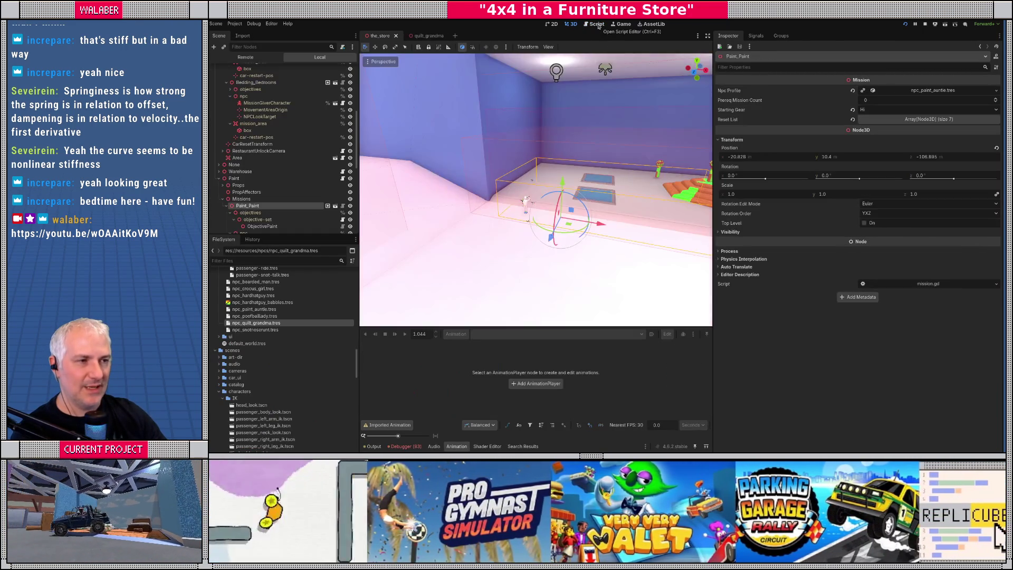
pyautogui.click(597, 24)
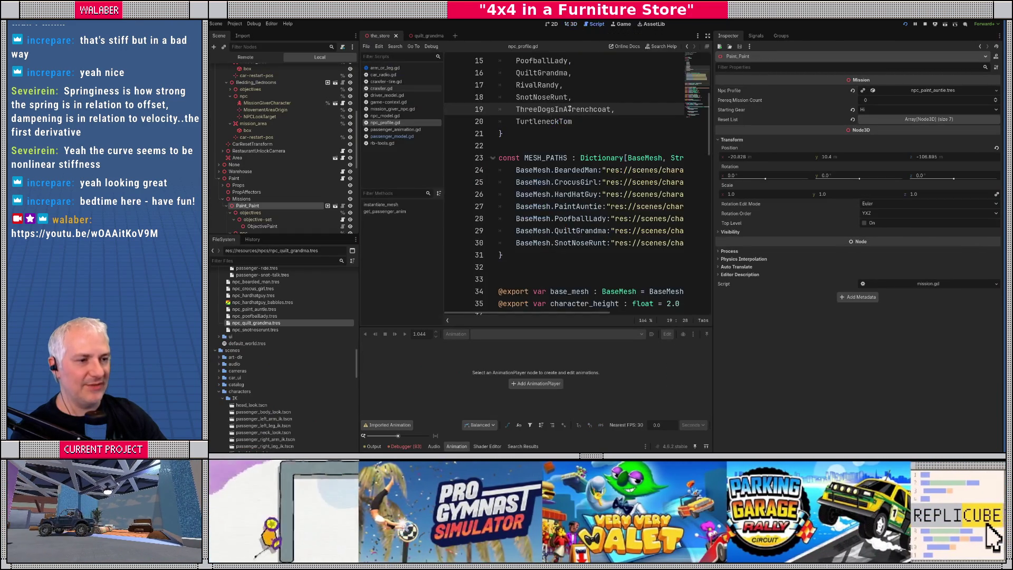
pyautogui.click(573, 24)
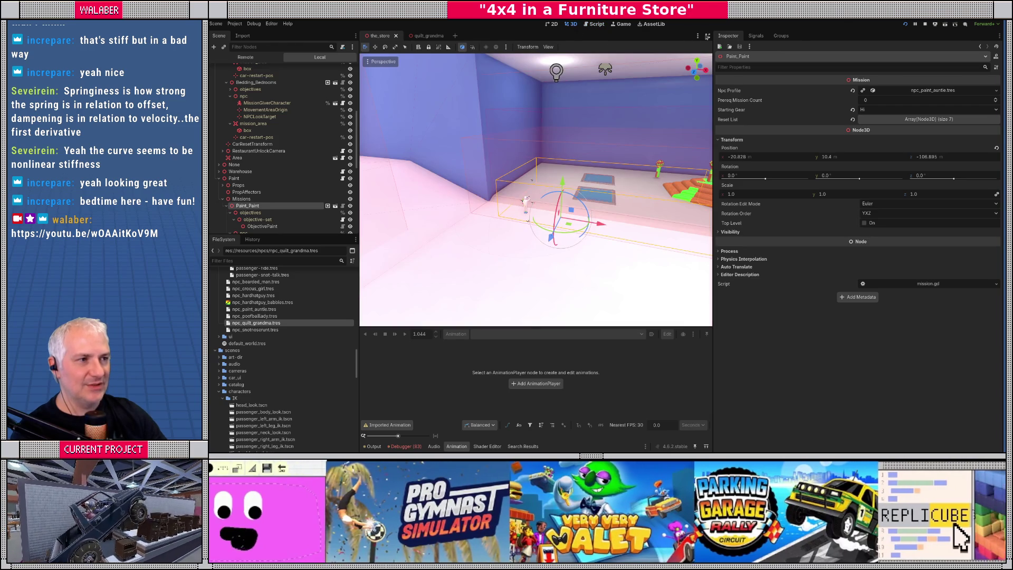
pyautogui.moveTo(713, 45); pyautogui.dragTo(796, 44)
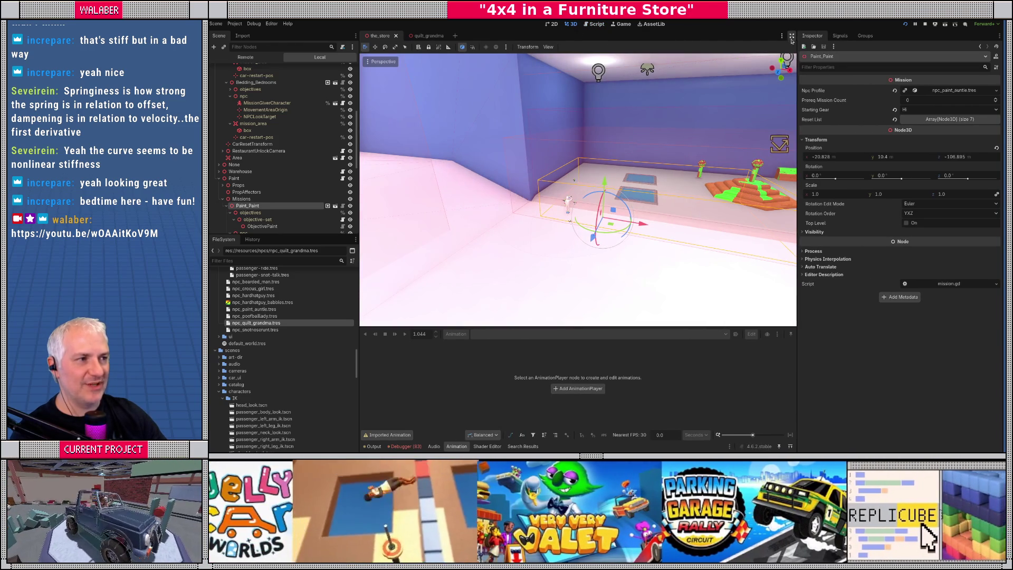
pyautogui.click(792, 36)
pyautogui.moveTo(606, 190); pyautogui.dragTo(606, 190)
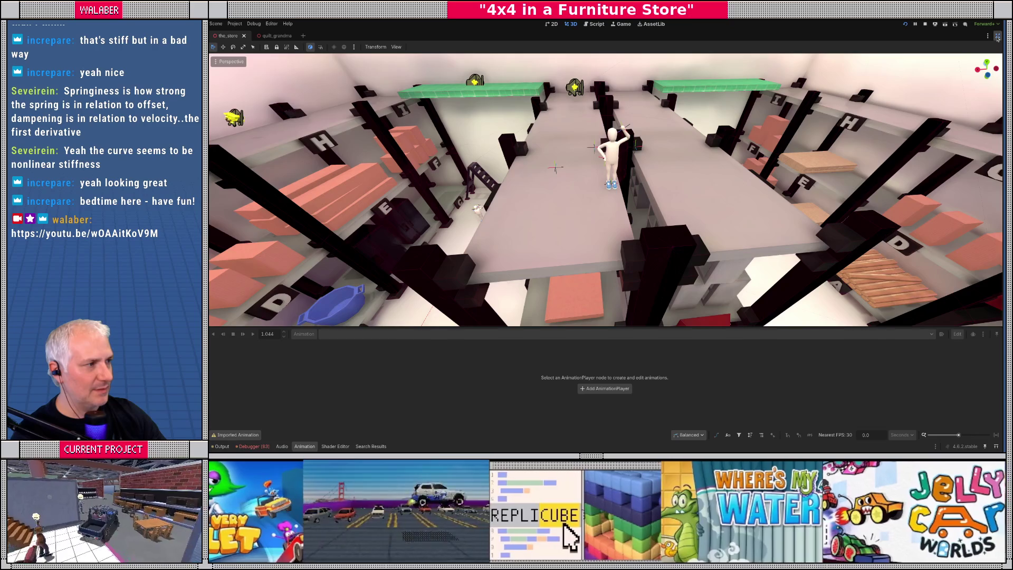
# Step: Quick-load npc_quilt_grandma.tres as the Warehouse_FragileVases mission's Npc Profile
pyautogui.click(997, 36)
pyautogui.click(585, 159)
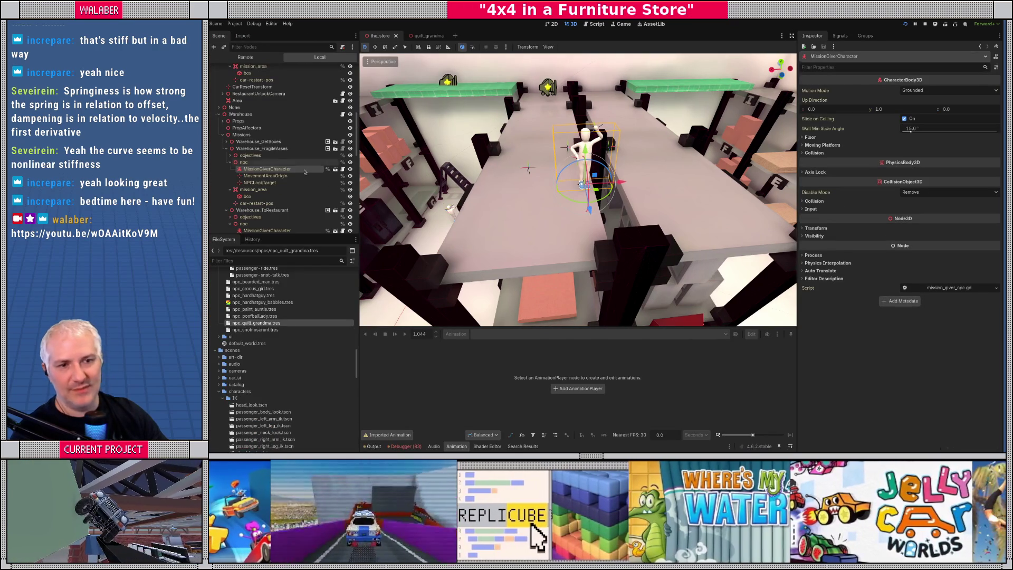
pyautogui.click(259, 149)
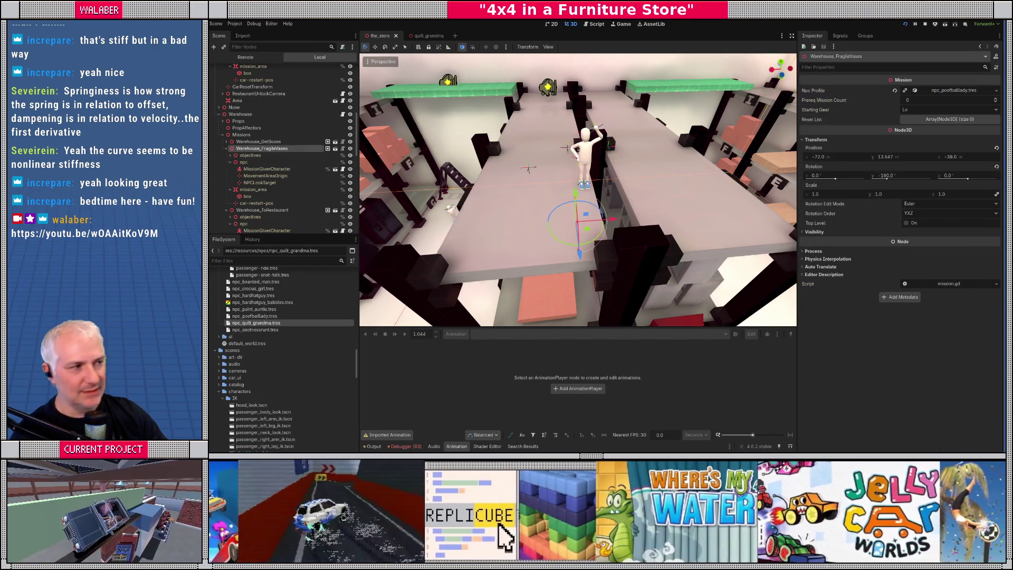
pyautogui.click(997, 90)
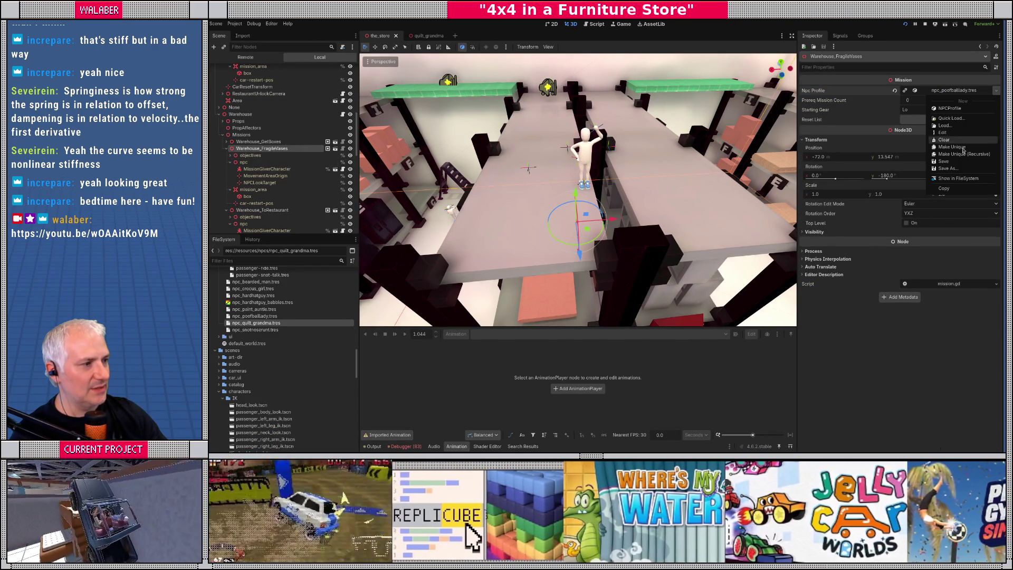
pyautogui.click(946, 119)
pyautogui.write('gra')
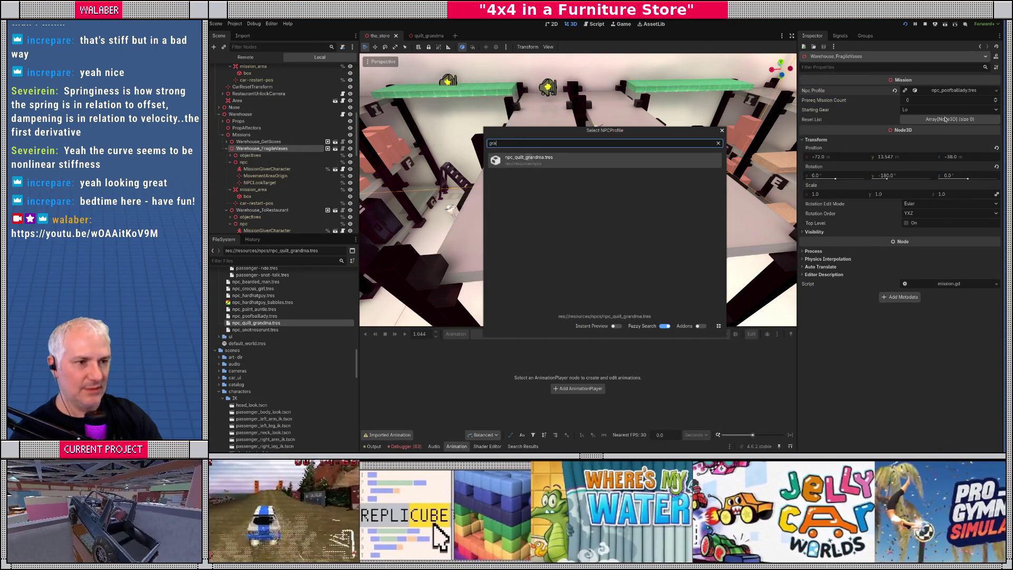
pyautogui.press('Return')
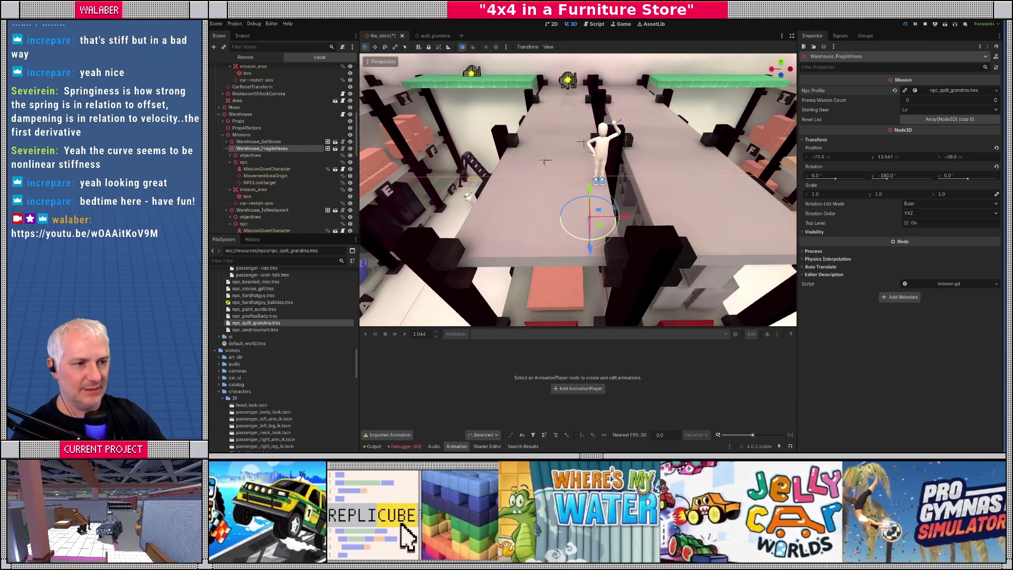
# Step: Save the_store and relaunch the game to test the change
pyautogui.hotkey('ctrl', 's')
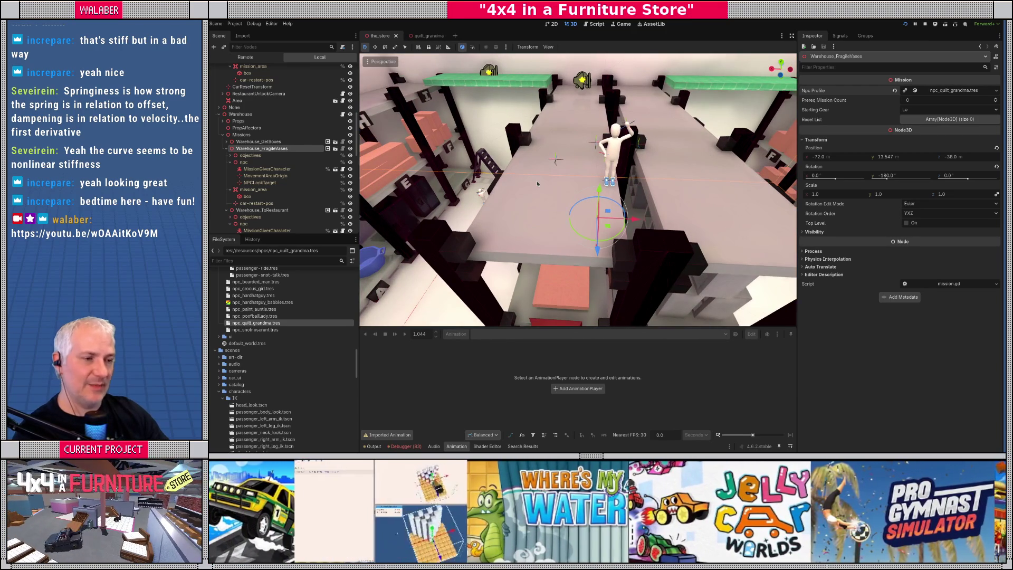
pyautogui.press('F8')
pyautogui.press('F5')
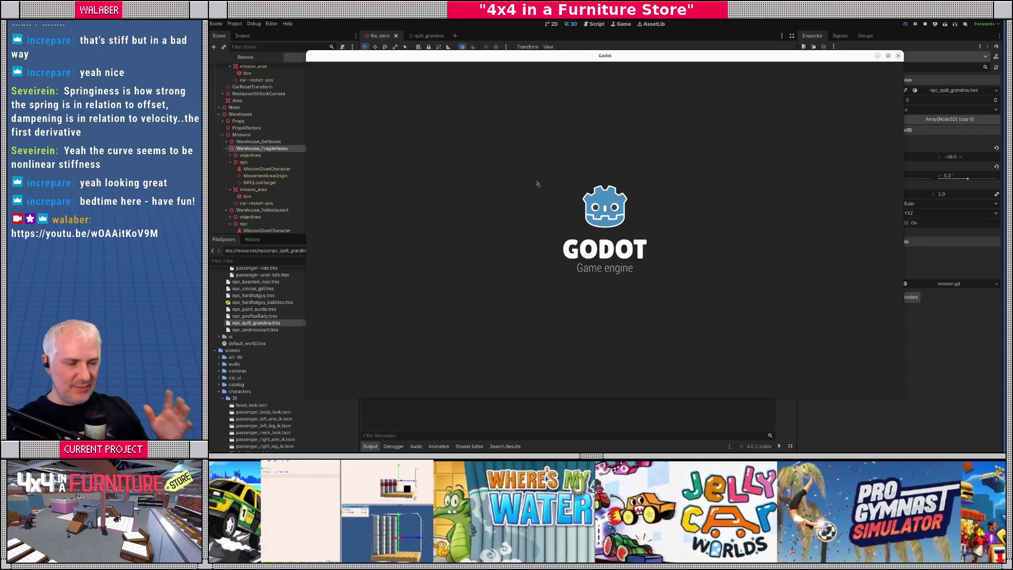